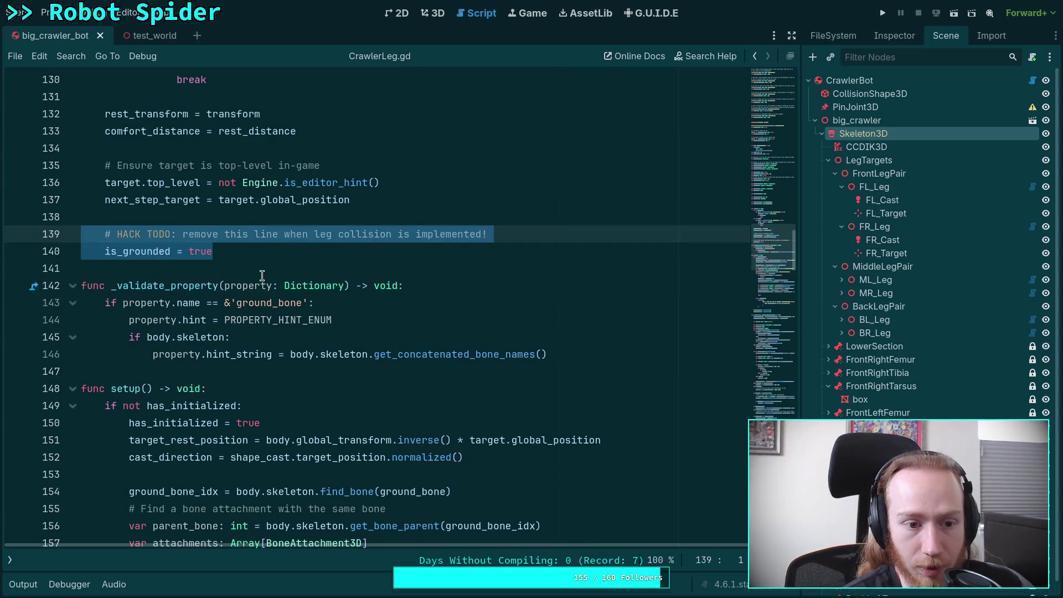
Step: Open CrawlerCharacter.gd and read through the leg loops in its _ready function
left_click(10, 561)
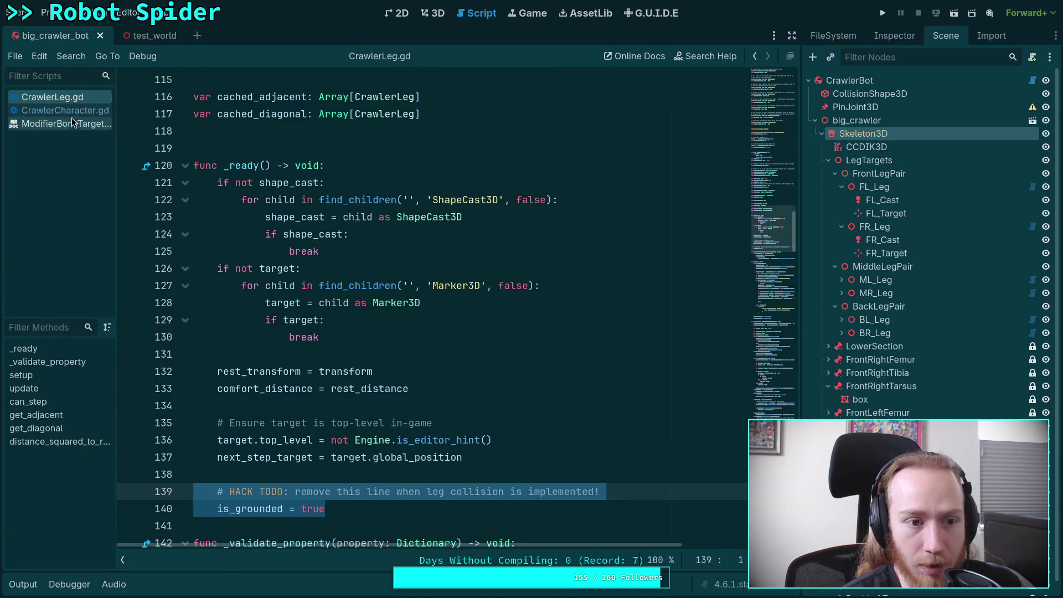
left_click(70, 112)
scroll(335, 287, "up", 2)
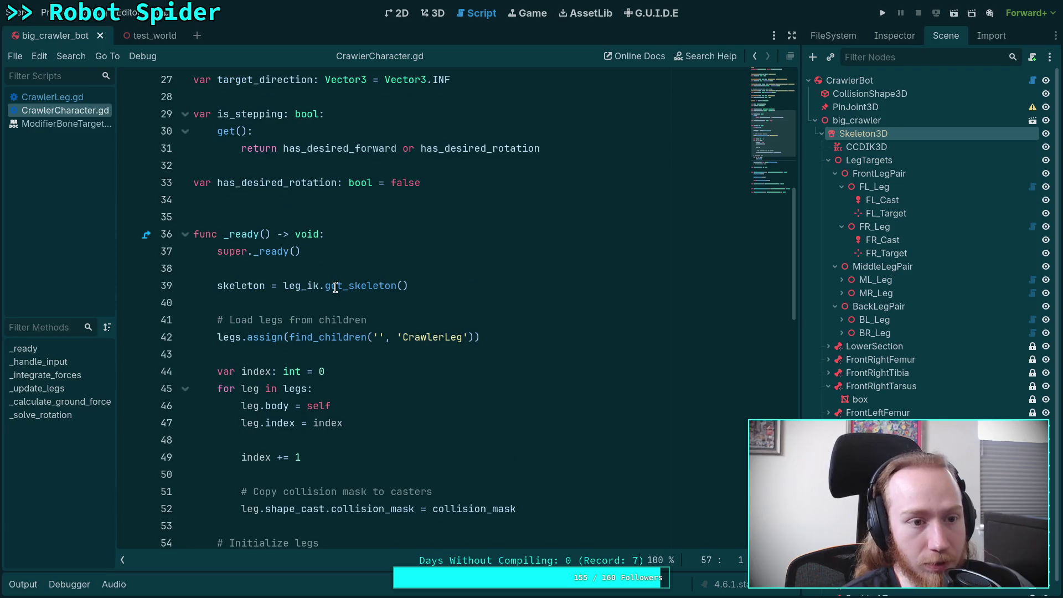
scroll(335, 287, "down", 3)
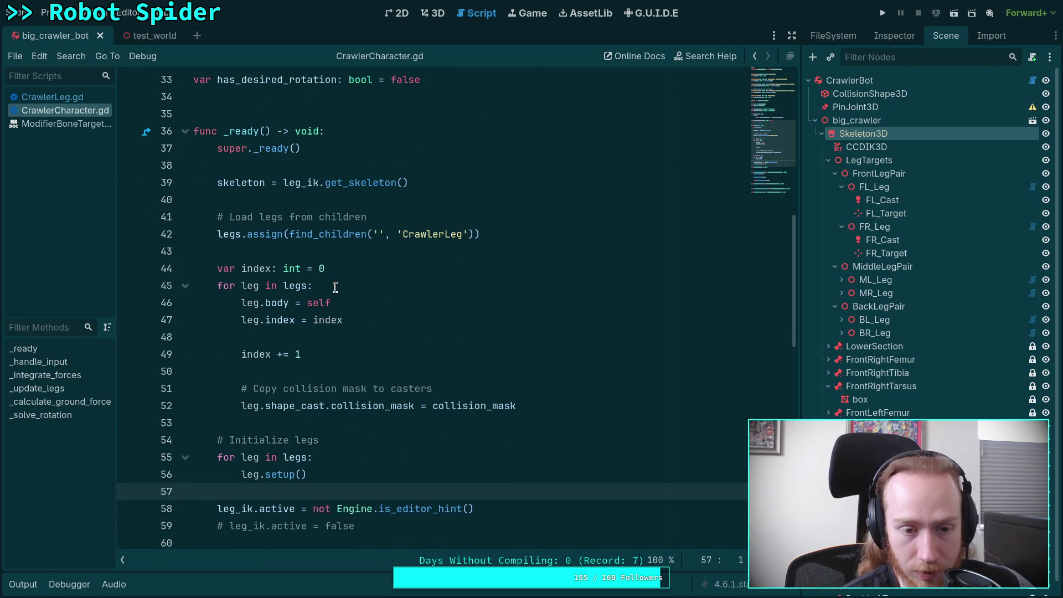
left_click(368, 166)
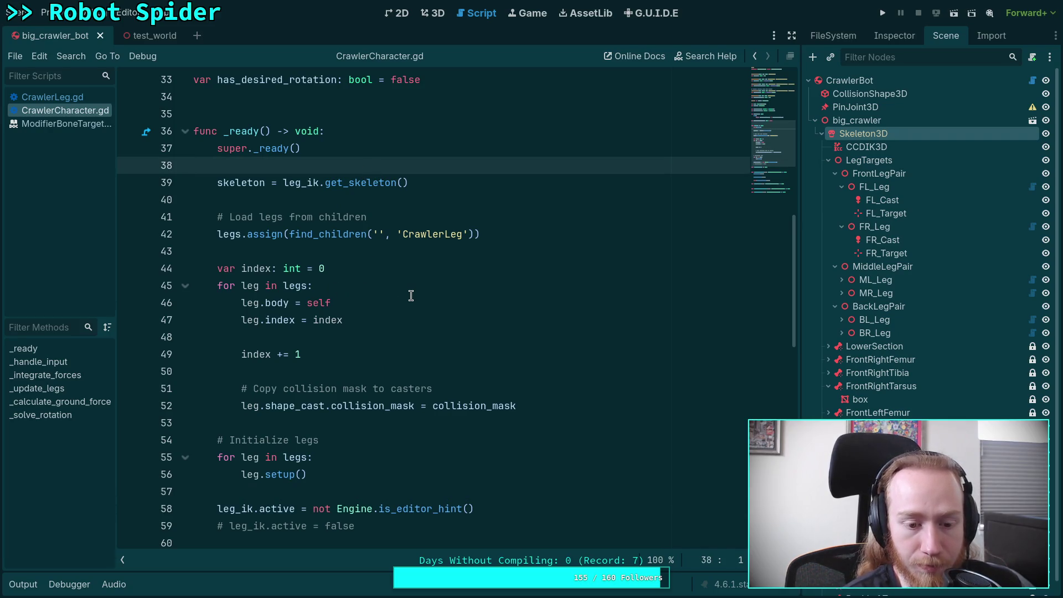
scroll(328, 402, "down", 2)
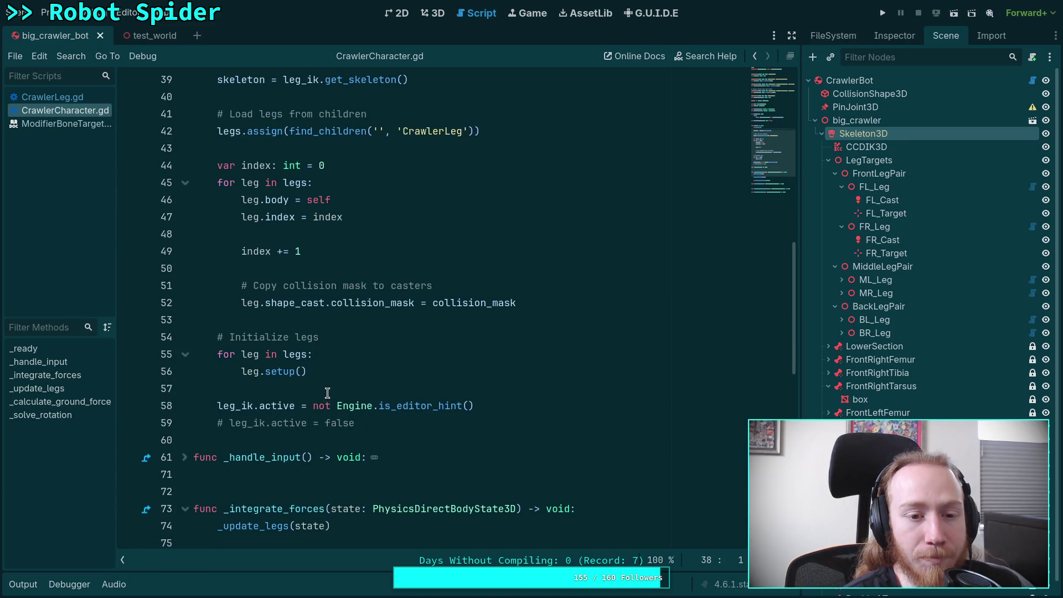
Step: Check the setup call on line 56 and the Initialize legs comment, then view the spider in 3D
double_click(266, 372)
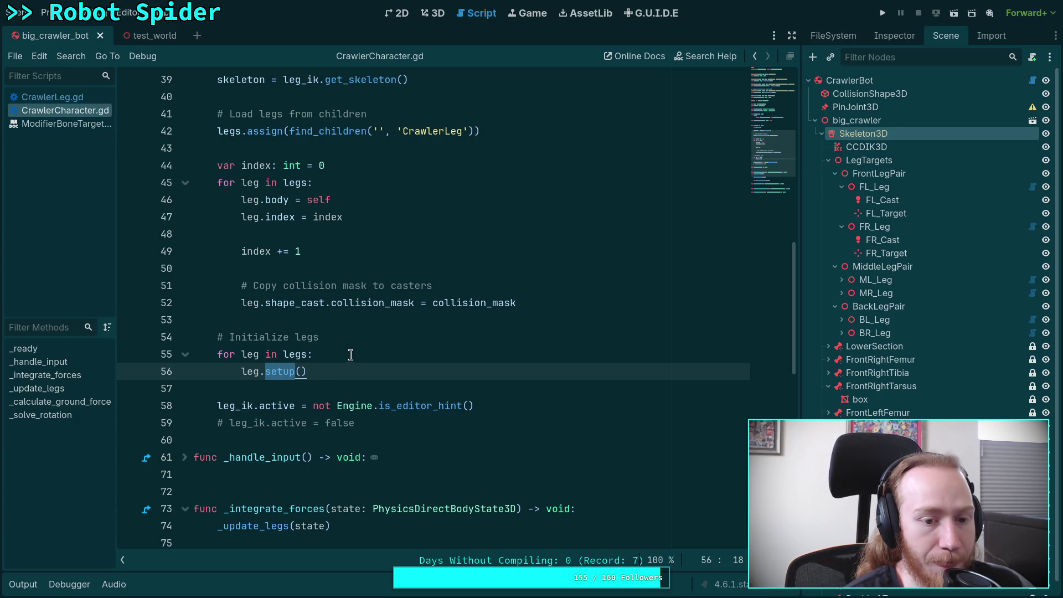
left_click(361, 343)
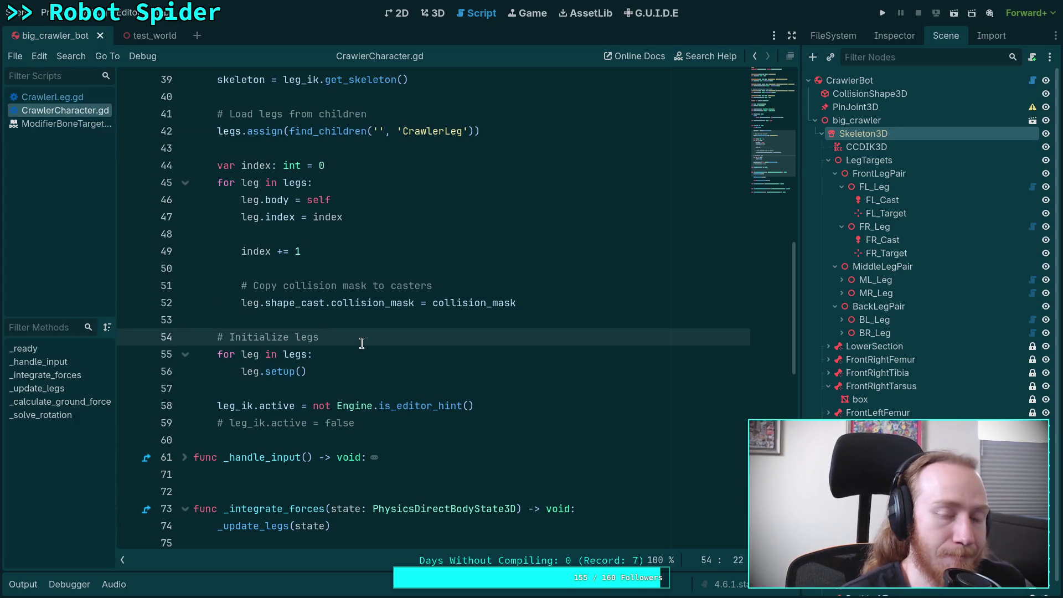
key("Return")
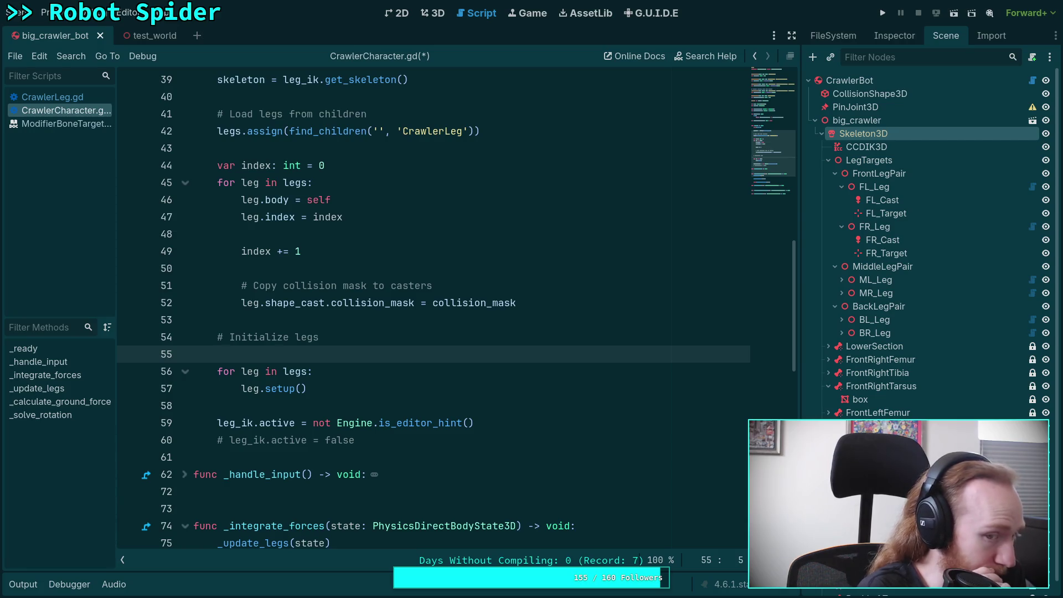
key("BackSpace")
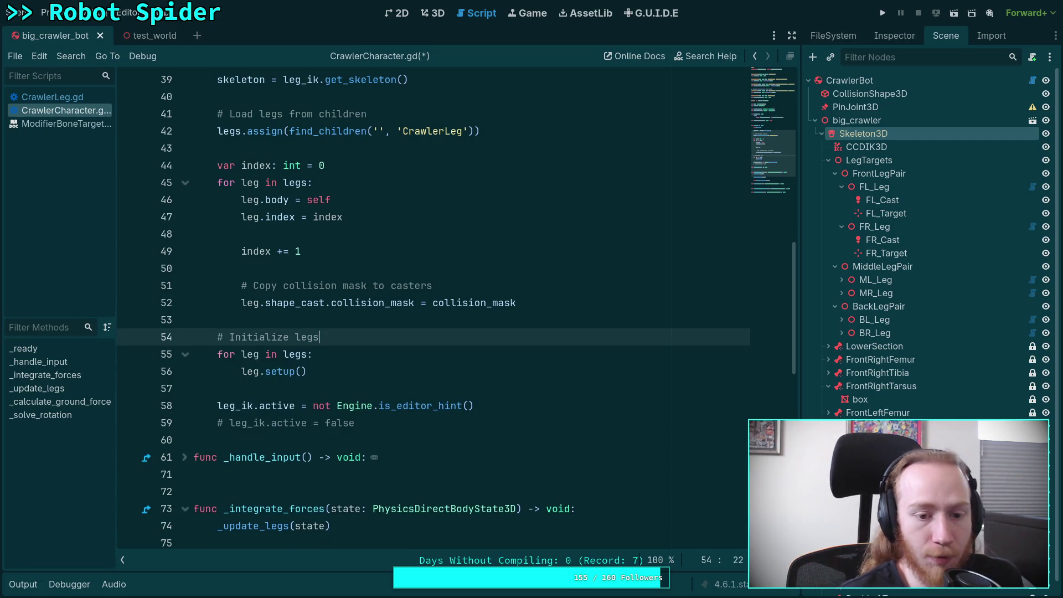
left_click(437, 15)
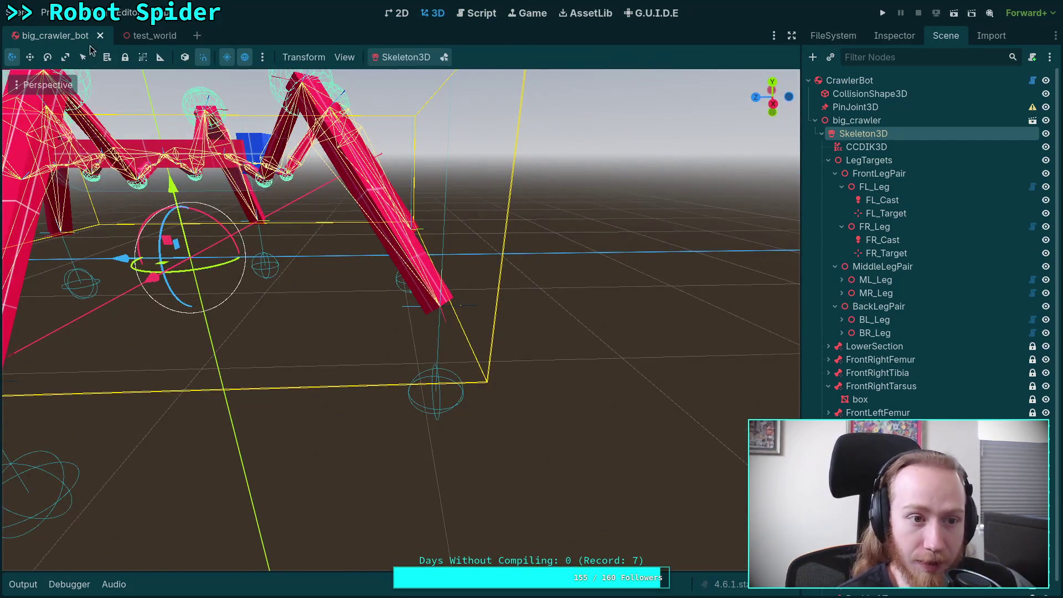
Step: Show the Output log with the missing BoneAttachment3D error messages
left_click(47, 14)
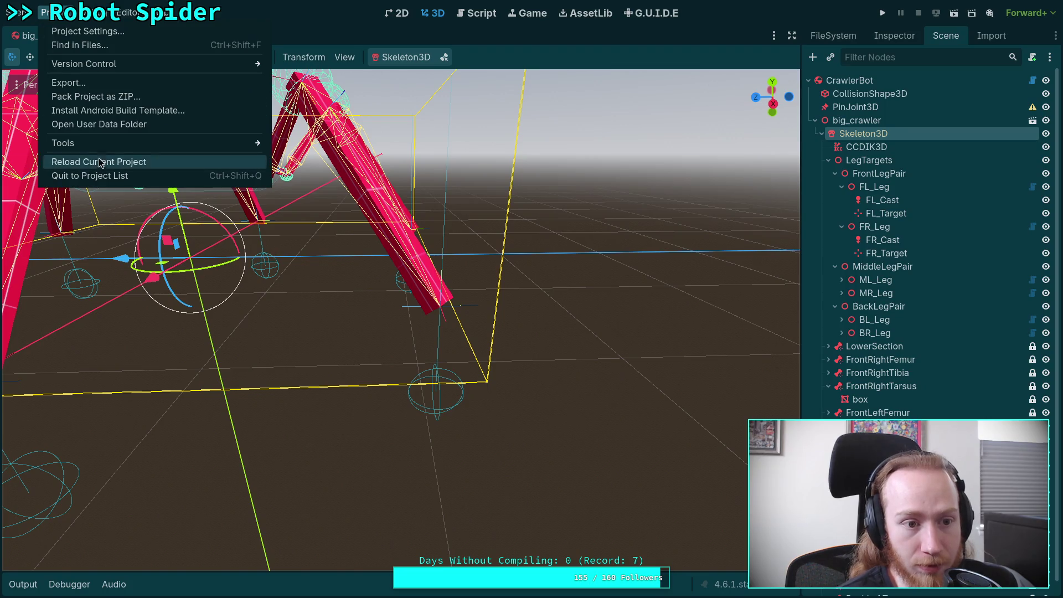
left_click(216, 309)
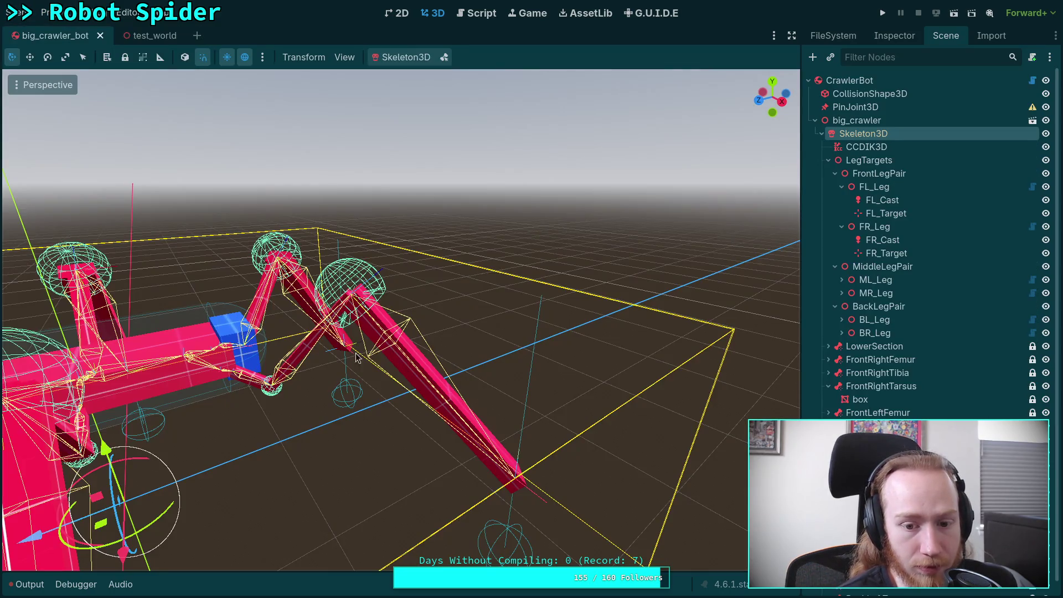
scroll(216, 309, "up", 5)
left_click(30, 586)
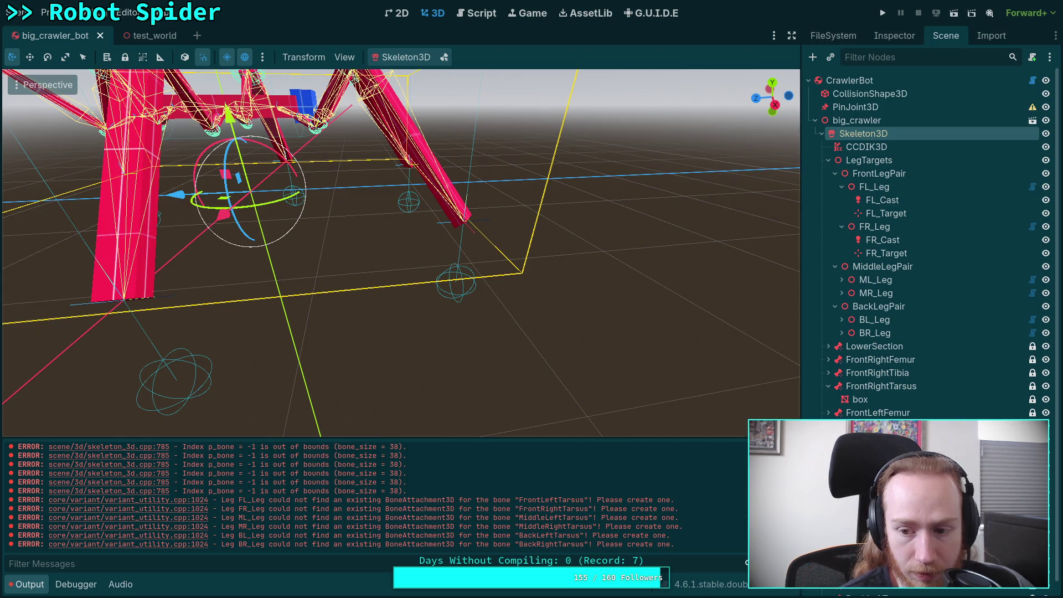
Step: Inspect the FrontRightTarsus node's properties, then return to the CrawlerCharacter.gd code
left_click(902, 390)
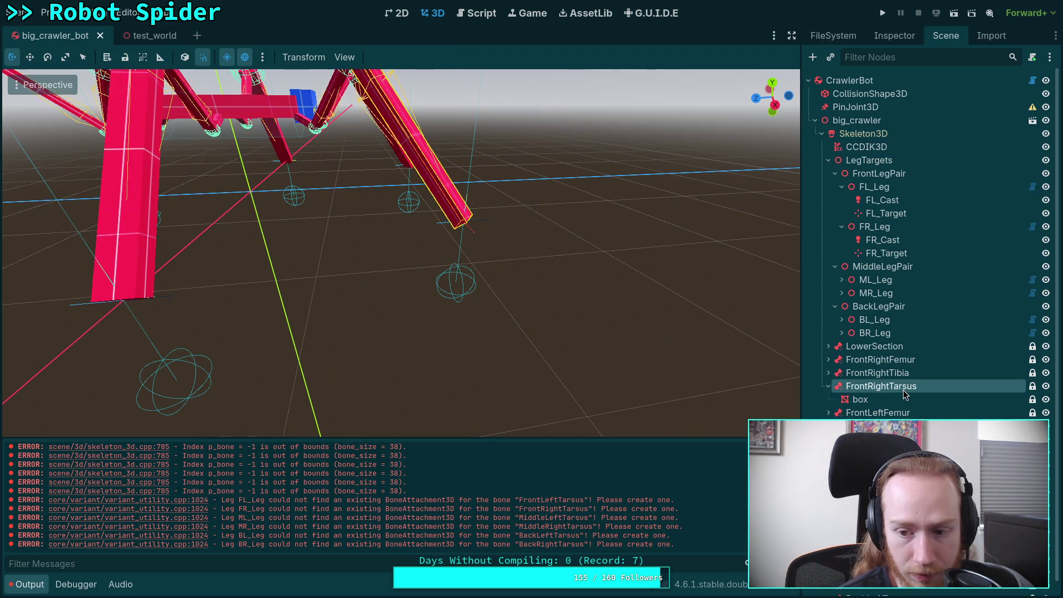
left_click(900, 36)
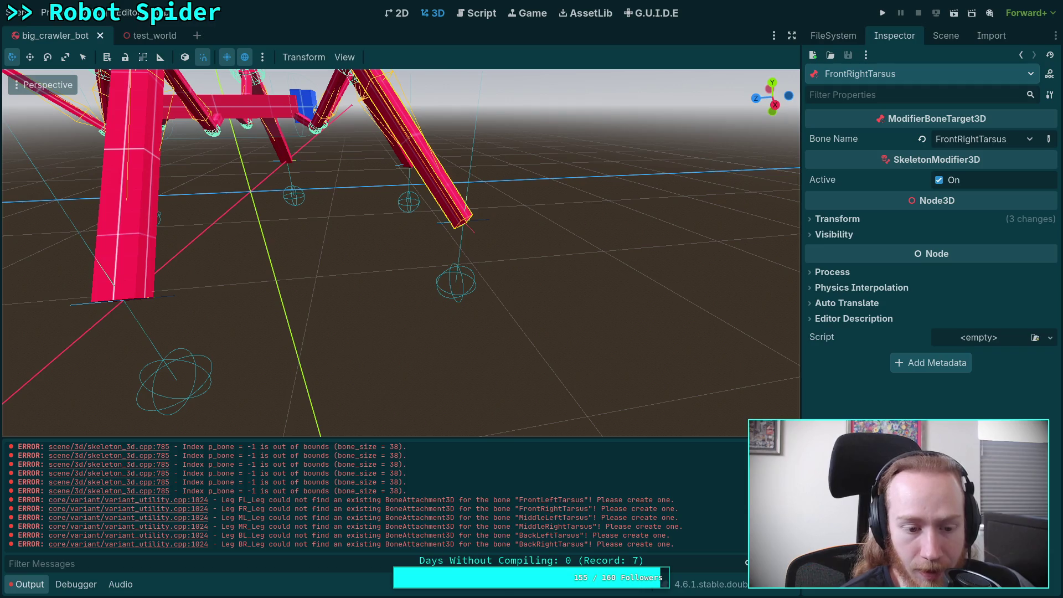
left_click(946, 36)
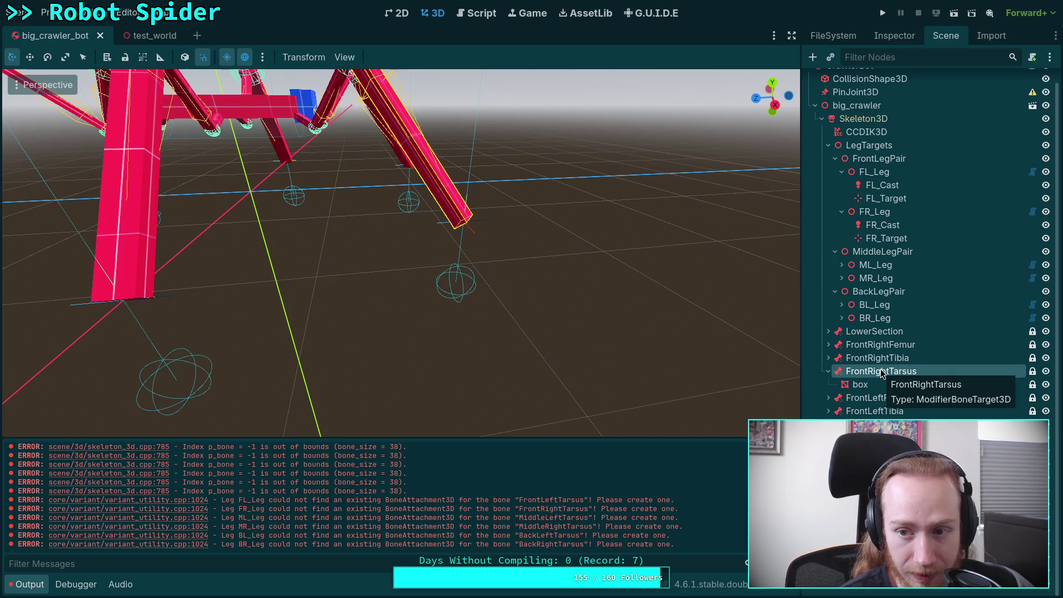
scroll(875, 288, "up", 1)
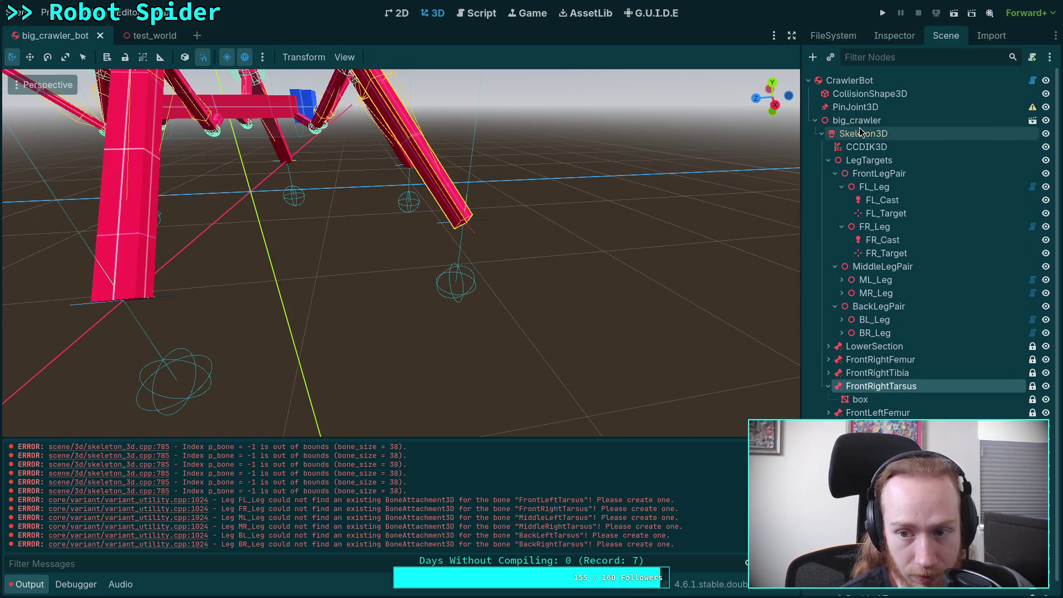
left_click(471, 14)
scroll(512, 255, "up", 5)
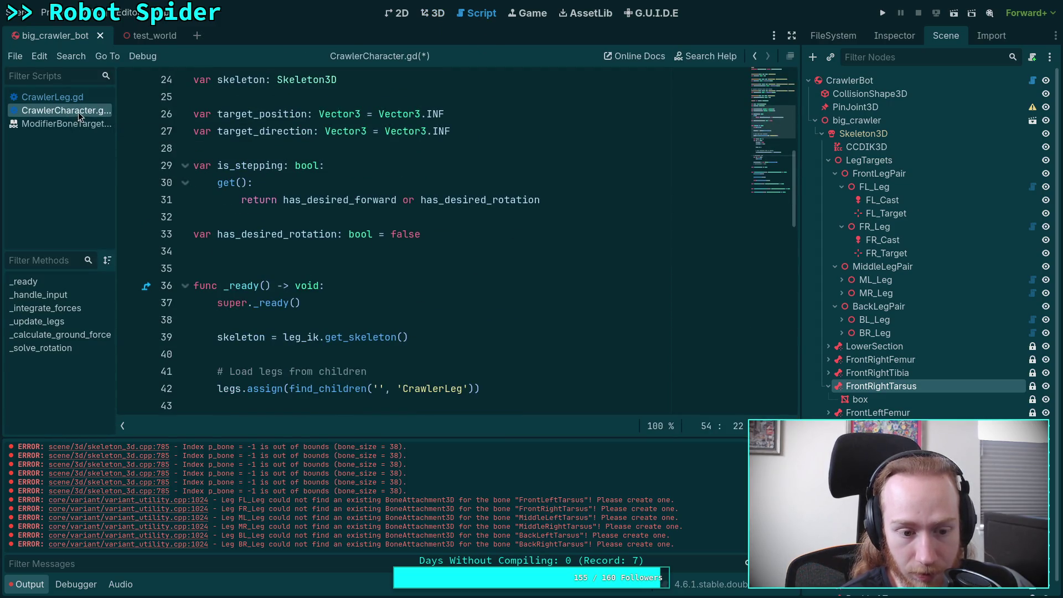
Step: Compare the leg code in CrawlerLeg.gd against CrawlerCharacter.gd
left_click(52, 97)
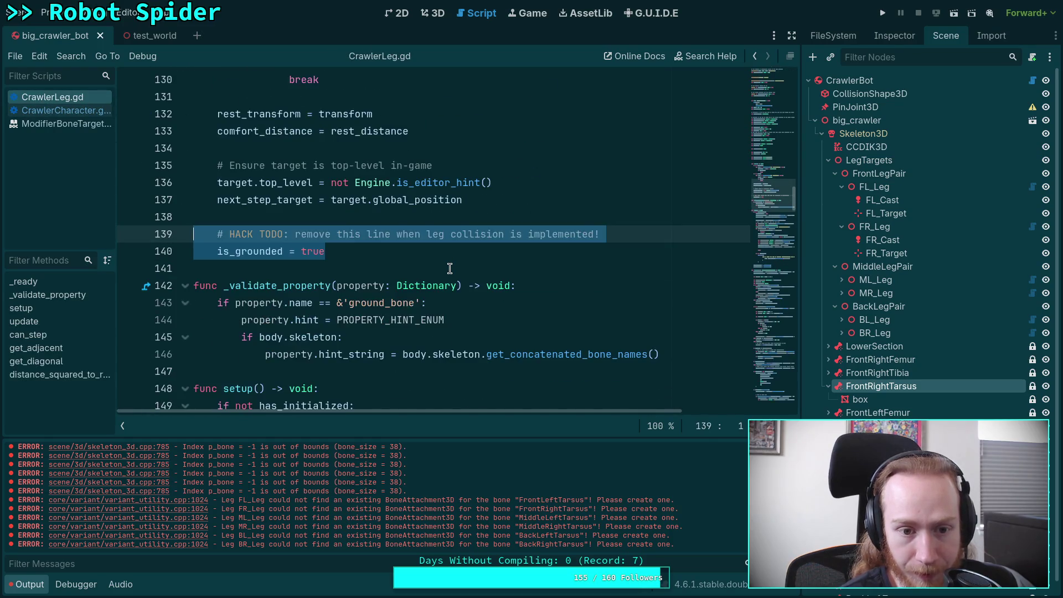
scroll(449, 269, "down", 3)
scroll(449, 269, "up", 1)
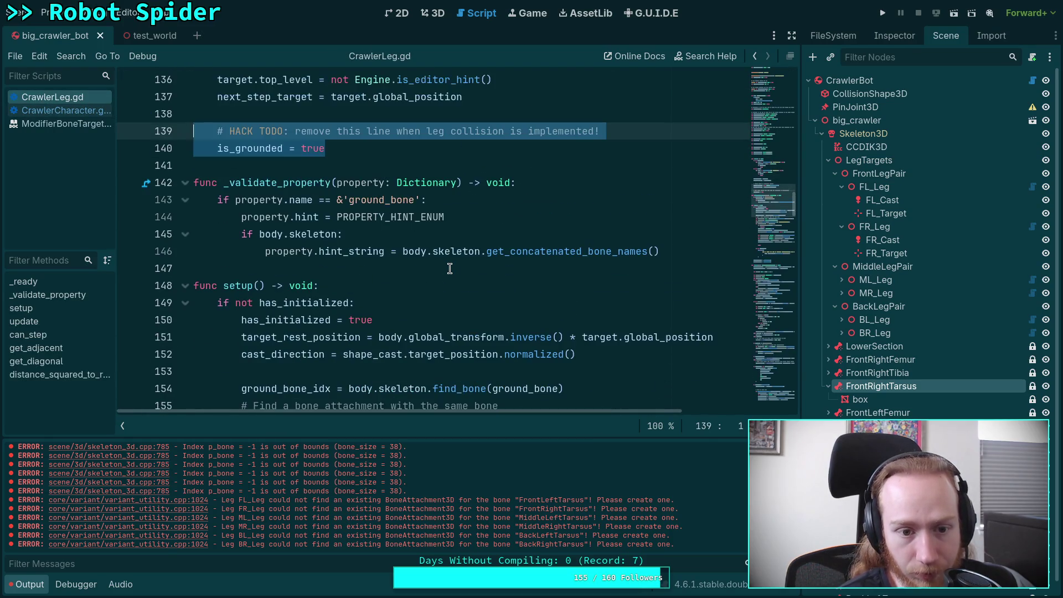
scroll(449, 269, "down", 4)
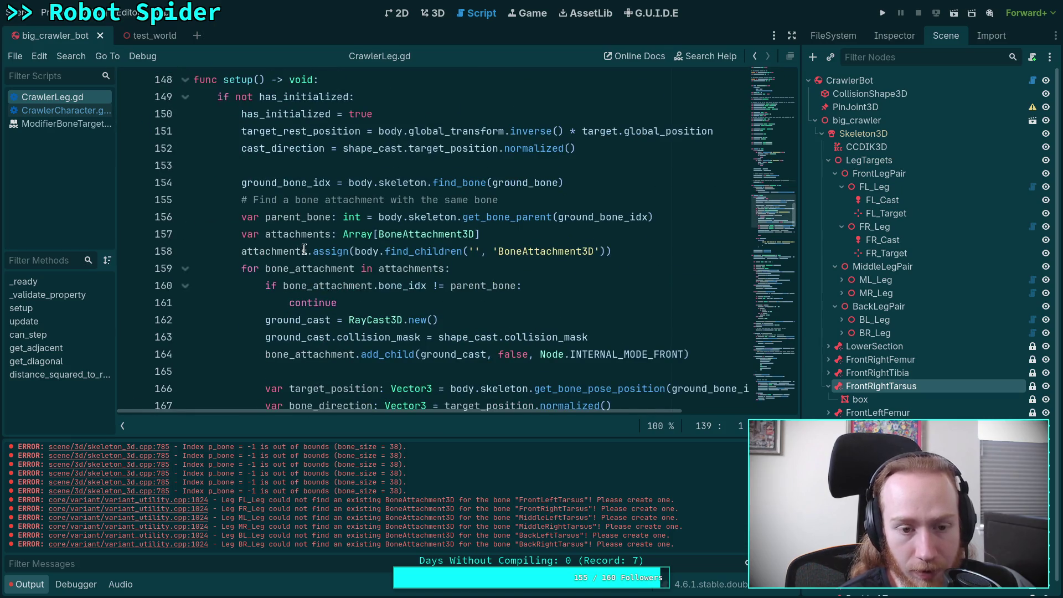
mouse_move(387, 180)
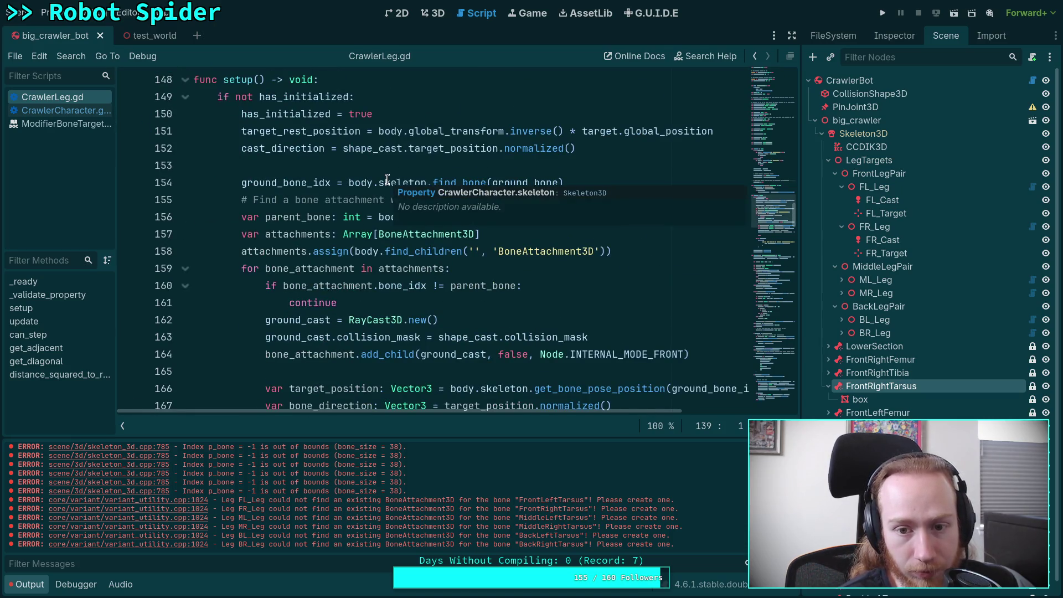
left_click(69, 109)
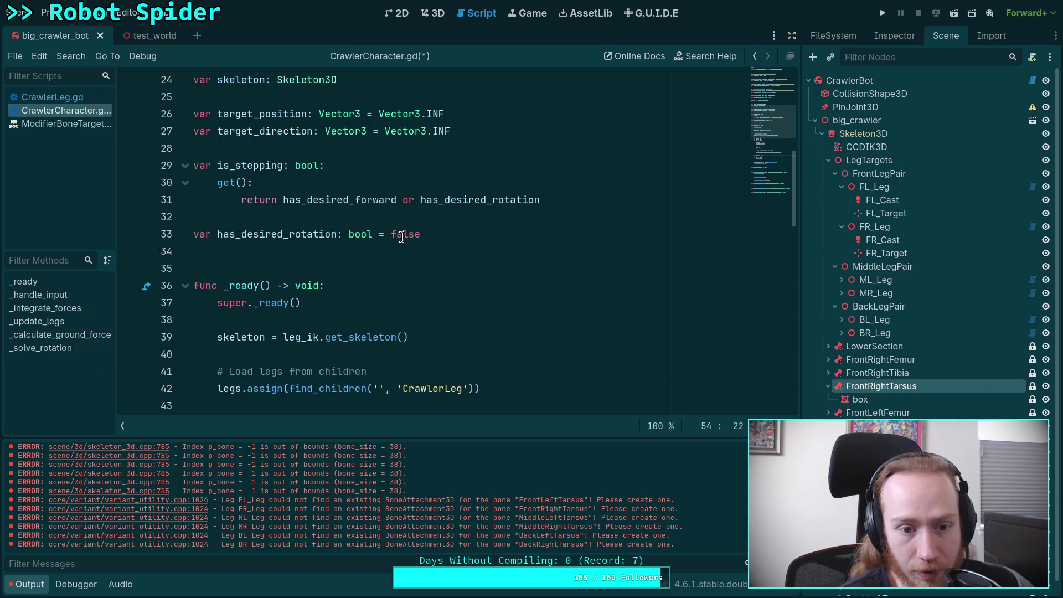
scroll(402, 237, "down", 3)
mouse_move(252, 186)
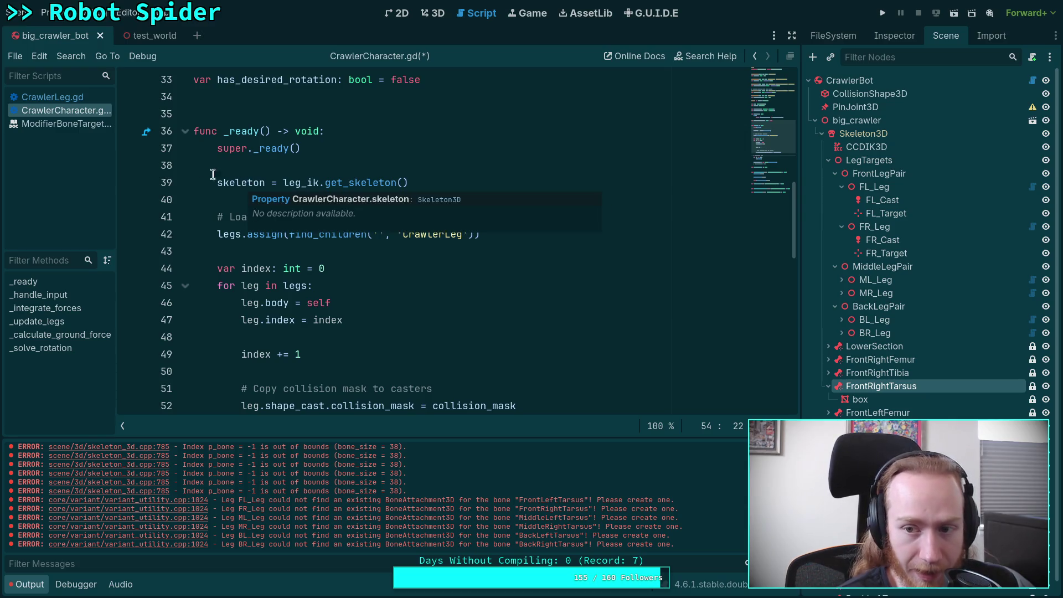
left_click(53, 97)
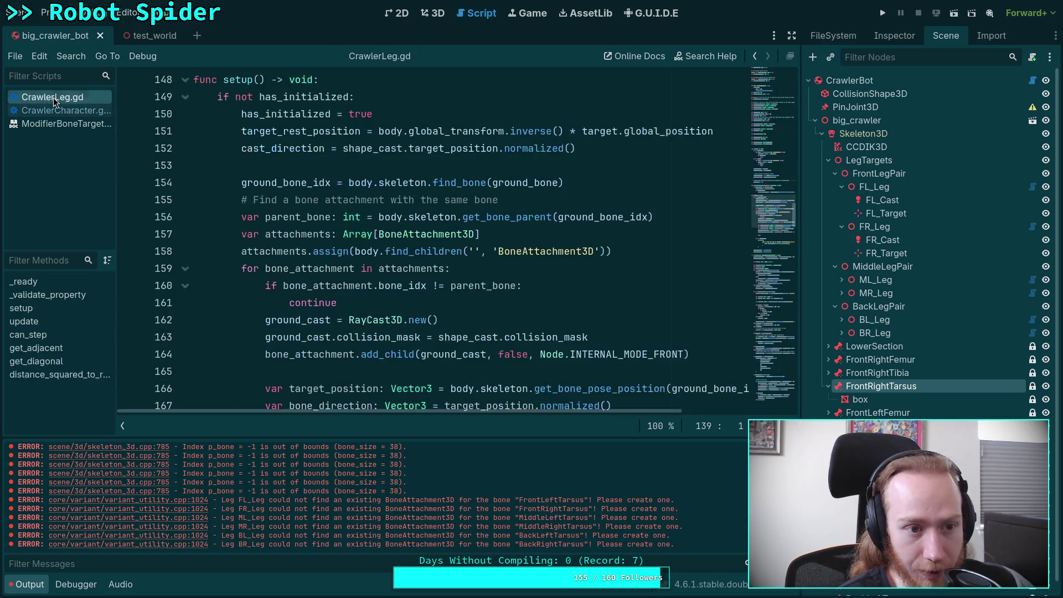
Step: Make line 158 search body.skeleton for BoneAttachment3D children and save CrawlerLeg.gd
left_click(381, 250)
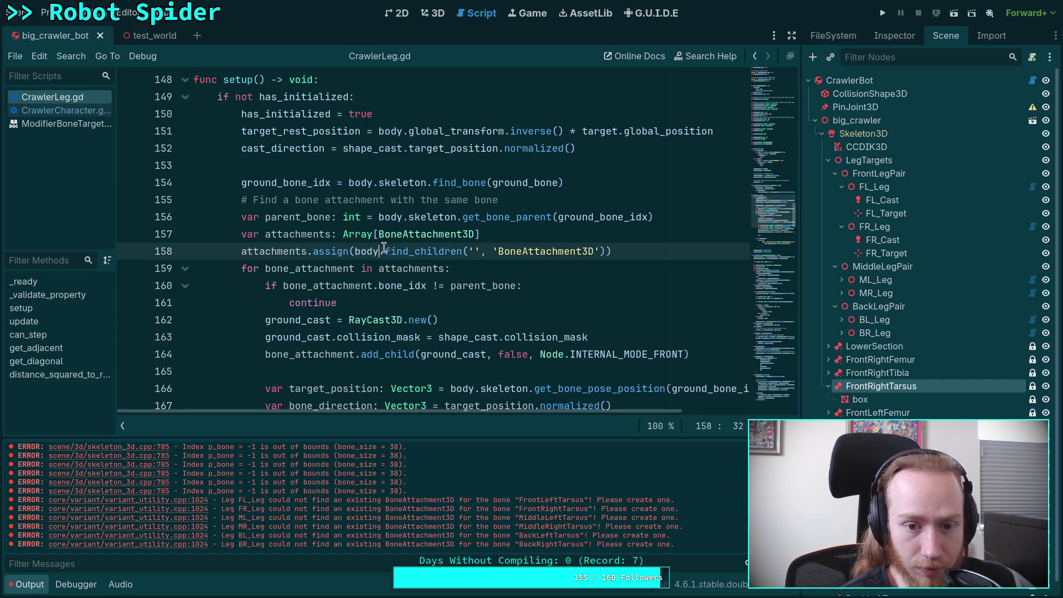
type(".skeleton")
key("BackSpace")
key("BackSpace")
key("BackSpace")
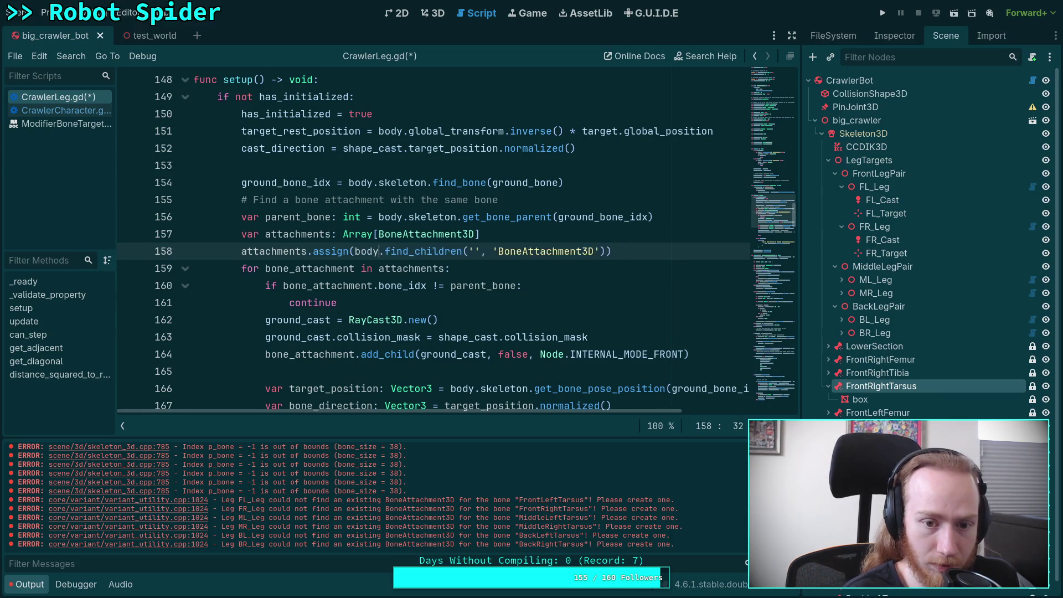
type(".skeleto")
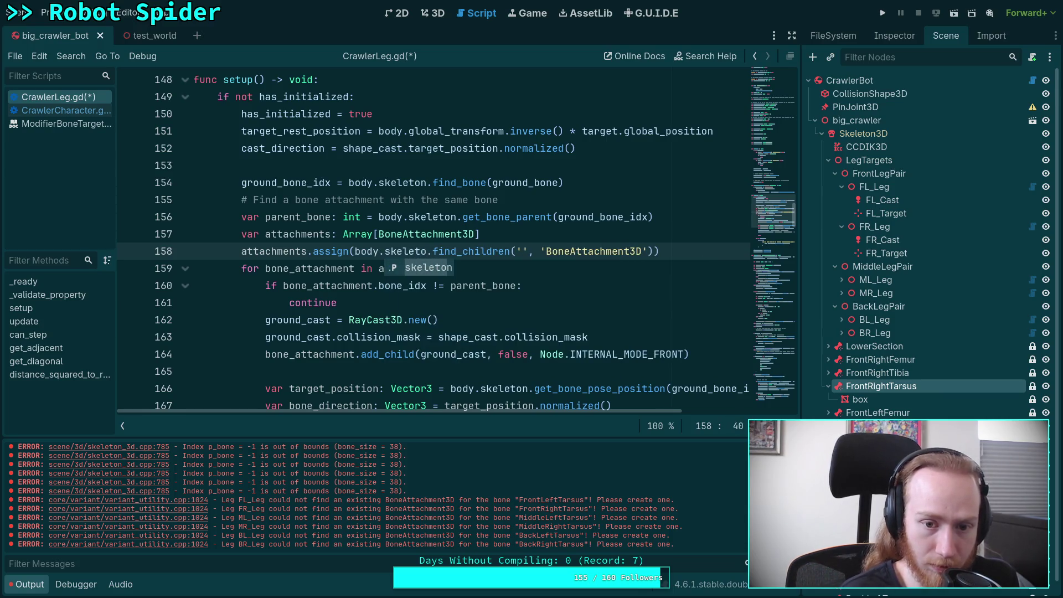
type("n")
key("ctrl+s")
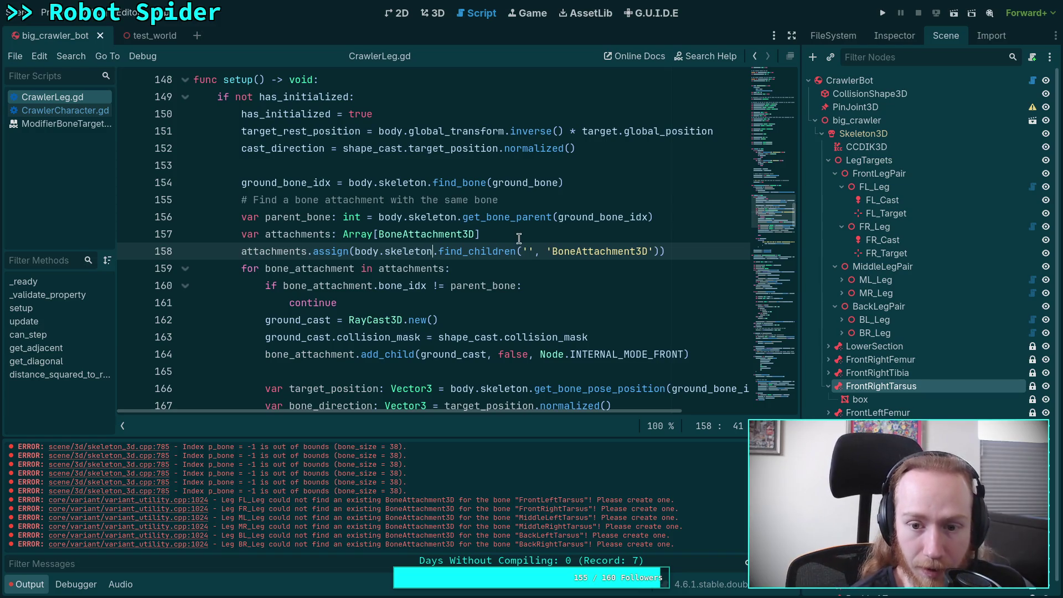
left_click(519, 238)
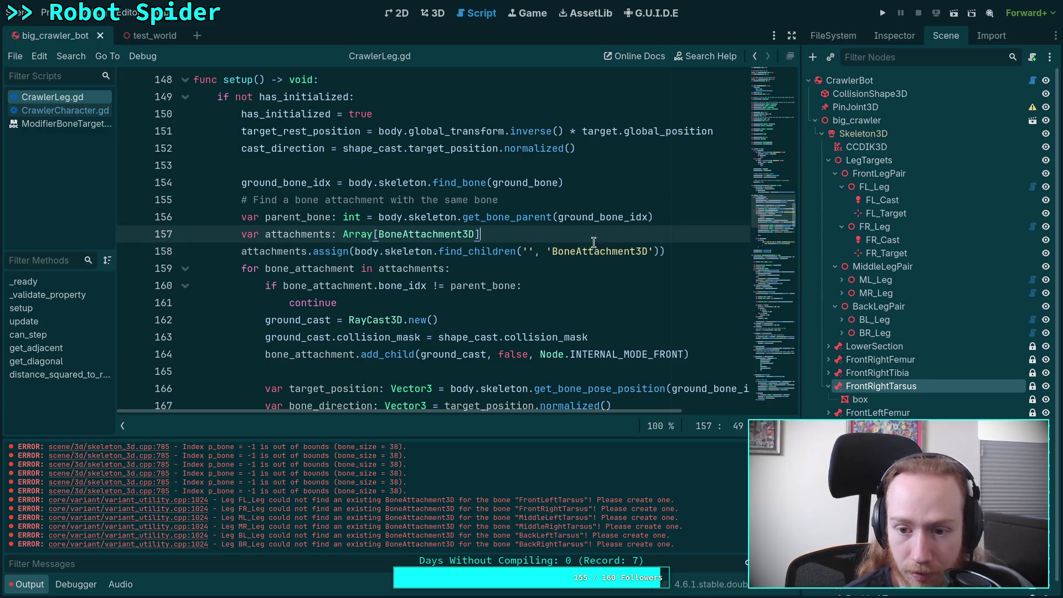
Step: Open the ModifierBoneTarget3D documentation from FrontRightTarsus and copy the class name
right_click(890, 387)
left_click(829, 386)
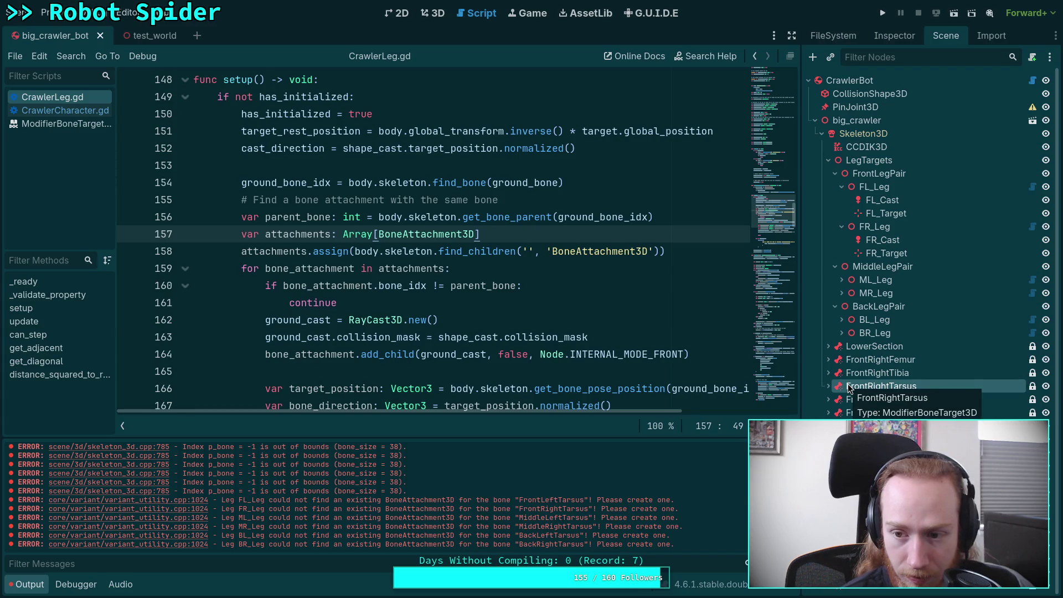
right_click(848, 384)
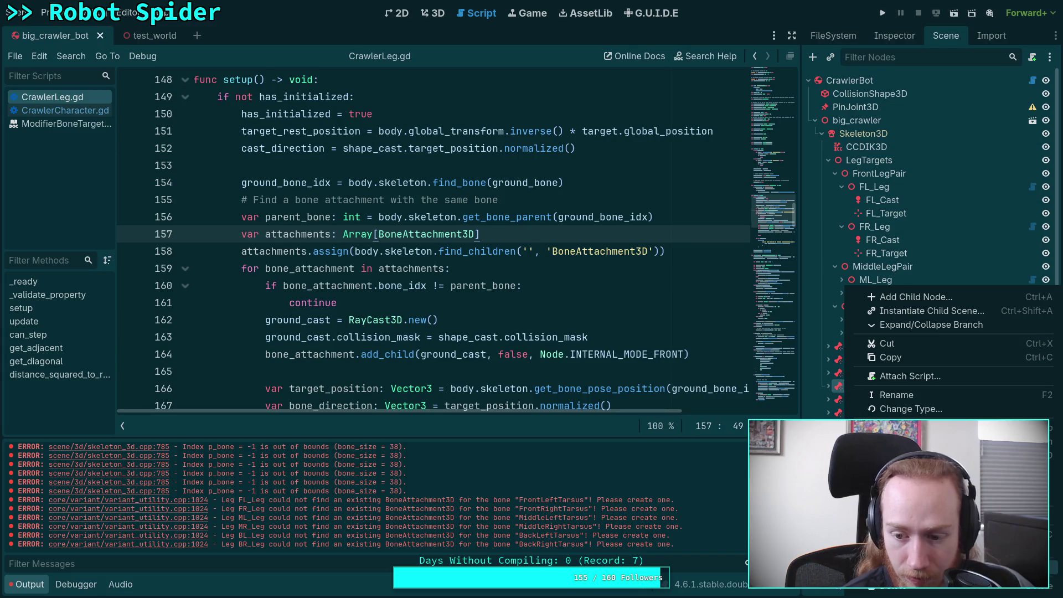
left_click(886, 565)
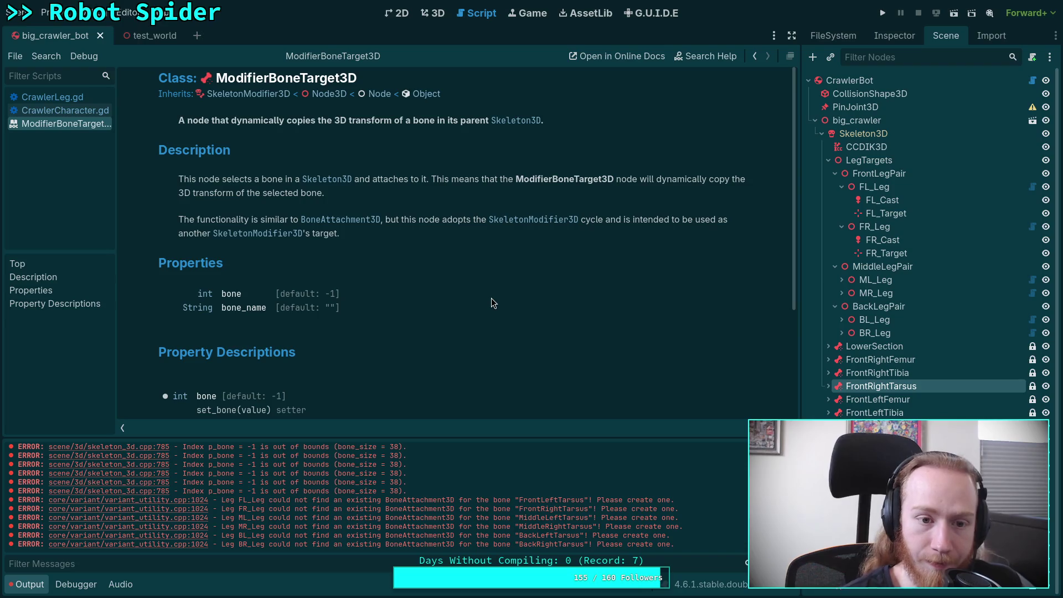
left_click_drag(357, 78, 217, 80)
key("ctrl+c")
right_click(217, 80)
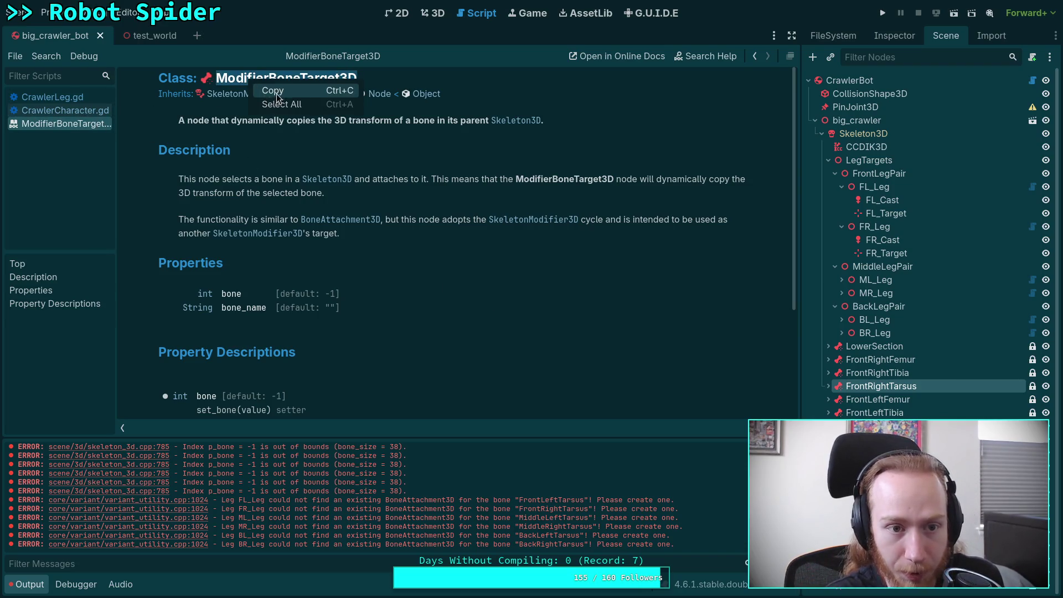
left_click(238, 88)
Step: Paste ModifierBoneTarget3D over BoneAttachment3D in line 158's find_children call
left_click(53, 96)
double_click(598, 251)
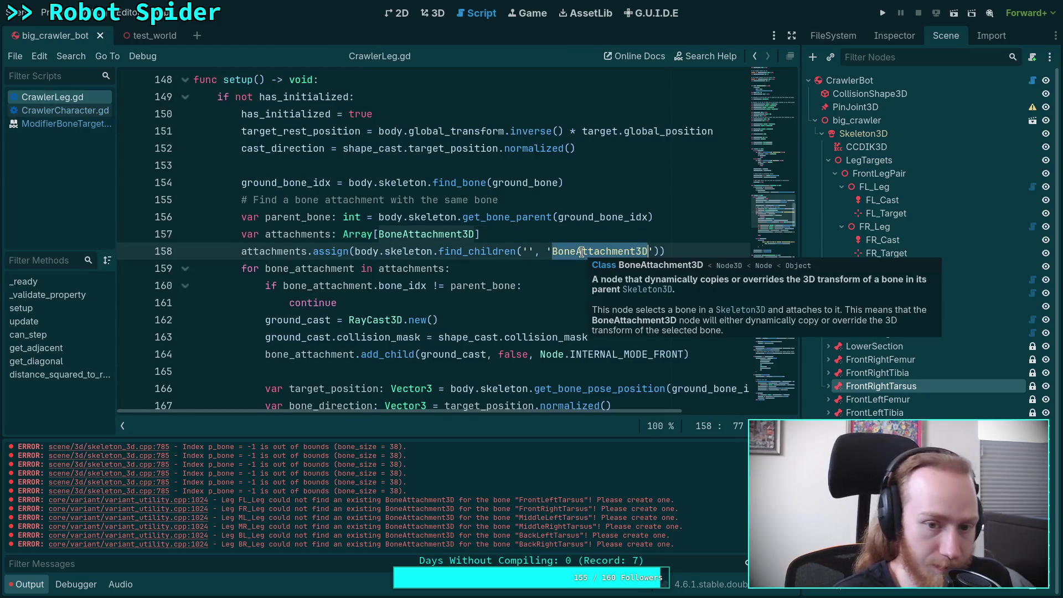
key("ctrl+v")
mouse_move(393, 230)
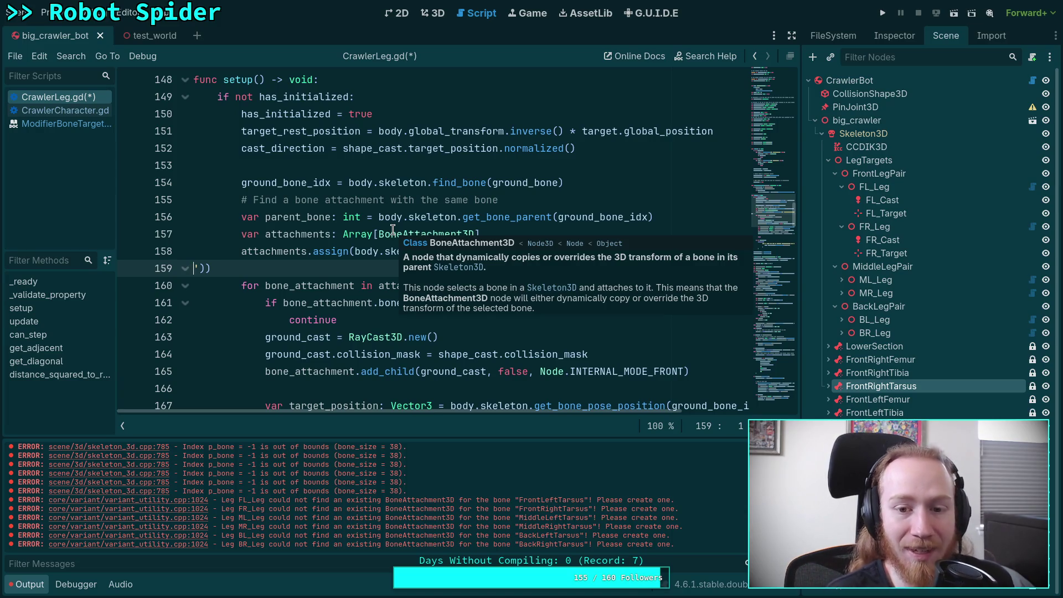
key("BackSpace")
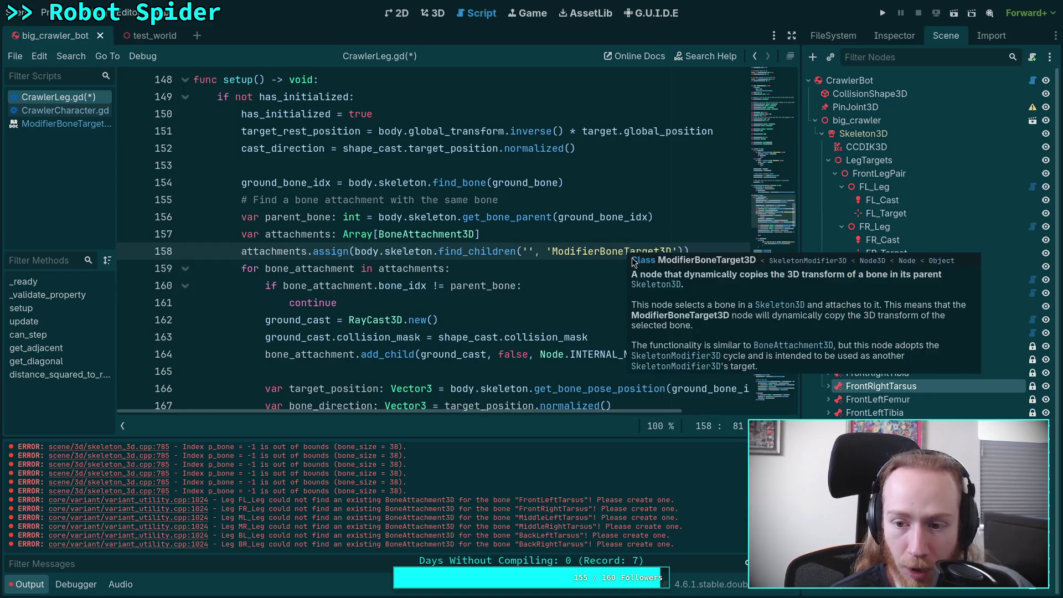
mouse_move(628, 251)
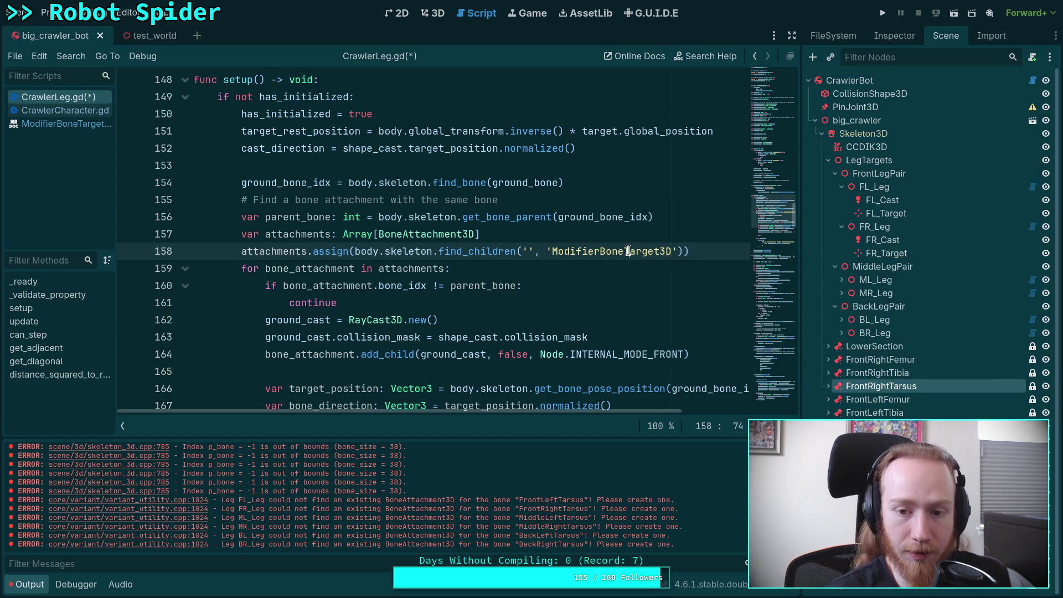
Step: Change the attachments array type on line 157 to Array[ModifierBoneTarget3D]
double_click(628, 251)
right_click(628, 251)
left_click(653, 309)
double_click(426, 235)
key("ctrl+v")
Step: Compare the bone property instead of bone_idx on line 160
scroll(433, 250, "down", 1)
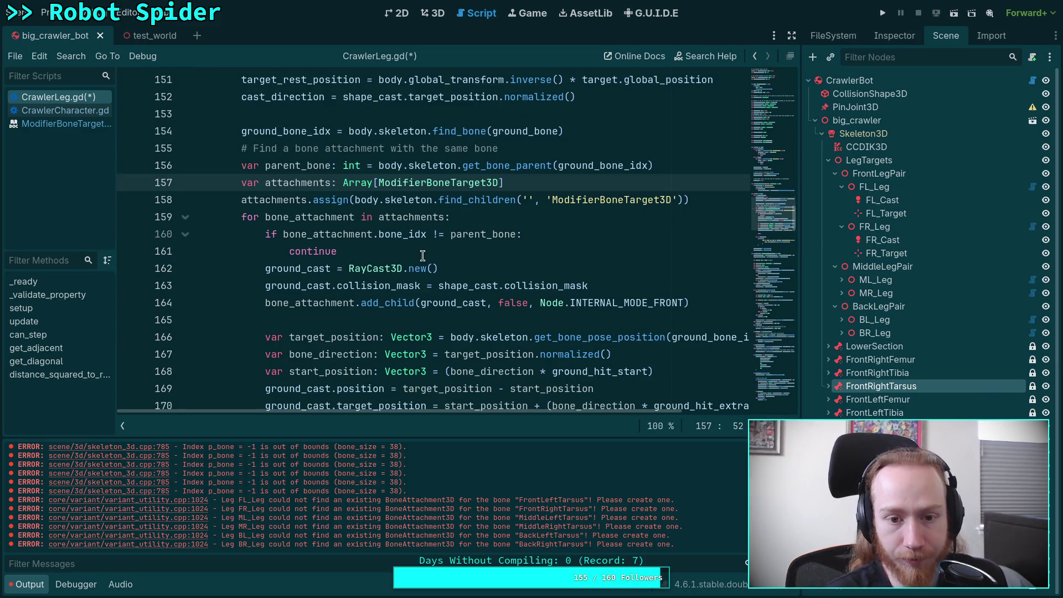
right_click(862, 387)
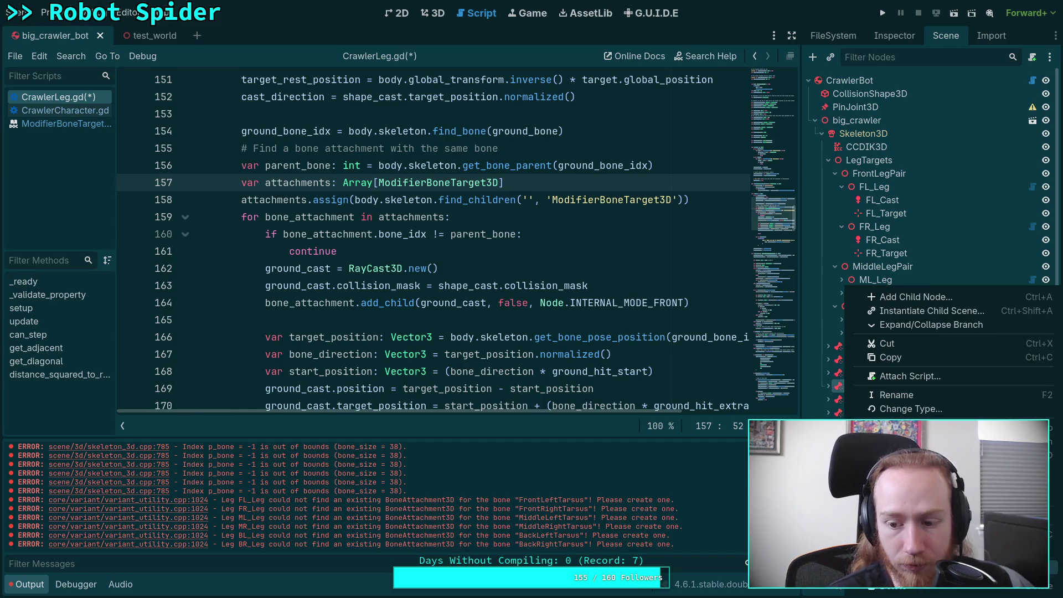
left_click(886, 524)
left_click(55, 96)
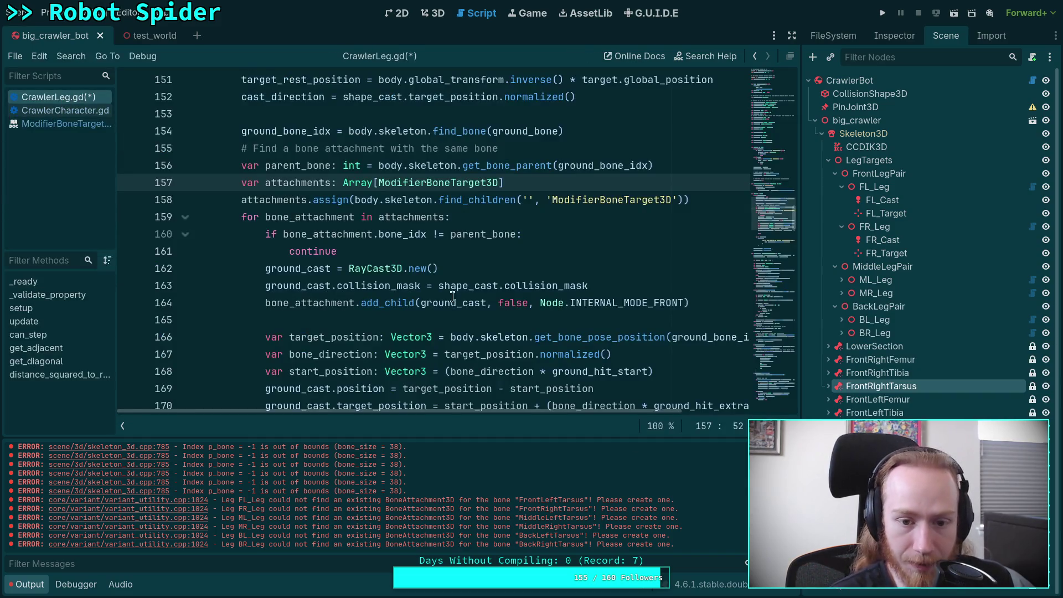
double_click(403, 234)
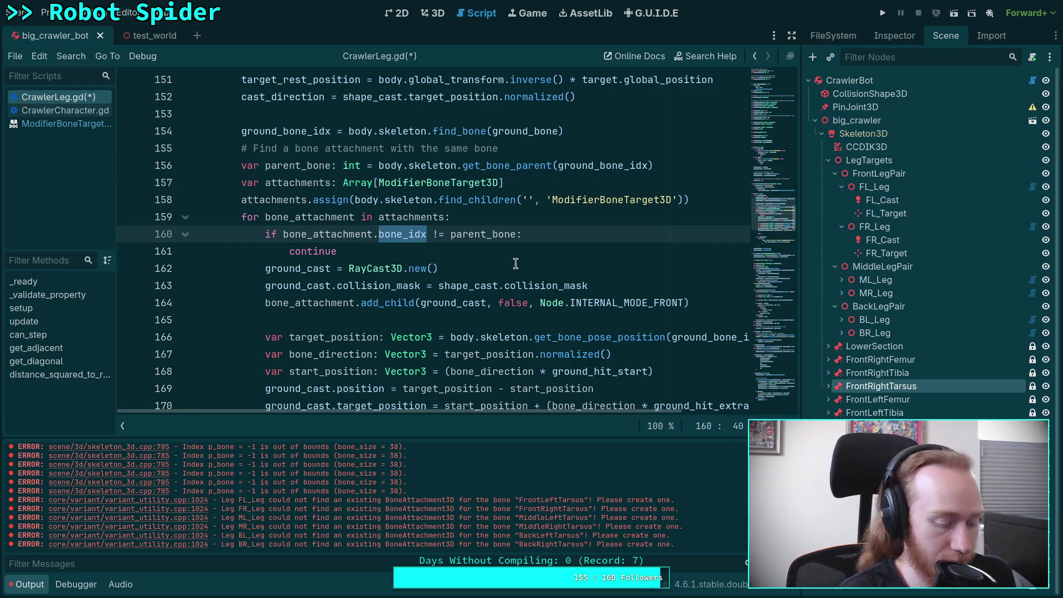
key("BackSpace")
type("bone")
key("Return")
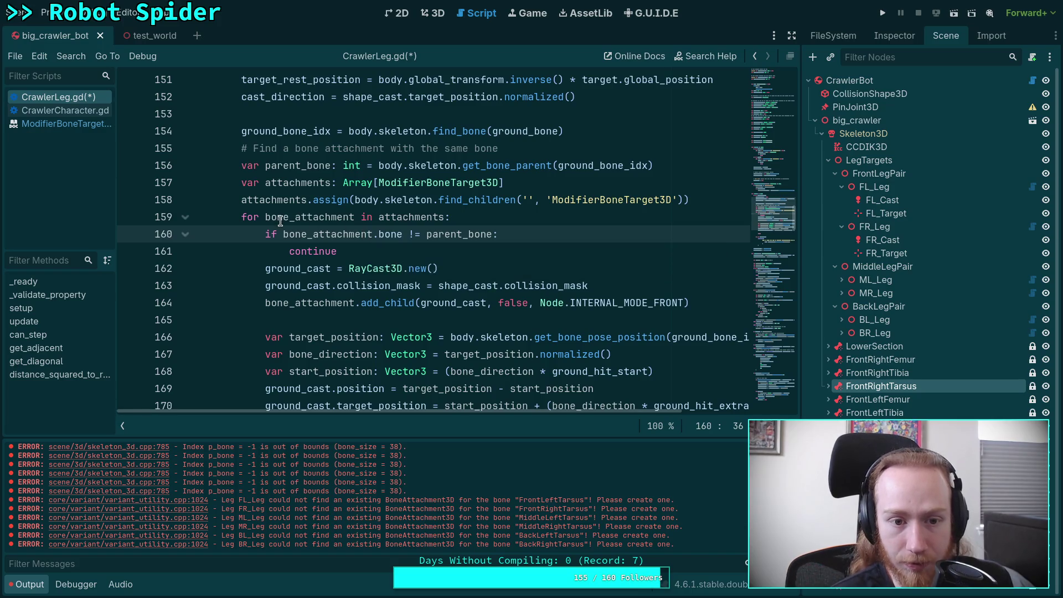
Step: Rename the loop variable bone_attachment to bone_target
double_click(298, 217)
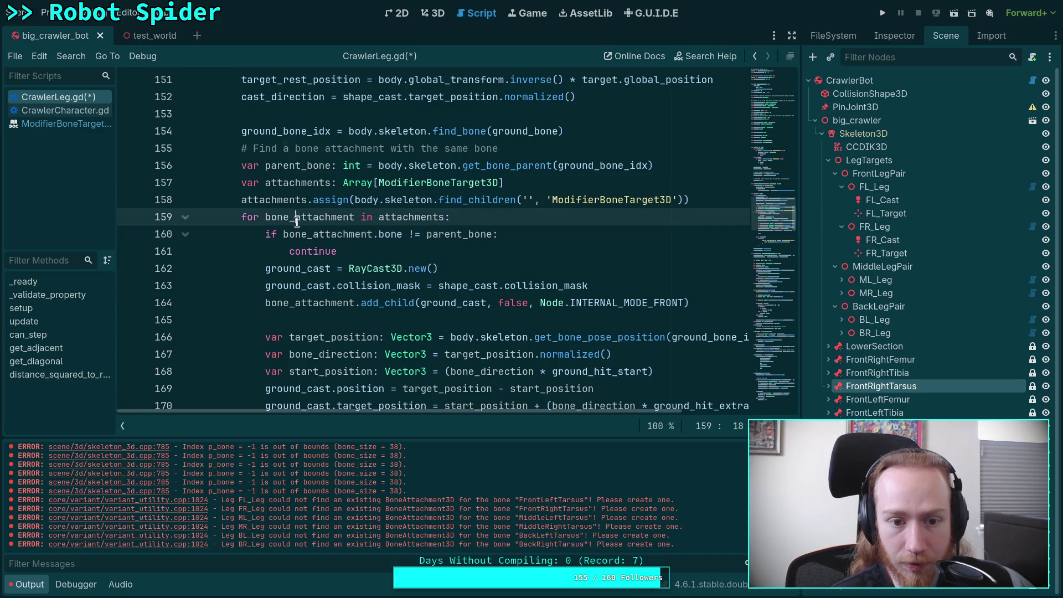
double_click(317, 215)
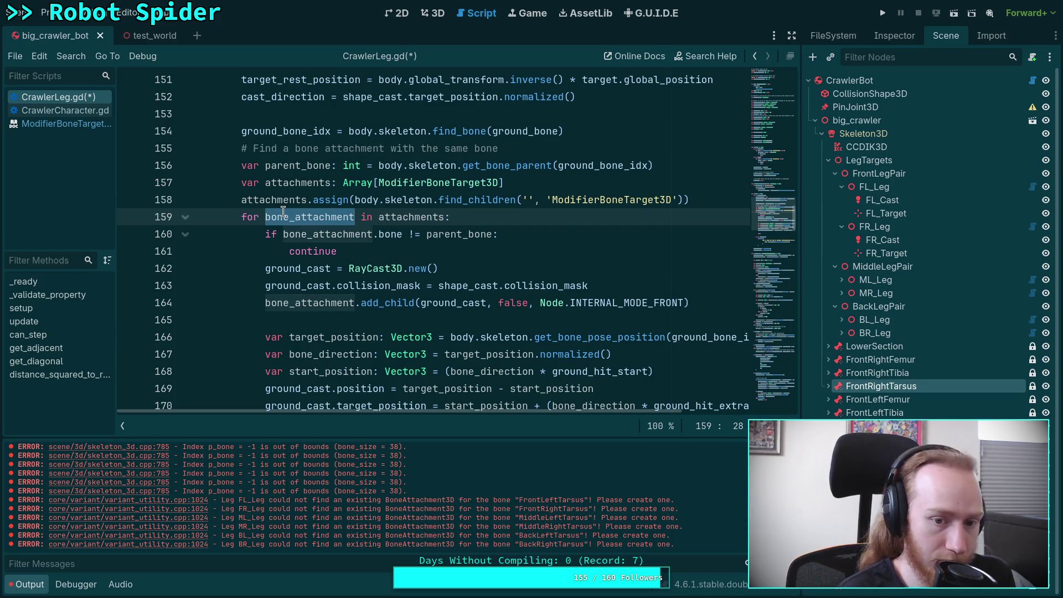
type("target")
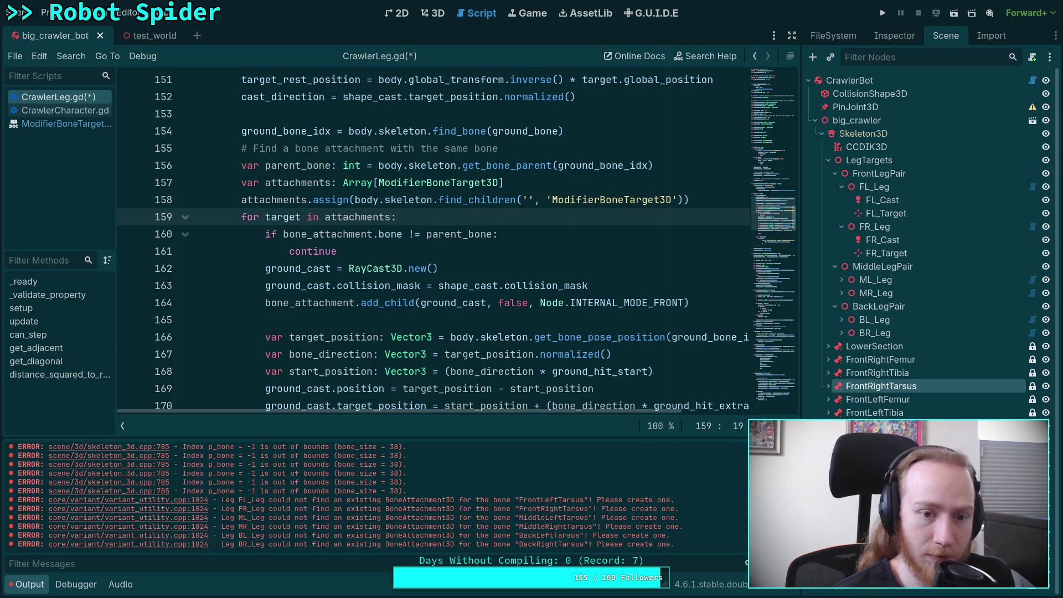
key("ctrl+z")
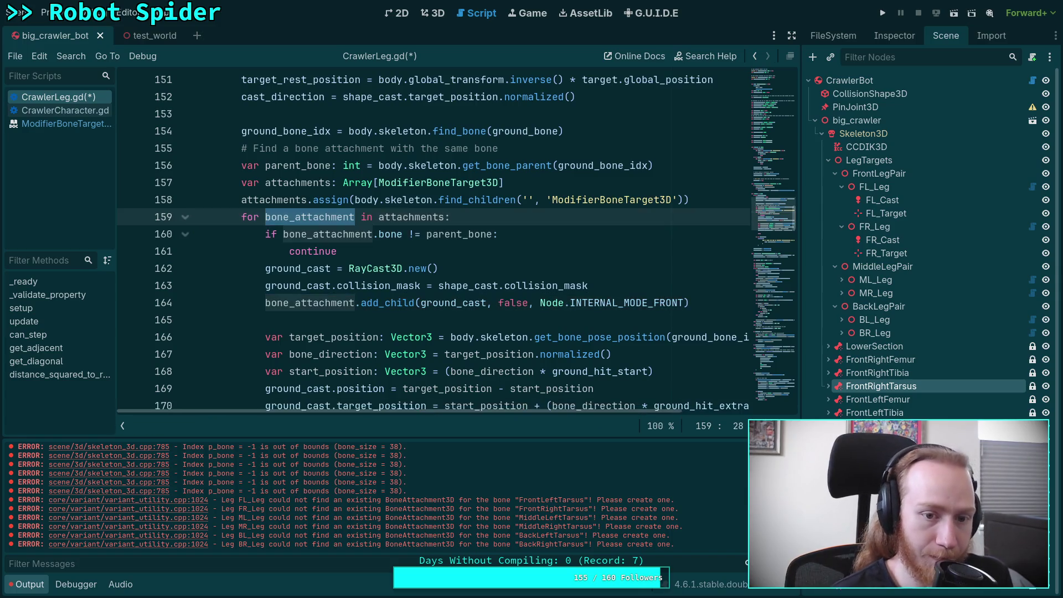
left_click_drag(354, 216, 295, 217)
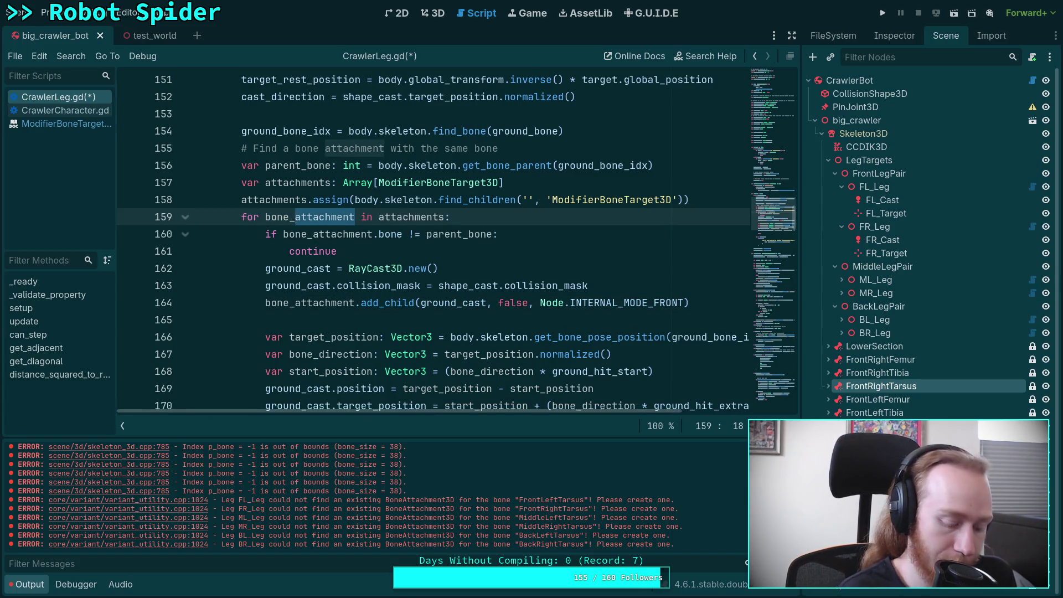
type("target")
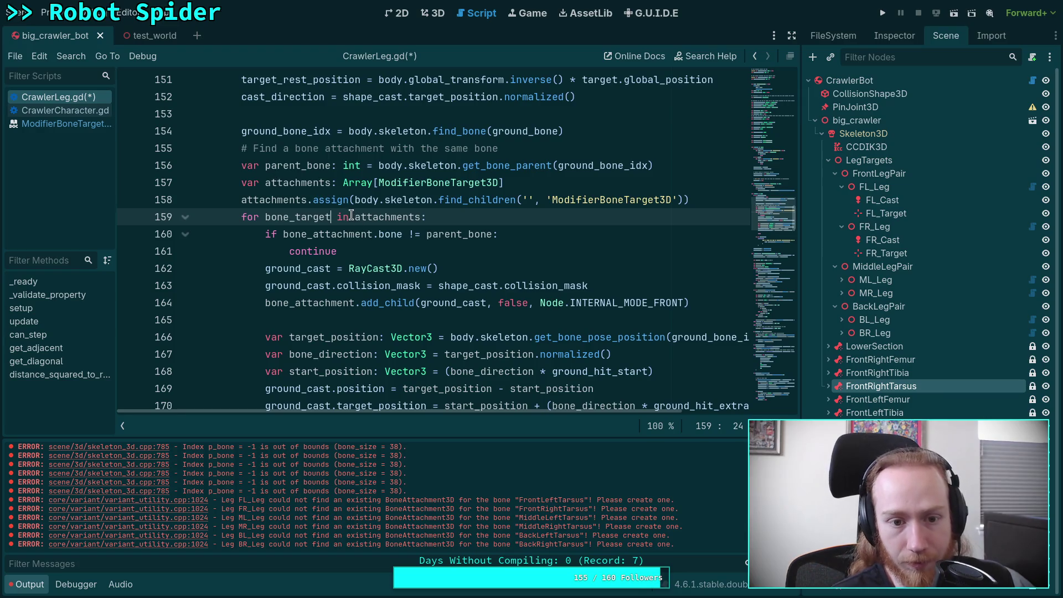
double_click(297, 217)
right_click(297, 217)
left_click(333, 290)
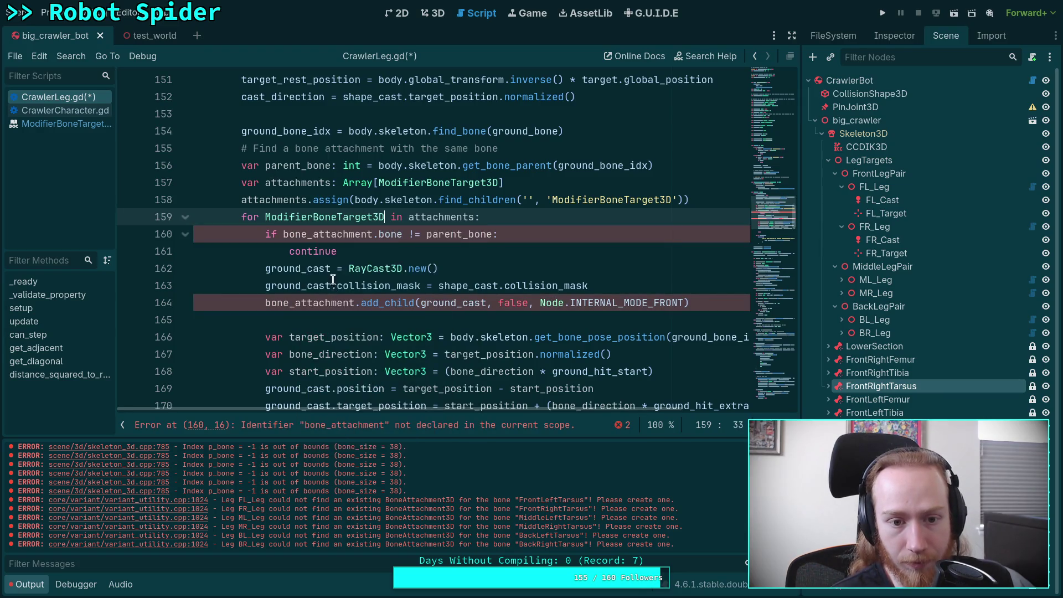
Step: Replace bone_attachment with bone_target on lines 160 and 164, and save CrawlerLeg.gd
right_click(316, 217)
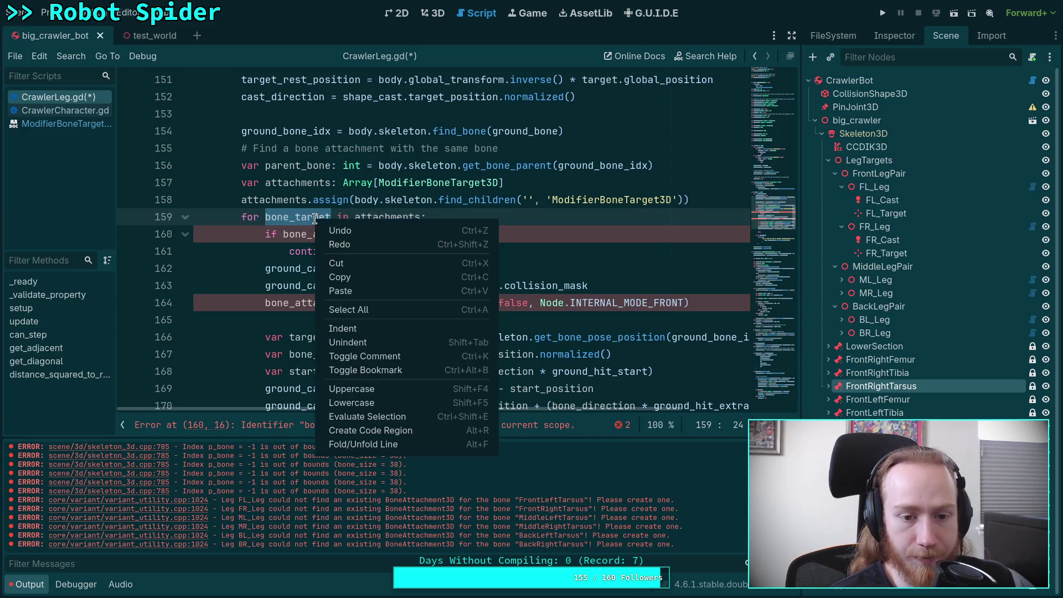
left_click(329, 275)
double_click(341, 234)
key("ctrl+v")
double_click(310, 302)
key("ctrl+v")
scroll(390, 268, "down", 3)
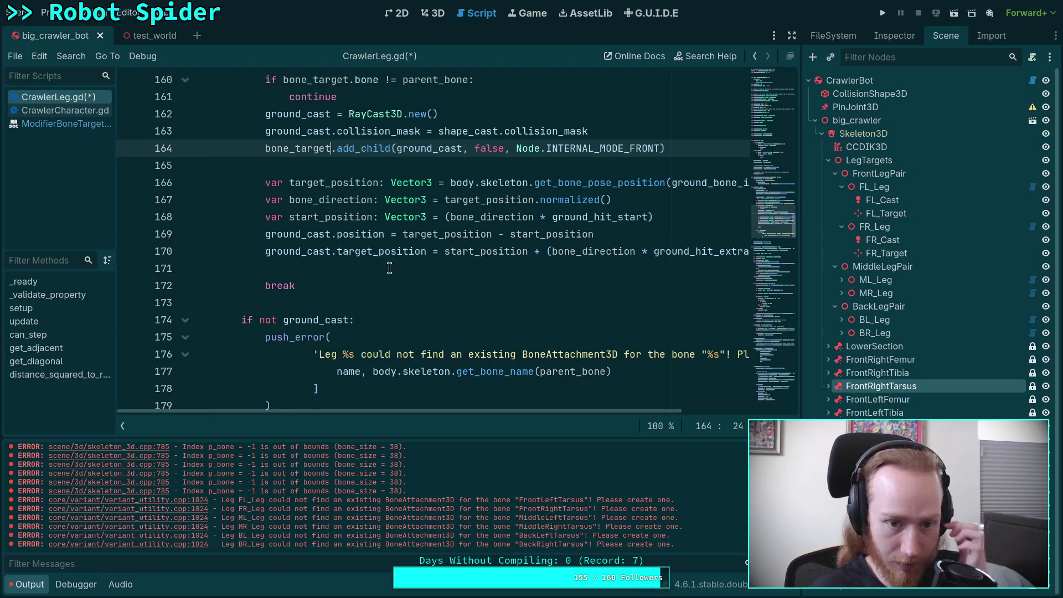
left_click(390, 268)
key("ctrl+s")
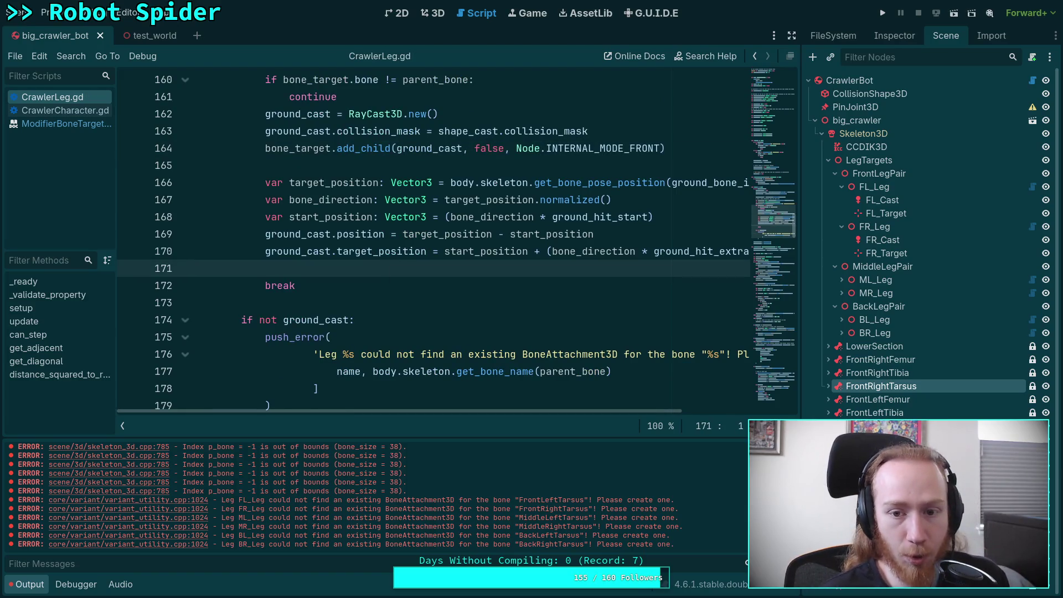
scroll(520, 198, "up", 2)
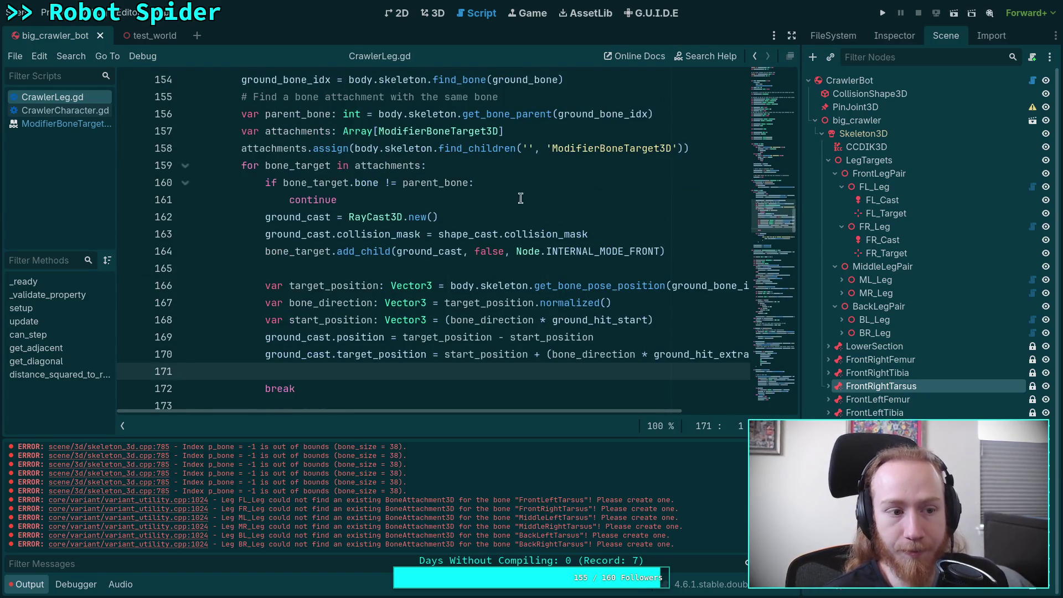
left_click(45, 12)
Step: Reload the saved big_crawler_bot scene in the 3D view
left_click(432, 15)
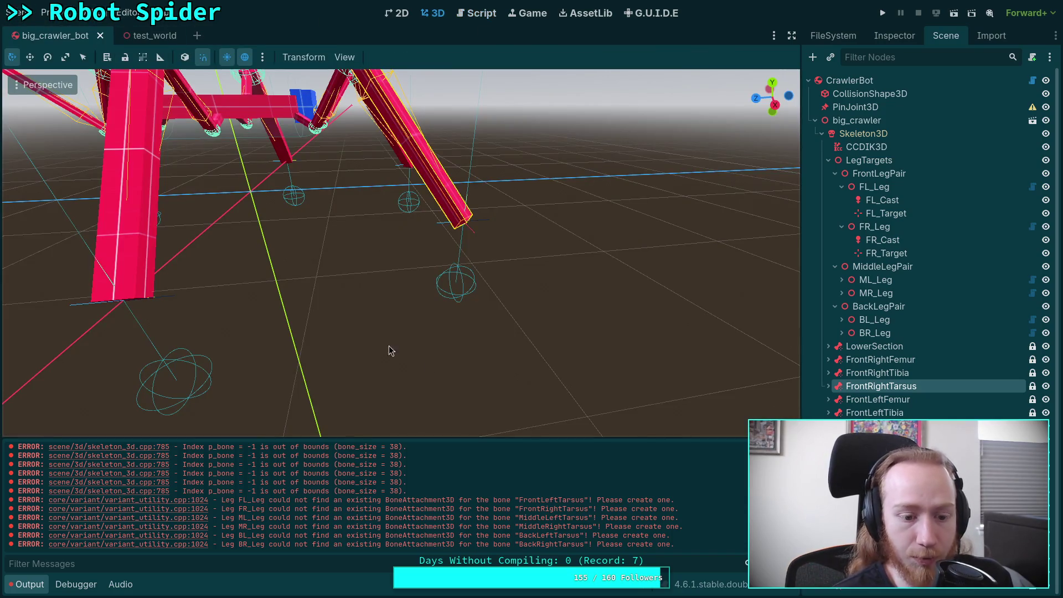
left_click(27, 12)
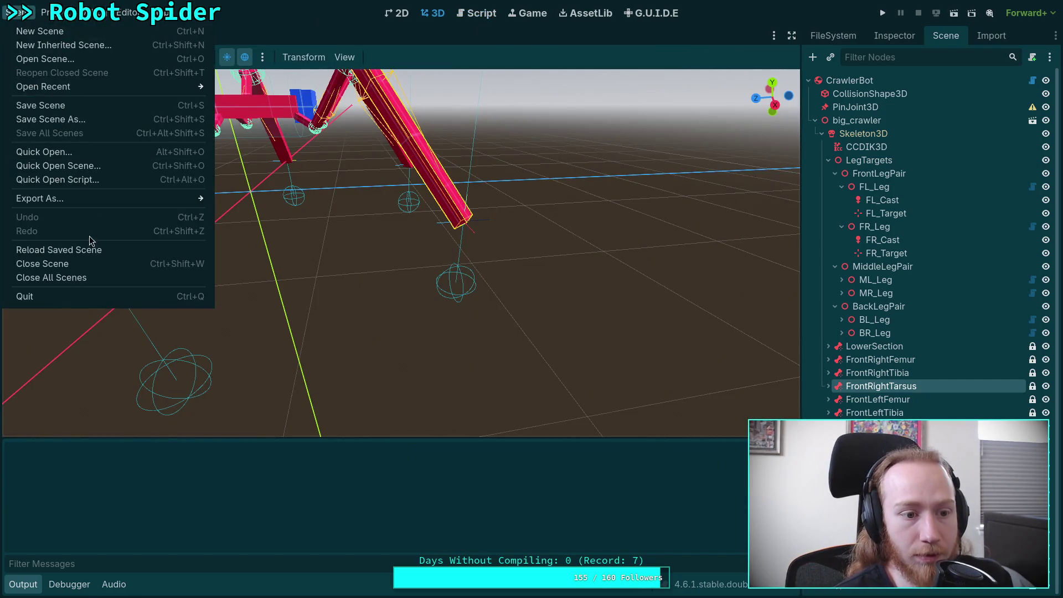
left_click(86, 252)
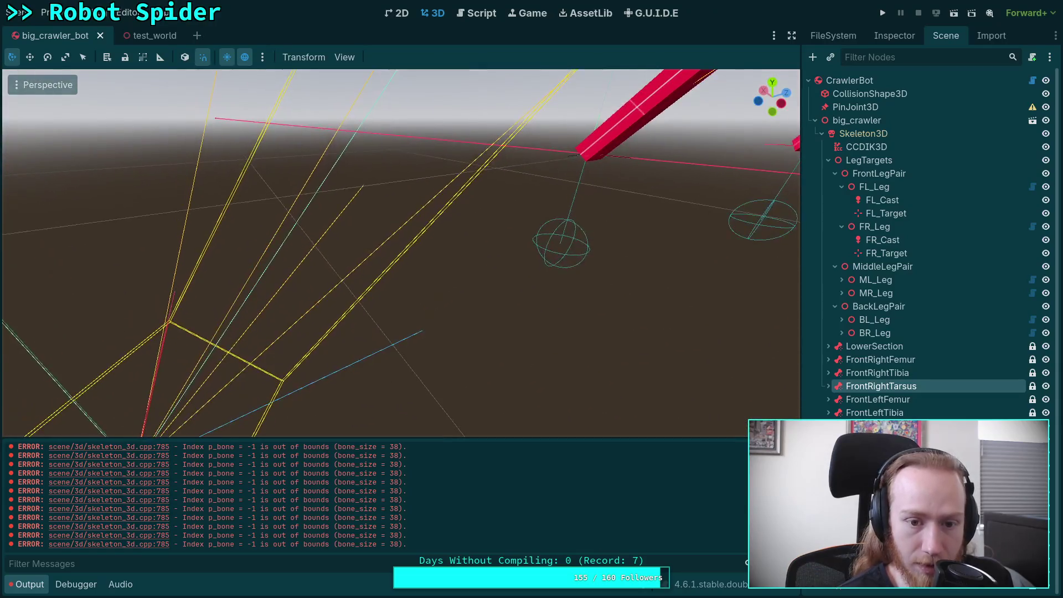
Step: Frame the selected bone and fly the camera in to inspect the spider's legs
scroll(401, 253, "up", 2)
key("f")
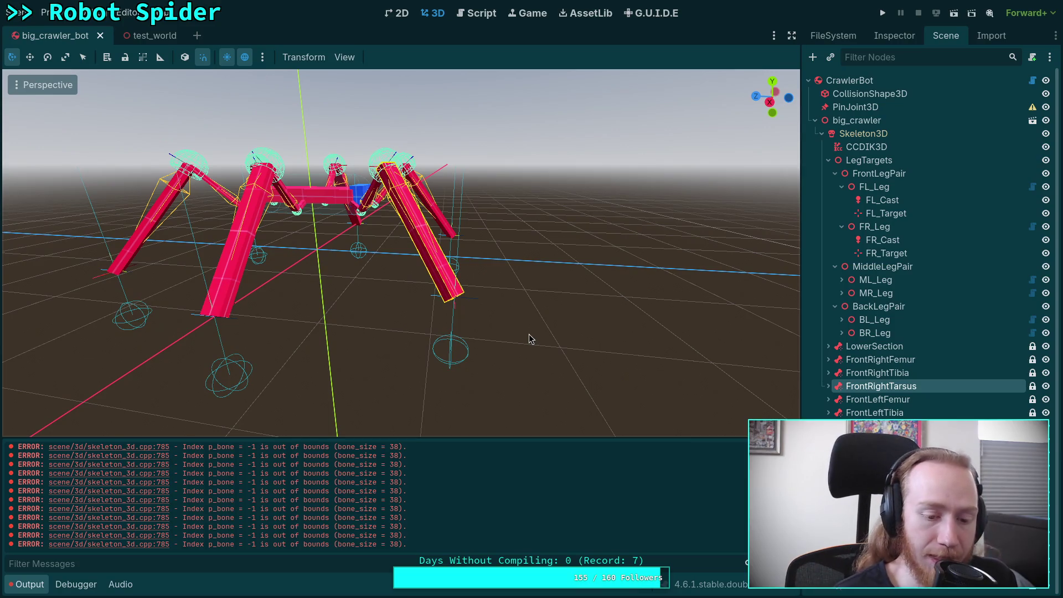
left_click(826, 386)
left_click(825, 386)
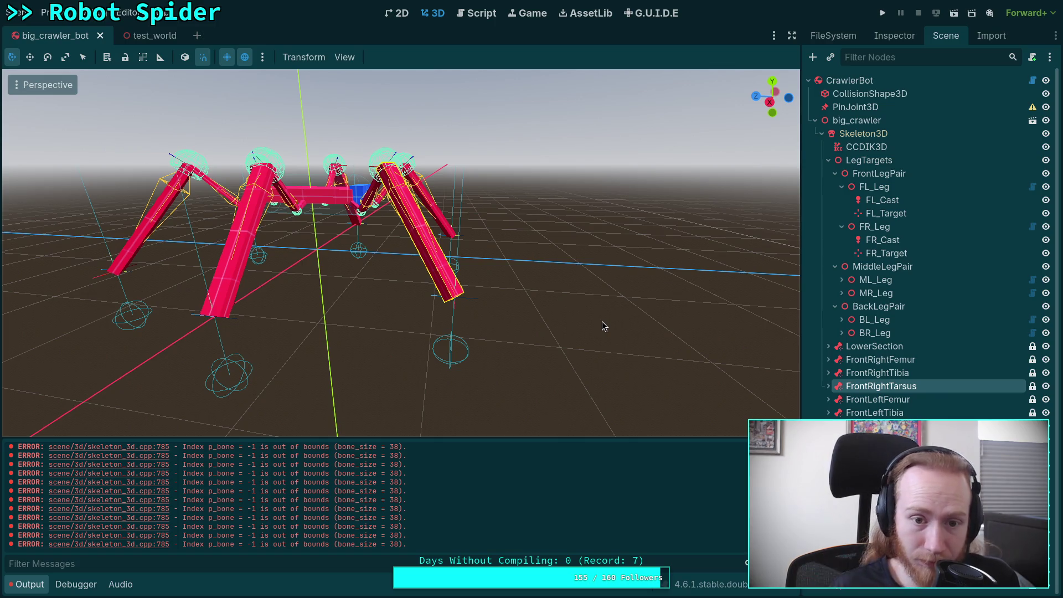
key("w")
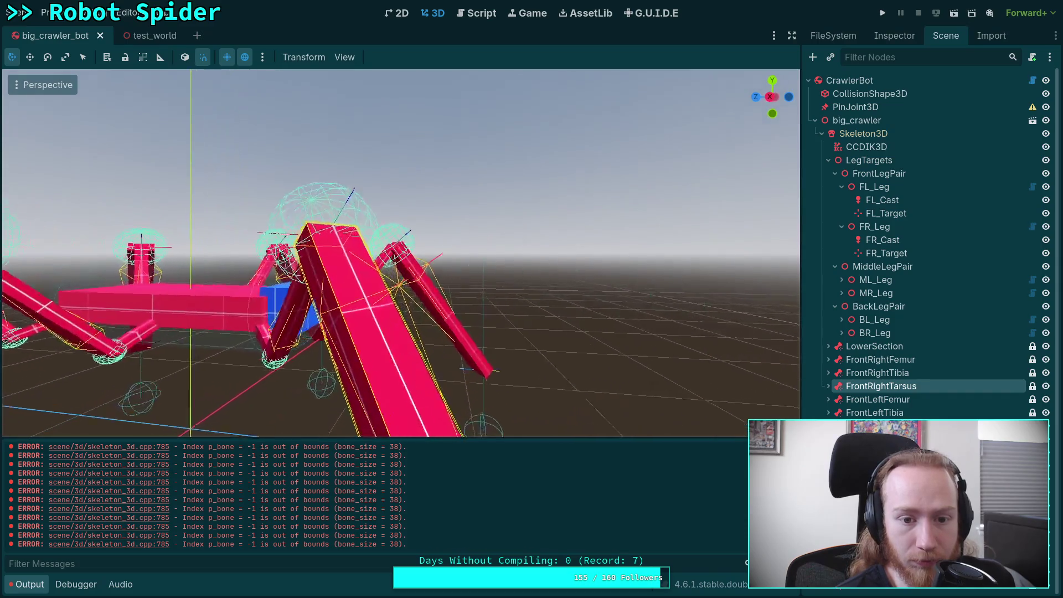
key("w")
key("w")
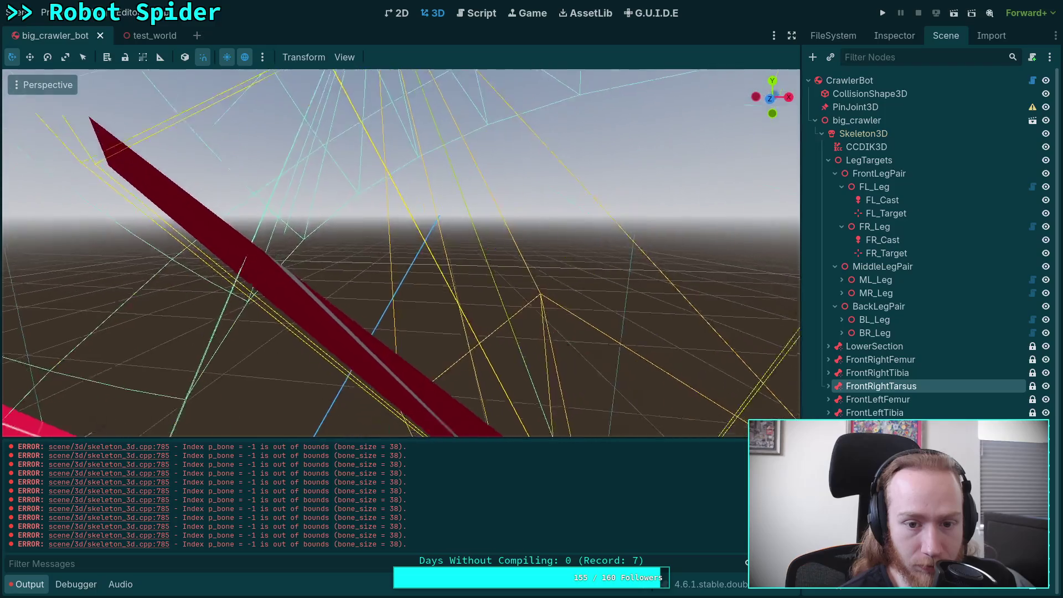
Step: Hide the Skeleton3D, ChainIK3D and Marker3D gizmos in the 3D viewport
key("w")
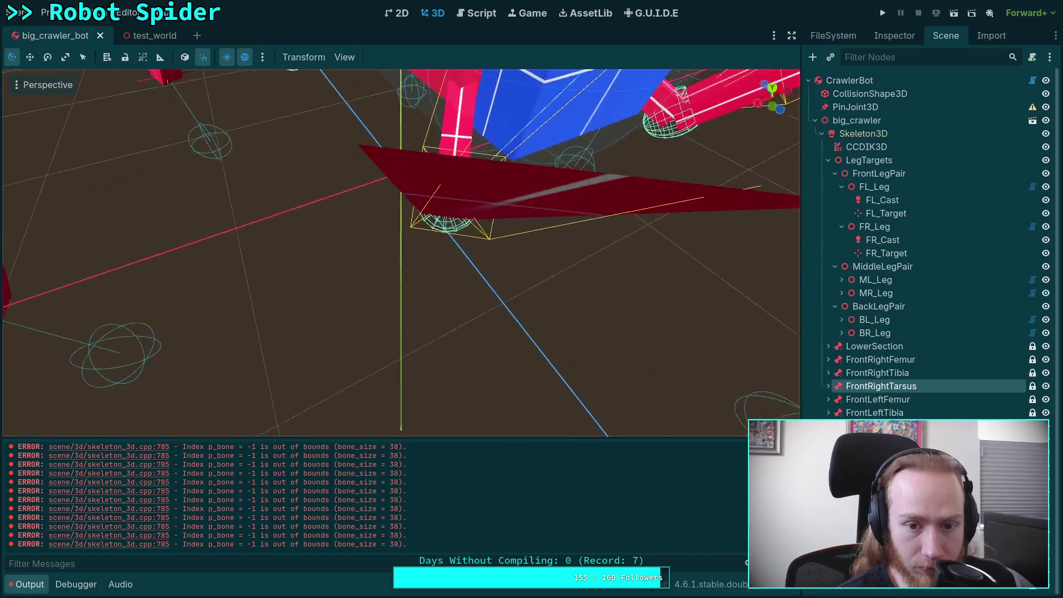
key("s")
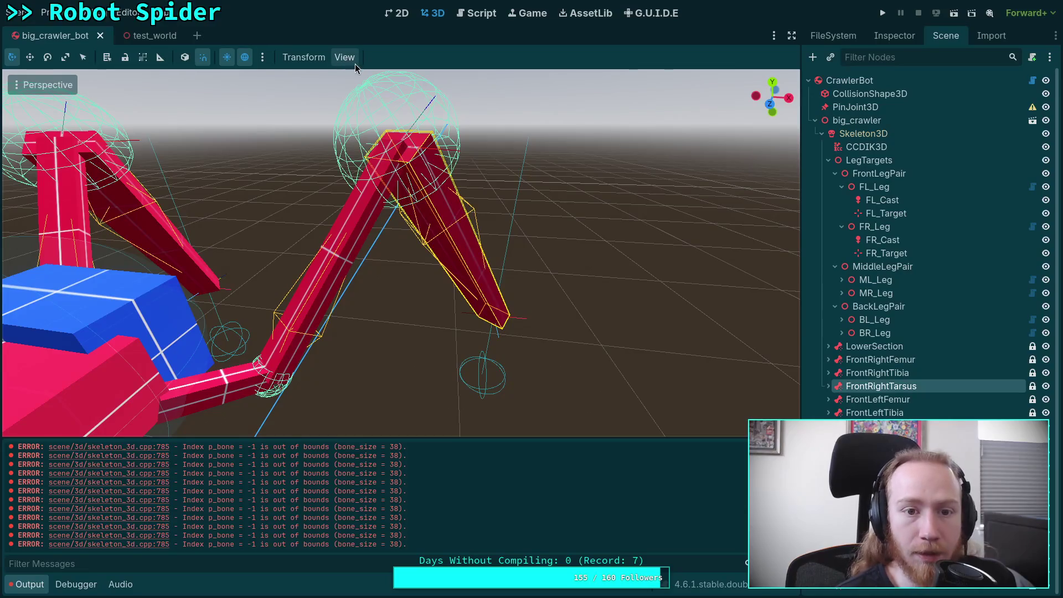
left_click(350, 59)
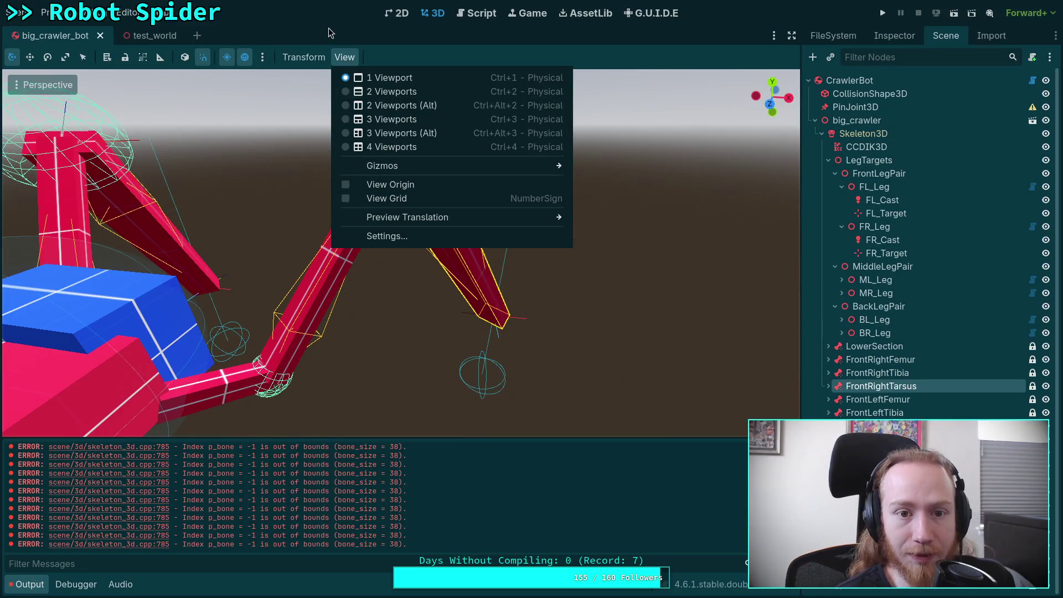
left_click(345, 57)
left_click(344, 57)
mouse_move(520, 166)
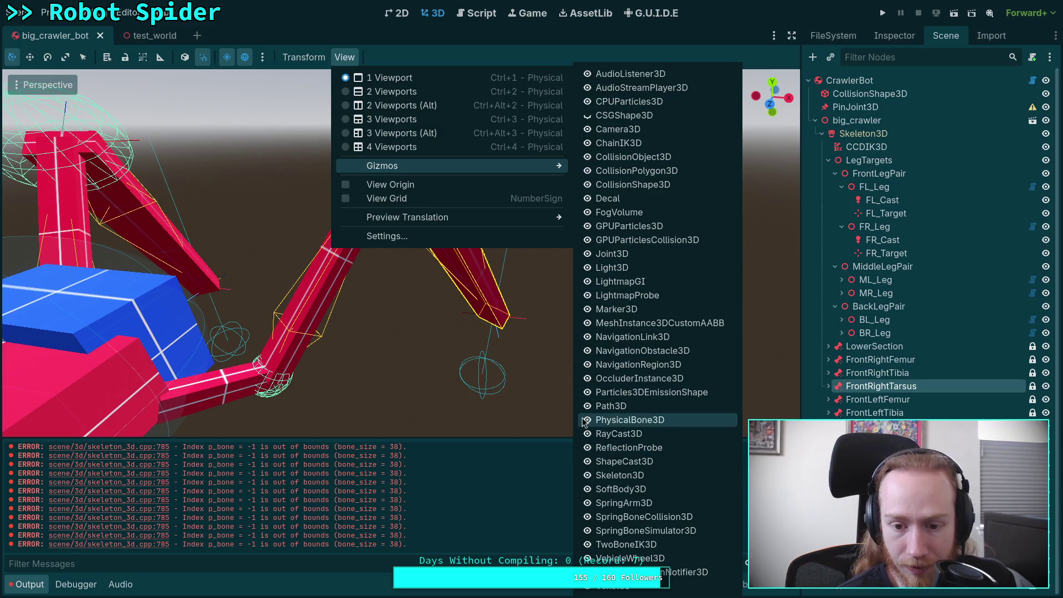
left_click(587, 477)
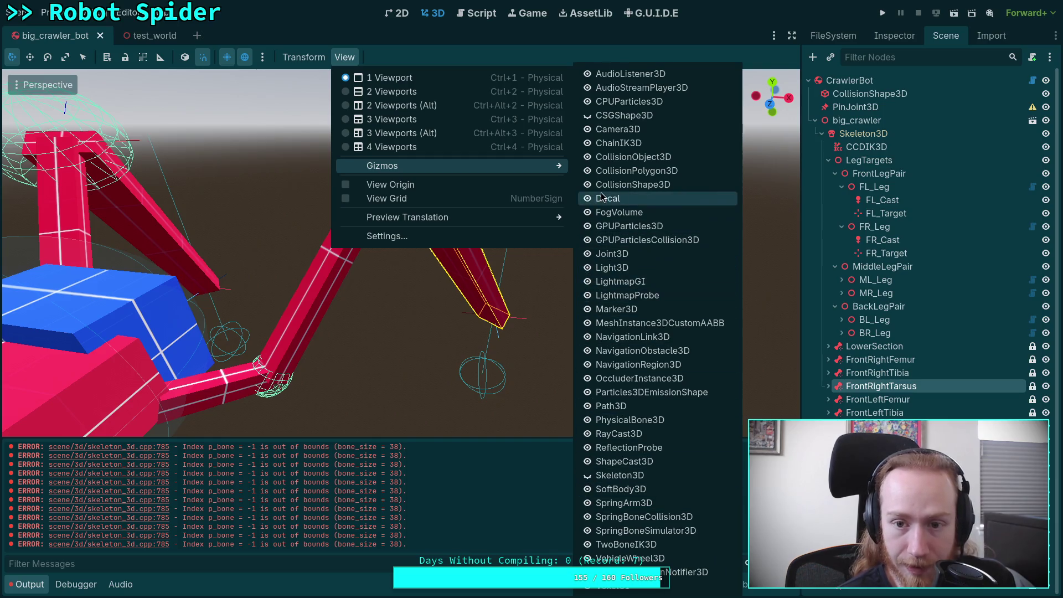
left_click(589, 143)
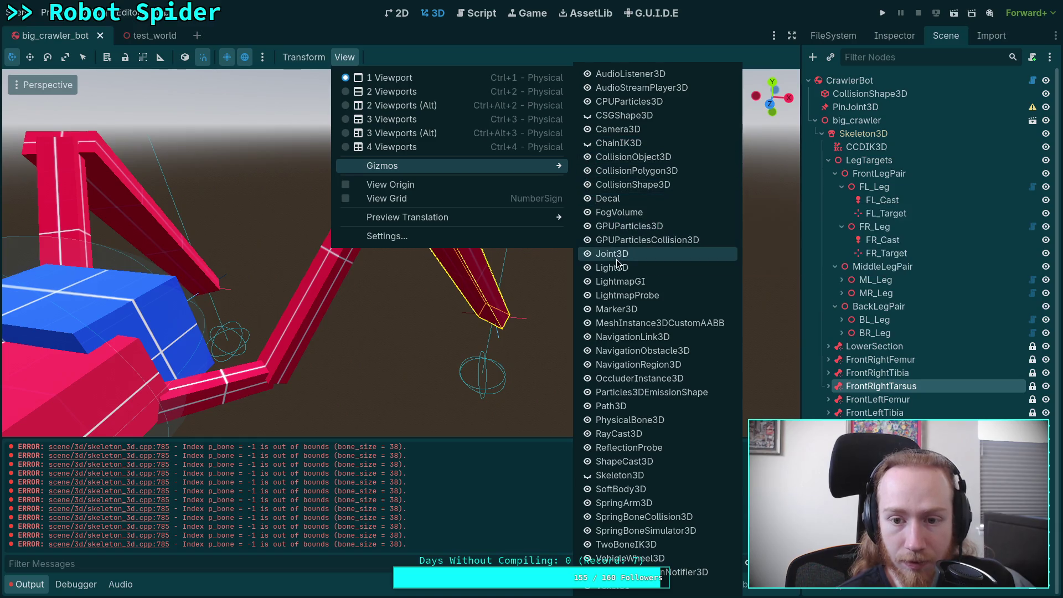
left_click(589, 309)
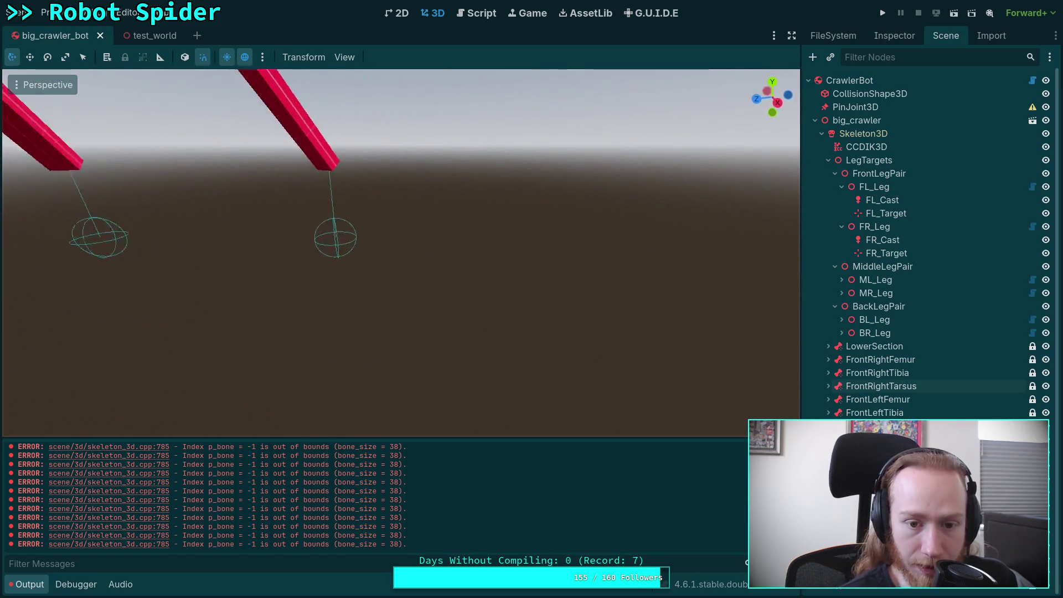
Step: Hide the RayCast3D gizmos and orbit to look down on the spider
left_click(348, 60)
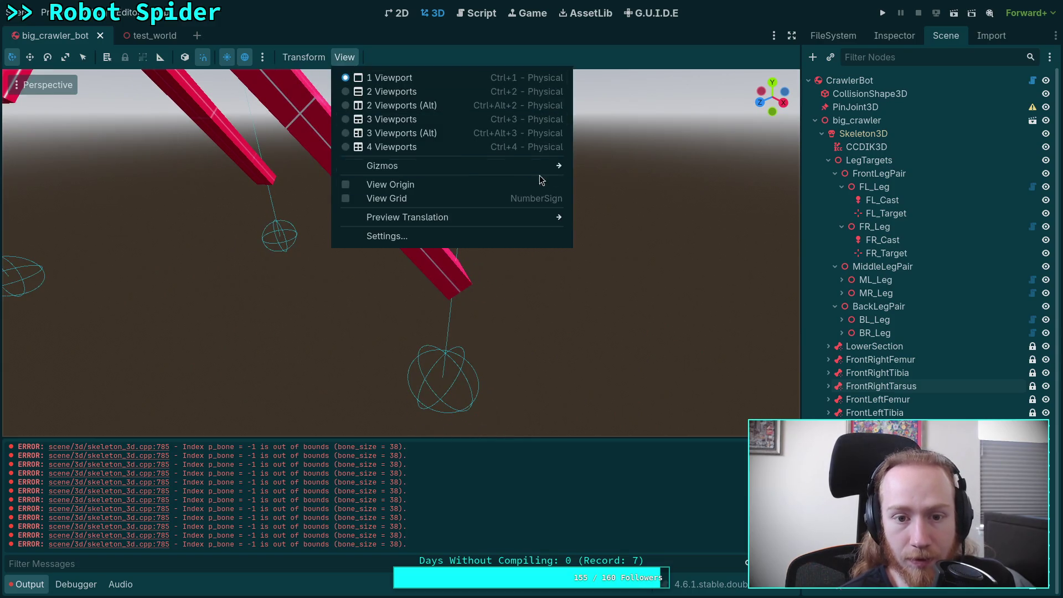
mouse_move(552, 168)
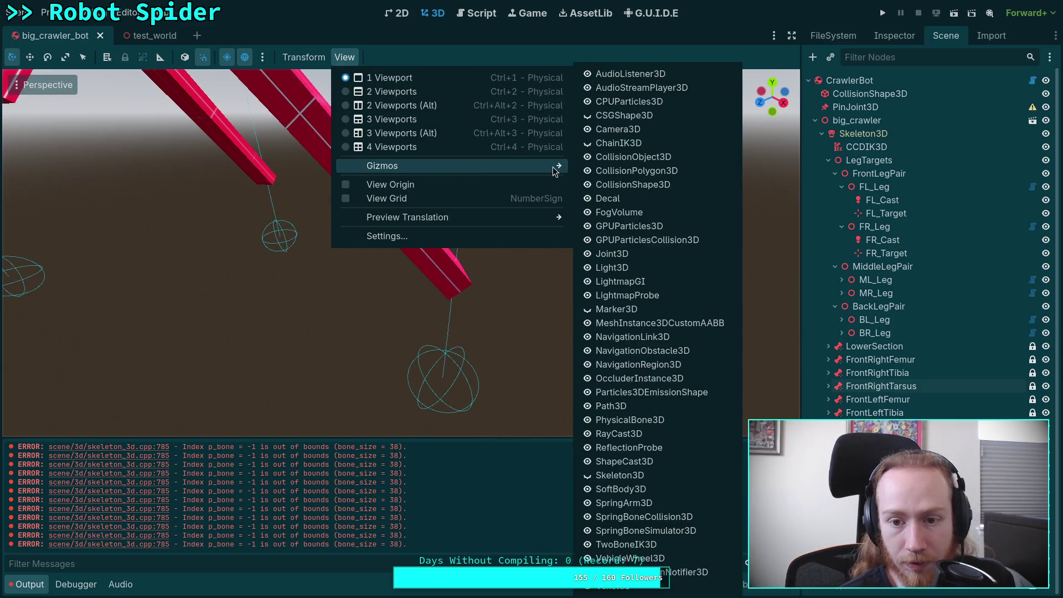
left_click(619, 437)
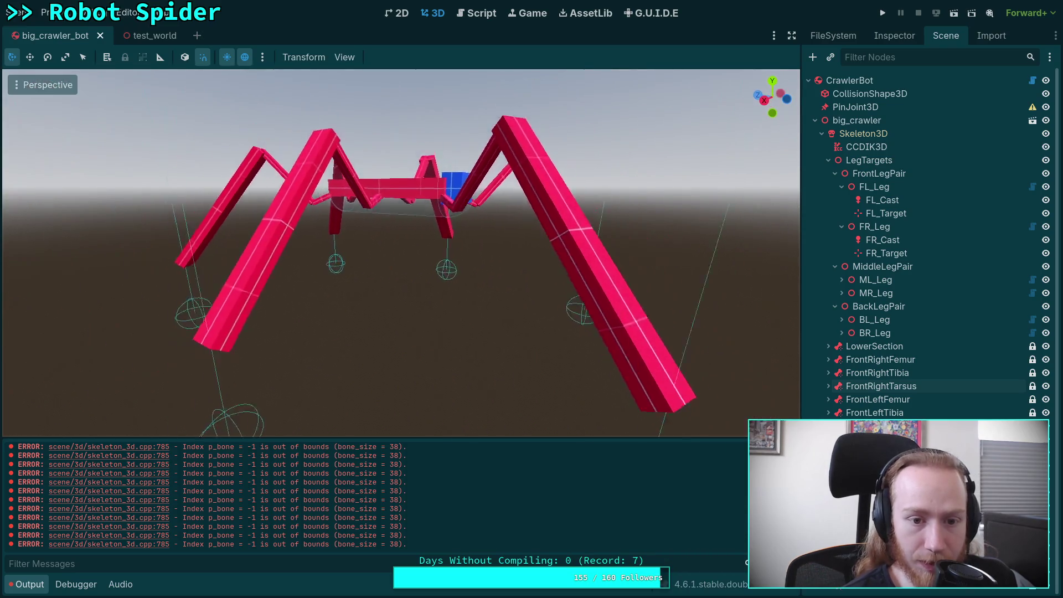
left_click_drag(553, 310, 564, 328)
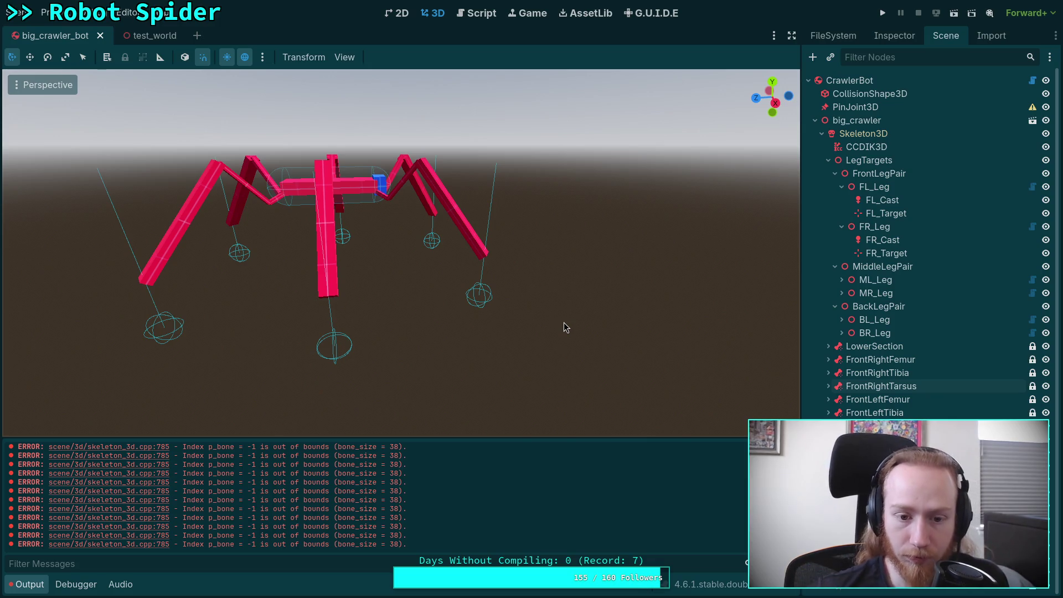
Step: Open CrawlerLeg.gd at empty line 165, then run the project to watch the spider walk
left_click(476, 12)
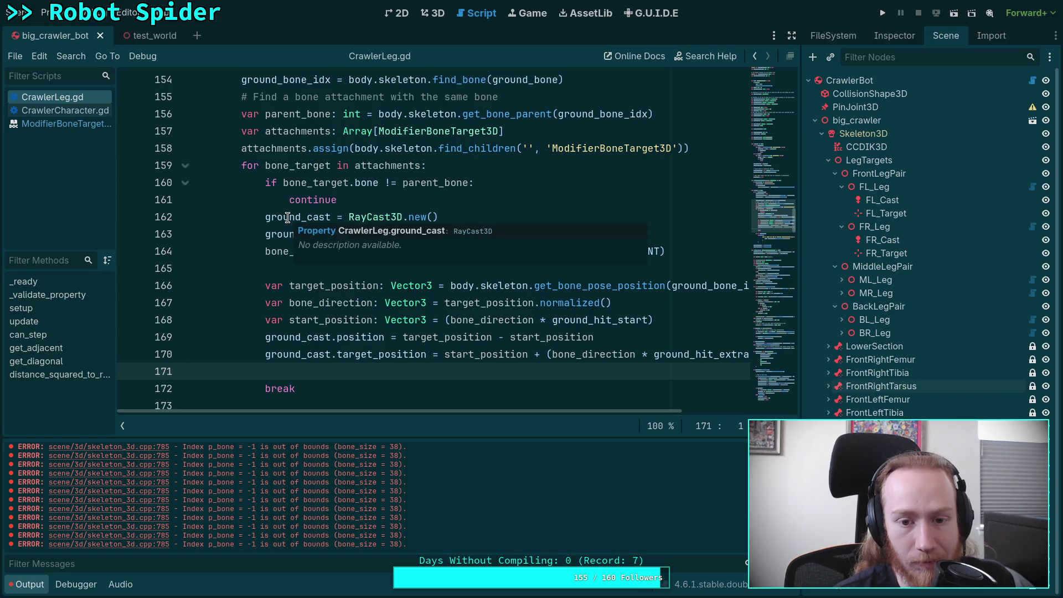
left_click(271, 270)
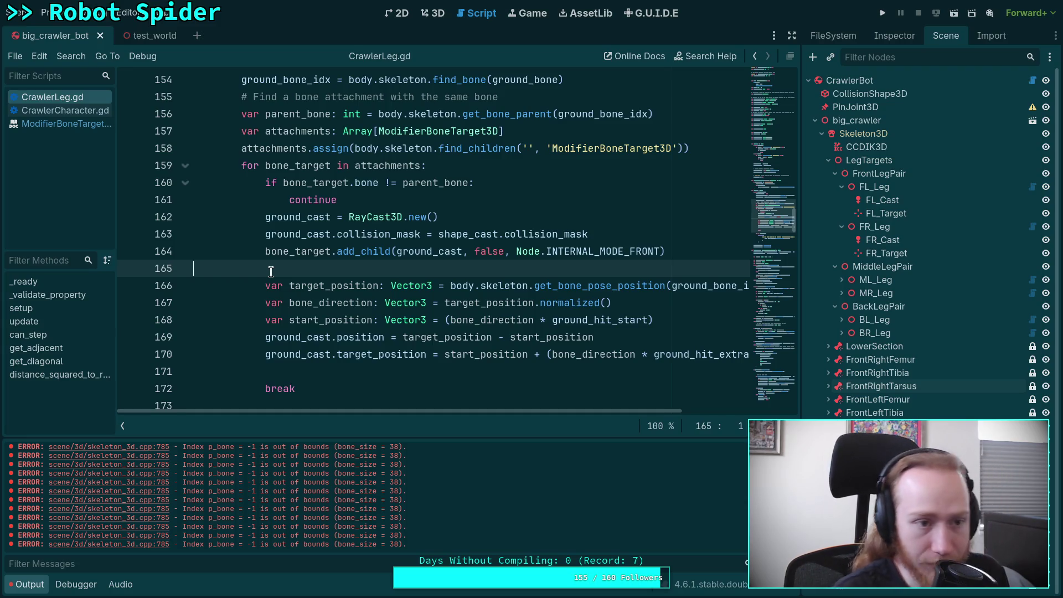
left_click(883, 16)
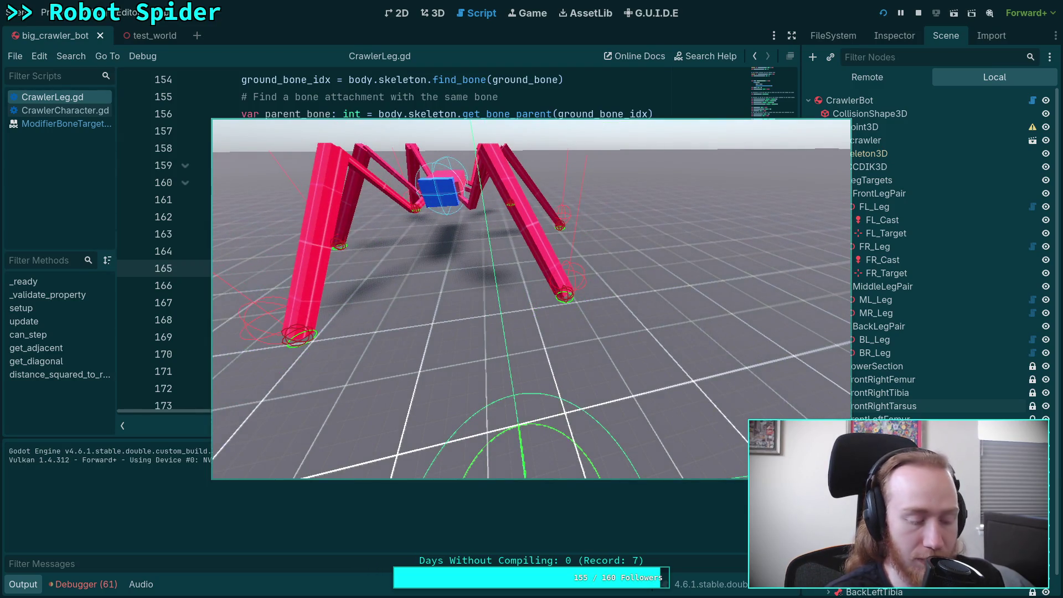
Step: Slow the running game to a 0.25 time scale, then stop it with F8
key("minus")
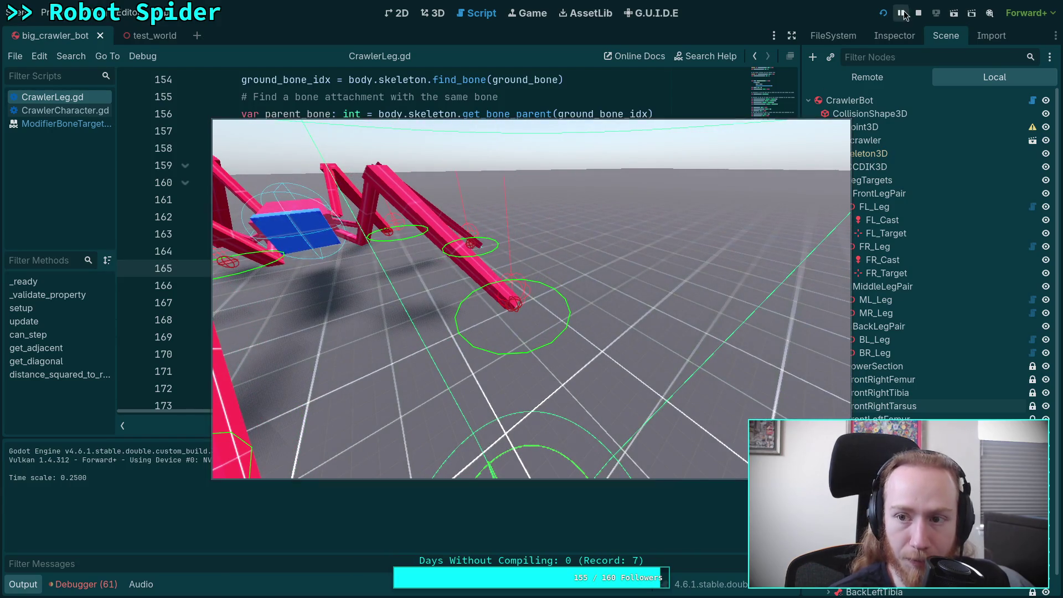
key("F8")
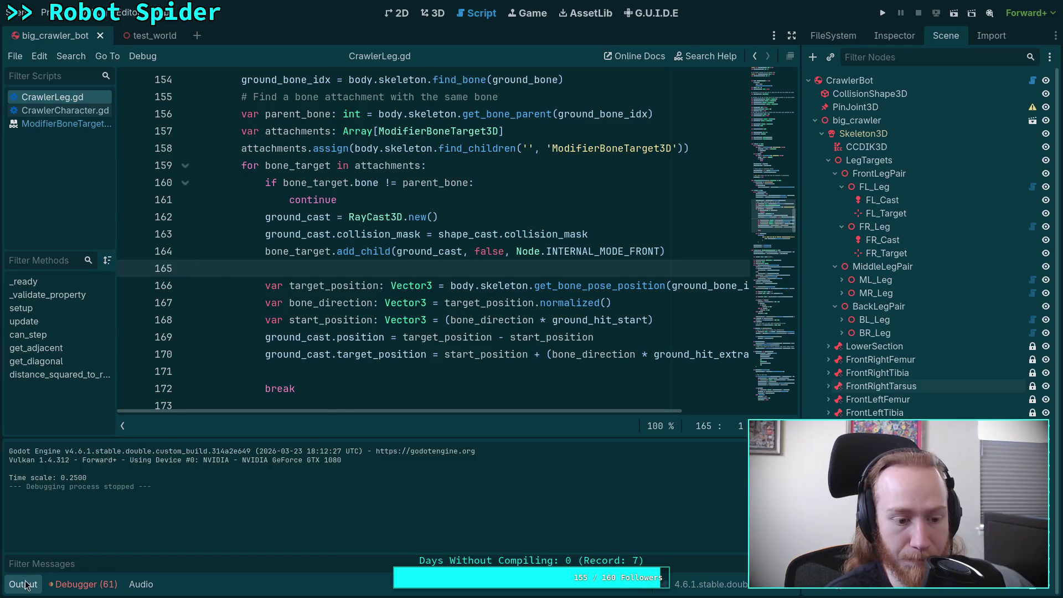
Step: Collapse the output panel and review CrawlerLeg.gd's stepping code, unfolding the is_moving block
left_click(25, 586)
scroll(377, 332, "up", 20)
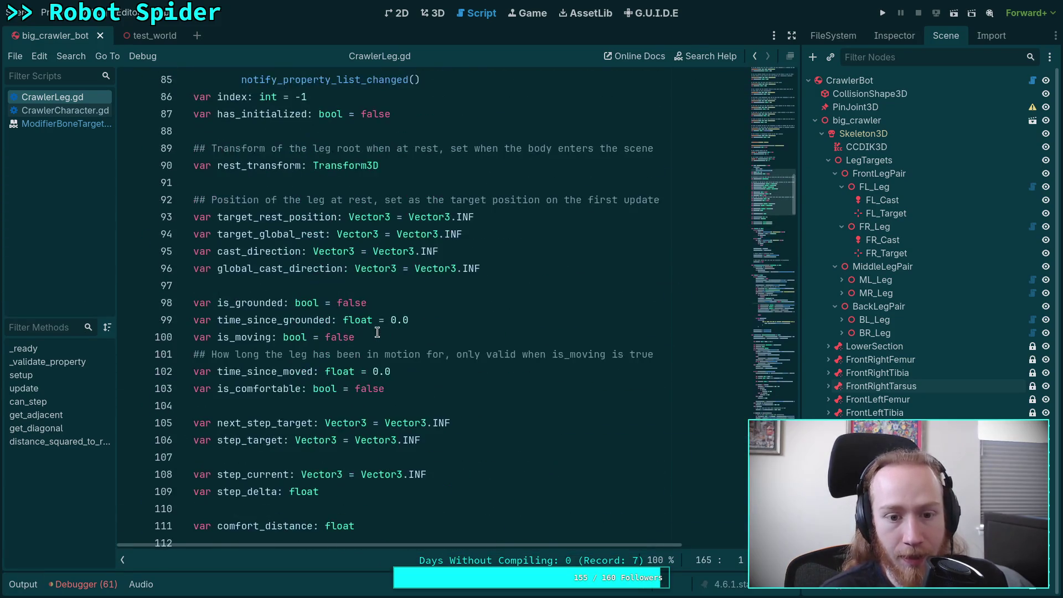
scroll(413, 340, "down", 20)
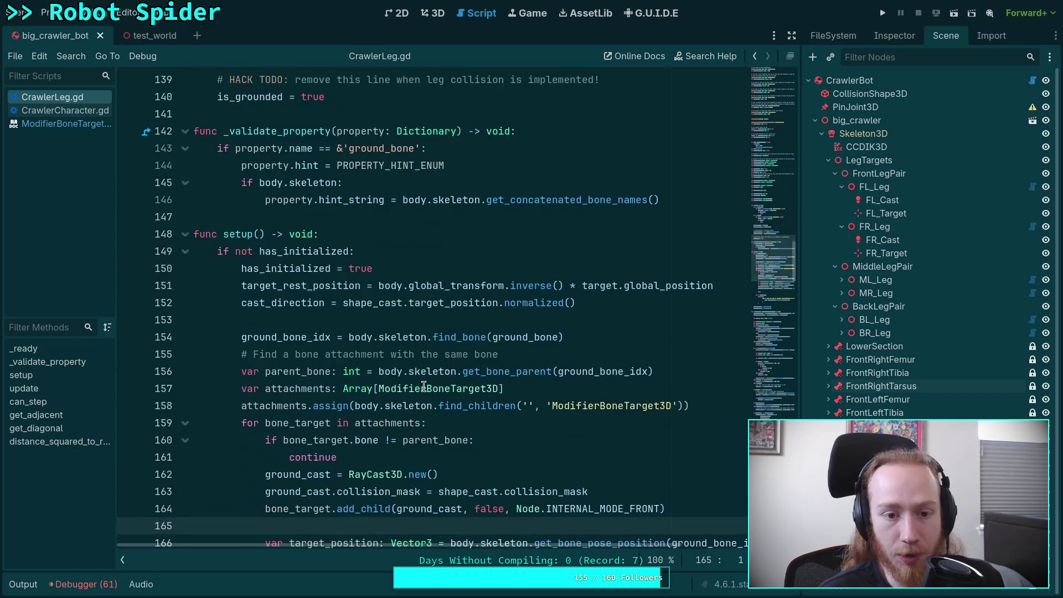
scroll(421, 360, "down", 12)
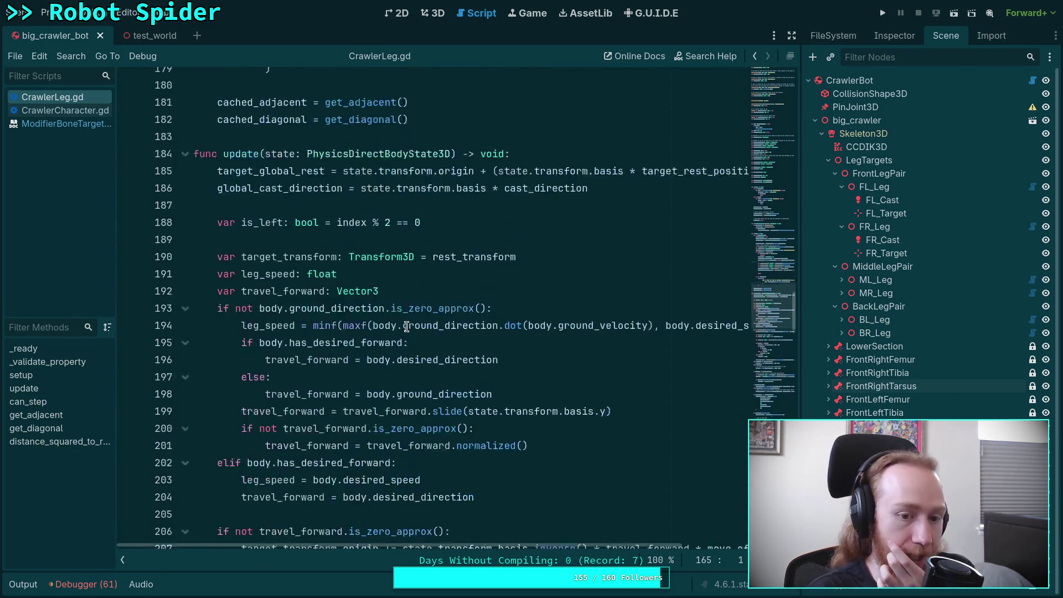
scroll(413, 335, "down", 14)
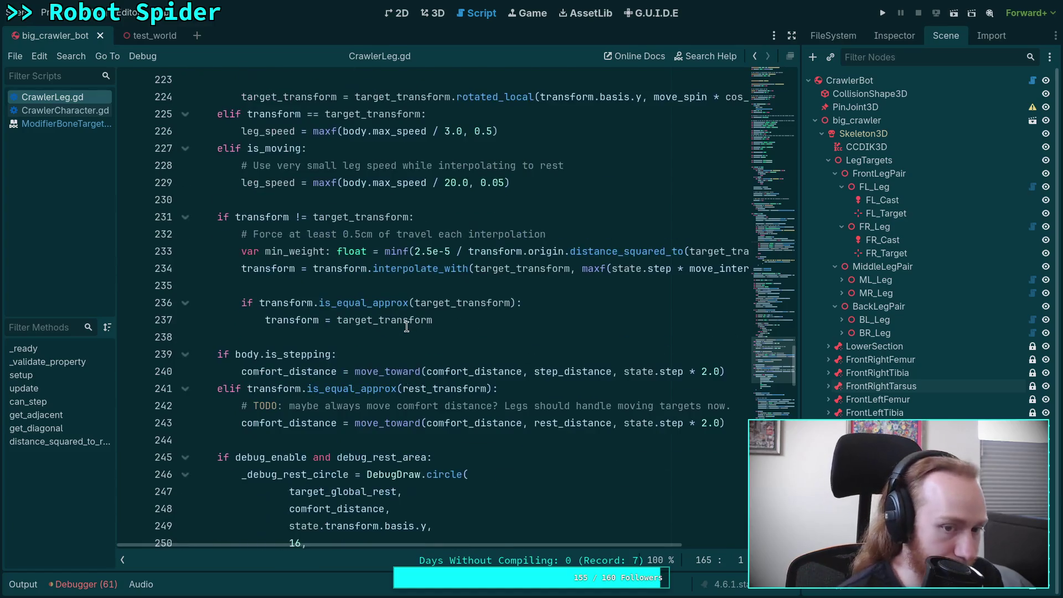
scroll(424, 344, "down", 6)
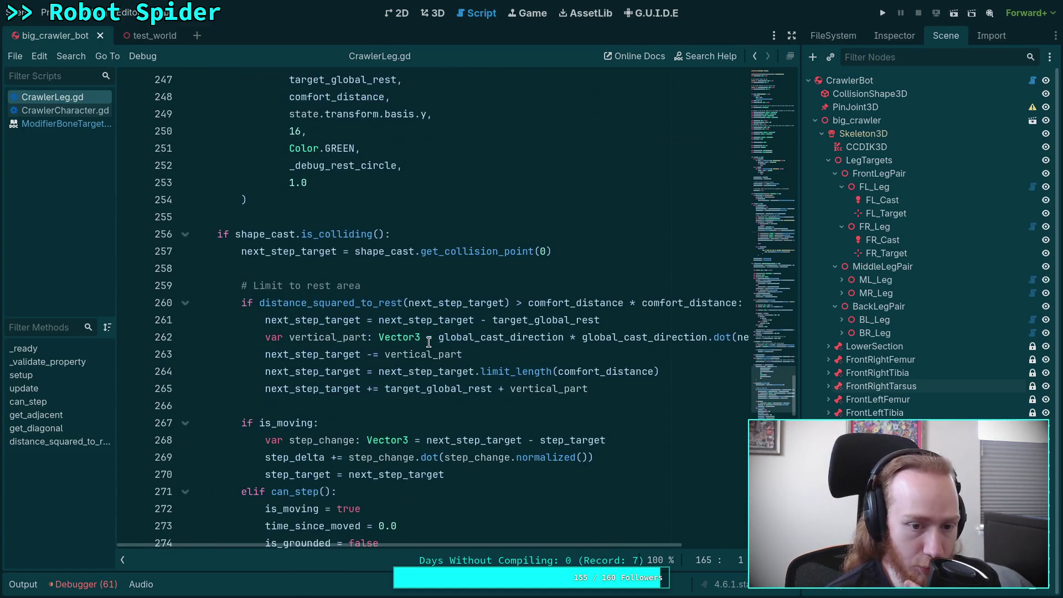
scroll(268, 273, "down", 3)
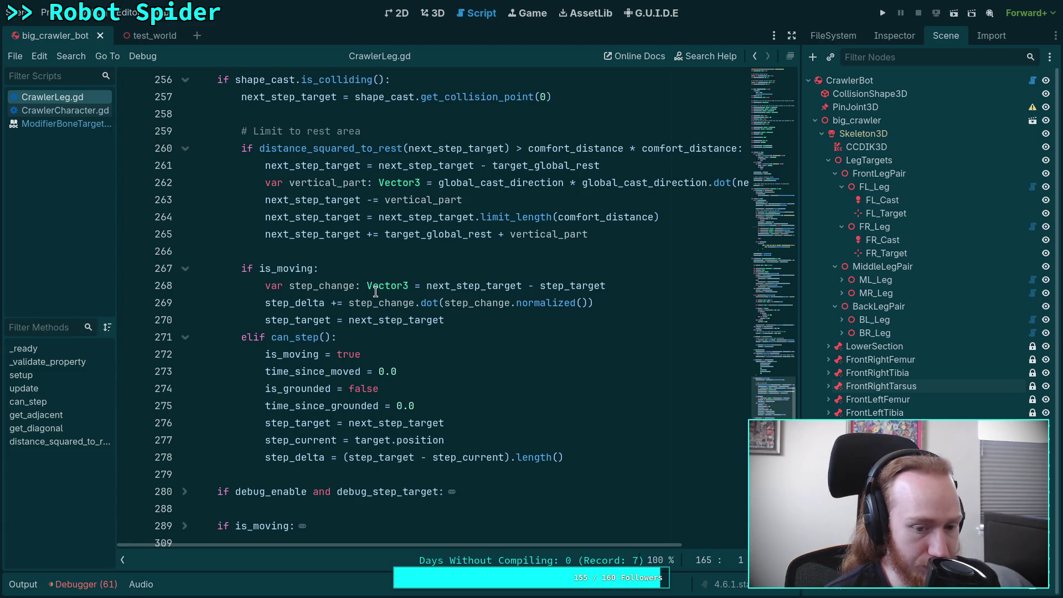
scroll(377, 292, "down", 1)
scroll(376, 292, "up", 4)
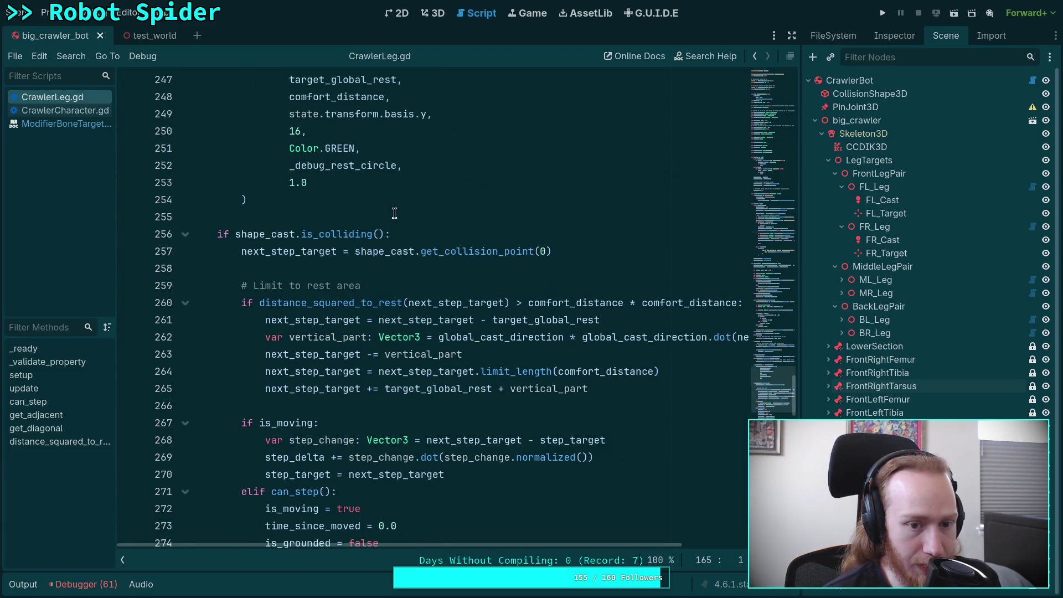
left_click(394, 214)
scroll(502, 261, "up", 2)
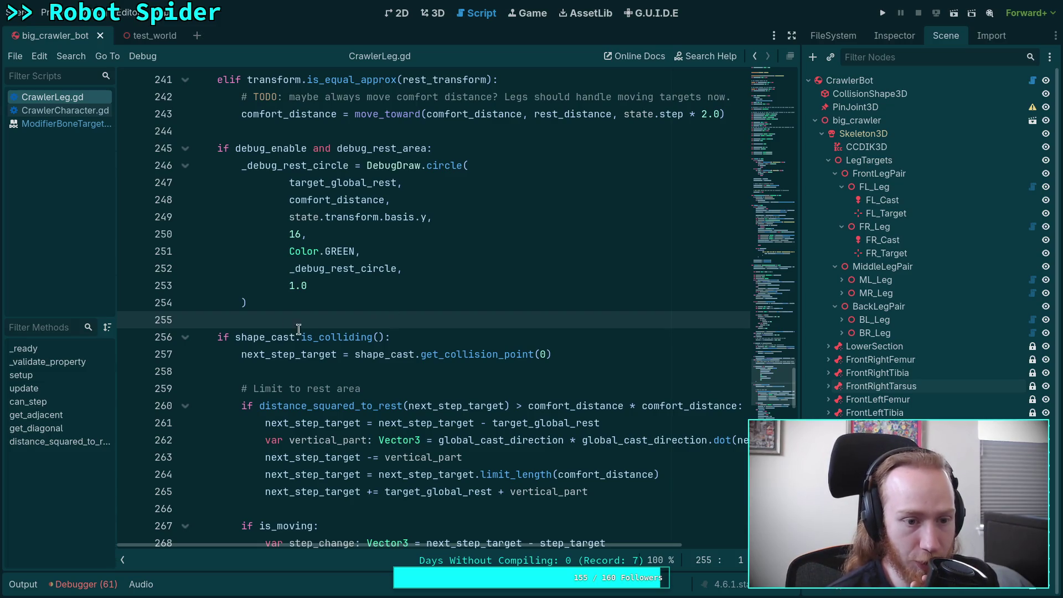
scroll(295, 316, "down", 10)
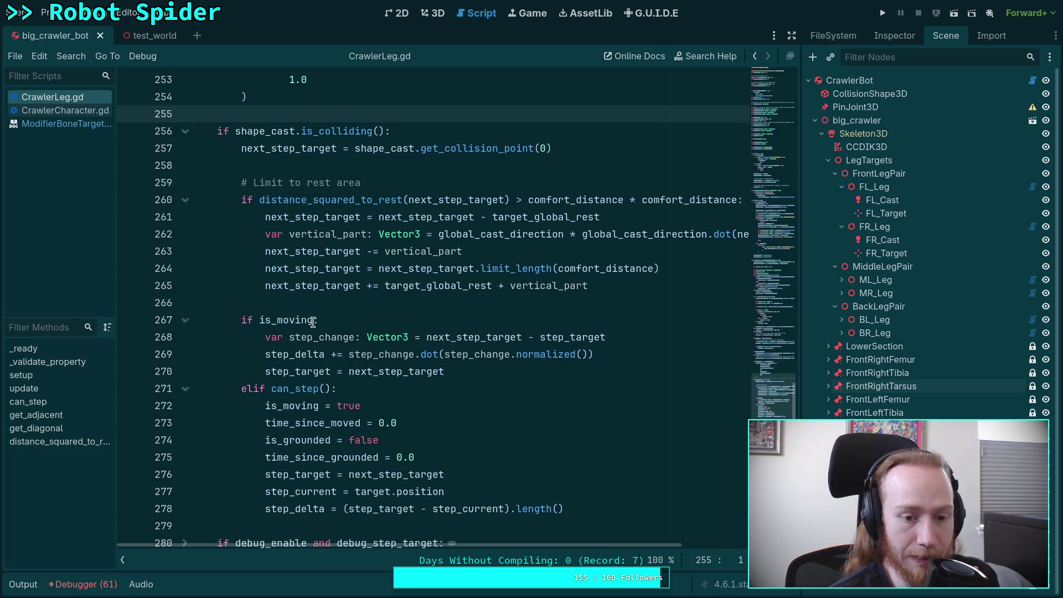
left_click(186, 217)
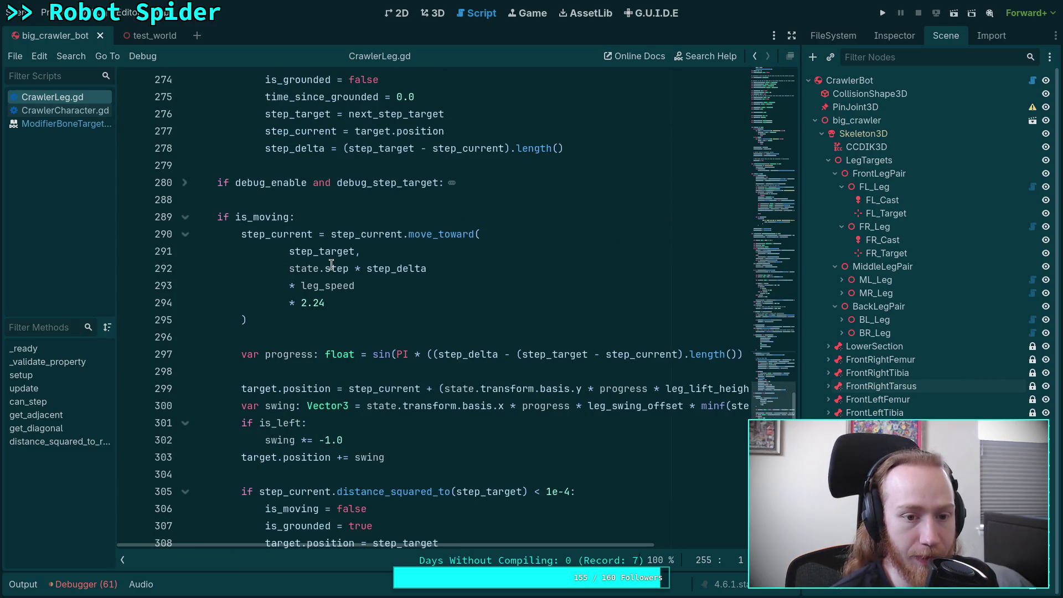
left_click(184, 182)
left_click(184, 182)
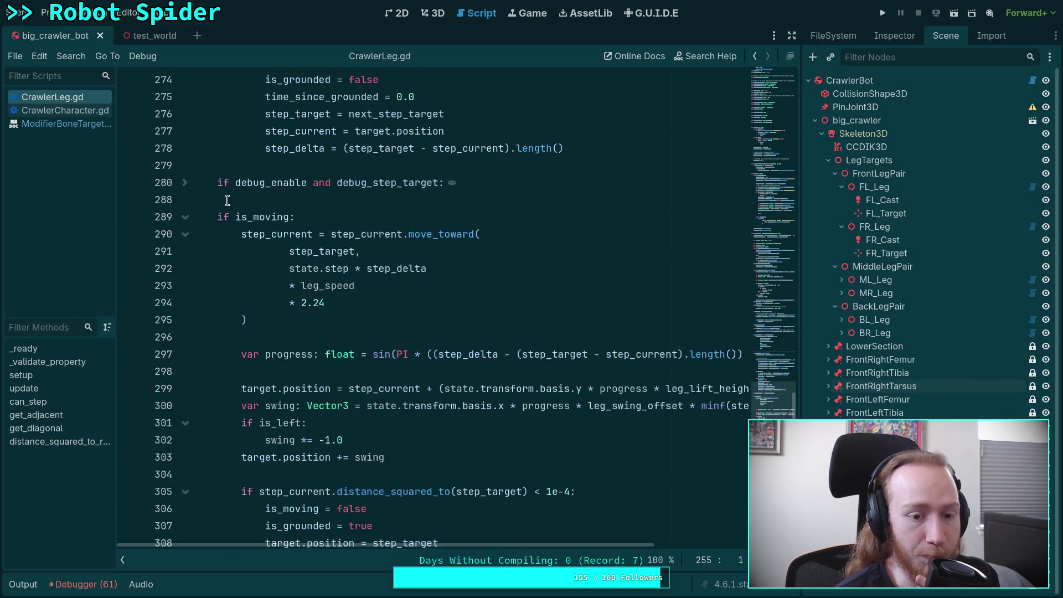
scroll(432, 331, "down", 7)
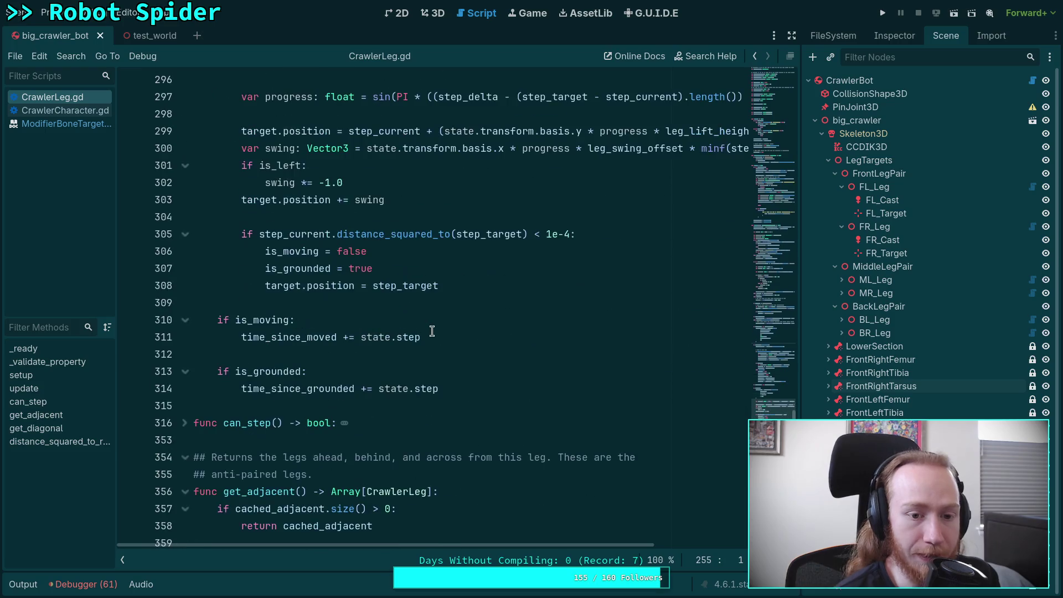
left_click(390, 272)
Step: Search the script for is_grounded and delete the 'is_grounded = true' line
key("ctrl+f")
type("is_ground")
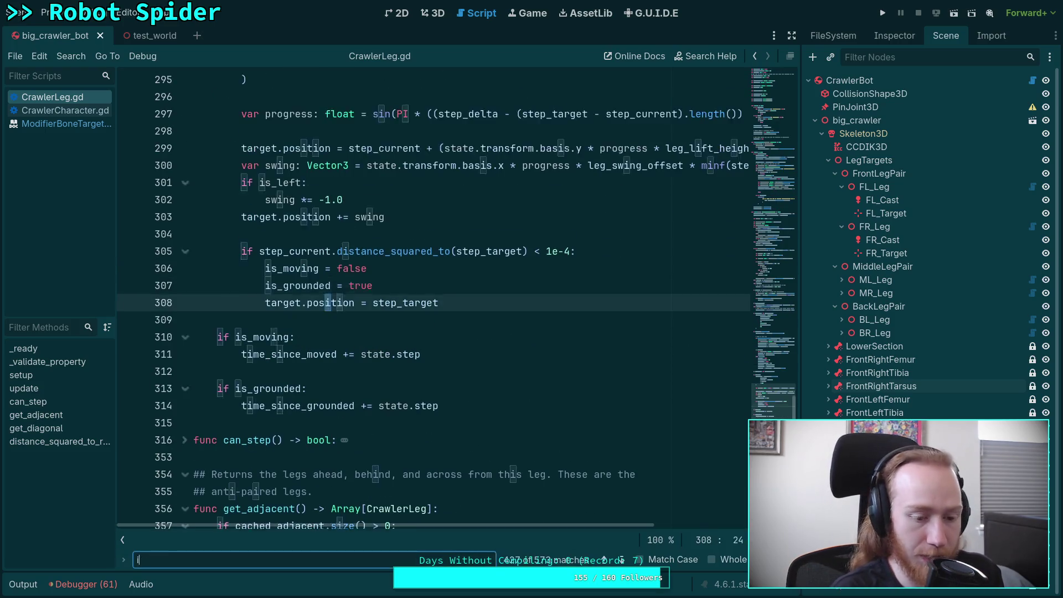
type("ed")
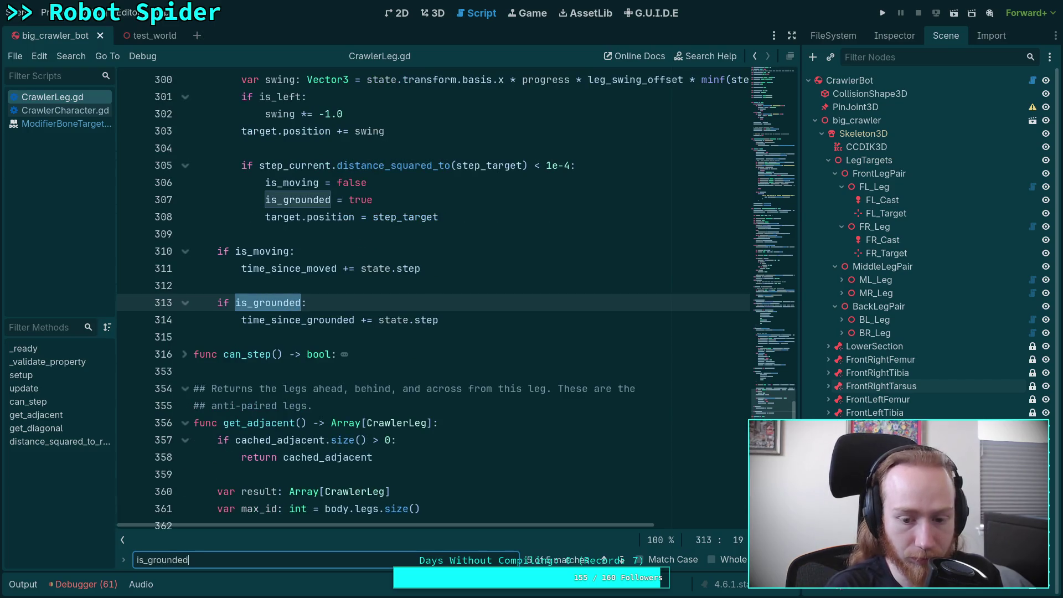
scroll(460, 366, "up", 2)
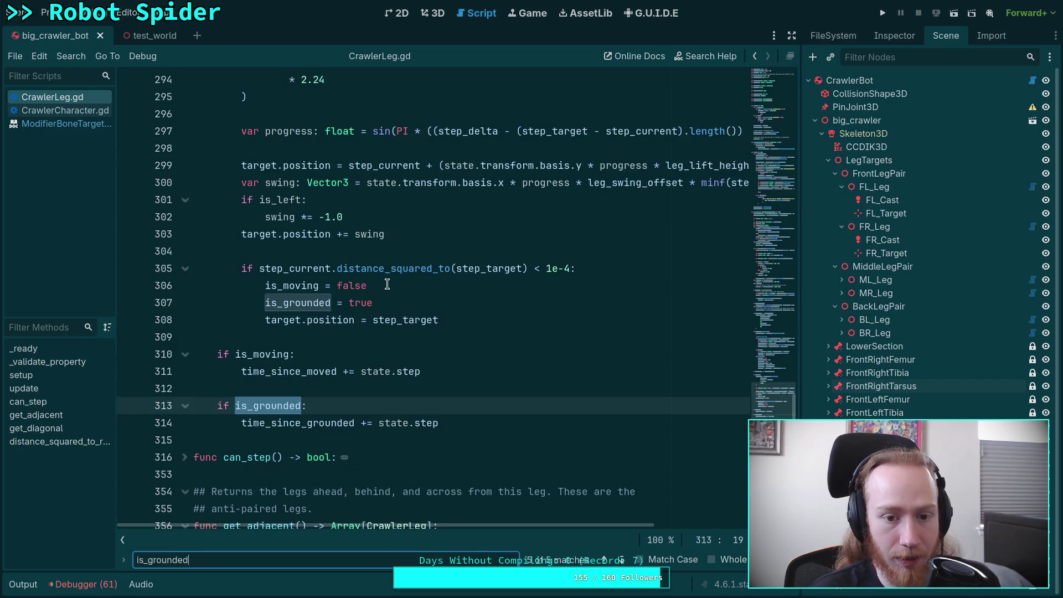
left_click_drag(390, 298, 396, 287)
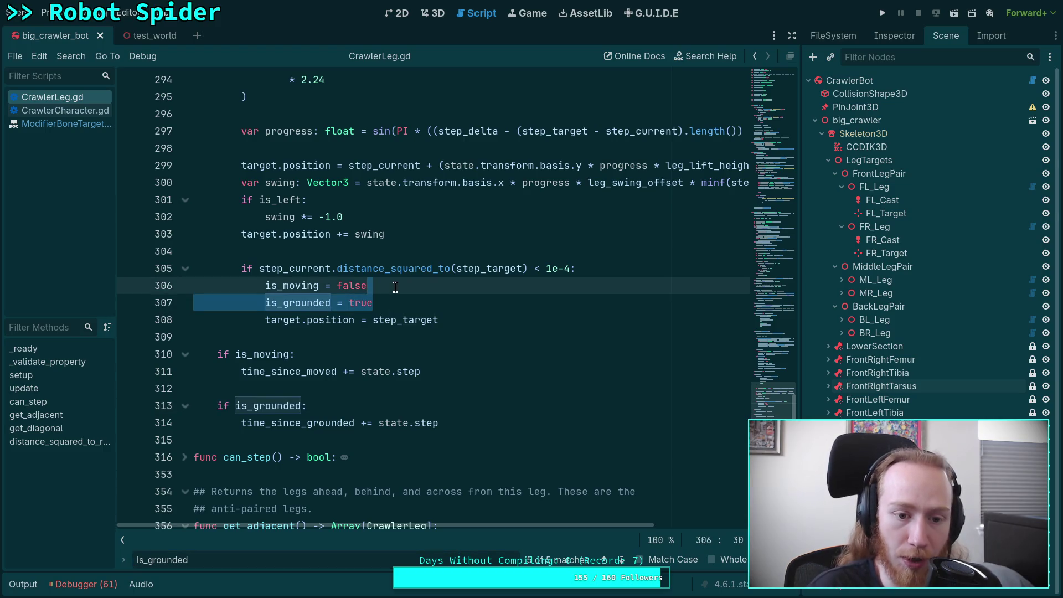
key("BackSpace")
Step: Delete the remaining HACK 'is_grounded = true' and 'is_grounded = false' lines across the matches
key("F3")
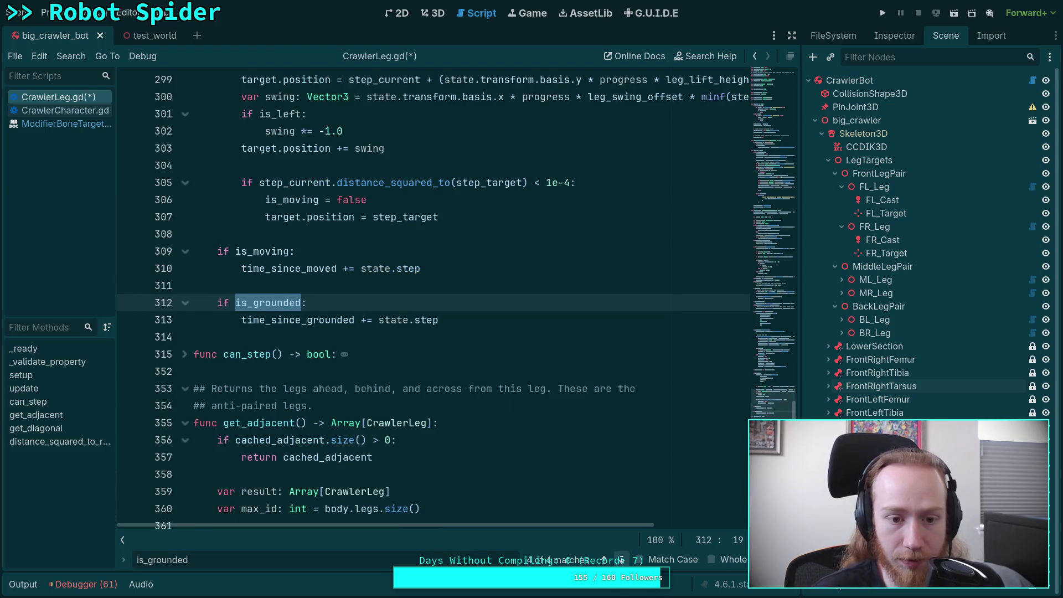
left_click(621, 560)
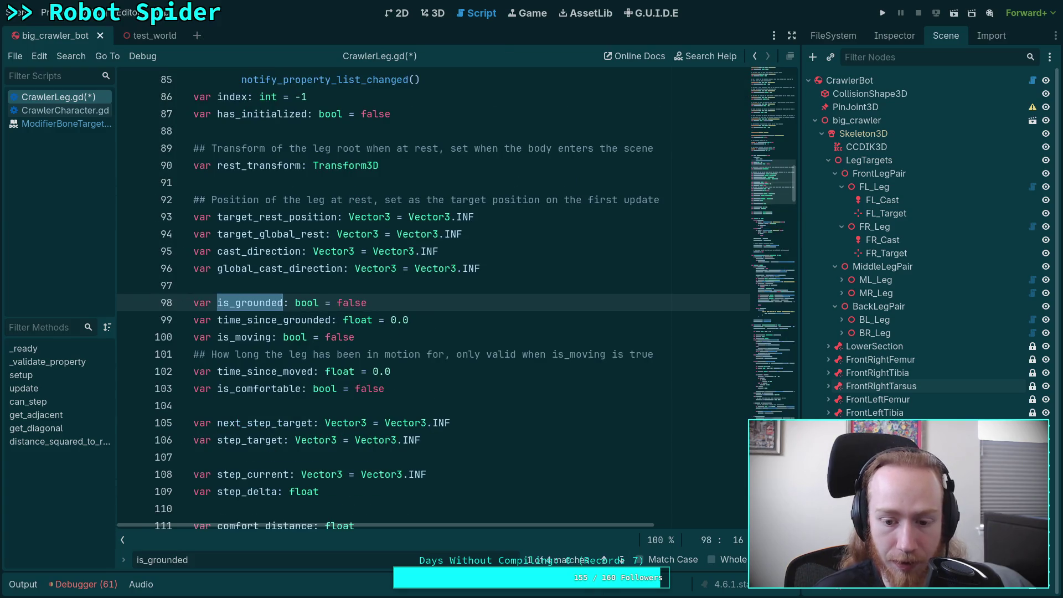
left_click(622, 560)
left_click(335, 299)
key("shift+Up")
key("shift+Up")
key("BackSpace")
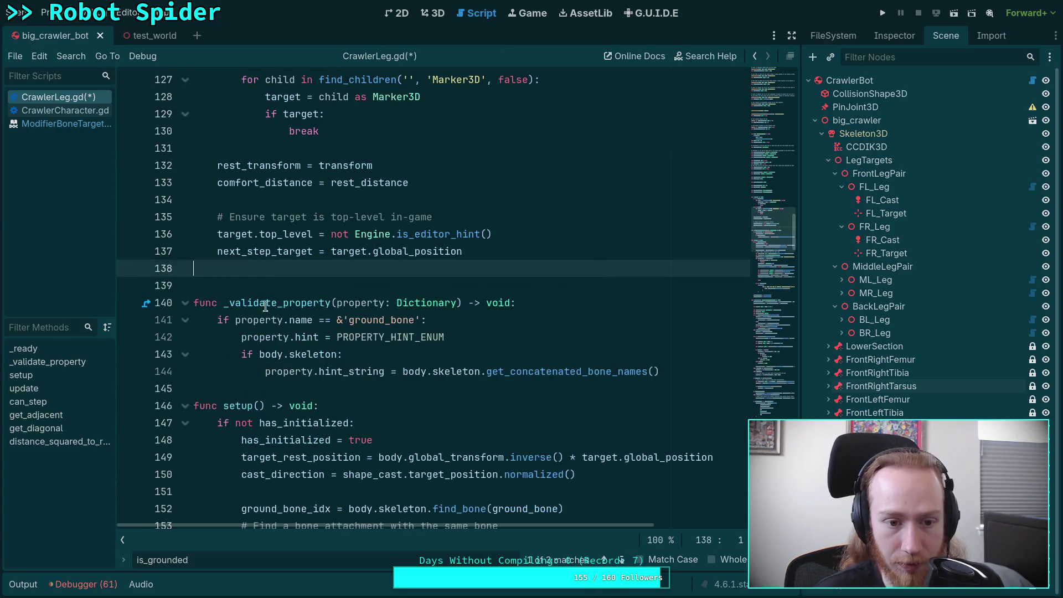
key("BackSpace")
left_click(621, 560)
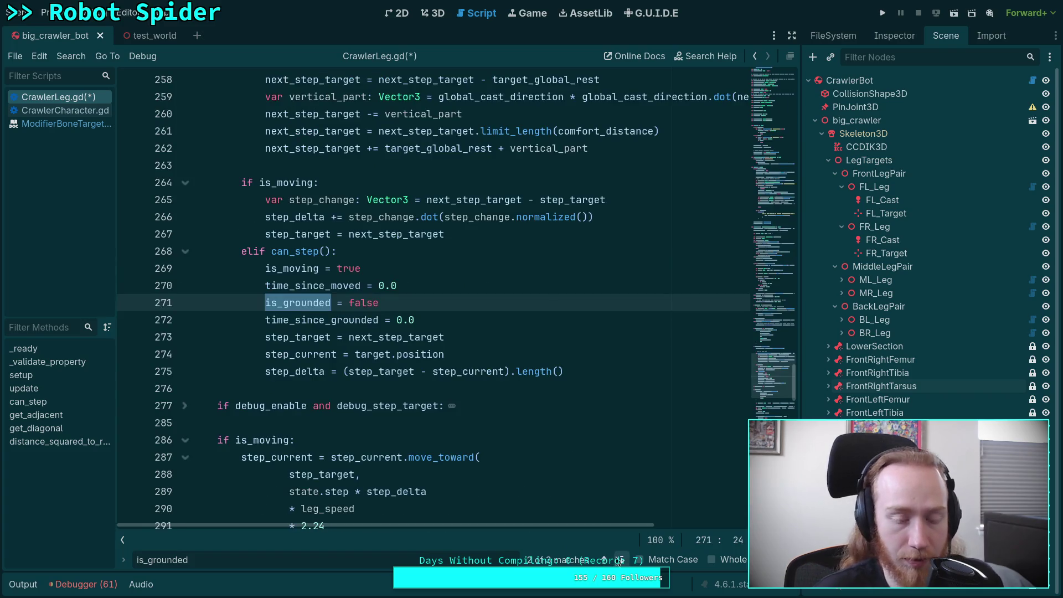
left_click(423, 303)
key("shift+Up")
key("BackSpace")
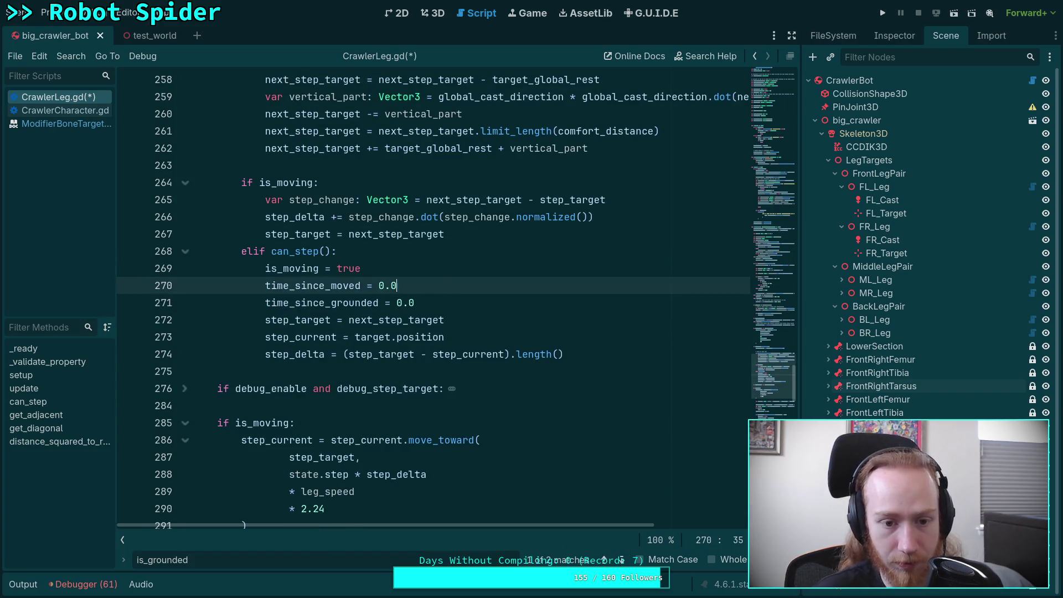
left_click(623, 560)
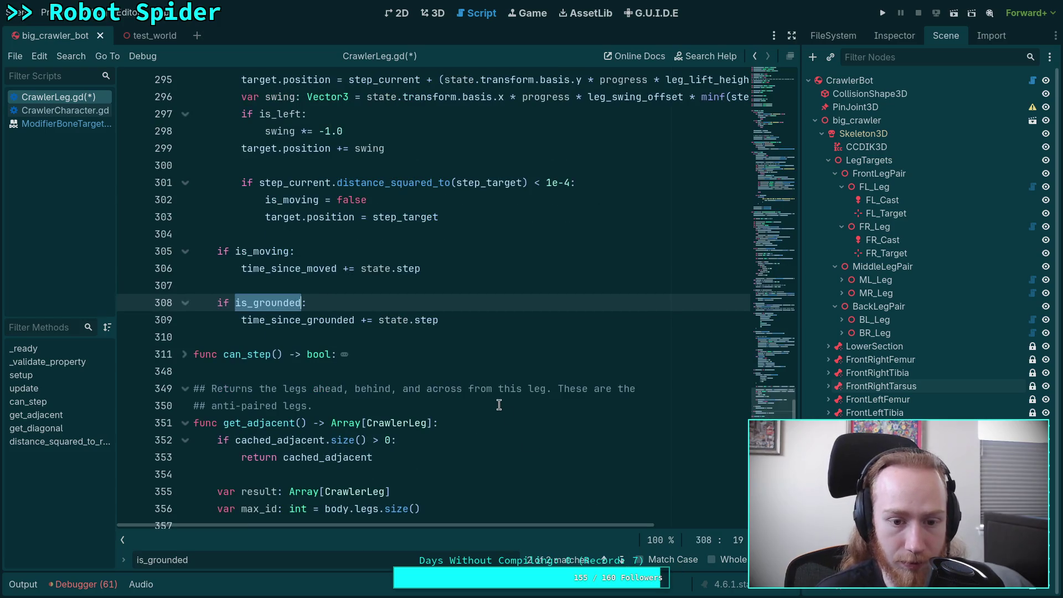
Step: Retype the closing parenthesis on step_delta line 274 and add a blank line after it
scroll(366, 388, "up", 8)
scroll(366, 389, "up", 7)
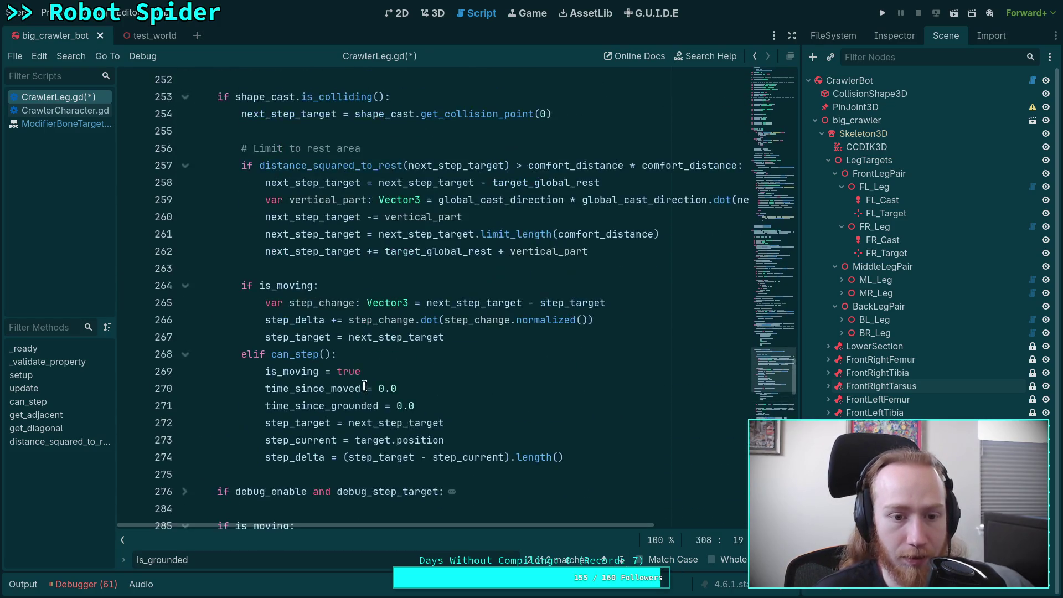
scroll(273, 295, "down", 4)
scroll(444, 263, "up", 2)
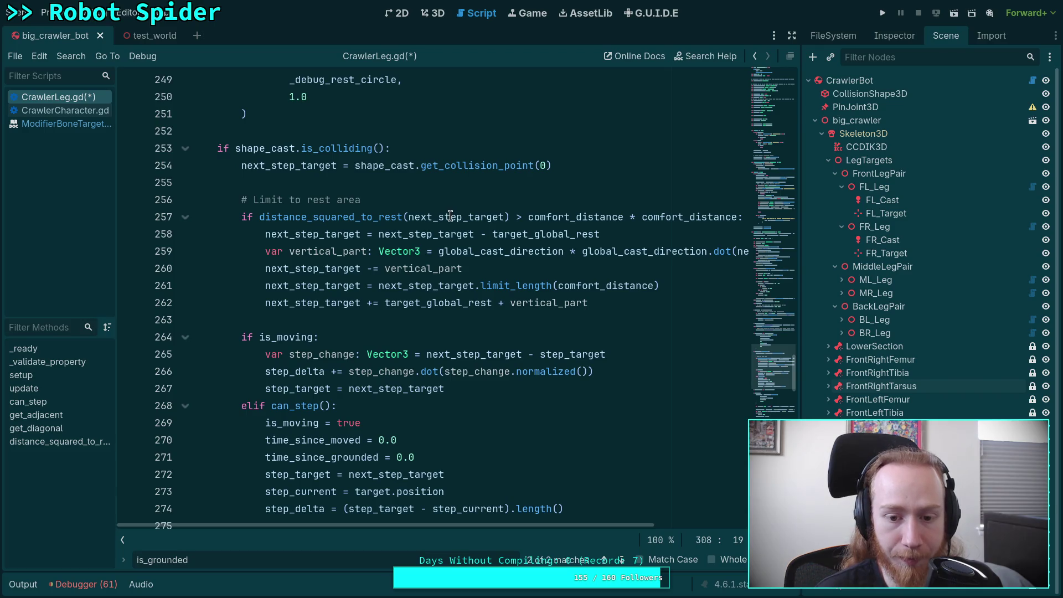
scroll(430, 216, "down", 1)
left_click(627, 454)
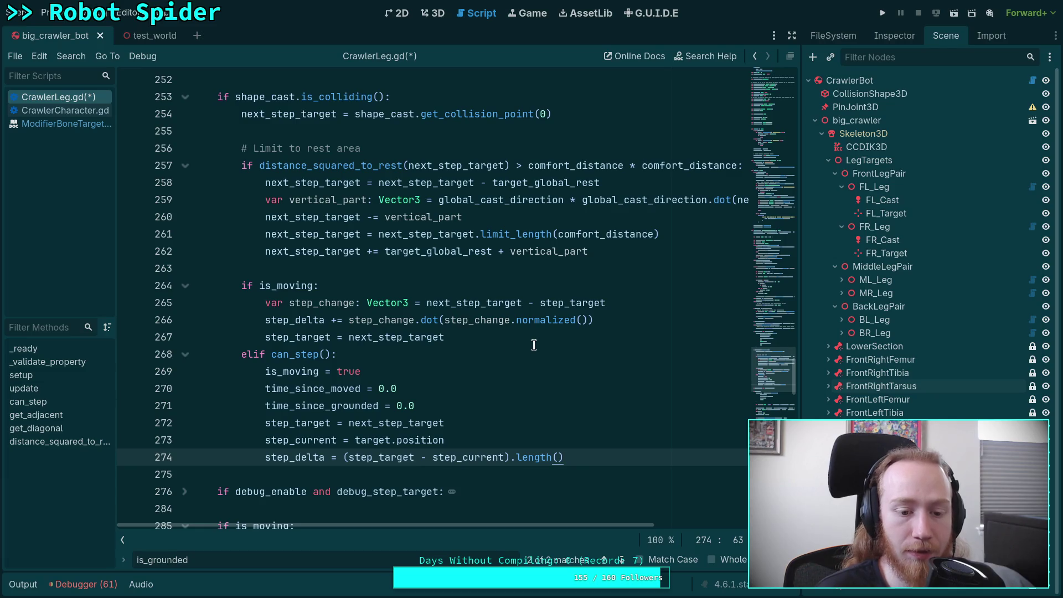
key("BackSpace")
type(")")
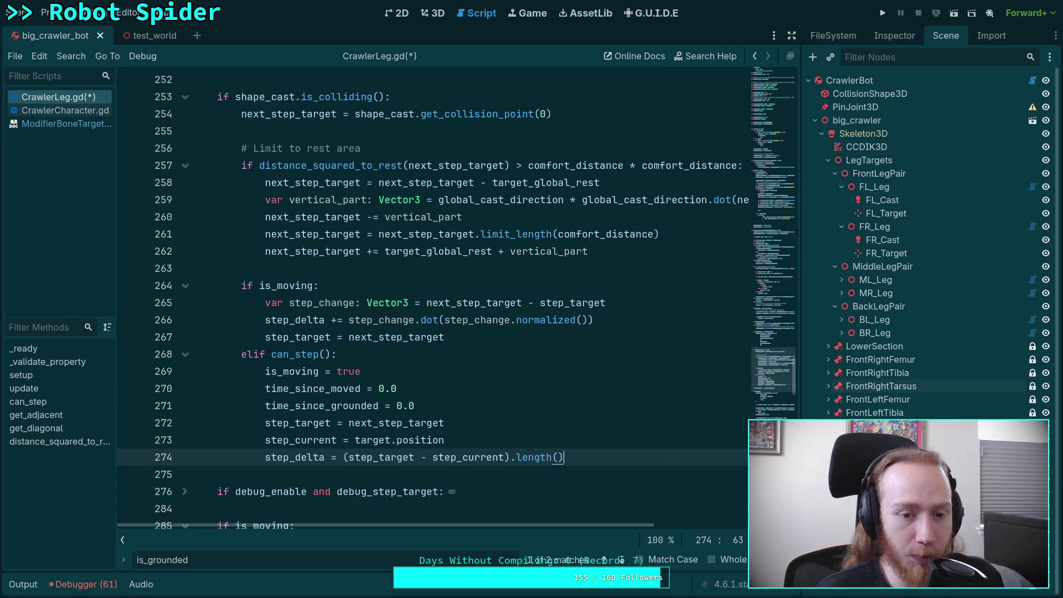
key("Return")
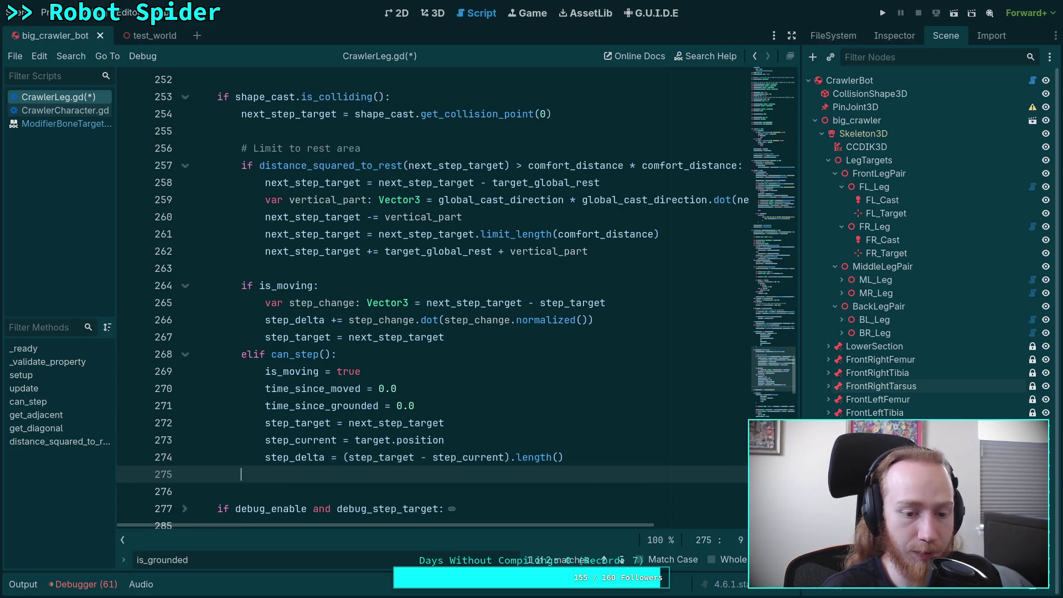
Step: Write 'if ground_cast.is_colliding():' with autocomplete, start its indented block, and close the Find bar
scroll(495, 324, "down", 2)
key("Return")
type("if grou")
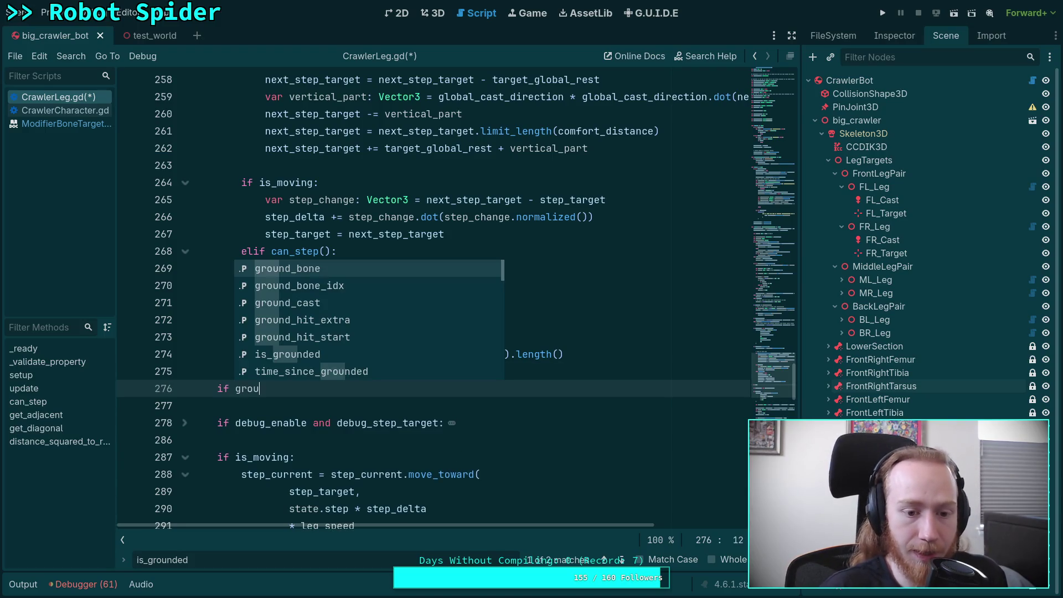
key("Down")
key("Down")
key("Return")
type(".is")
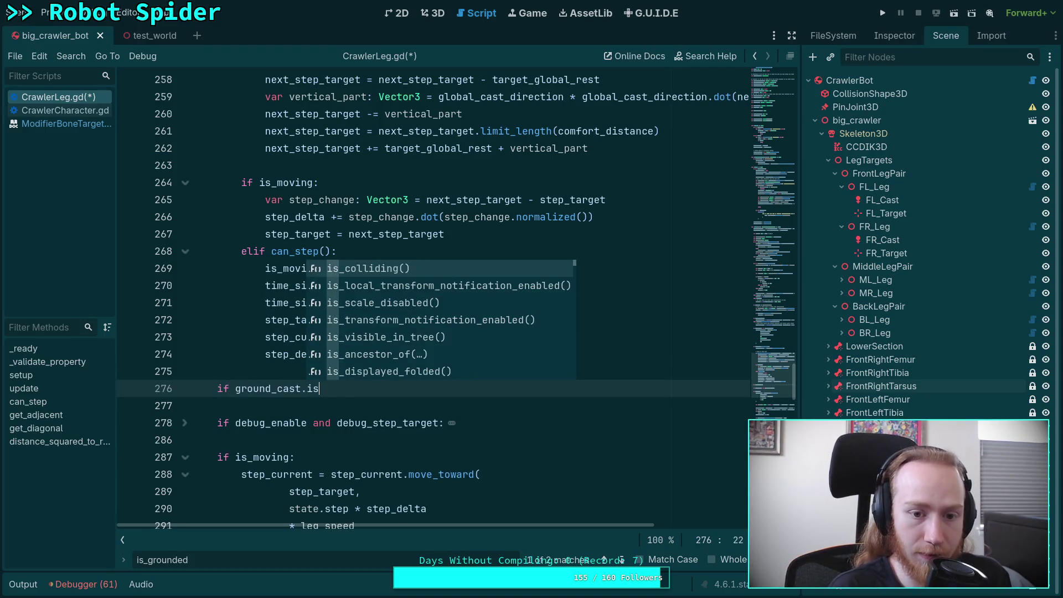
key("BackSpace")
key("BackSpace")
type("is")
key("Return")
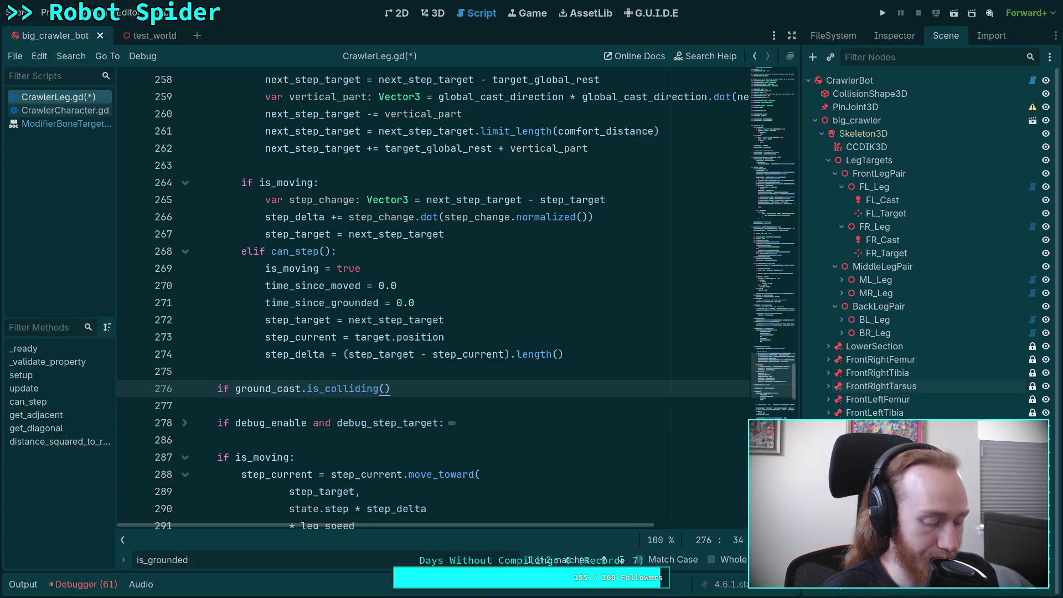
type(":")
key("Return")
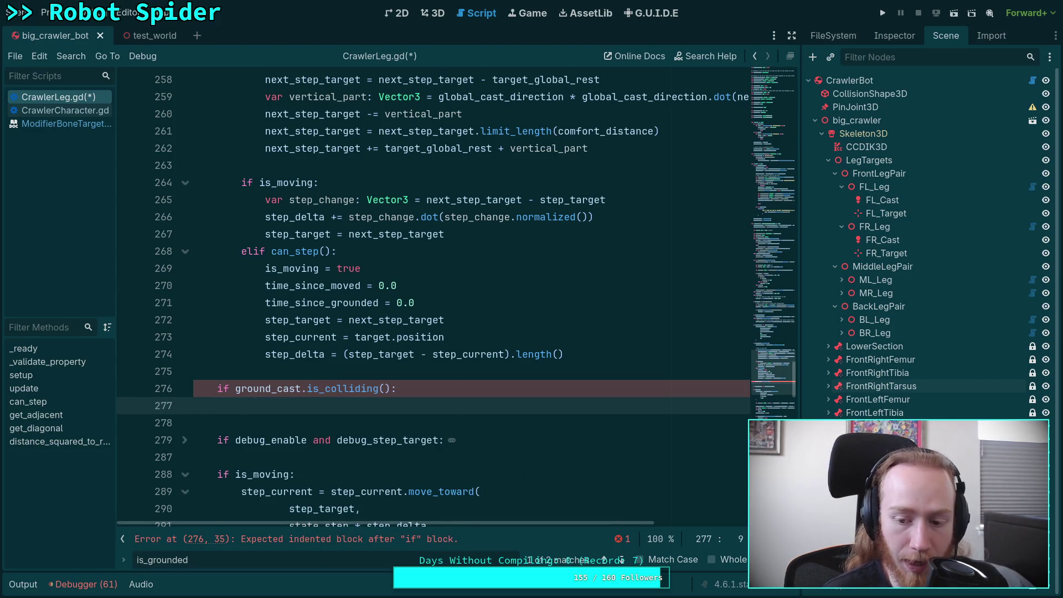
key("Escape")
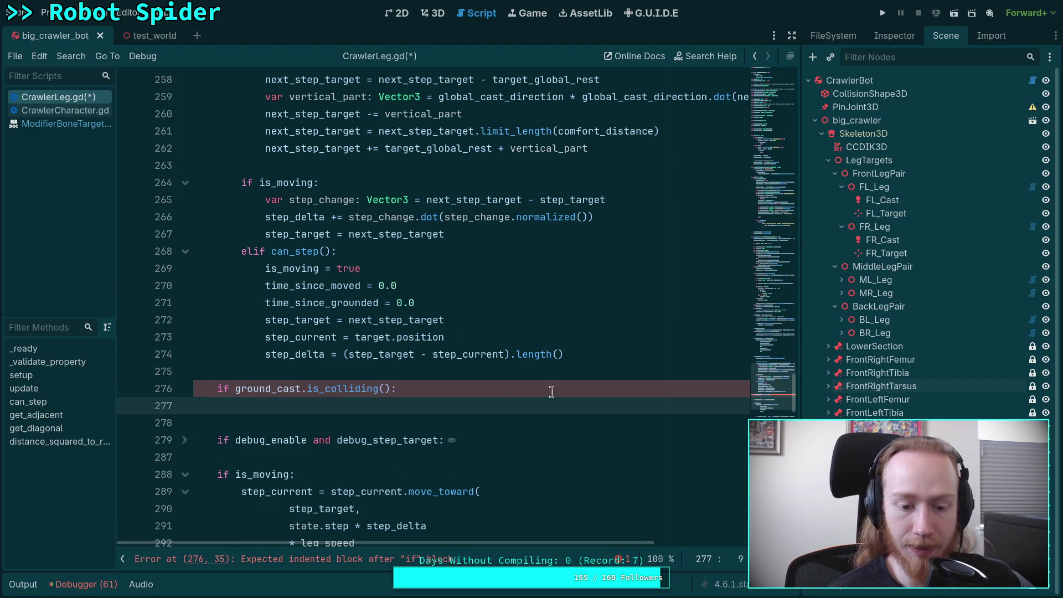
scroll(552, 392, "down", 1)
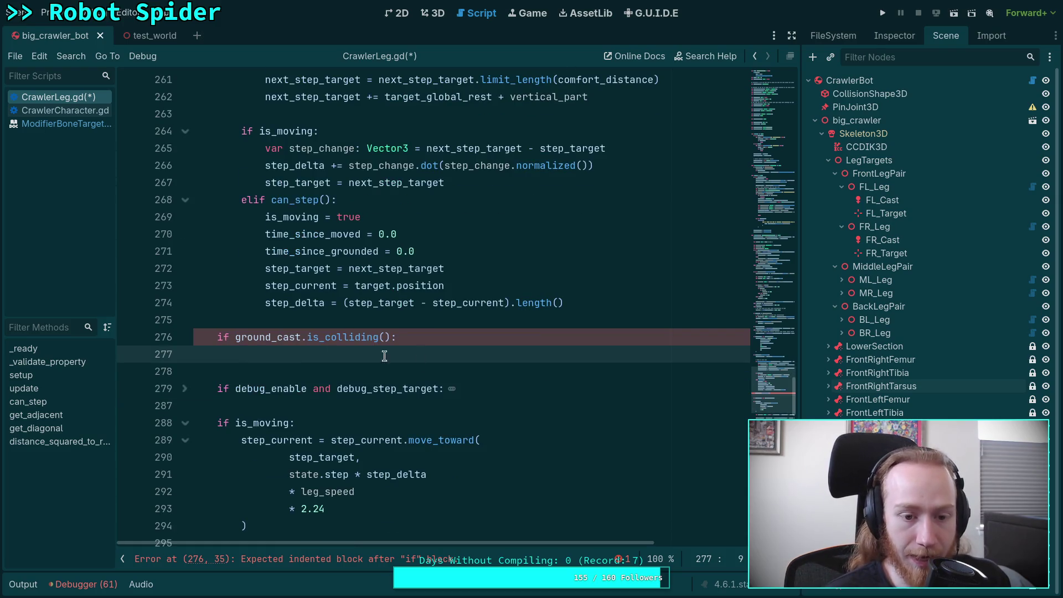
right_click(275, 338)
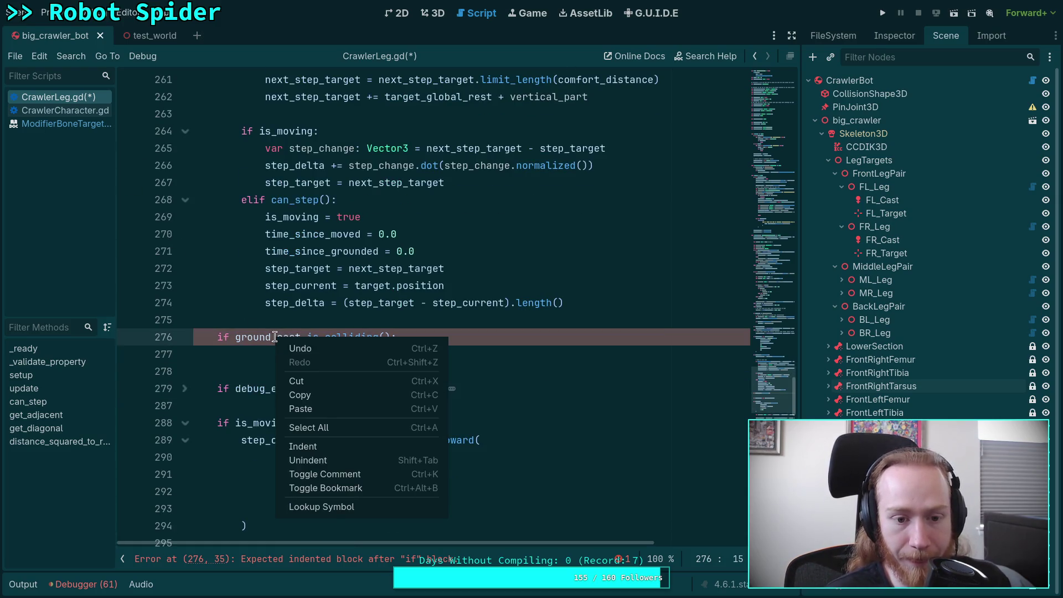
Step: Jump to ground_cast's declaration, read the RayCast3D class reference, then switch to CrawlerCharacter.gd
left_click(333, 506)
right_click(327, 309)
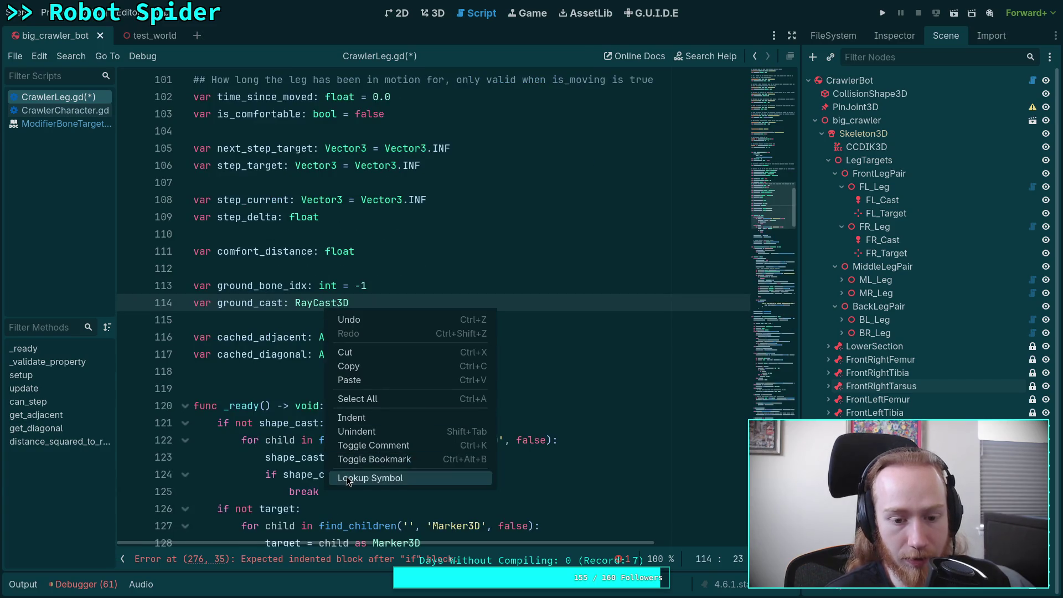
left_click(360, 481)
scroll(308, 339, "down", 3)
scroll(304, 342, "down", 2)
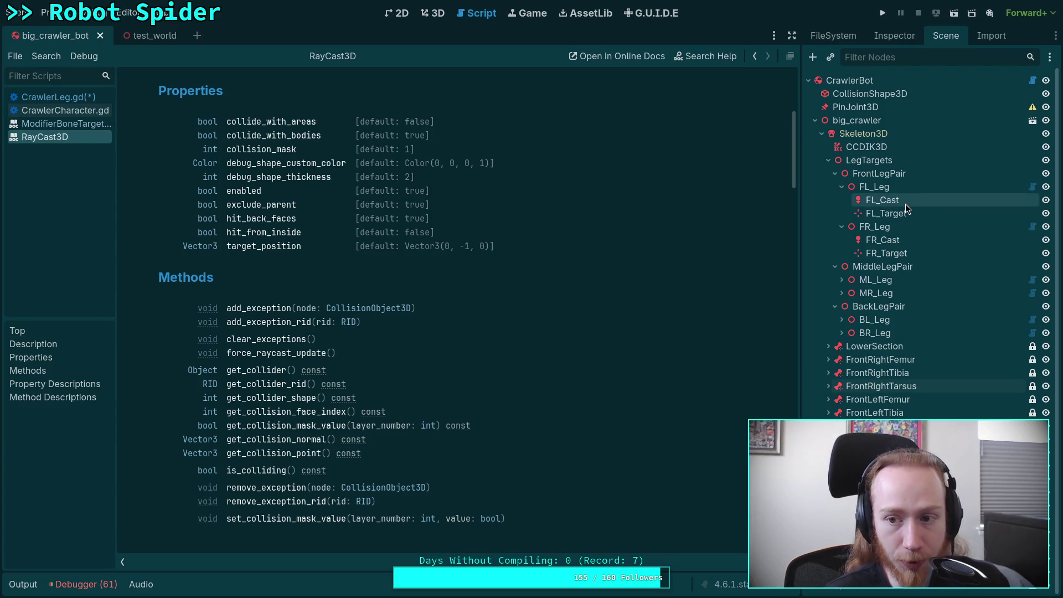
left_click(1033, 80)
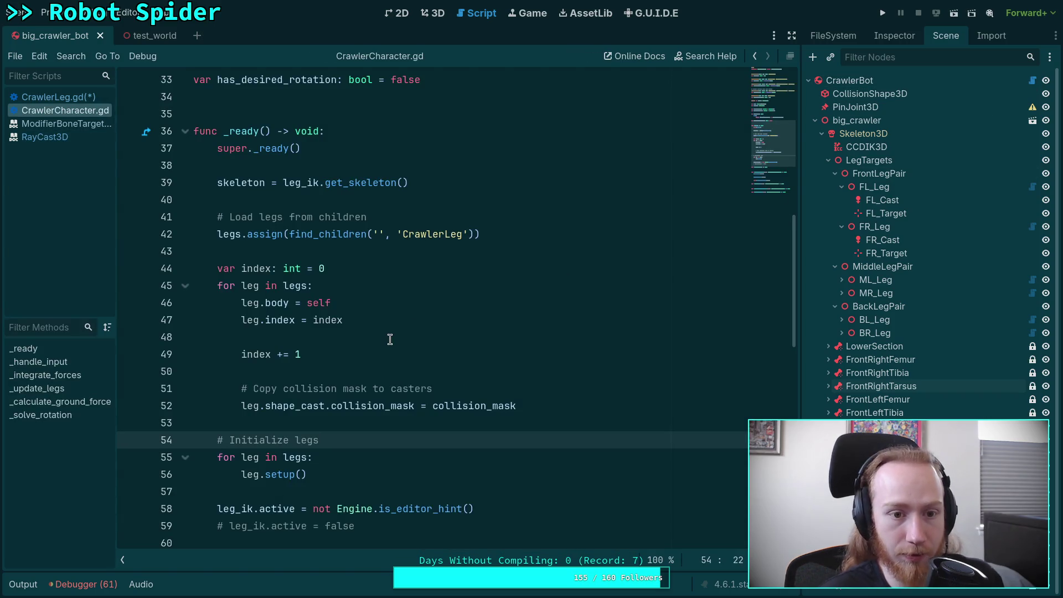
Step: Unfold _calculate_ground_force and inspect ground_velocity on line 107
scroll(391, 340, "down", 10)
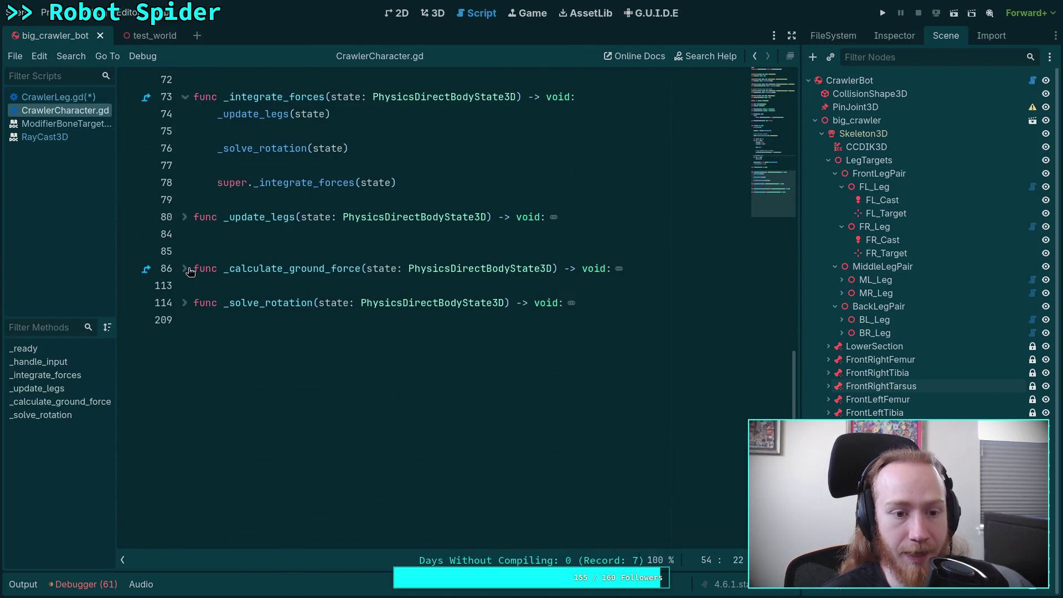
left_click(185, 268)
scroll(357, 325, "down", 6)
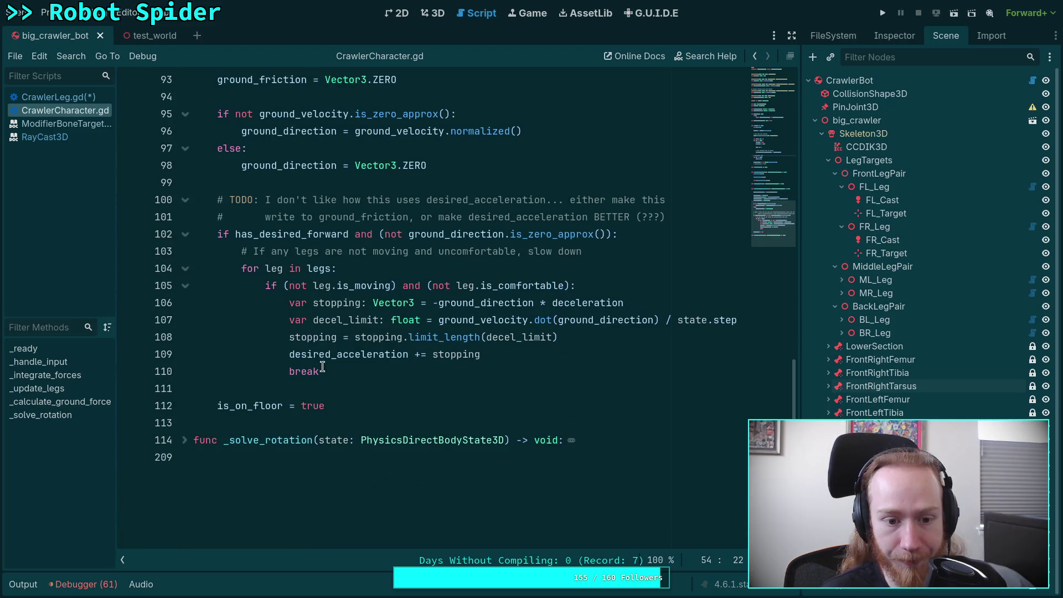
scroll(328, 297, "up", 2)
left_click(485, 422)
double_click(485, 422)
scroll(366, 252, "up", 3)
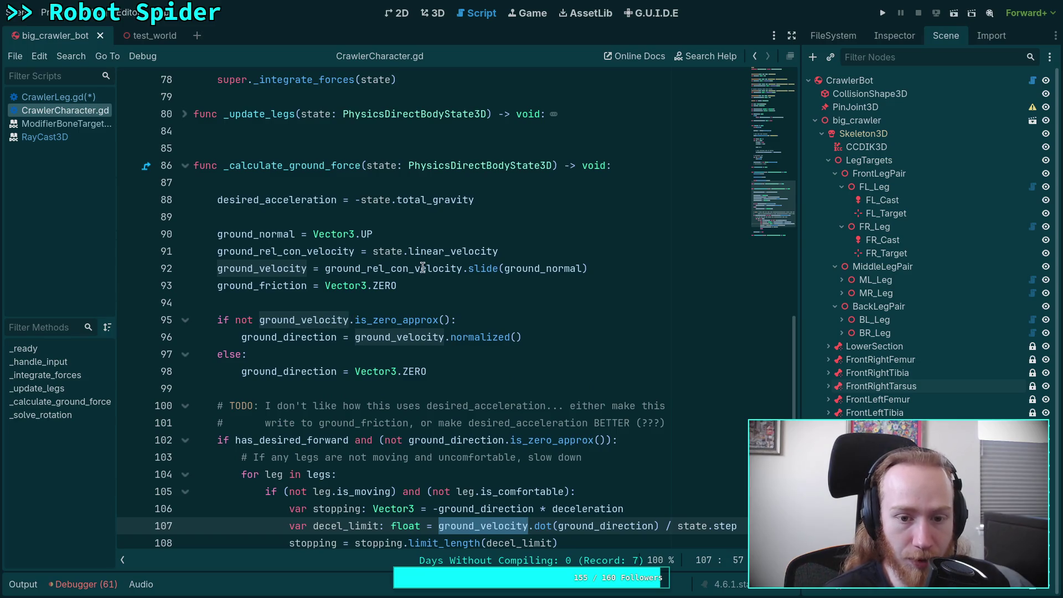
left_click(186, 166)
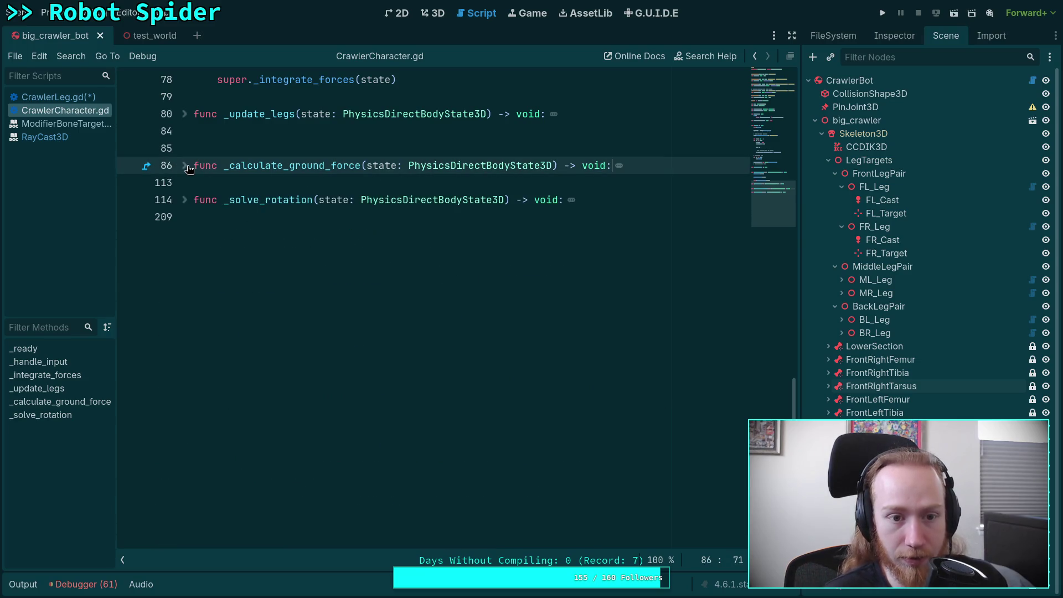
left_click(186, 166)
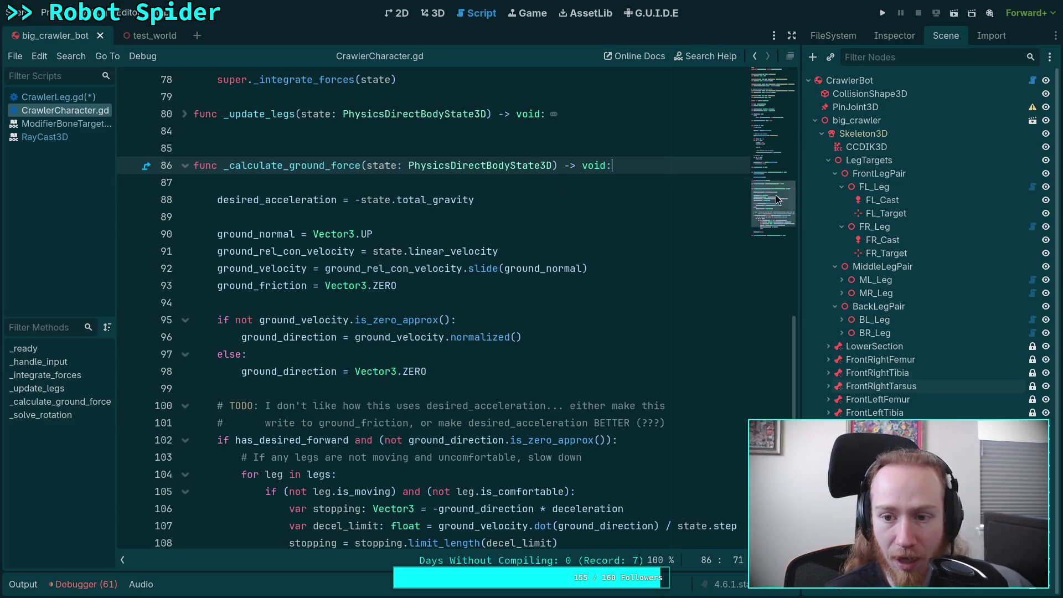
scroll(776, 195, "up", 20)
Step: In CharacterController.gd, trace ground_velocity, contact velocities and ground_state, then open CrawlerLeg.gd
right_click(450, 100)
left_click(521, 339)
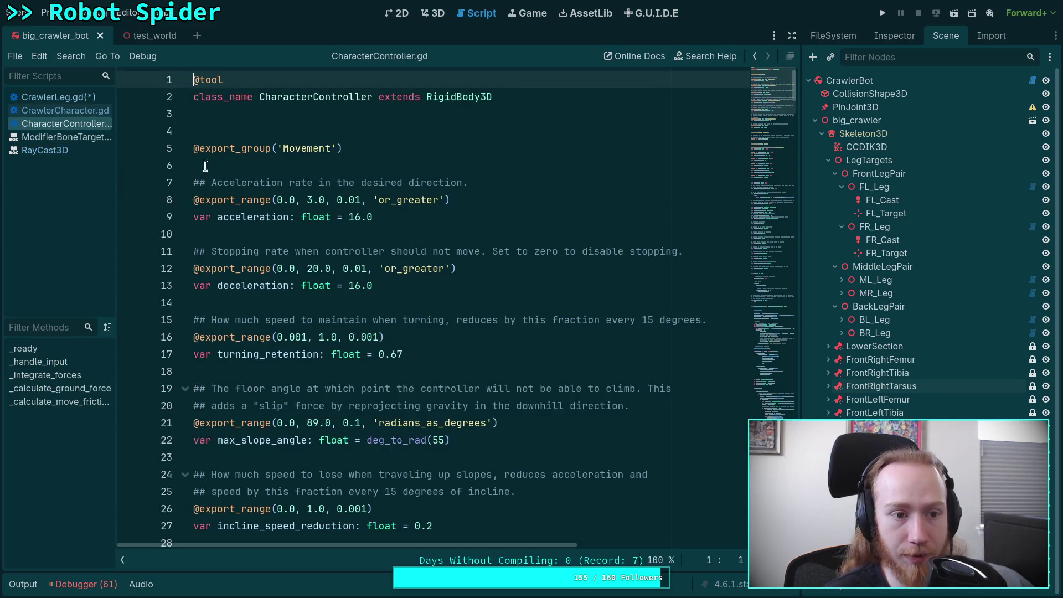
scroll(520, 288, "down", 20)
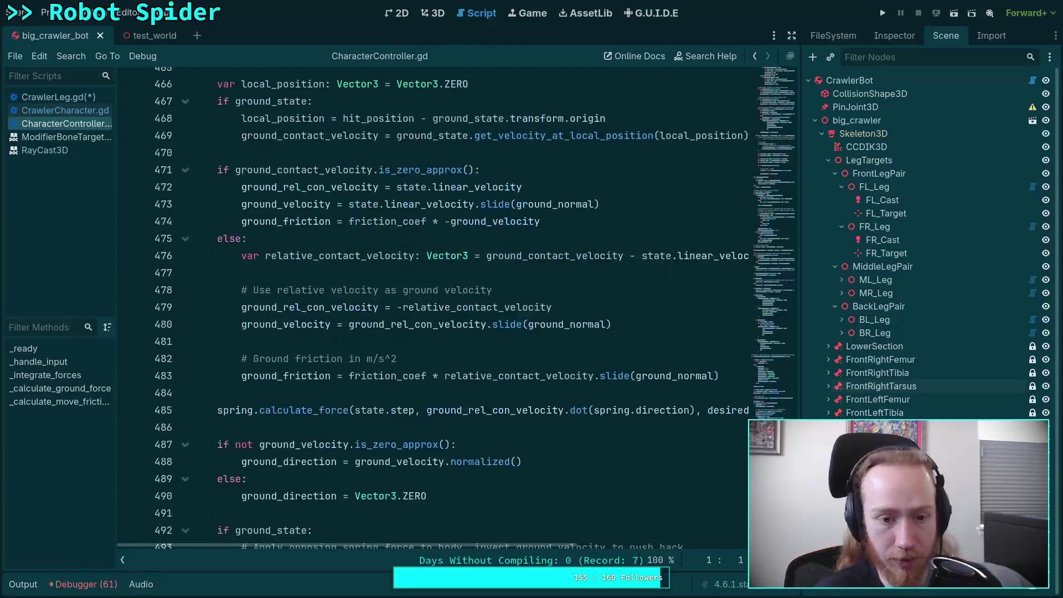
scroll(335, 313, "up", 13)
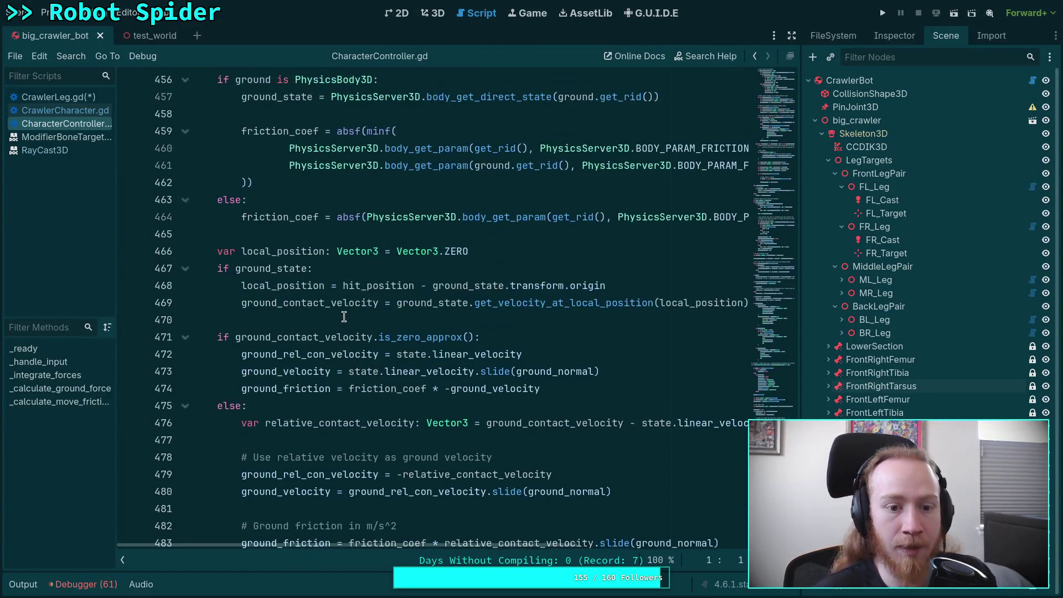
double_click(292, 476)
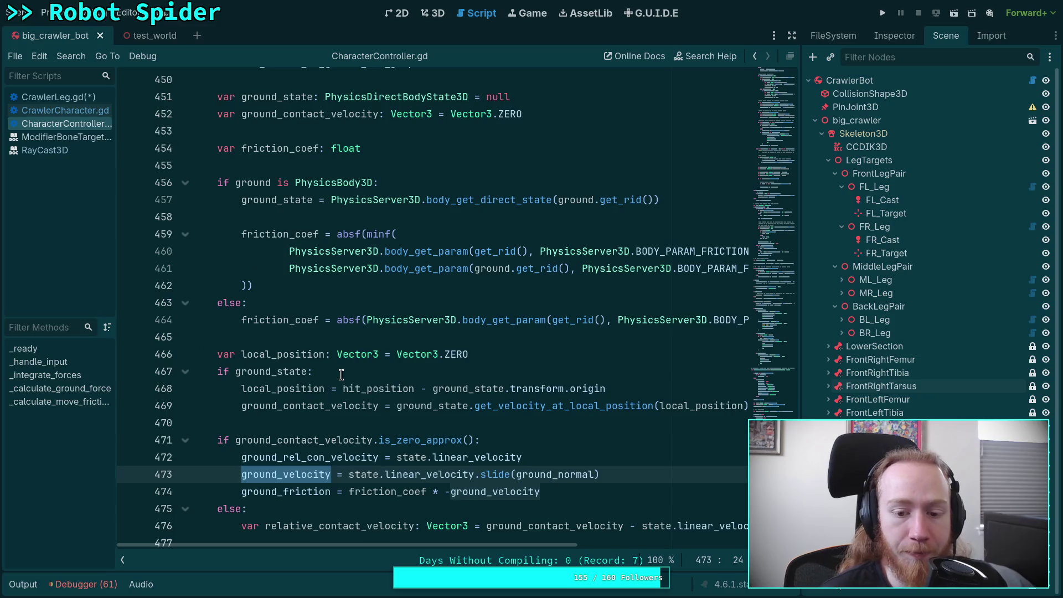
scroll(342, 372, "down", 1)
scroll(321, 368, "down", 2)
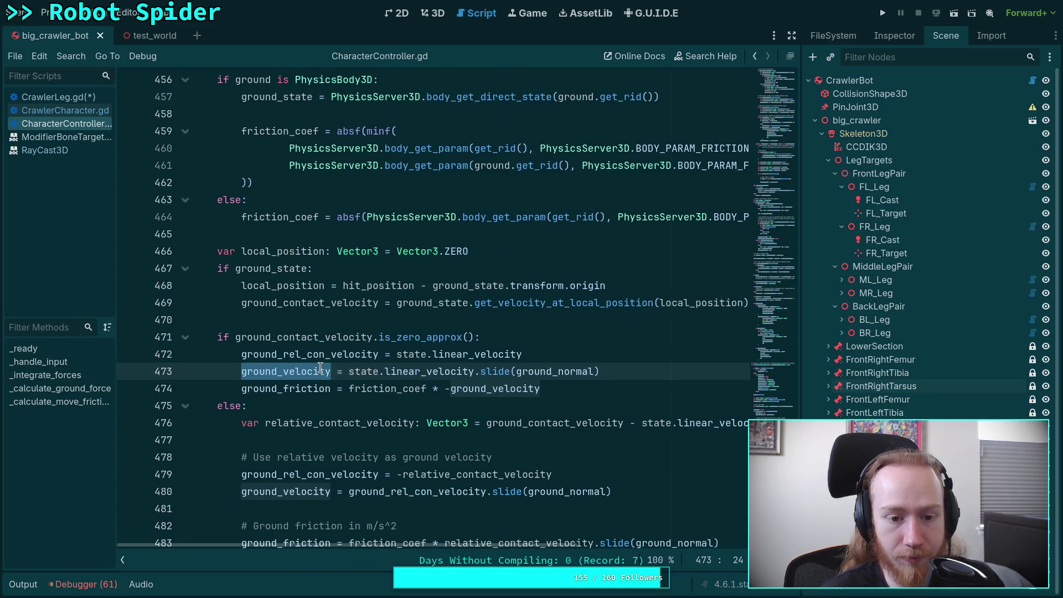
double_click(353, 302)
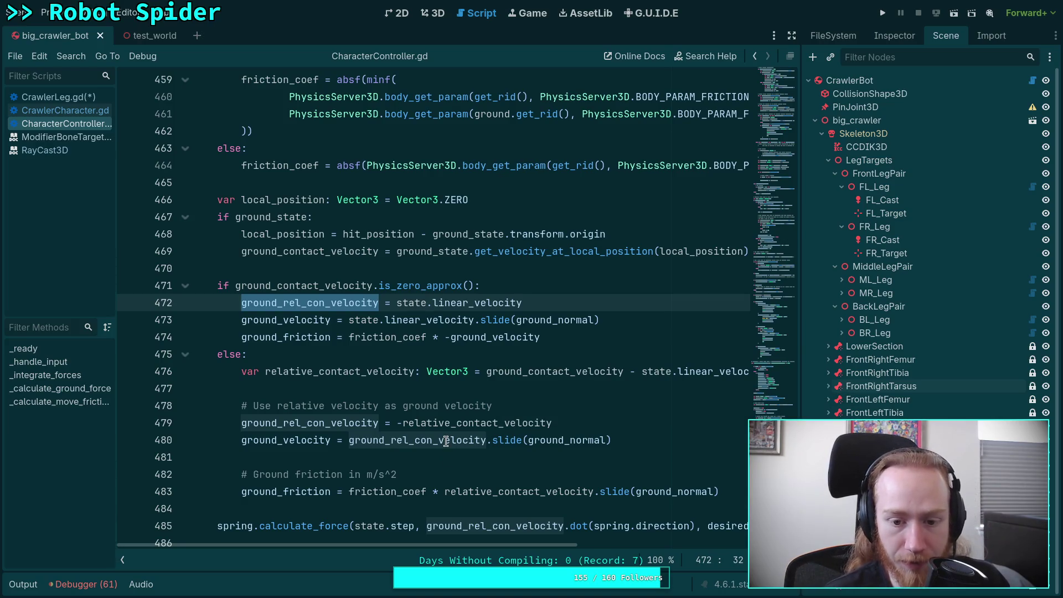
double_click(436, 423)
mouse_move(523, 546)
left_mouse_down()
mouse_move(633, 550)
mouse_move(523, 545)
left_mouse_up()
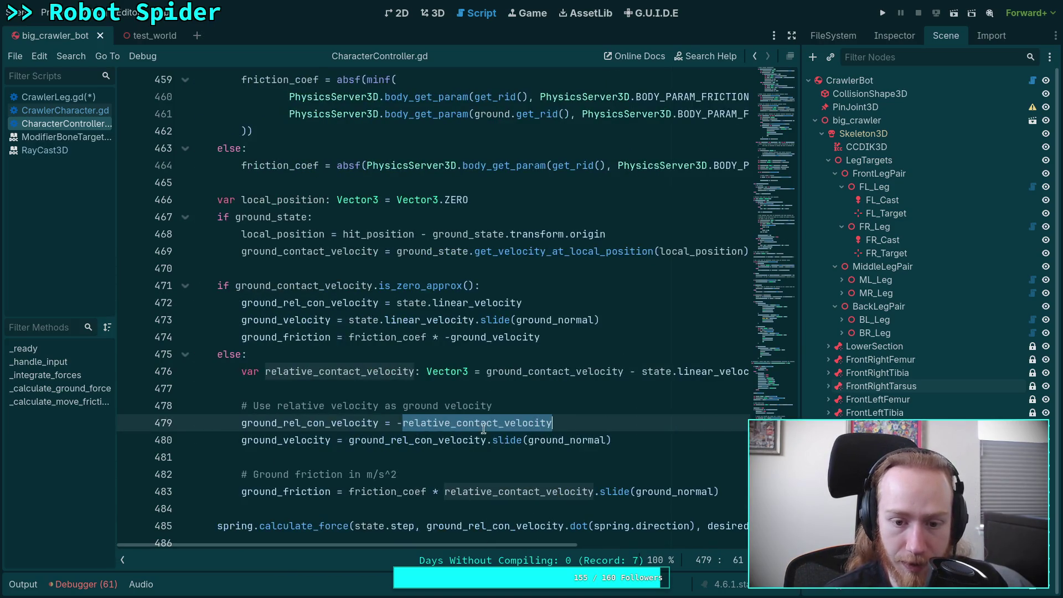
double_click(554, 371)
scroll(516, 342, "up", 2)
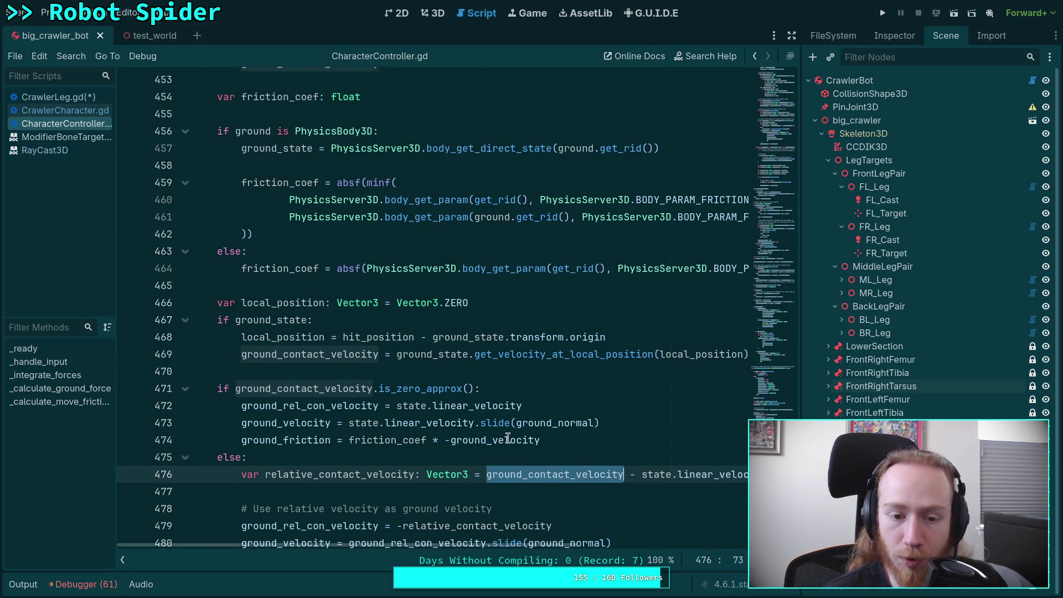
double_click(437, 353)
scroll(416, 350, "up", 2)
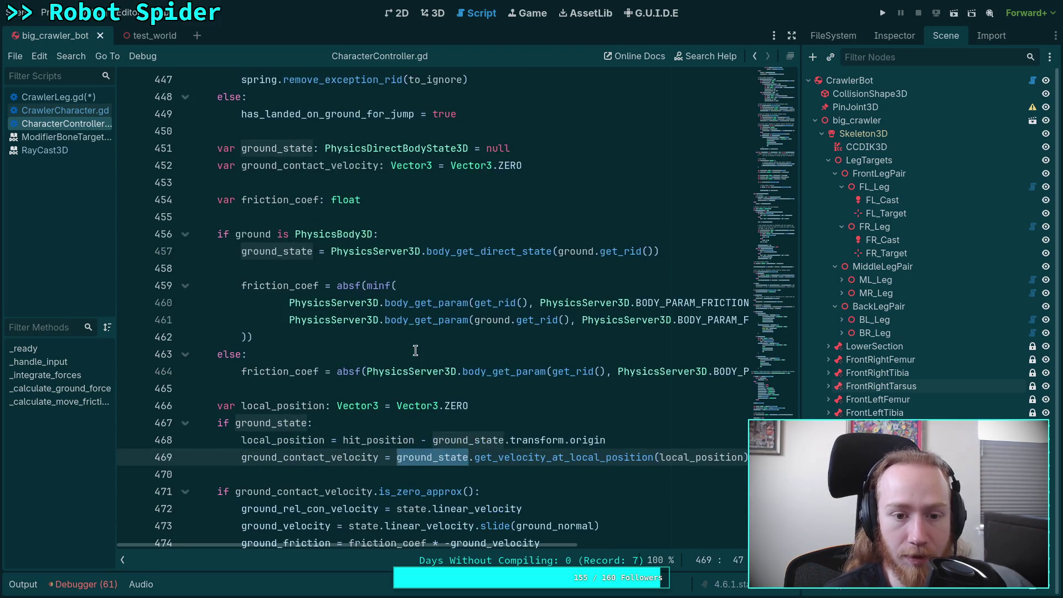
mouse_move(459, 246)
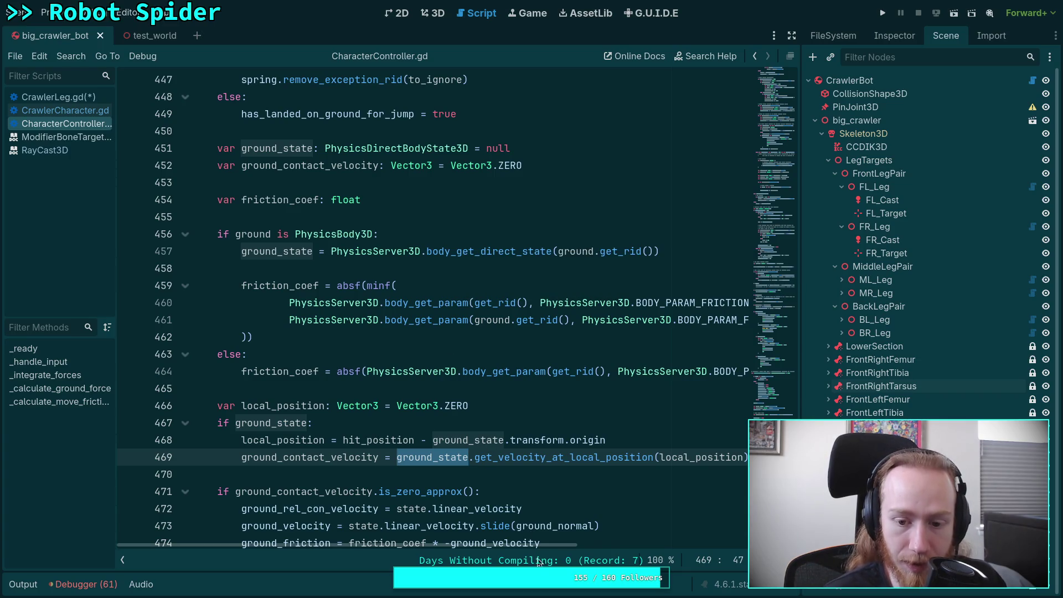
scroll(541, 544, "right", 3)
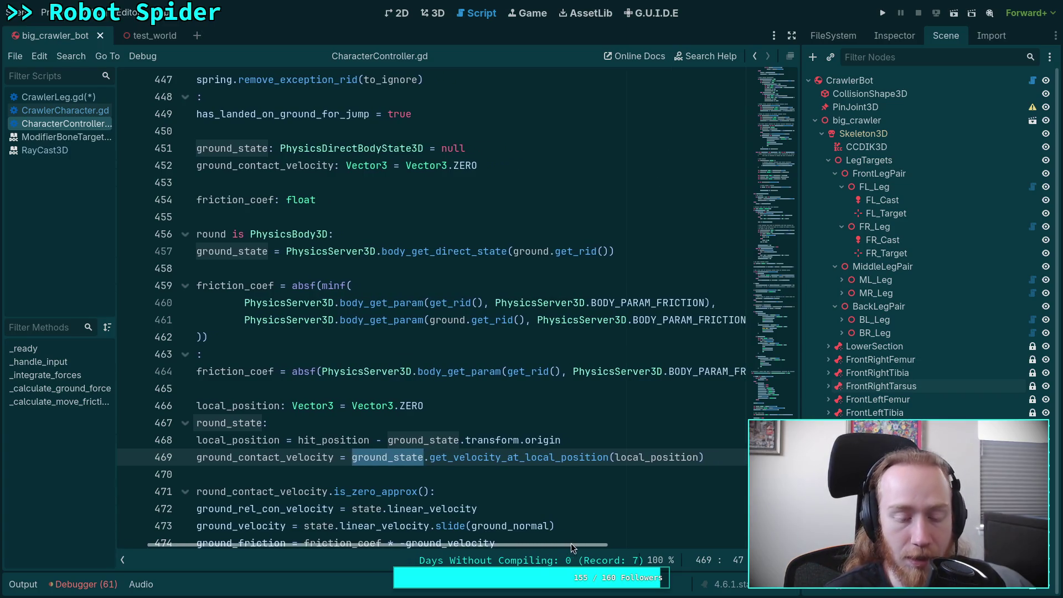
scroll(536, 549, "left", 3)
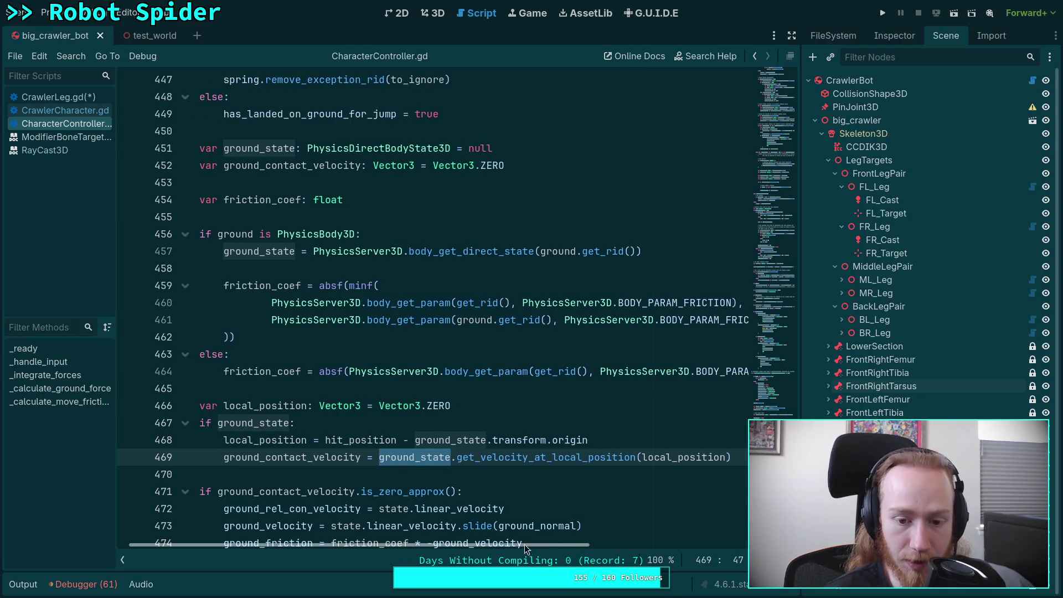
scroll(526, 545, "left", 1)
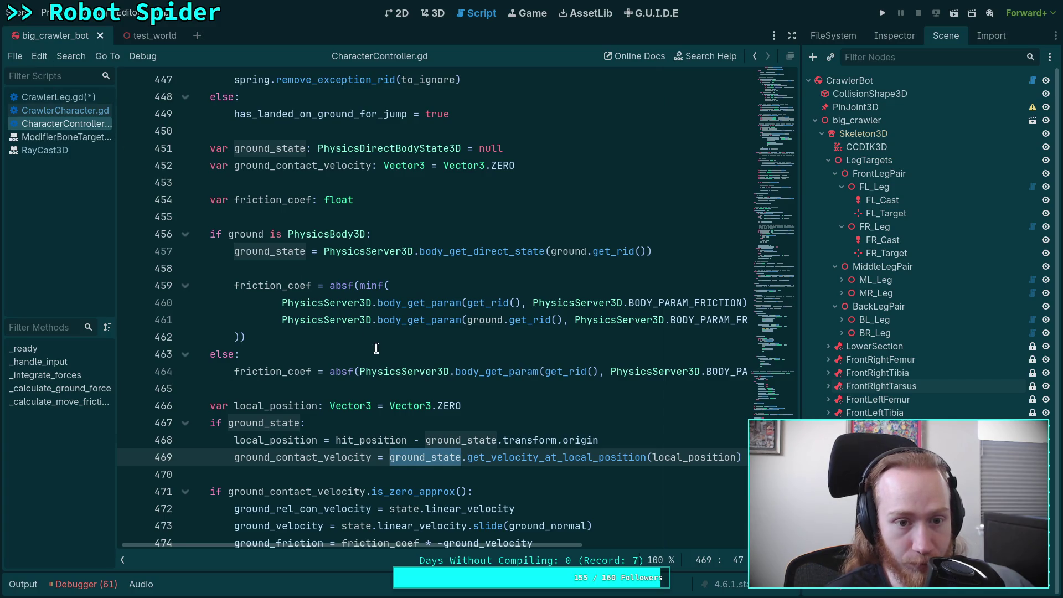
left_click(67, 99)
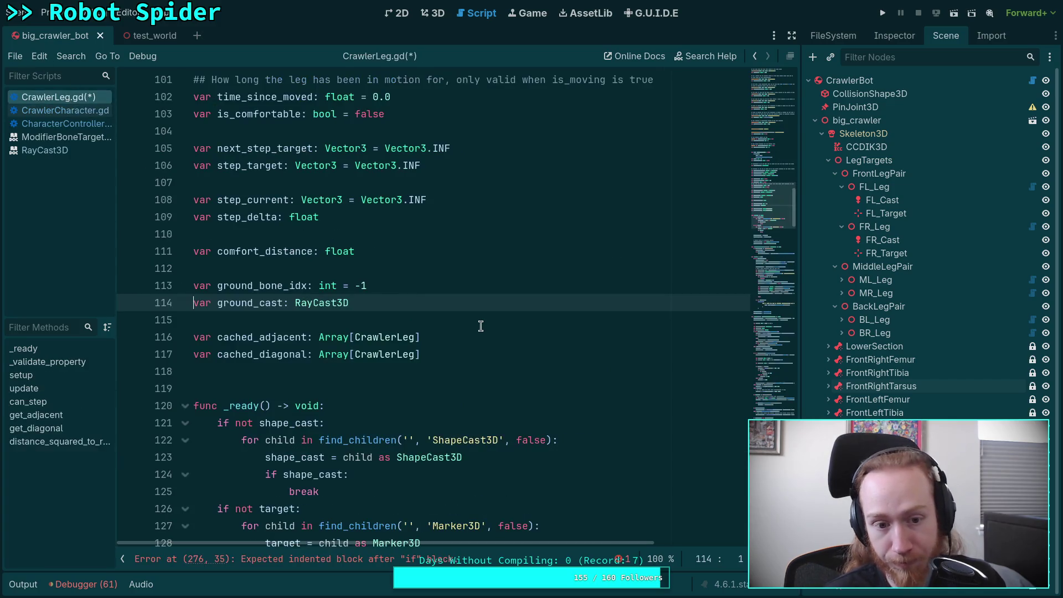
Step: Declare 'var hit_position: Vector3' on line 277 under the ground_cast collision check
scroll(480, 326, "down", 20)
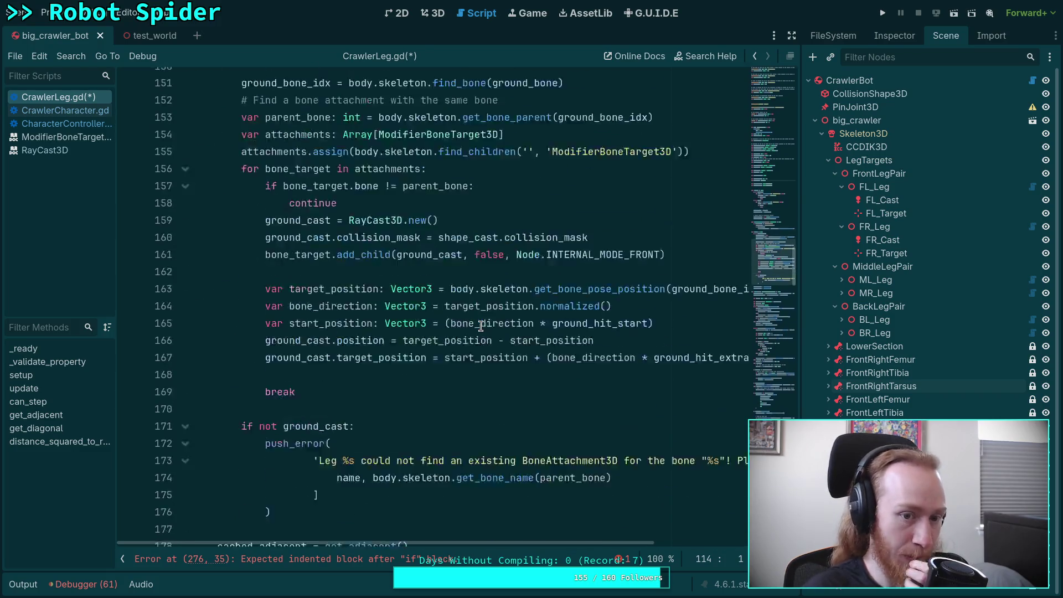
scroll(475, 327, "down", 18)
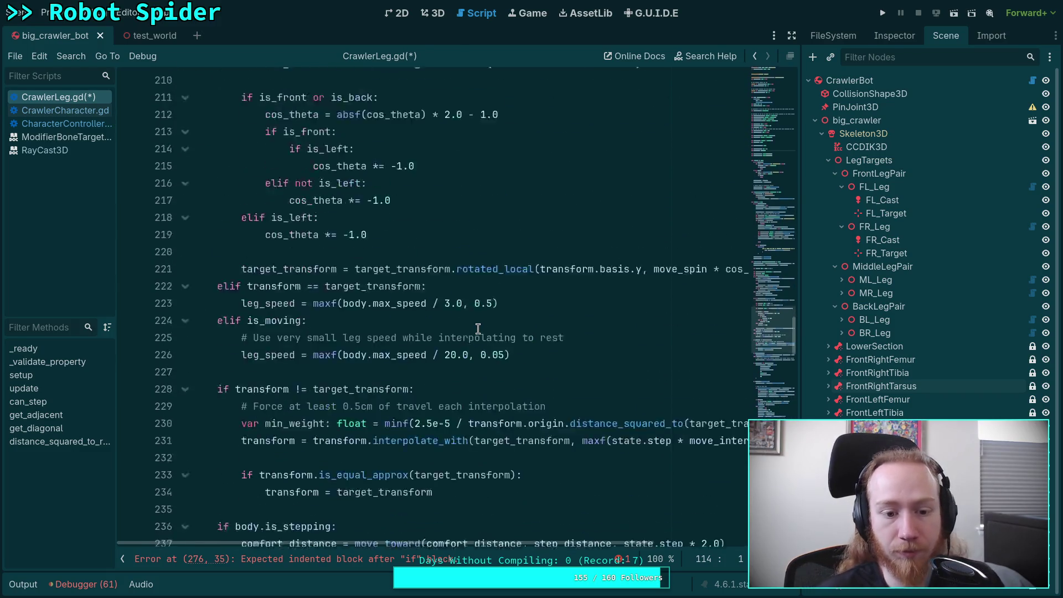
scroll(478, 329, "down", 12)
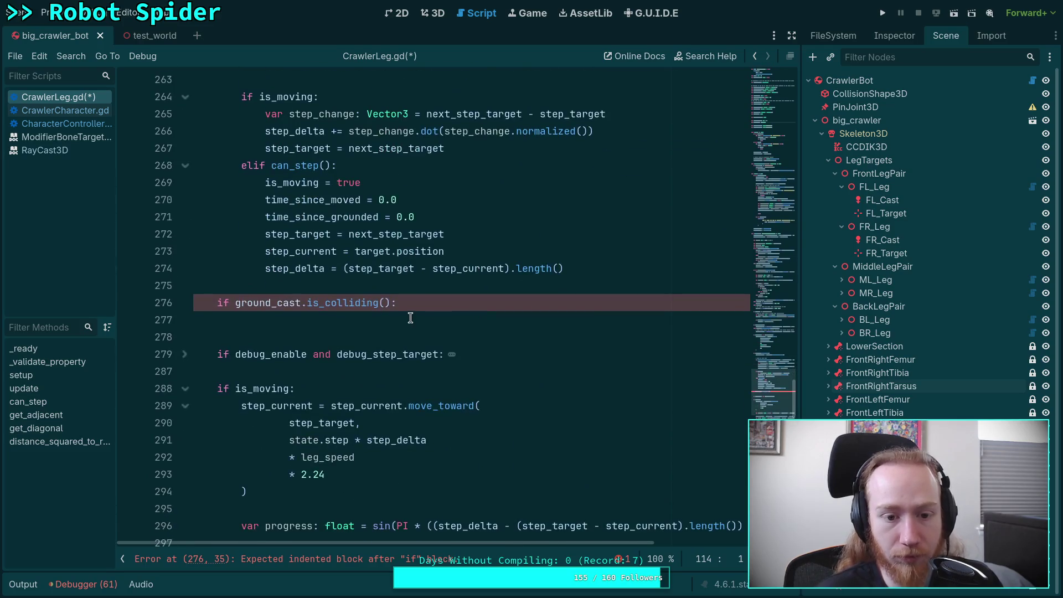
left_click(415, 319)
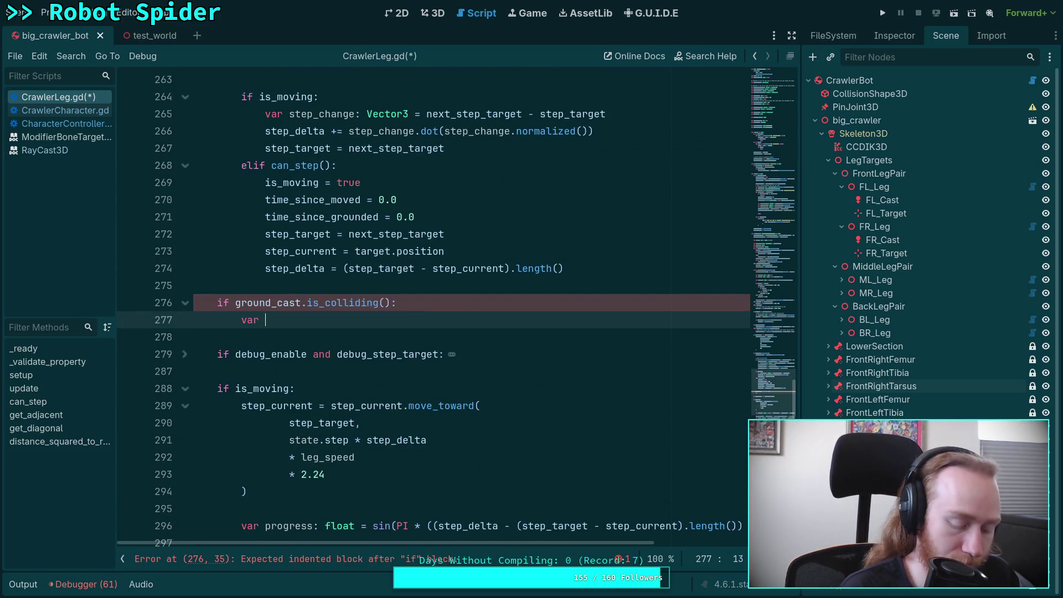
type("var his")
type("_position")
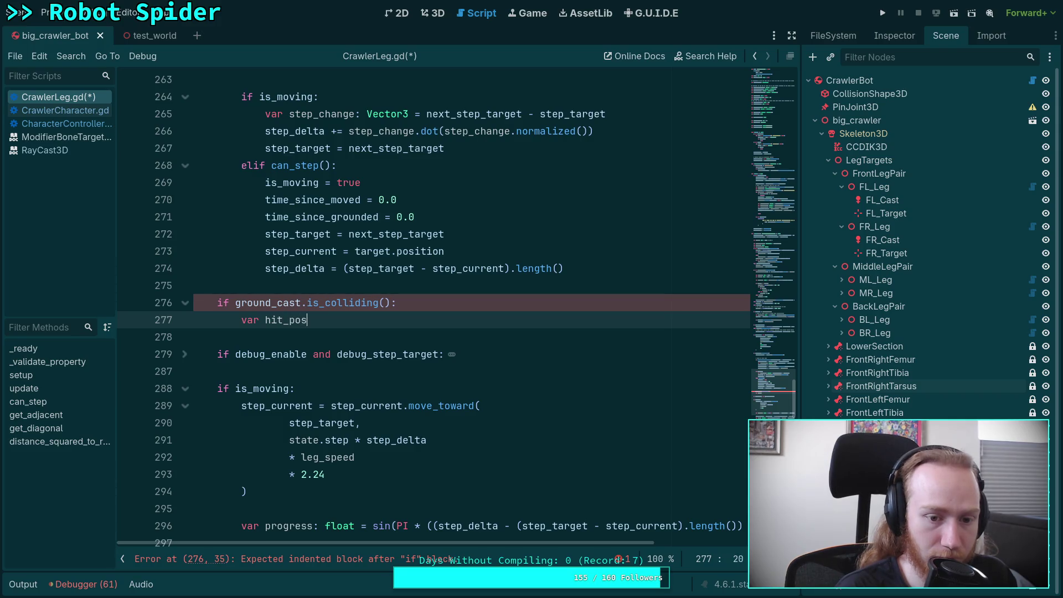
type("Vector3 =")
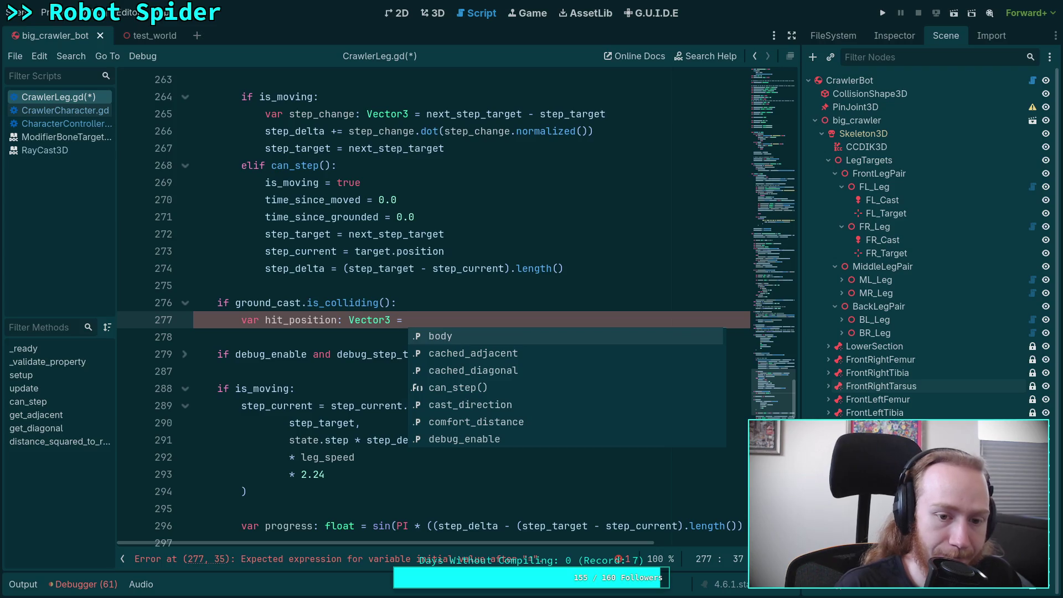
key("BackSpace")
key("BackSpace")
key("BackSpace")
type("is_")
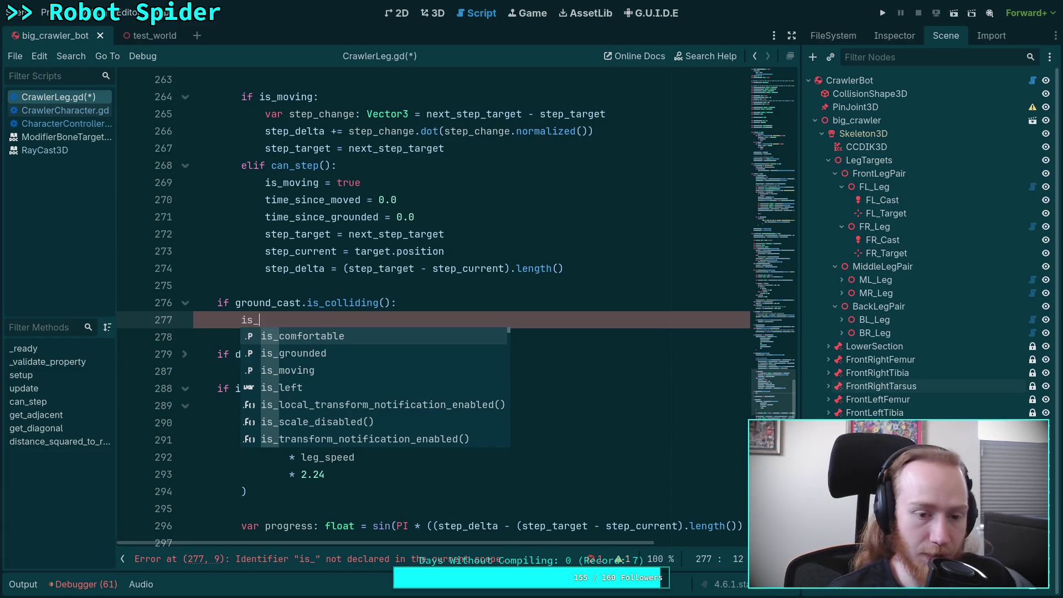
key("ctrl+z")
key("ctrl+z")
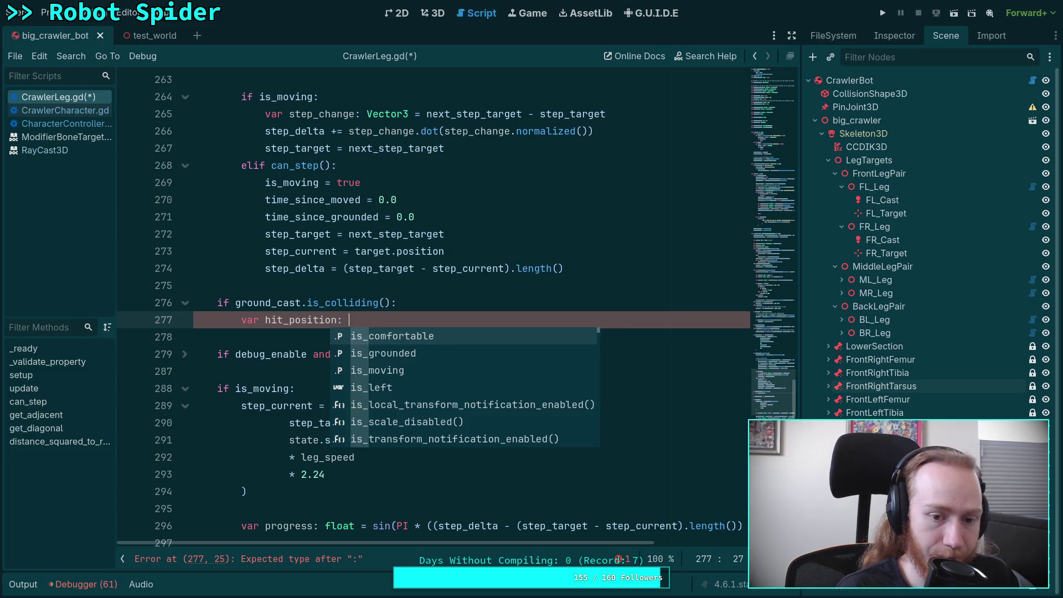
type("Vector")
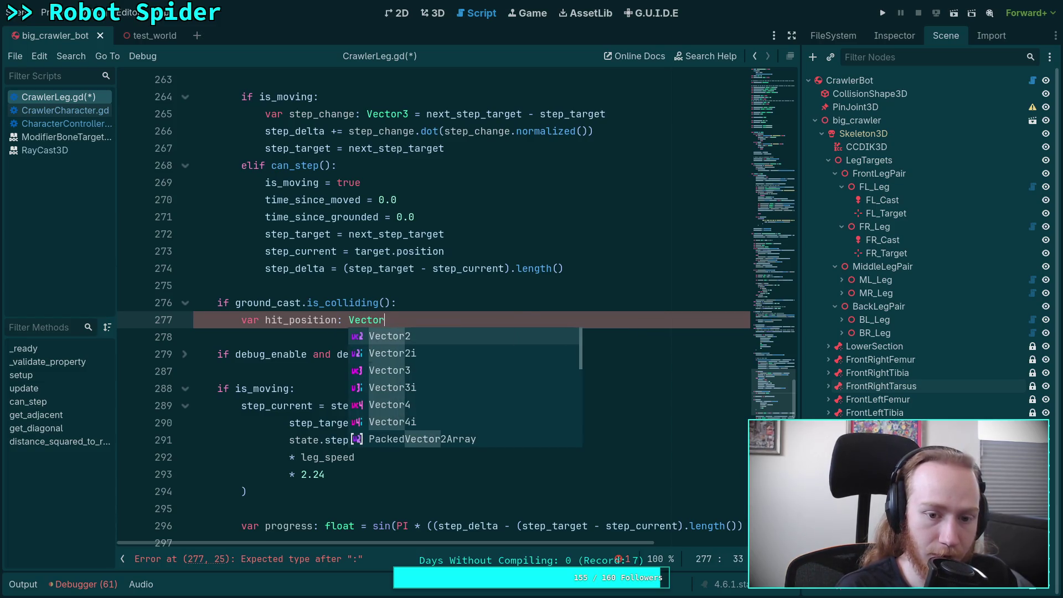
type("3")
Step: Return to CharacterController.gd's _calculate_ground_force code
left_click(67, 124)
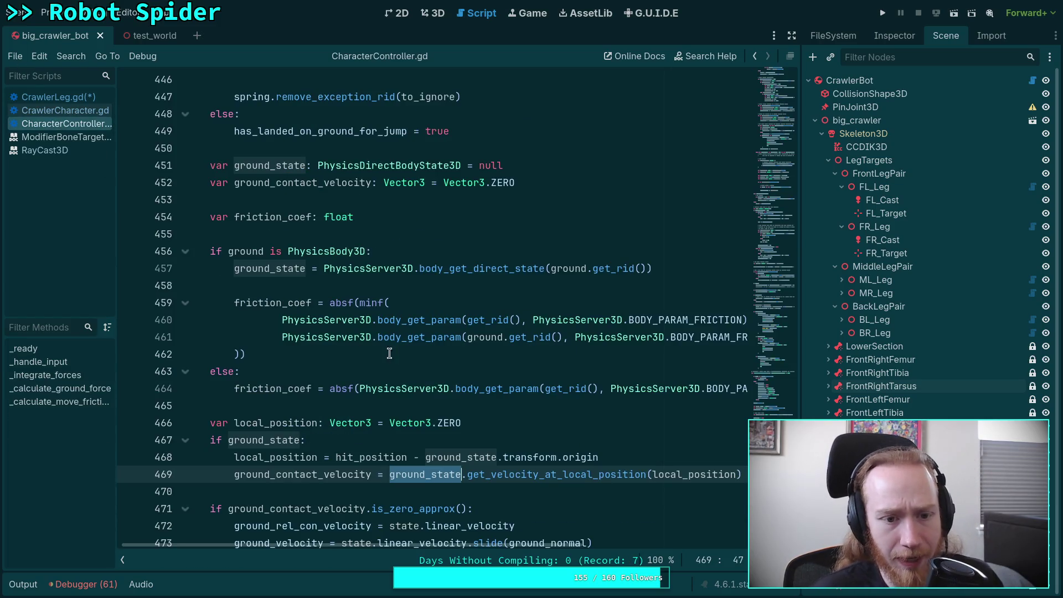
left_click(390, 353)
scroll(389, 354, "up", 15)
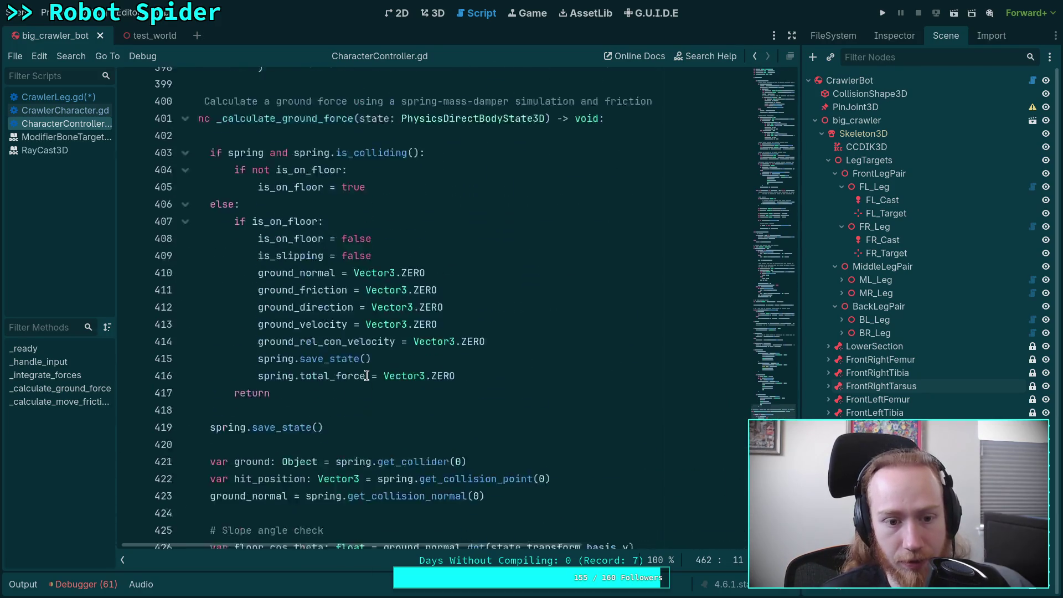
scroll(376, 406, "down", 9)
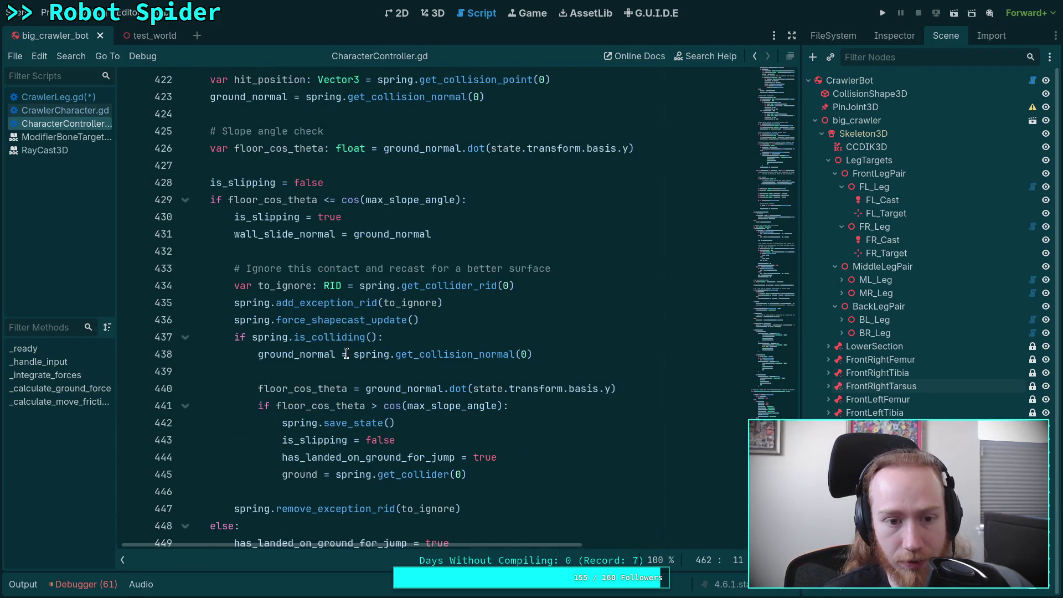
scroll(402, 545, "left", 1)
scroll(369, 391, "up", 4)
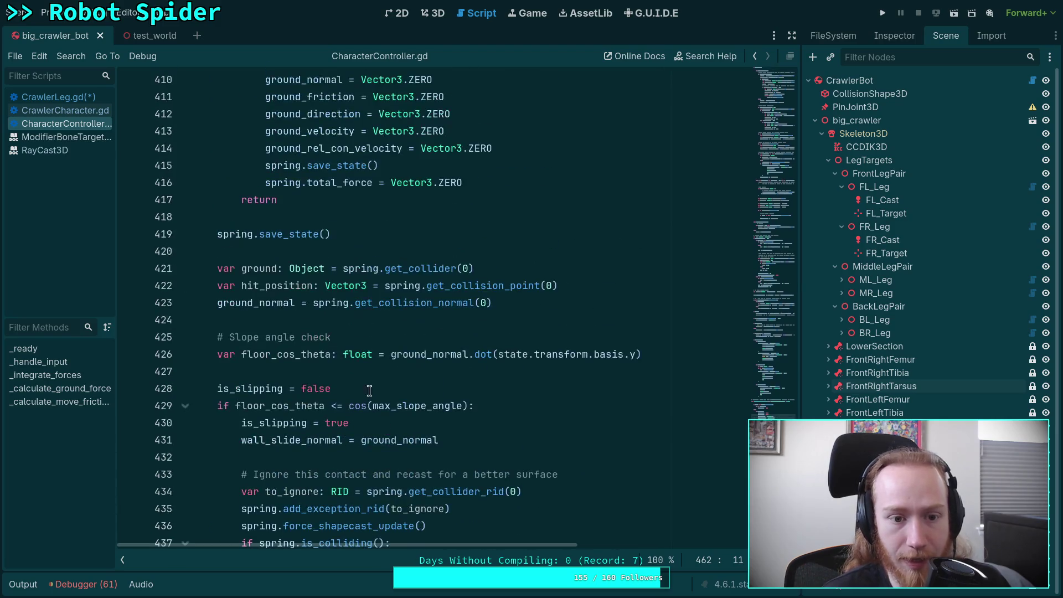
double_click(288, 290)
double_click(258, 271)
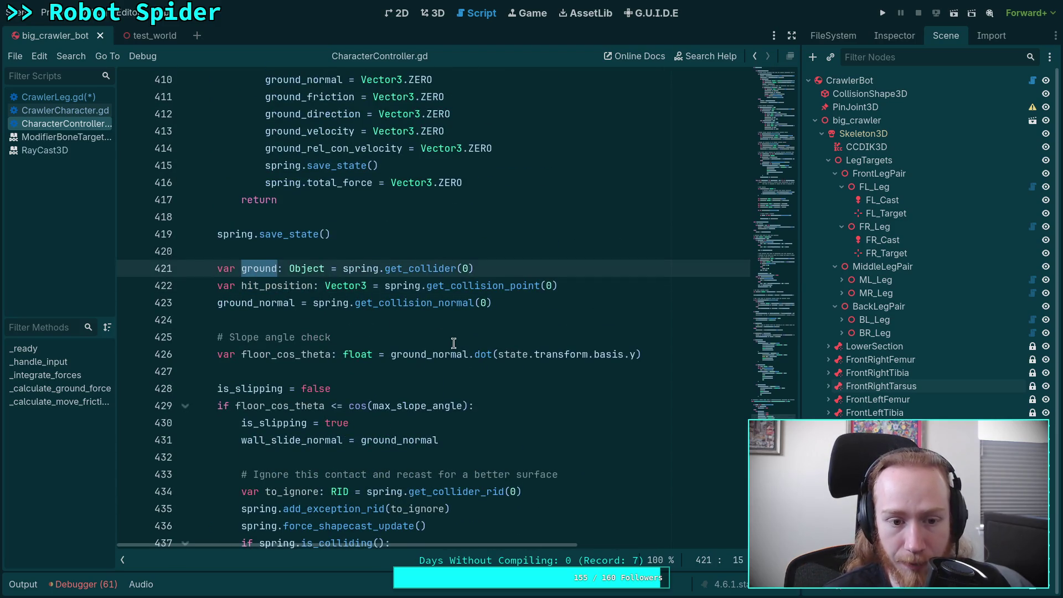
scroll(453, 344, "down", 3)
double_click(304, 151)
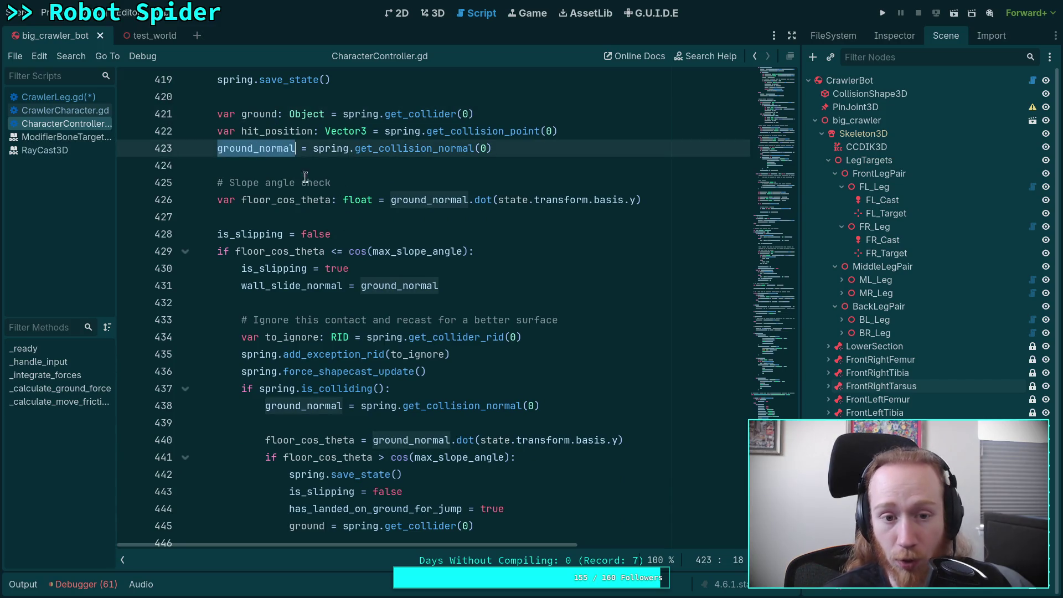
scroll(445, 316, "down", 2)
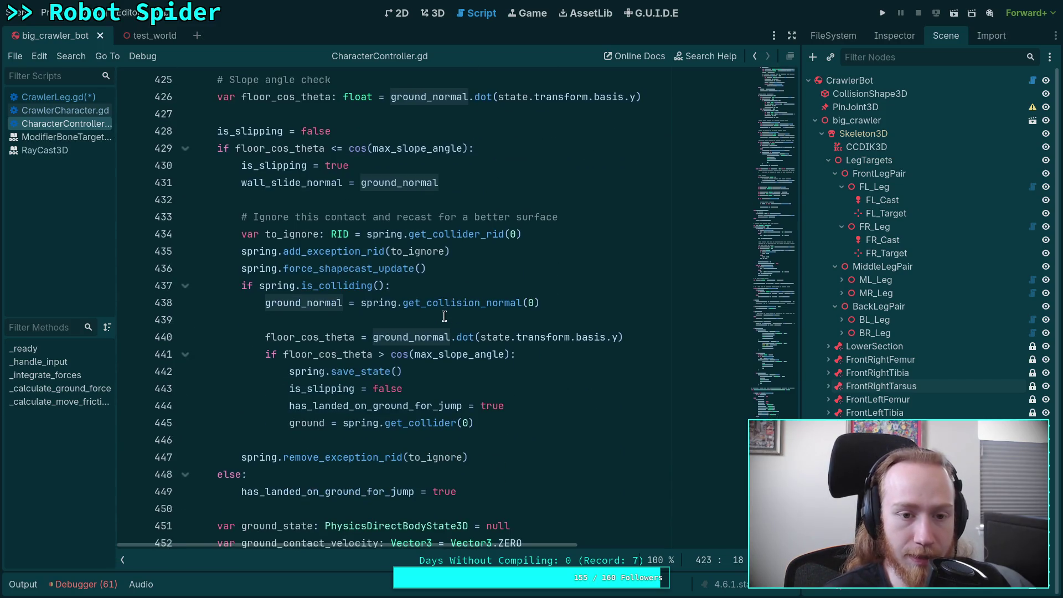
scroll(444, 316, "down", 6)
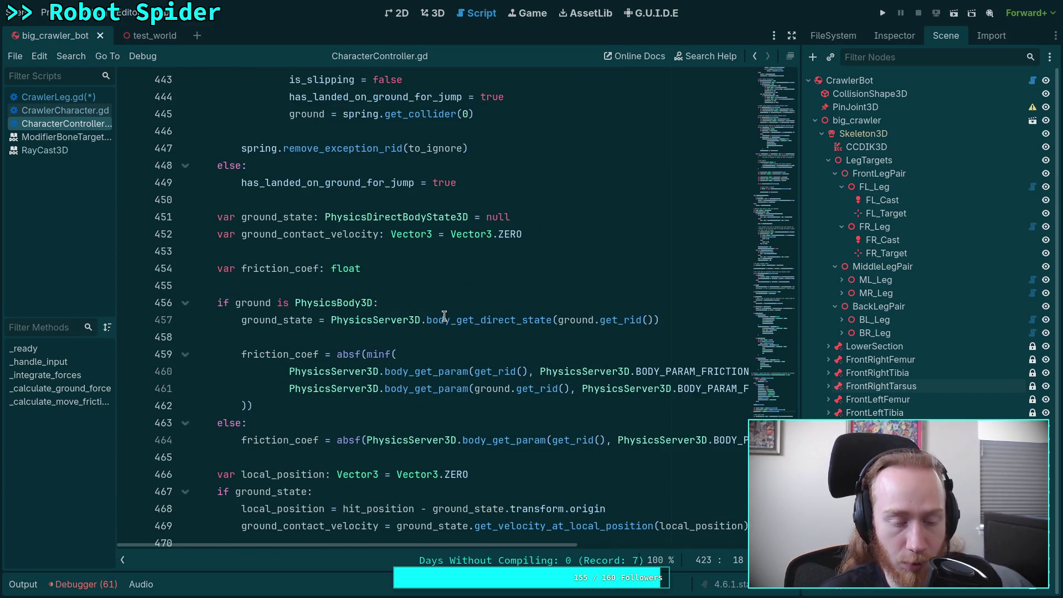
scroll(444, 316, "down", 4)
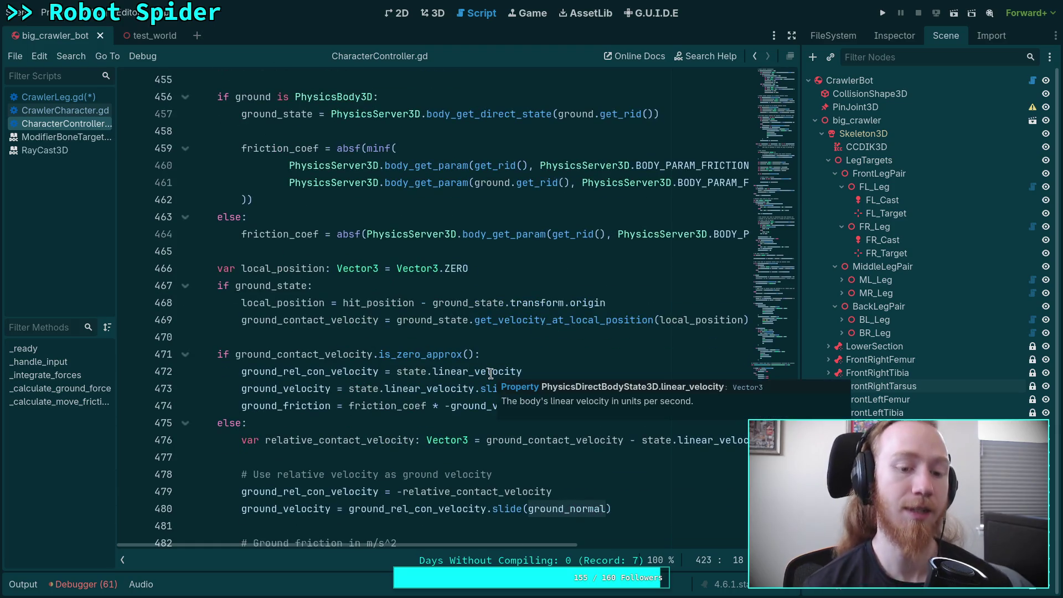
left_click(390, 423)
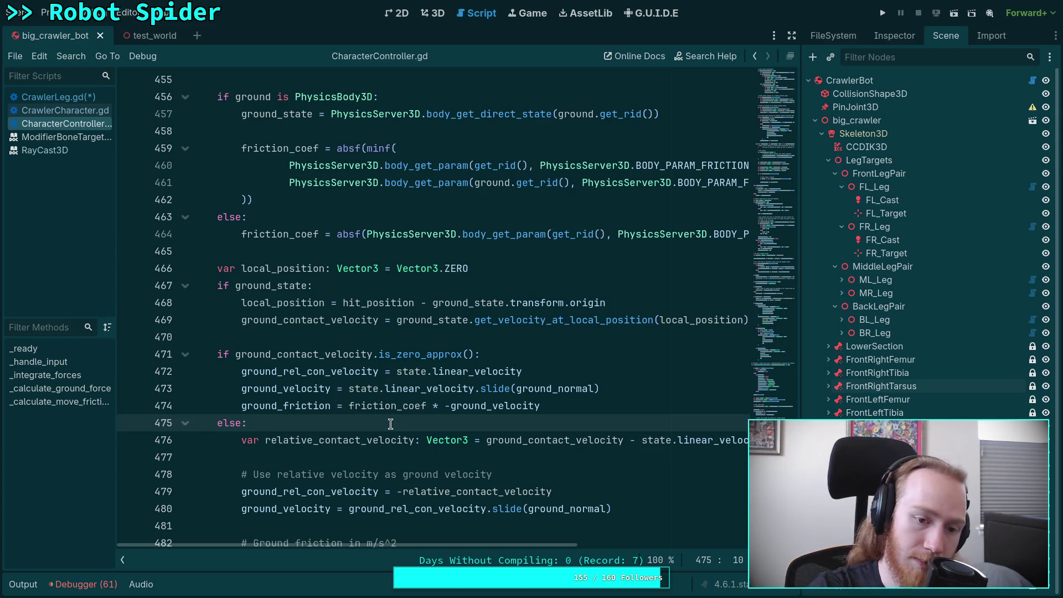
scroll(375, 414, "up", 2)
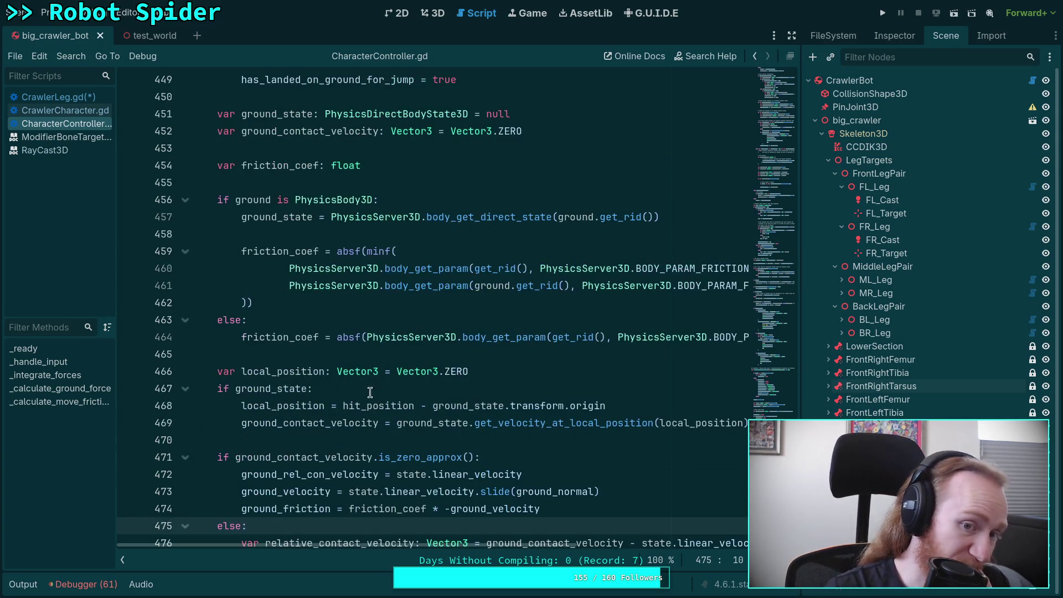
double_click(290, 219)
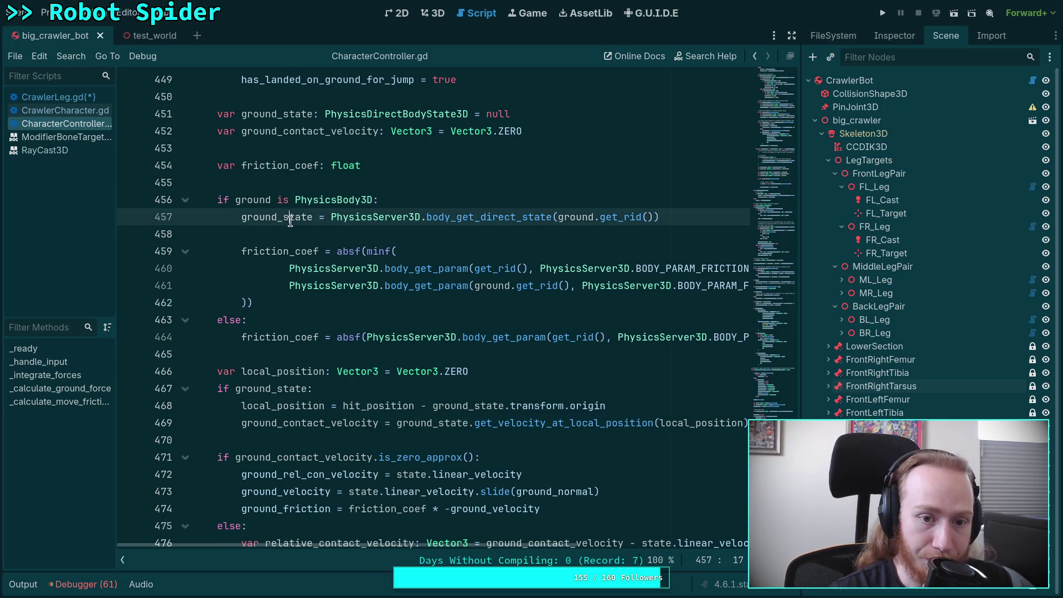
scroll(409, 277, "up", 2)
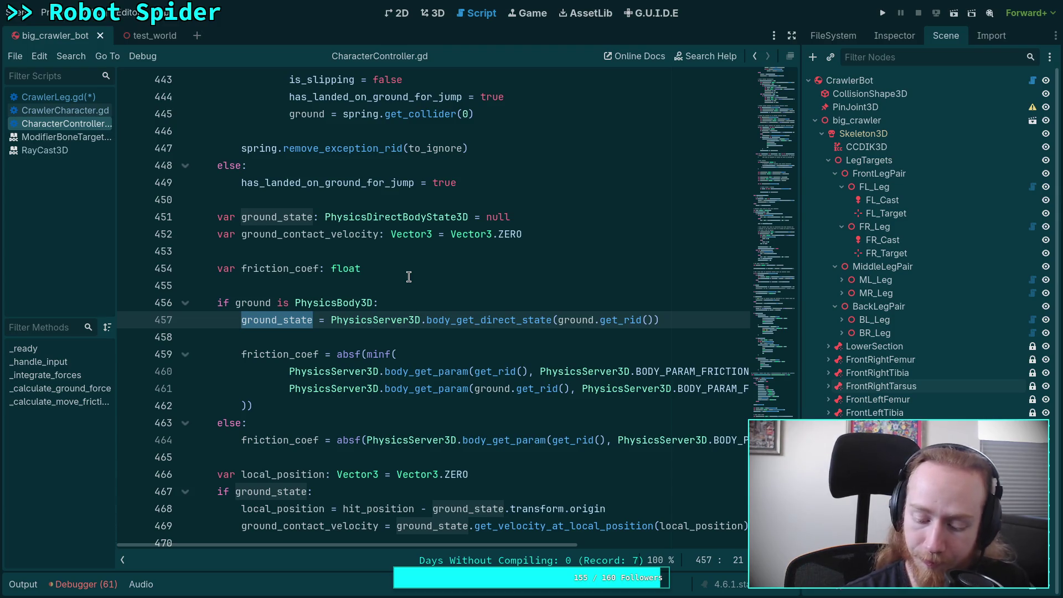
scroll(359, 287, "up", 1)
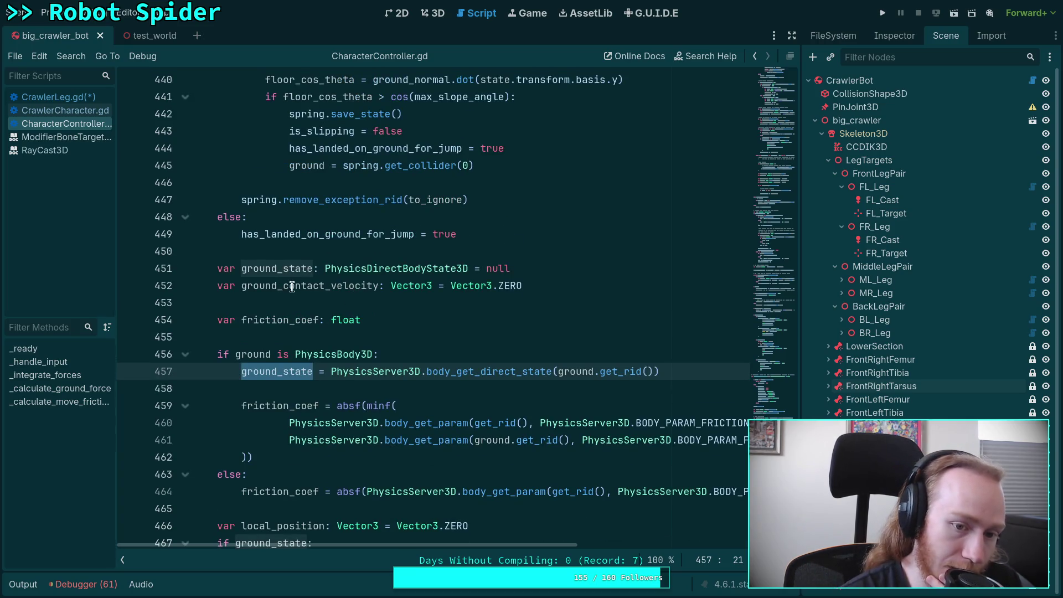
scroll(293, 287, "down", 4)
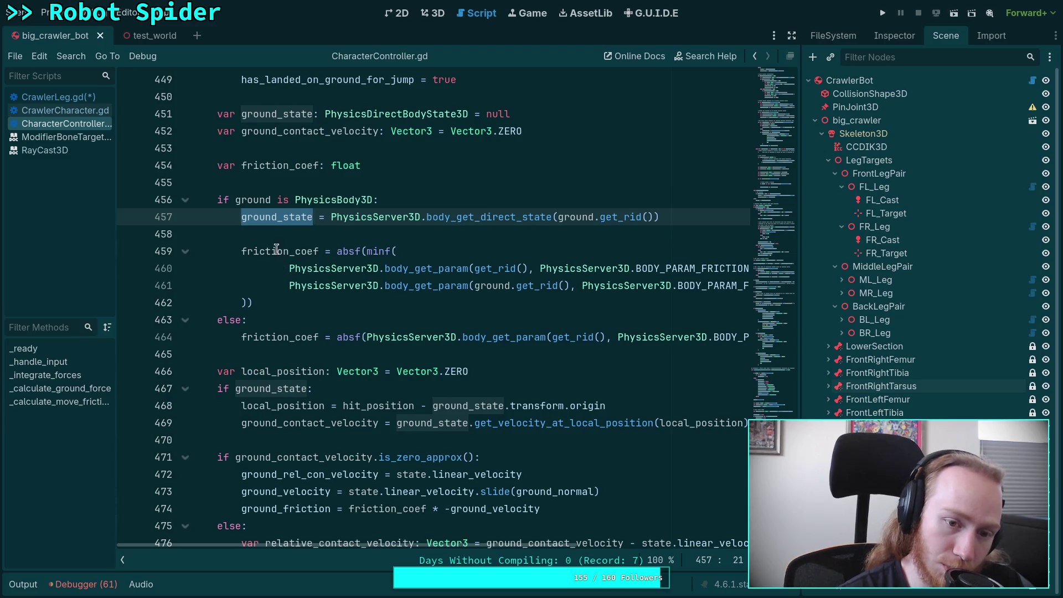
scroll(286, 244, "up", 3)
double_click(284, 217)
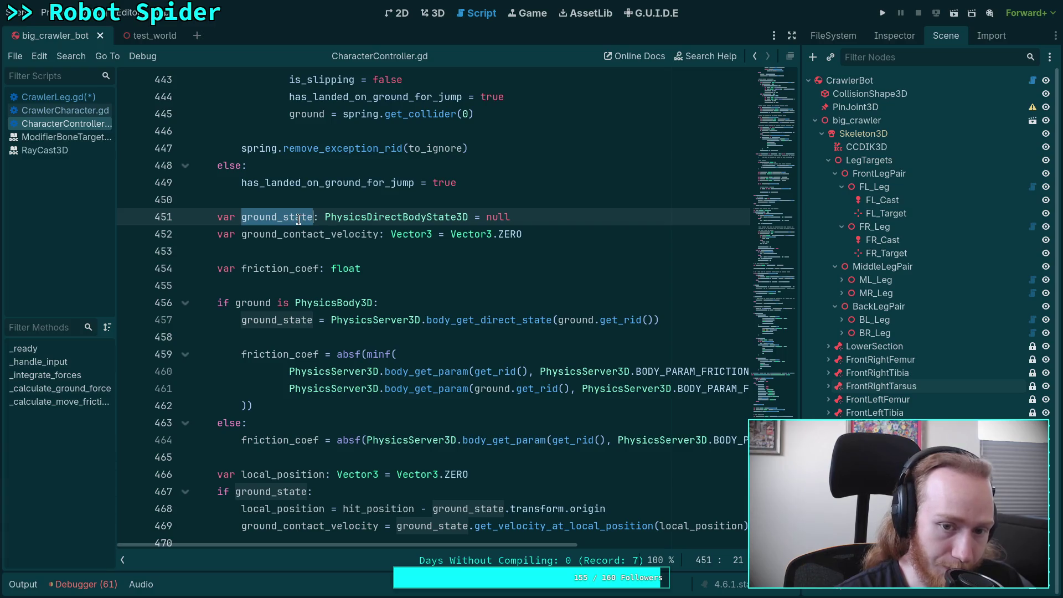
scroll(338, 232, "down", 5)
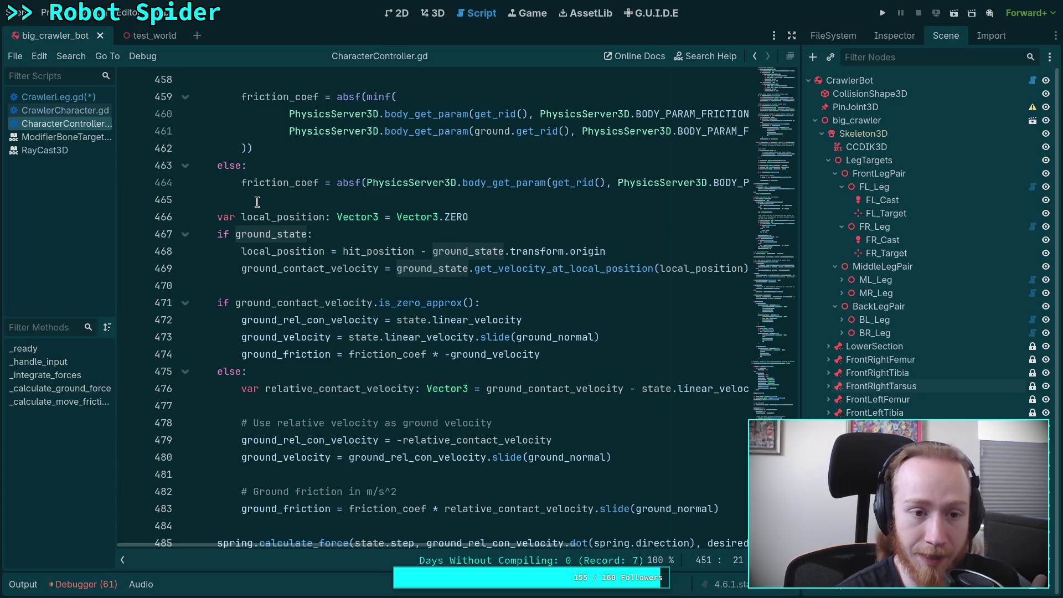
left_click(79, 97)
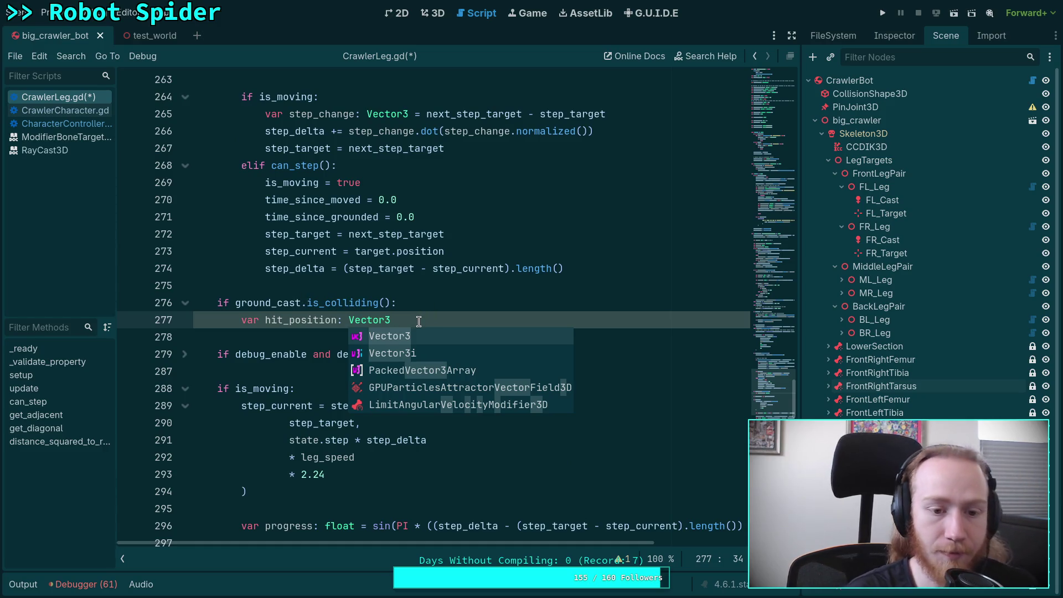
Step: Extend line 277 with '= ground_cast.' and check the RayCast3D docs for the hit-point method
type("= ")
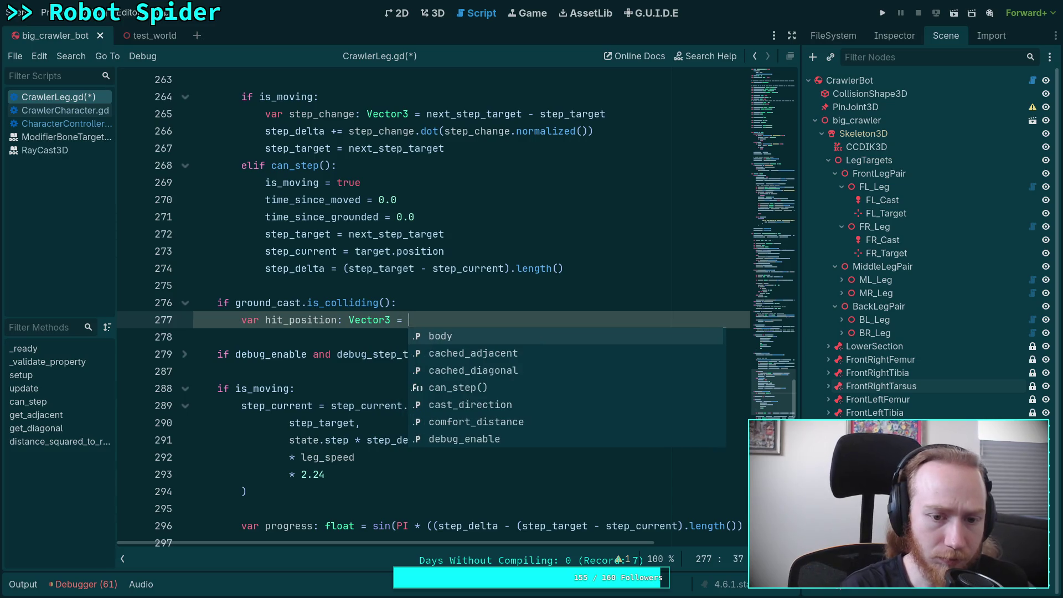
type("ground")
key("Down")
key("Down")
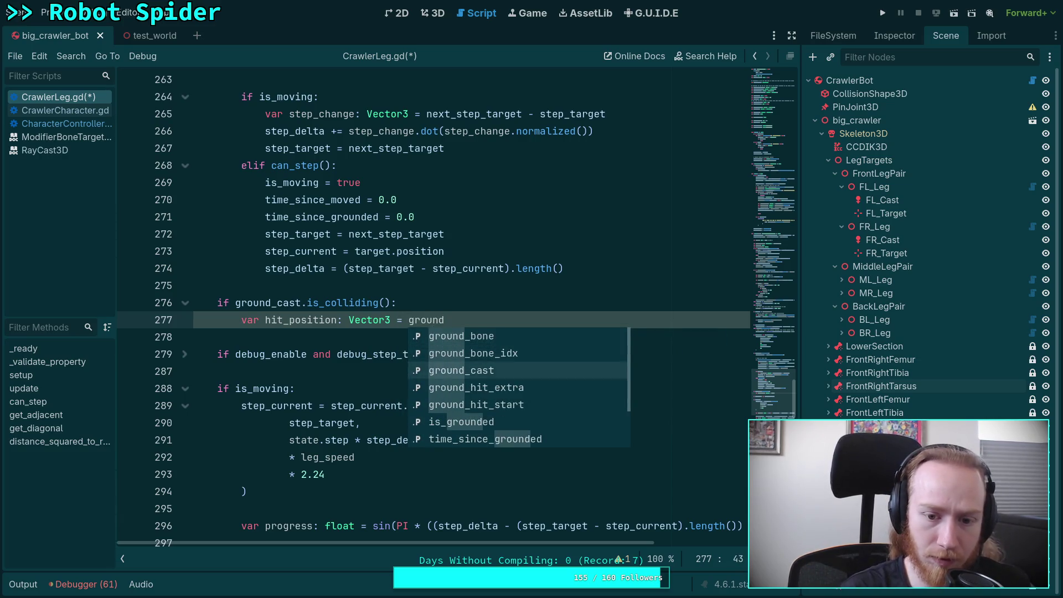
key("Return")
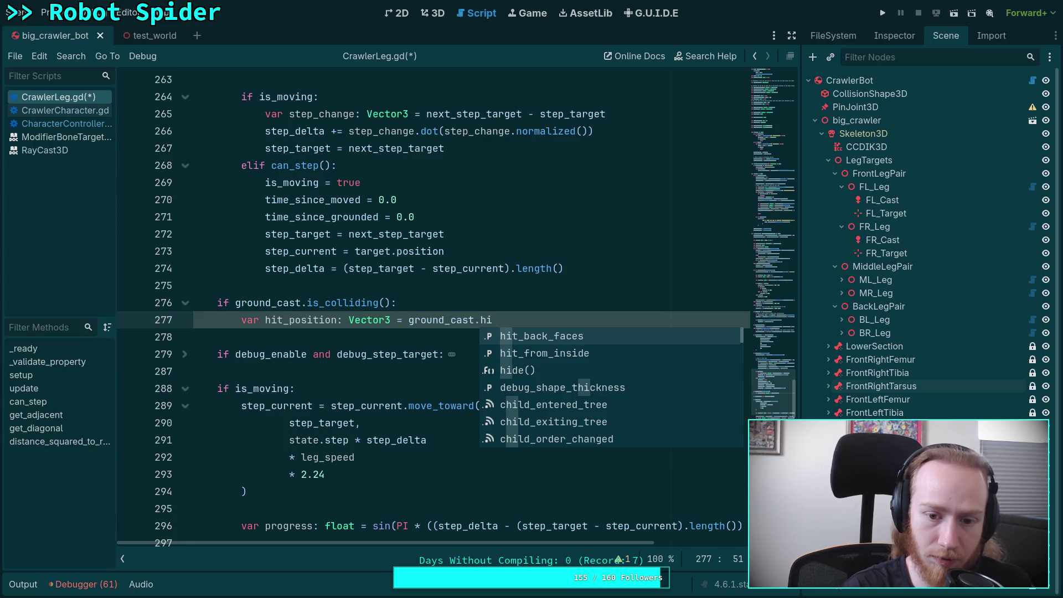
key("BackSpace")
key("BackSpace")
type("pos")
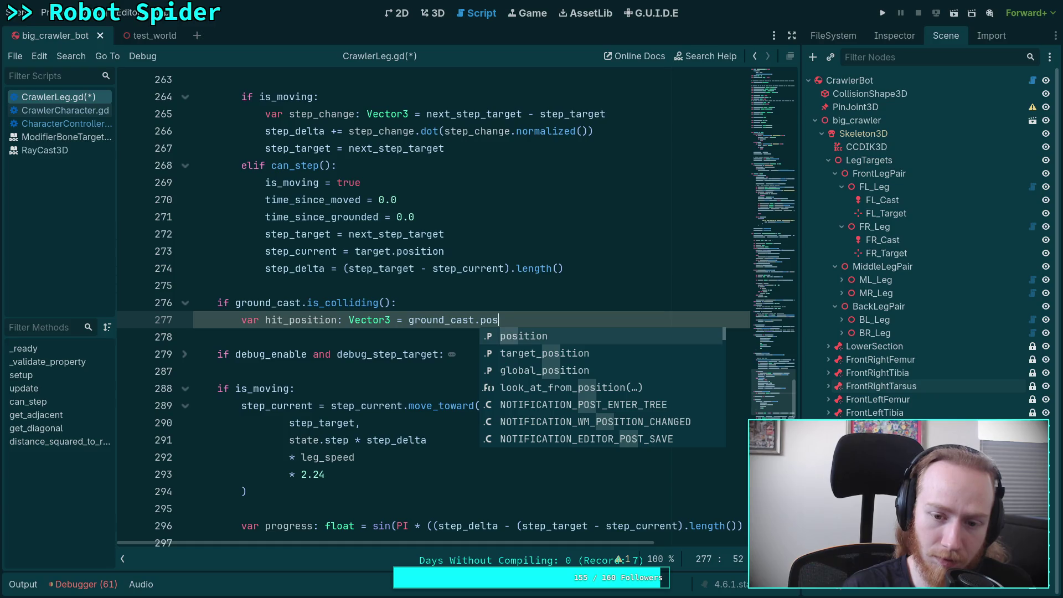
key("BackSpace")
key("BackSpace")
key("BackSpace")
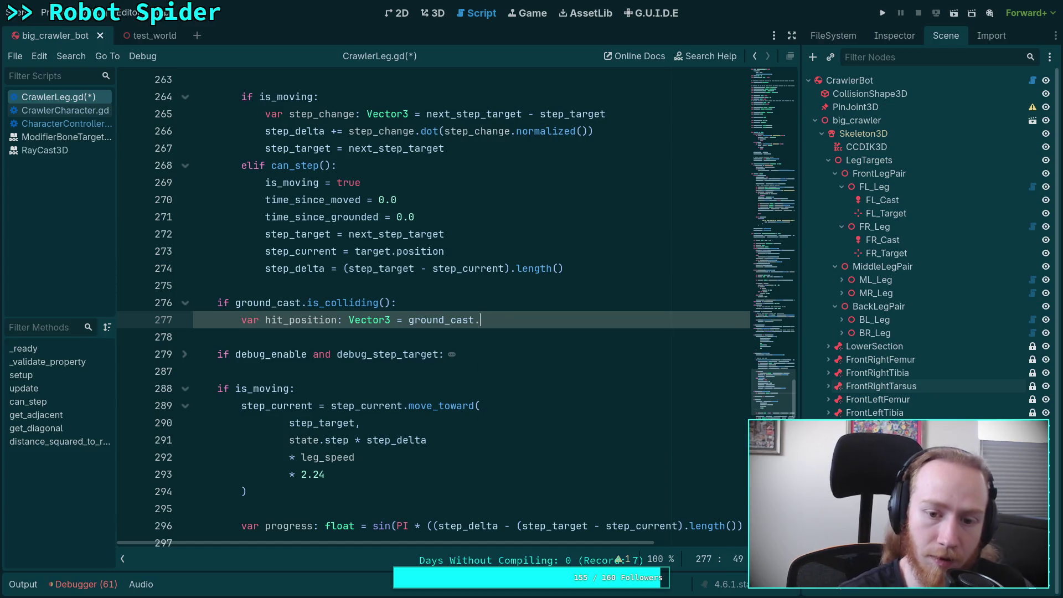
left_click(65, 153)
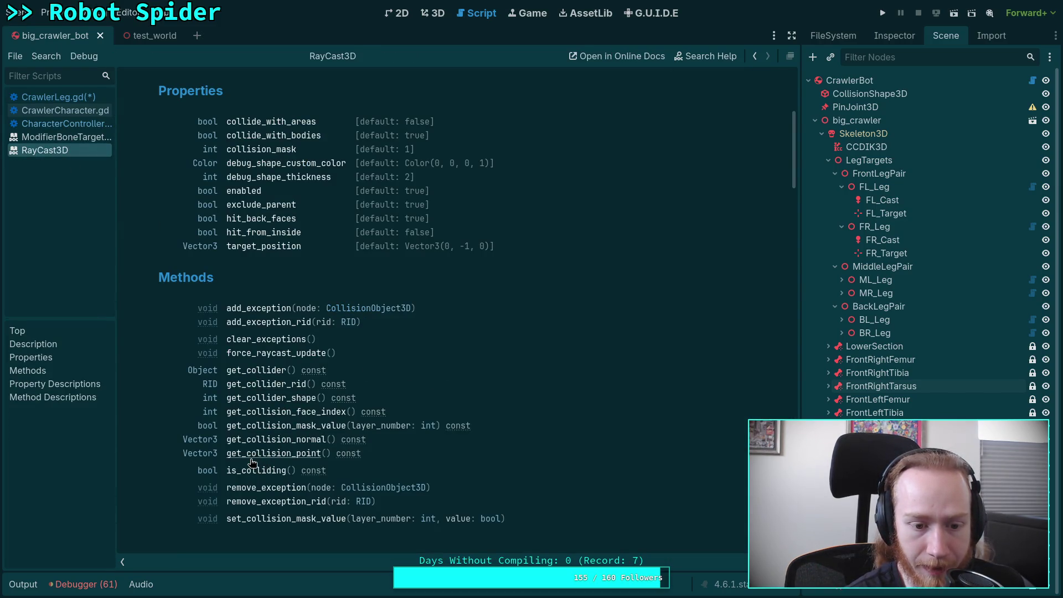
left_click(71, 94)
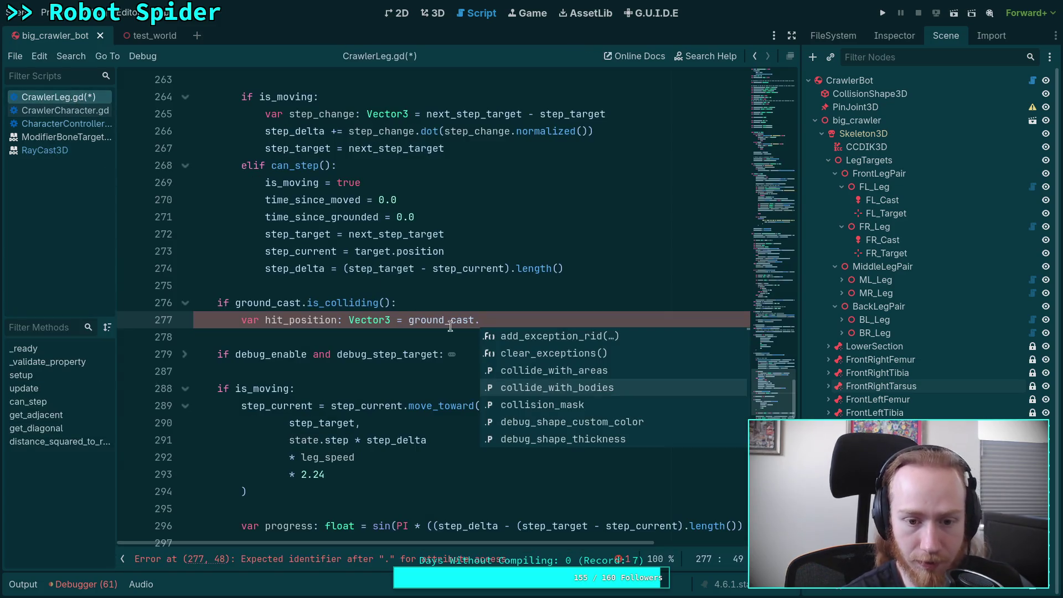
Step: Complete hit_position's value as ground_cast.get_collision_point()
type("pois")
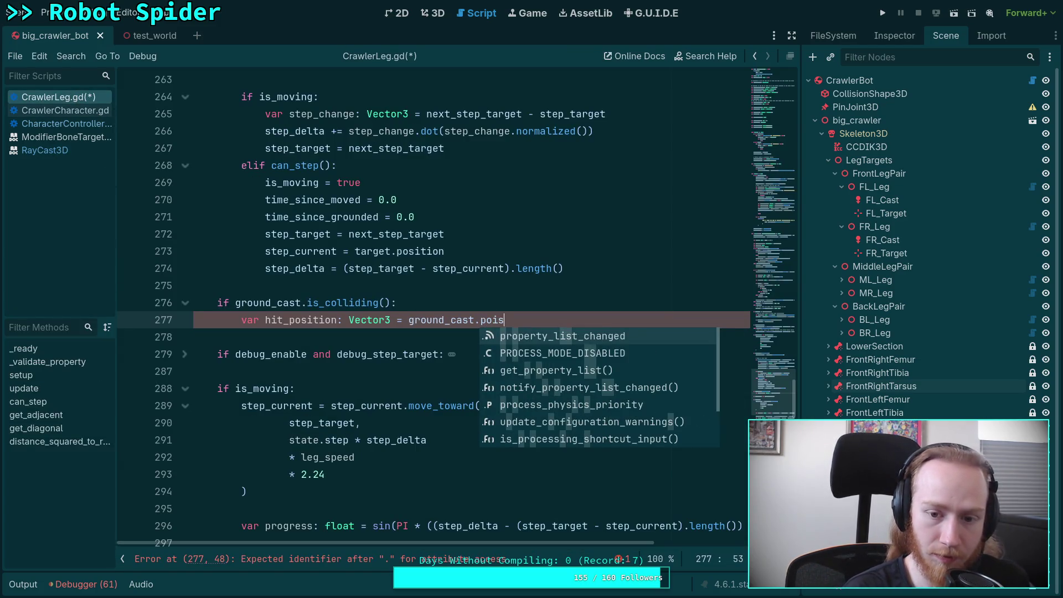
key("BackSpace")
type("n")
key("Return")
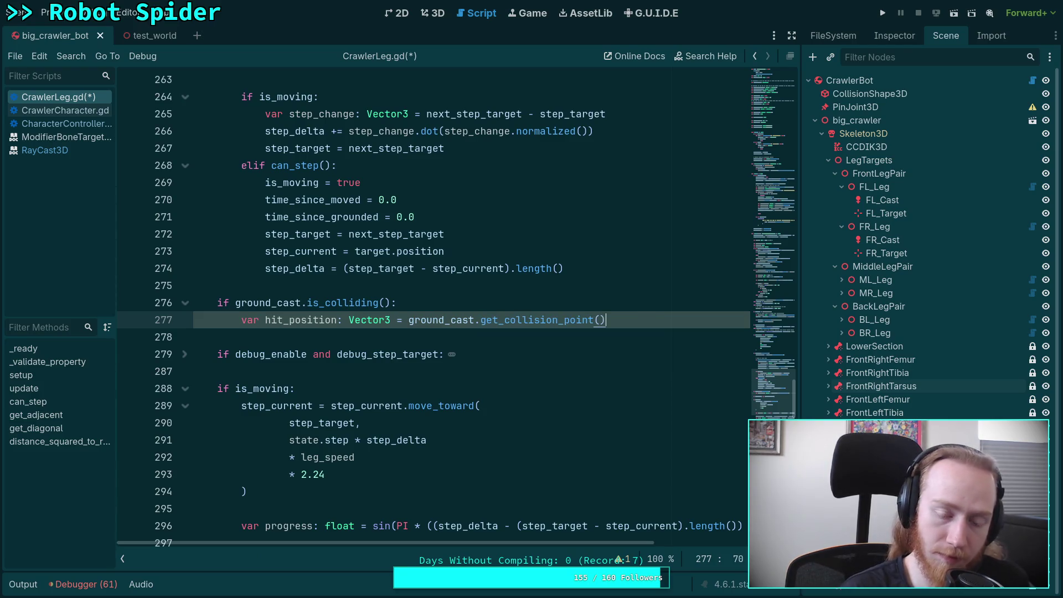
key("Return")
Step: Add 'var ground_normal: Vector3 = ground_cast.get_collision_normal()' on line 278
type("var no")
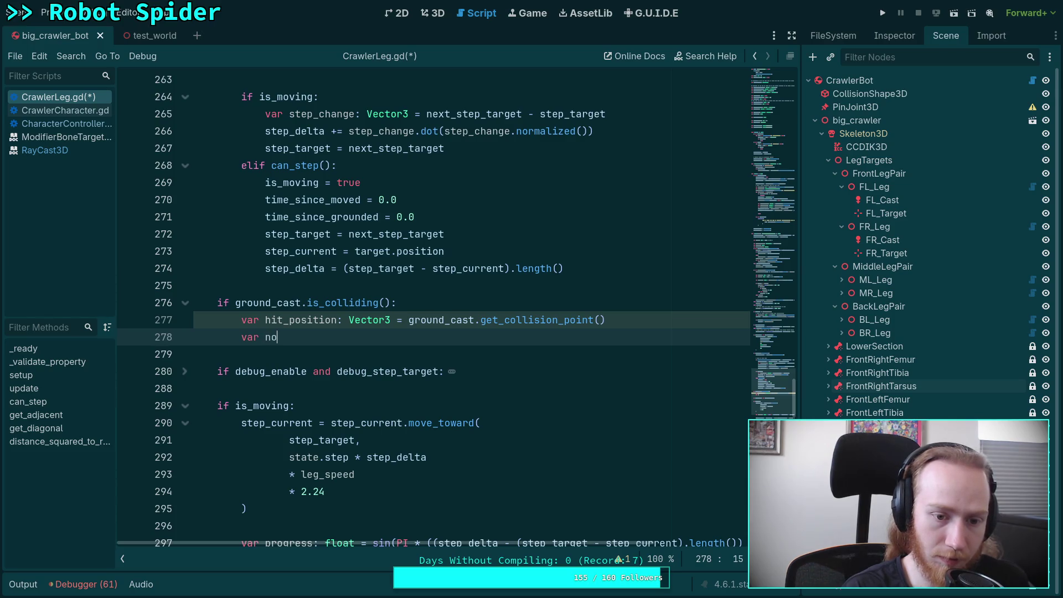
type("g")
key("BackSpace")
key("BackSpace")
key("BackSpace")
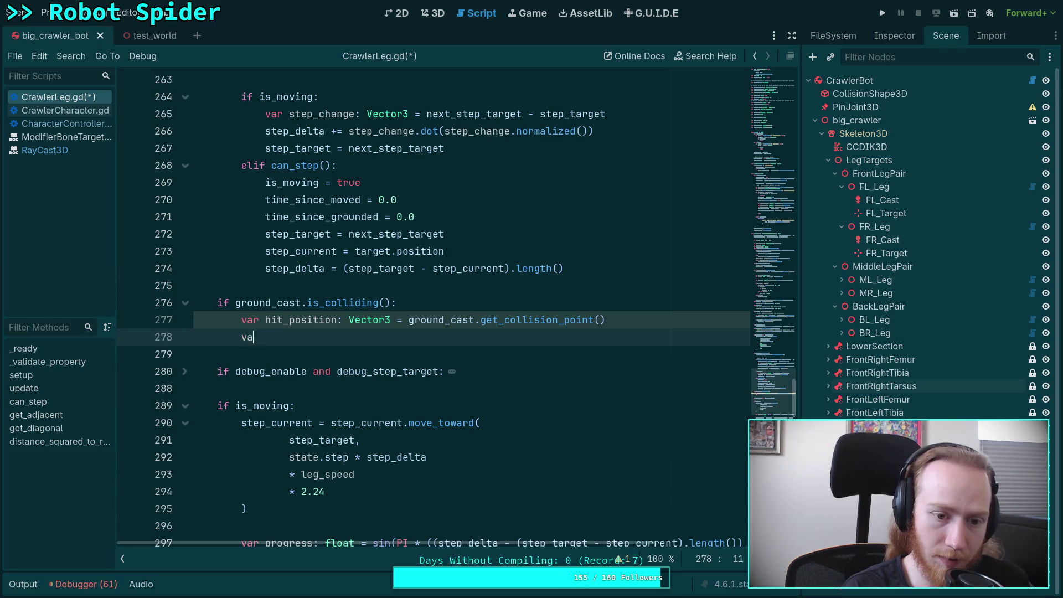
type("ground_n")
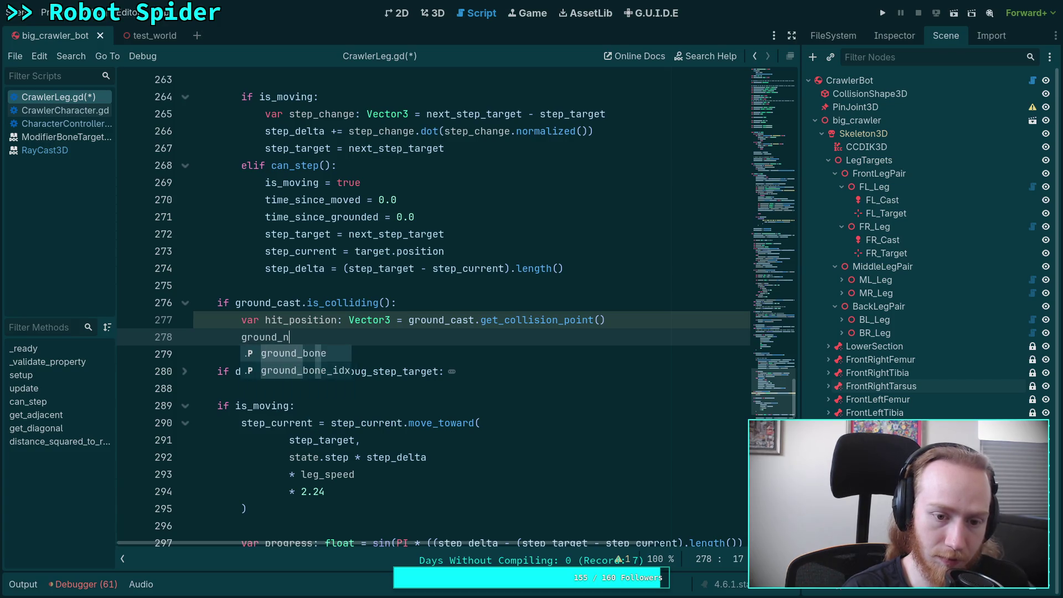
type("ormal")
key("BackSpace")
key("BackSpace")
key("BackSpace")
type("var ground_normal: Vector3 = ground")
key("Down")
key("Down")
key("Return")
type(".norm")
key("Return")
key("Return")
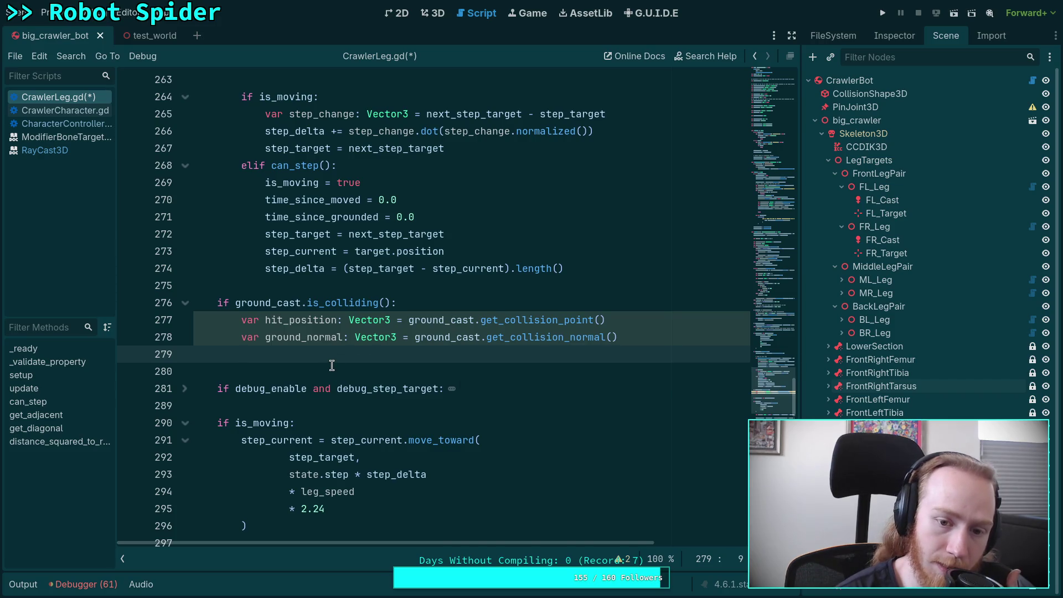
left_click(241, 321)
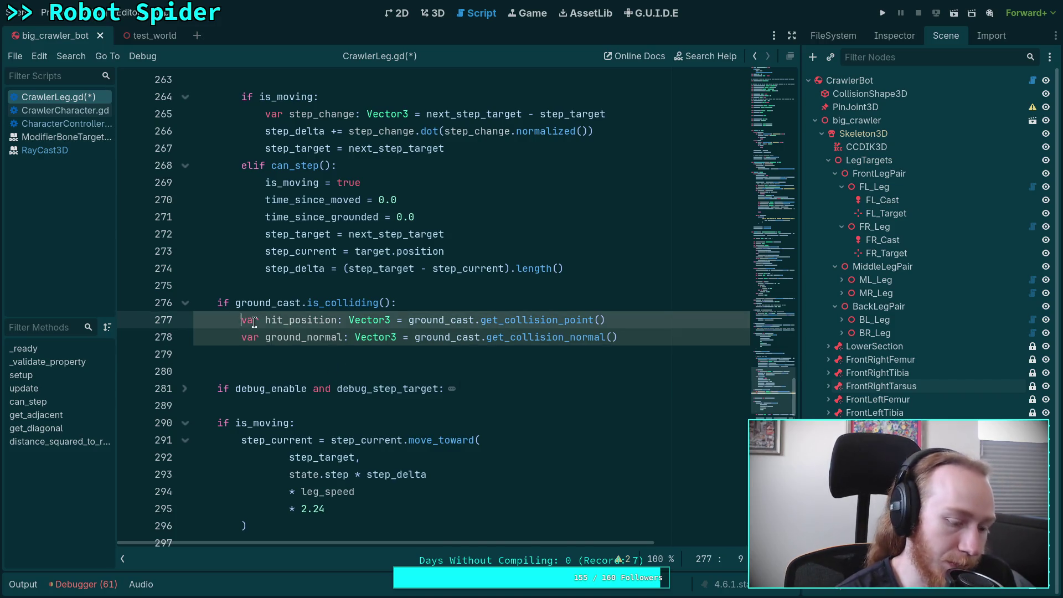
Step: Comment out line 277's hit_position declaration with Ctrl+K, ending on empty line 279
key("ctrl+k")
left_click(335, 354)
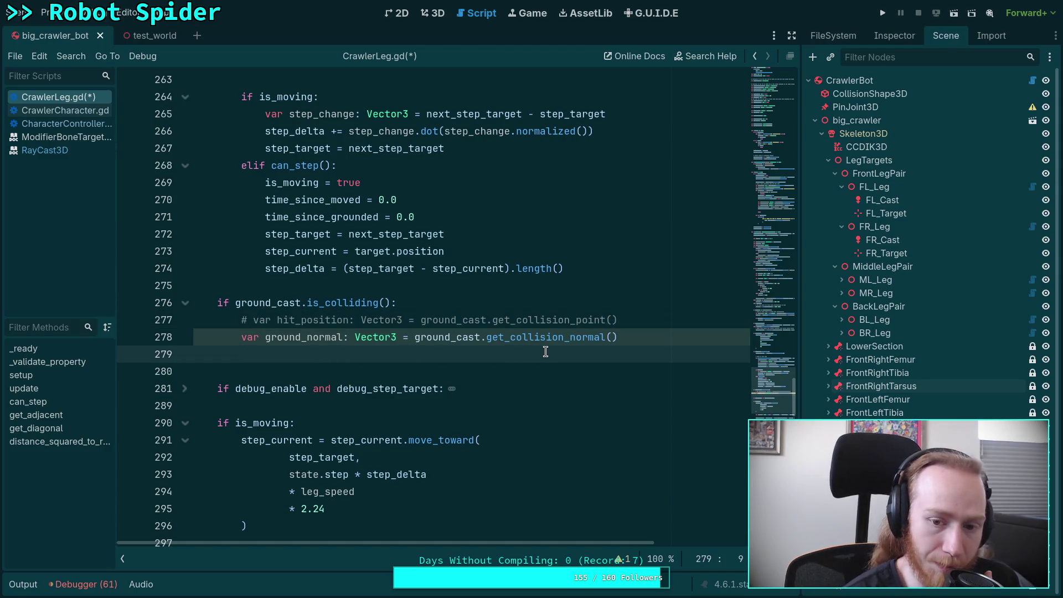
scroll(546, 352, "up", 1)
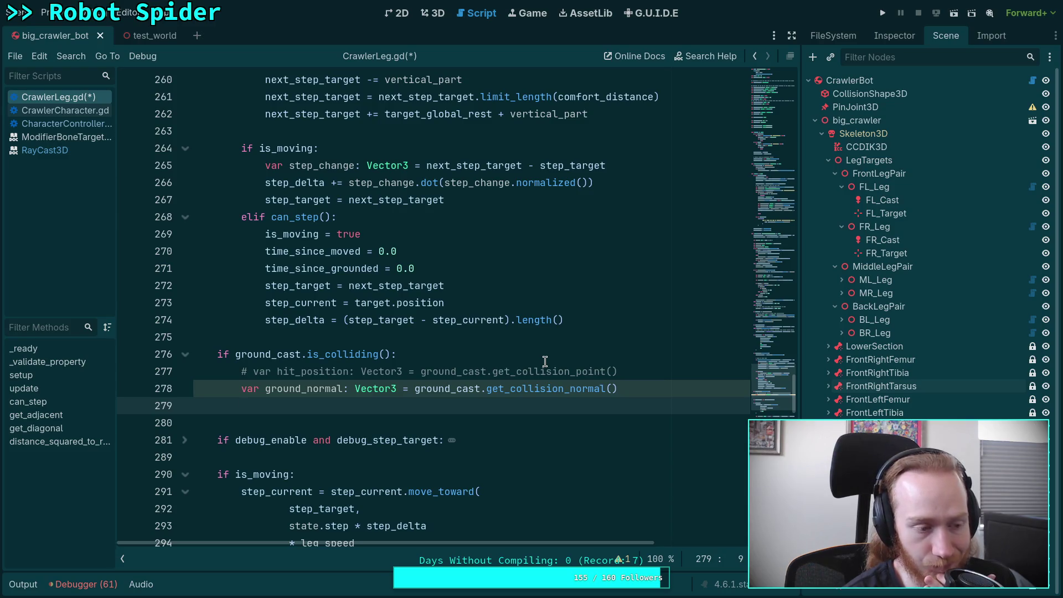
scroll(546, 361, "up", 4)
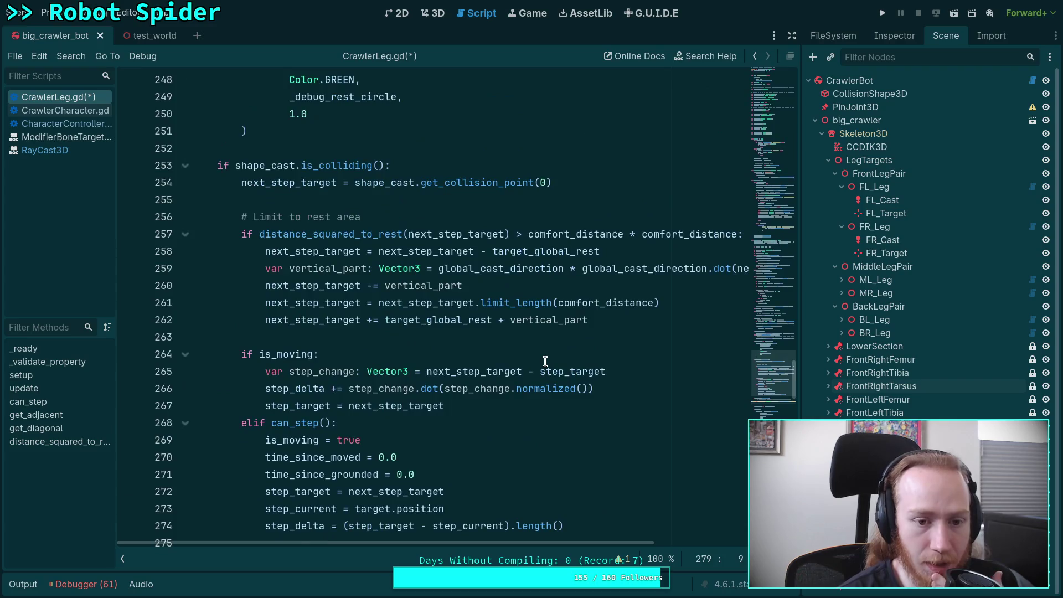
scroll(546, 362, "down", 4)
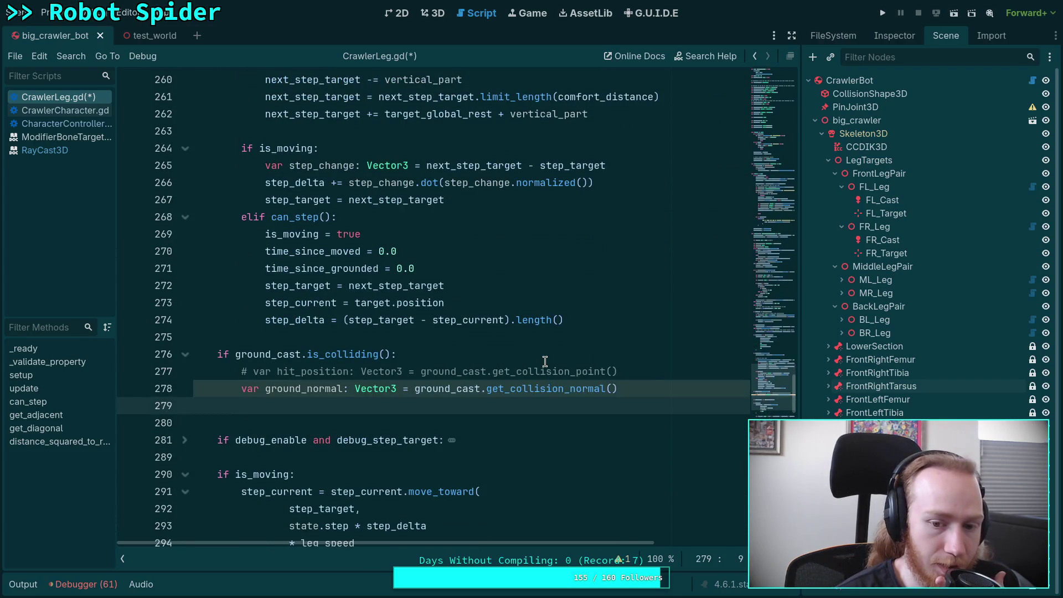
left_click(534, 356)
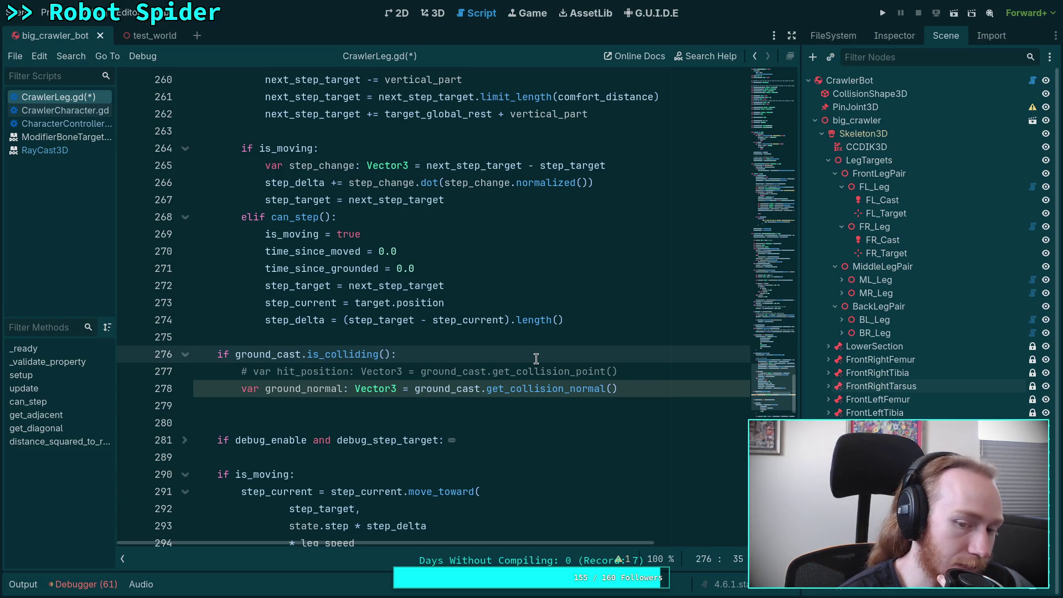
left_click(624, 404)
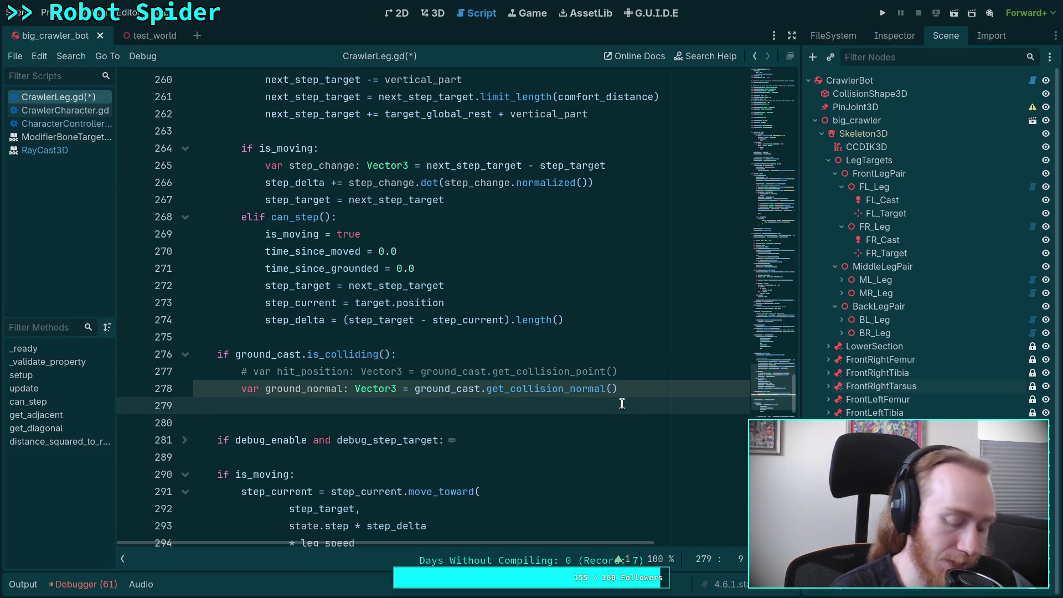
Step: On line 279 write 'var leg_normal: Vector3 = state.transform.basis * body.skeleton.bone_gl' using autocomplete
type("var ")
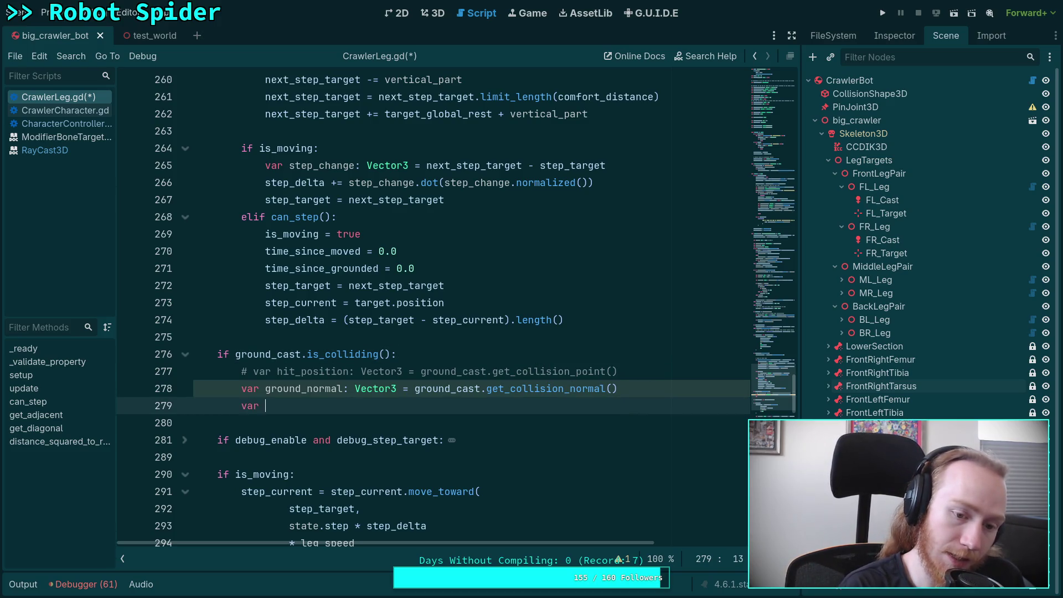
type("leg_normal:")
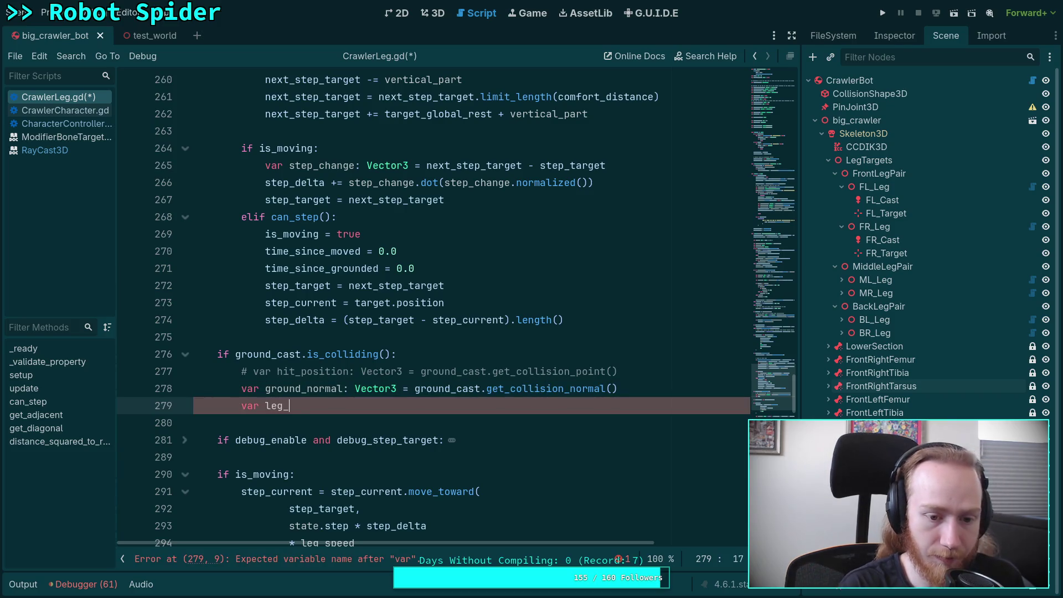
type(" Vector3 =")
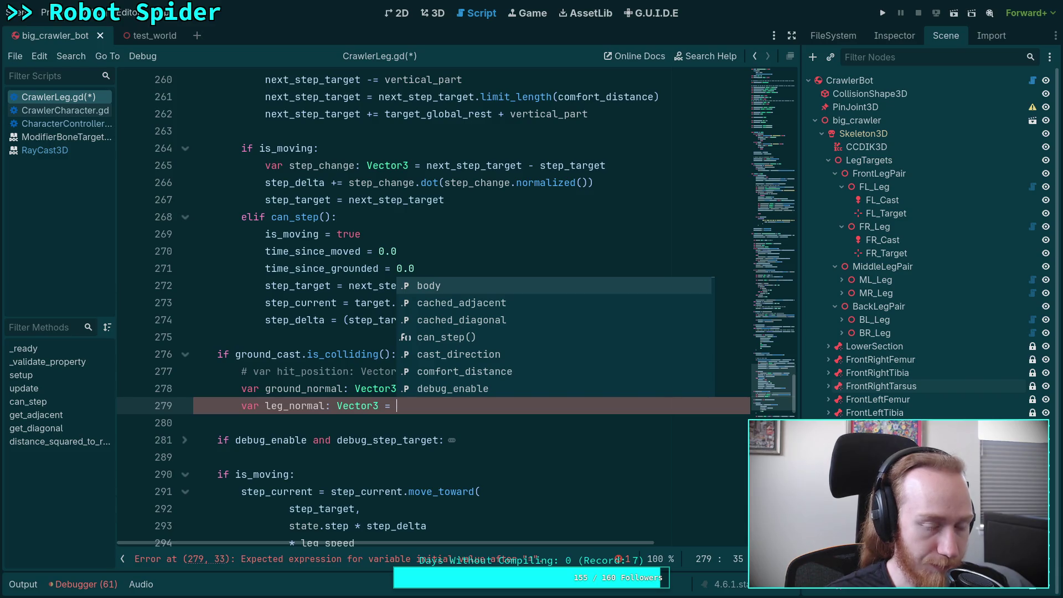
type("state.transform")
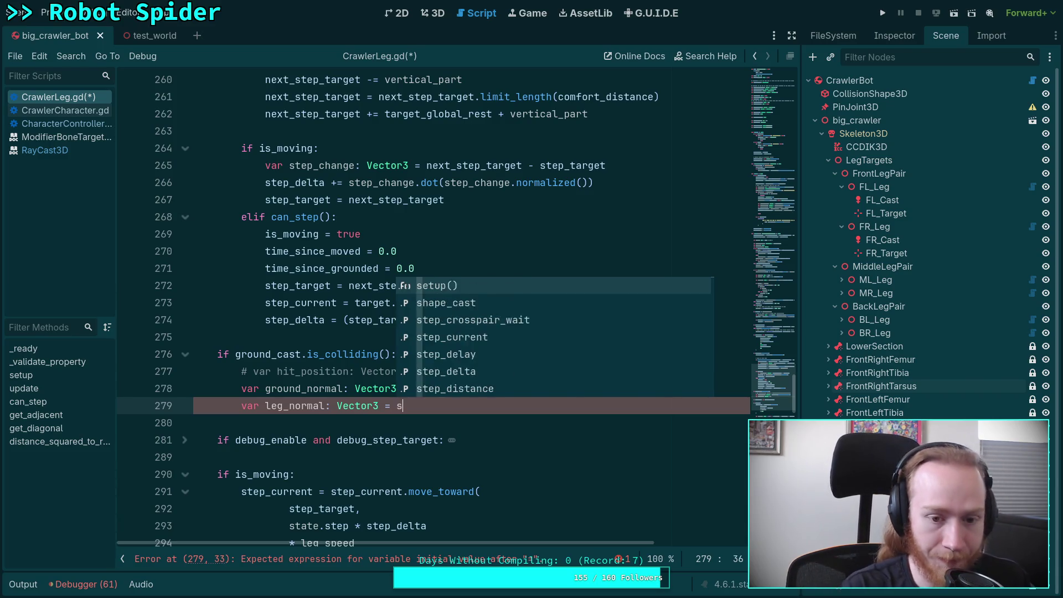
type(" *")
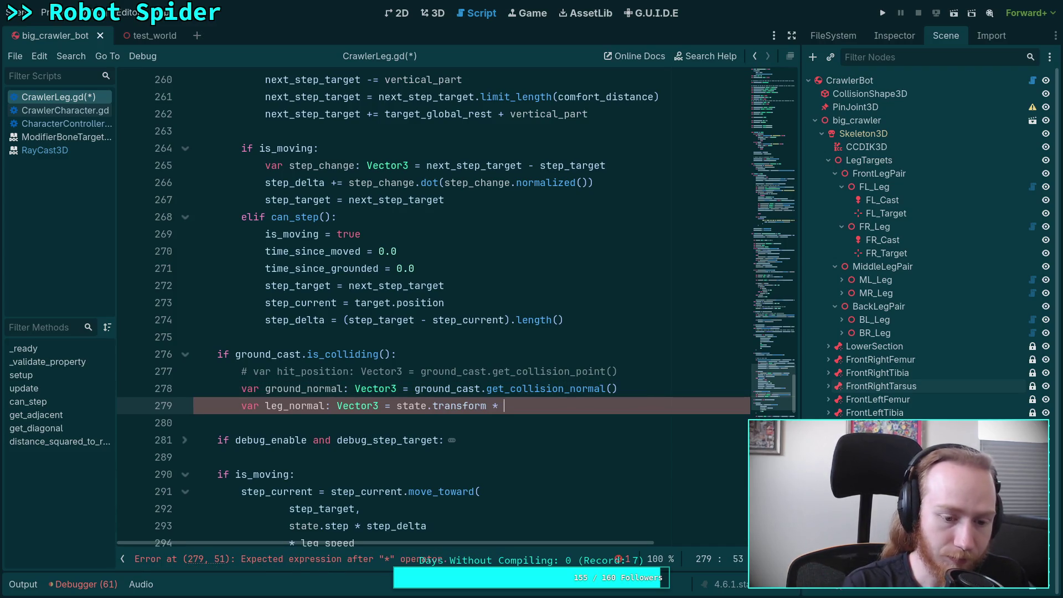
key("BackSpace")
key("BackSpace")
key("BackSpace")
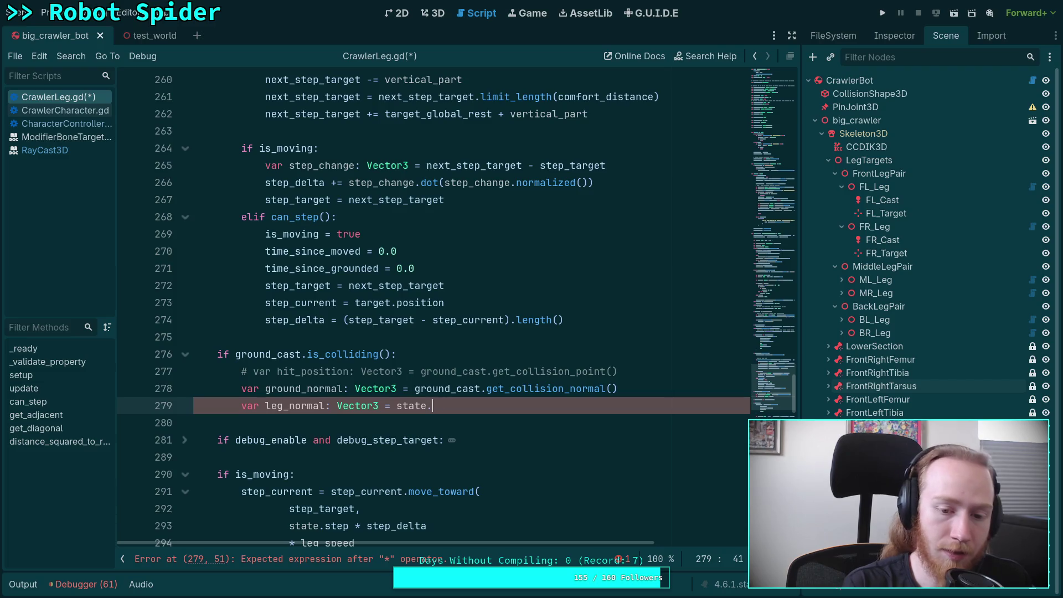
type("ba")
key("BackSpace")
key("BackSpace")
type("tr")
key("Return")
type(".basis * ")
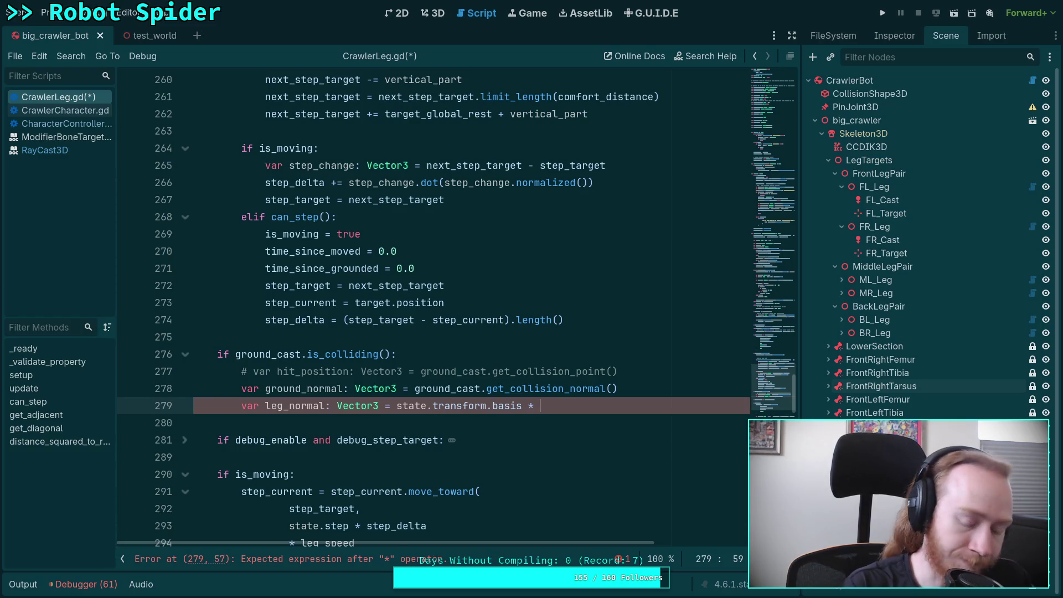
type("body.s")
key("Return")
type(".")
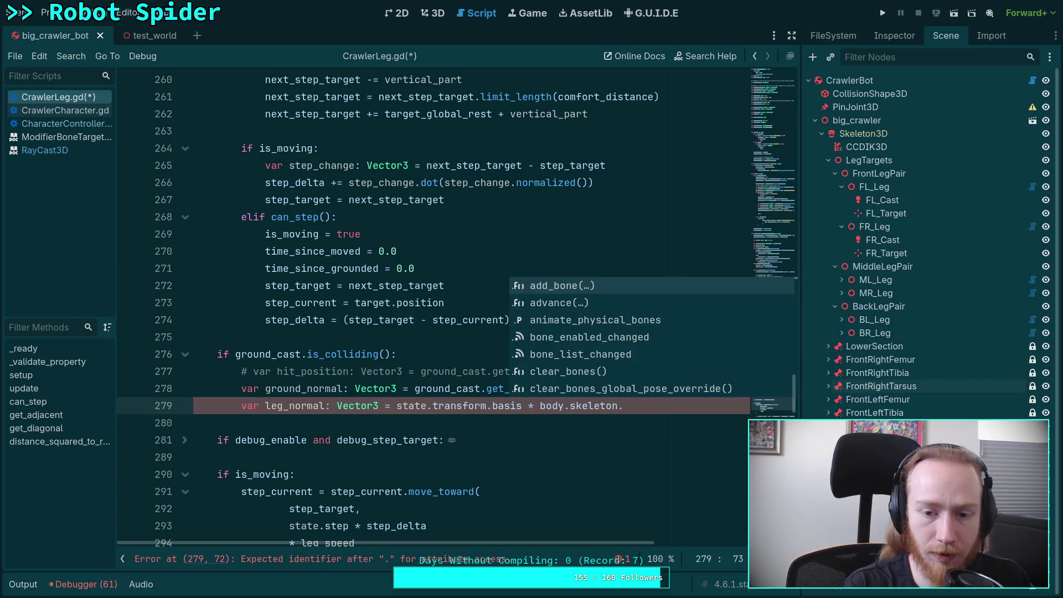
type("bone_gl")
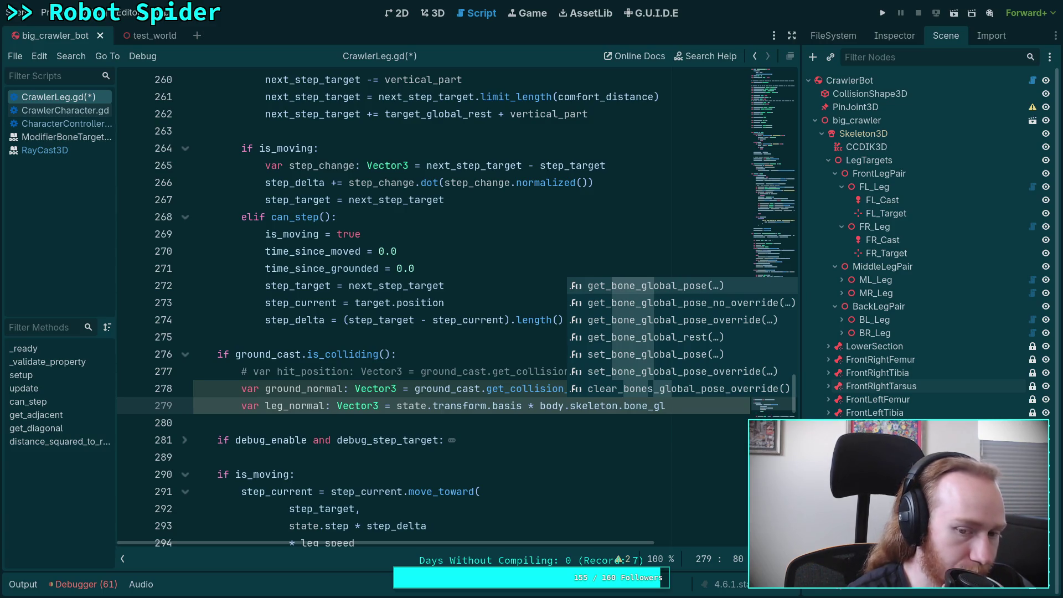
Step: Leave the leg_normal line and switch to CrawlerCharacter.gd in the script list
left_click(399, 419)
scroll(385, 411, "up", 5)
scroll(385, 411, "up", 7)
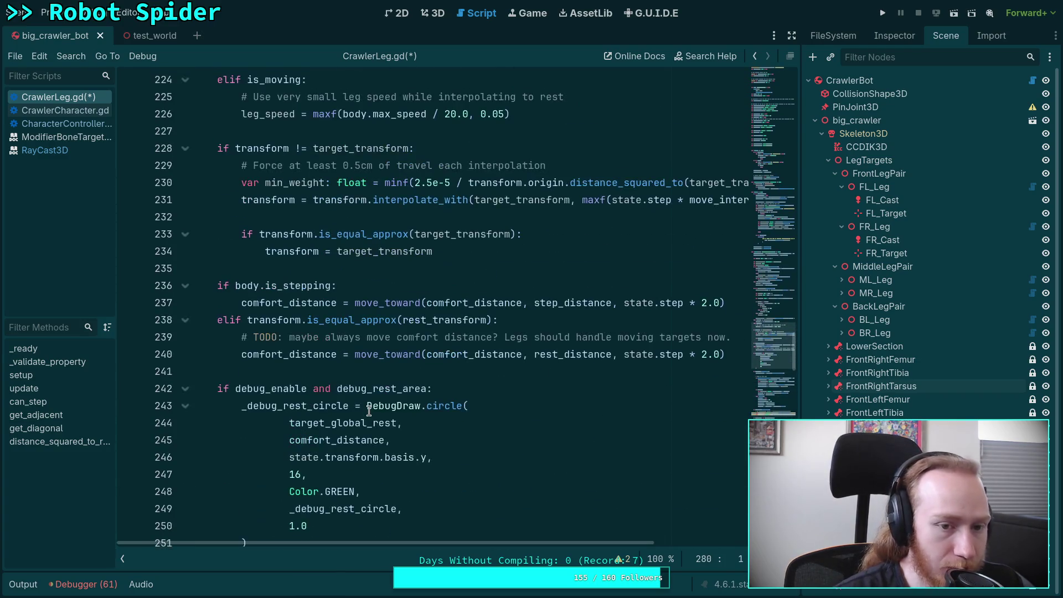
scroll(369, 411, "down", 12)
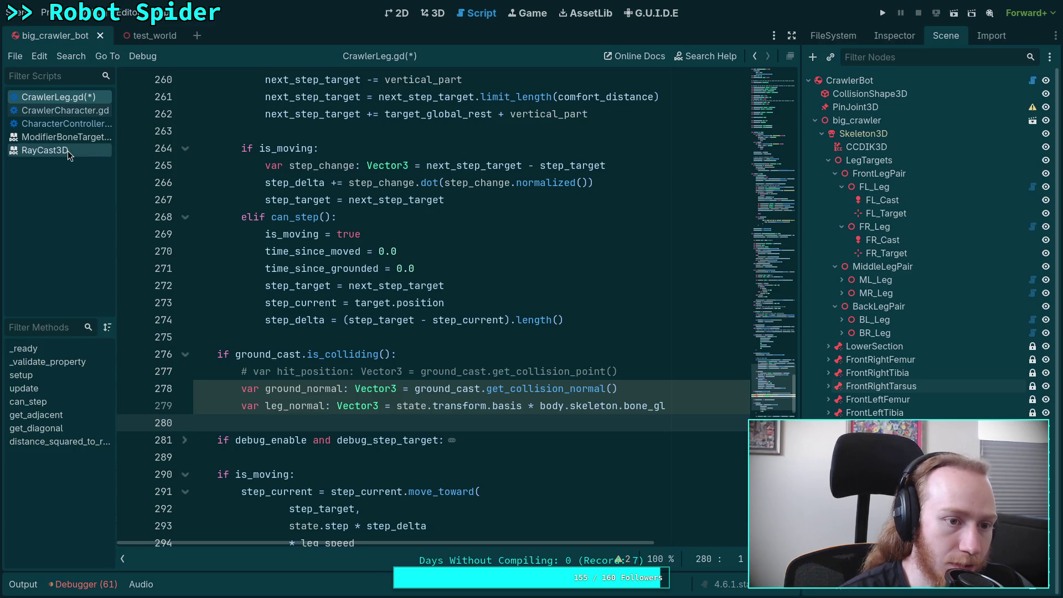
left_click(88, 111)
scroll(419, 312, "down", 5)
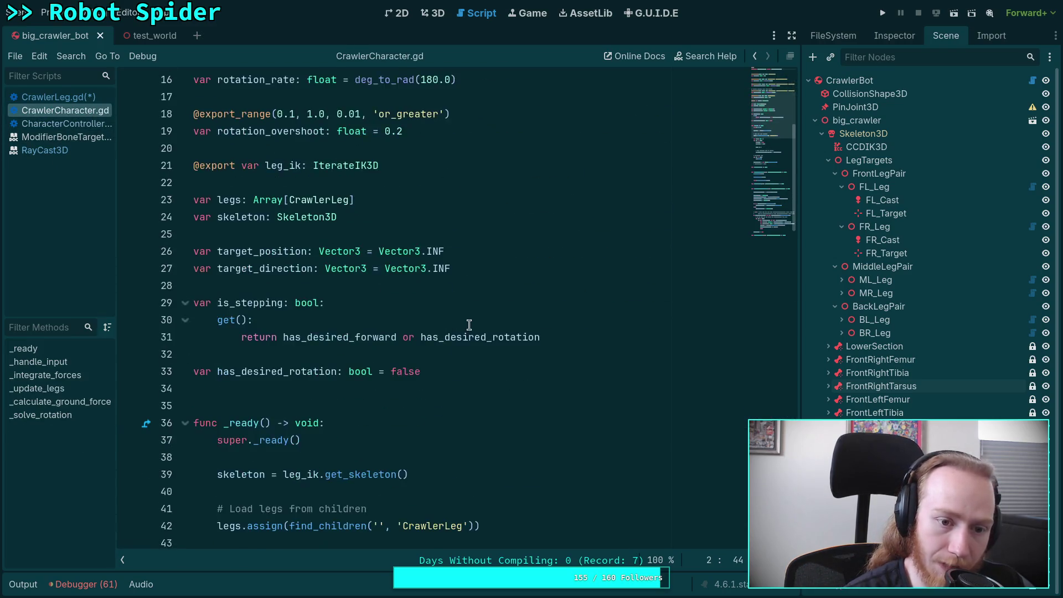
Step: Below the leg_ik.active assignment on line 58, add a new line reading 'leg_ik.'
scroll(469, 325, "down", 2)
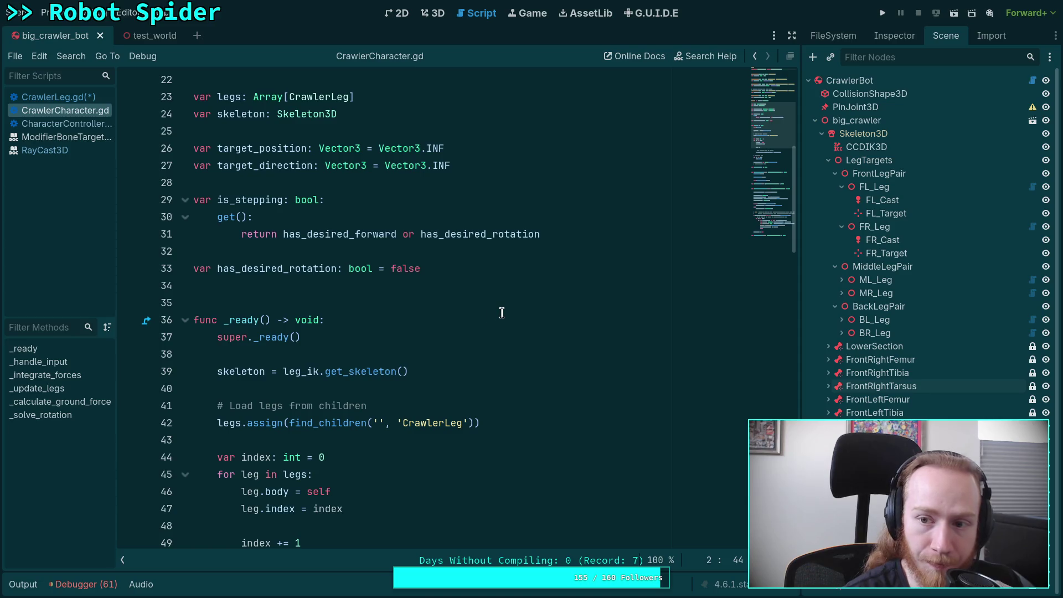
scroll(494, 311, "down", 6)
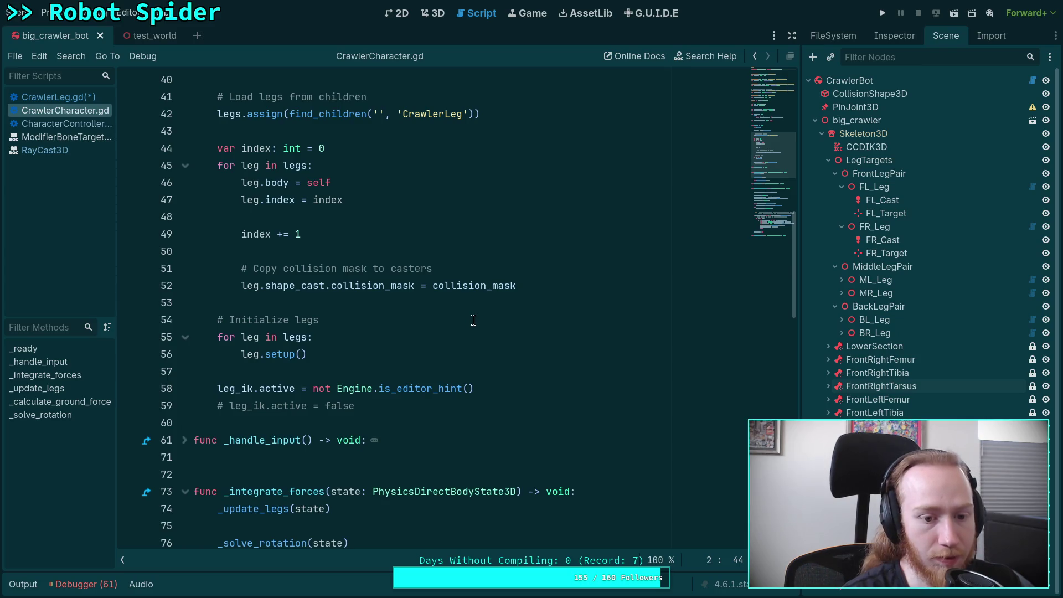
scroll(473, 320, "up", 3)
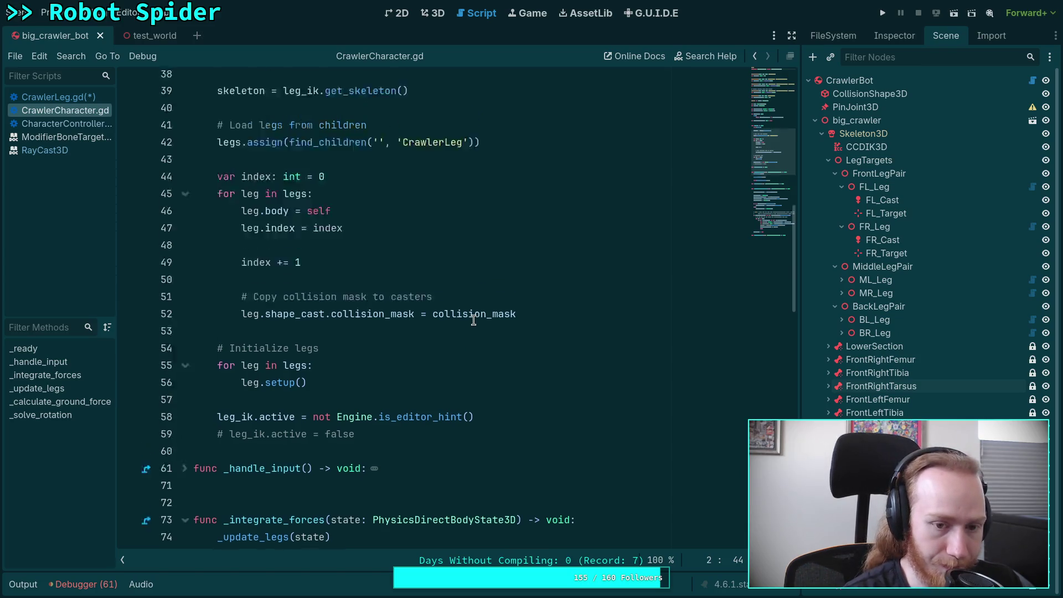
scroll(473, 320, "down", 2)
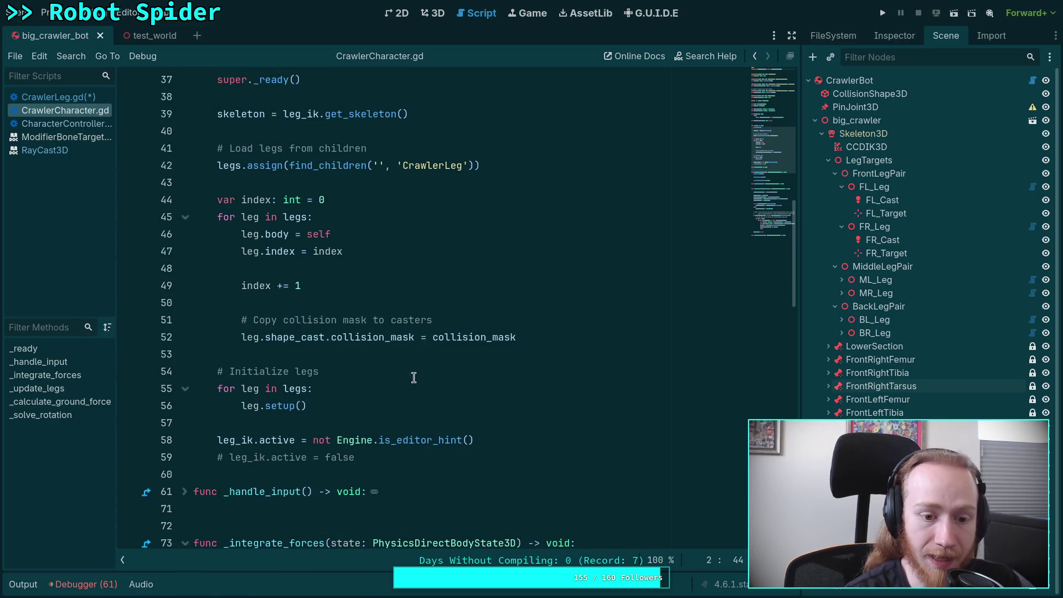
left_click(543, 440)
key("Return")
type("leg_ik")
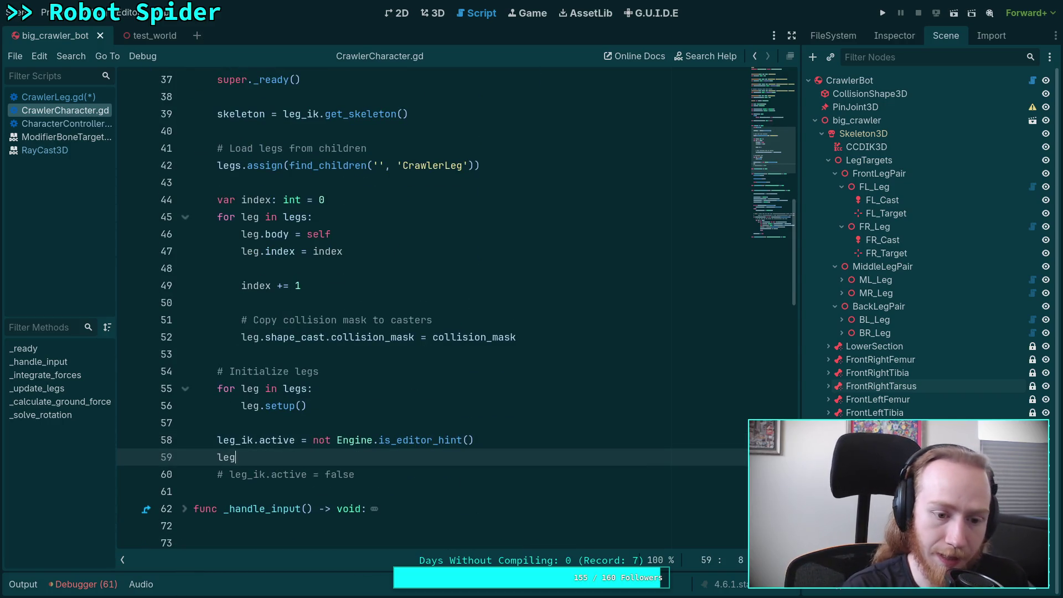
type(".")
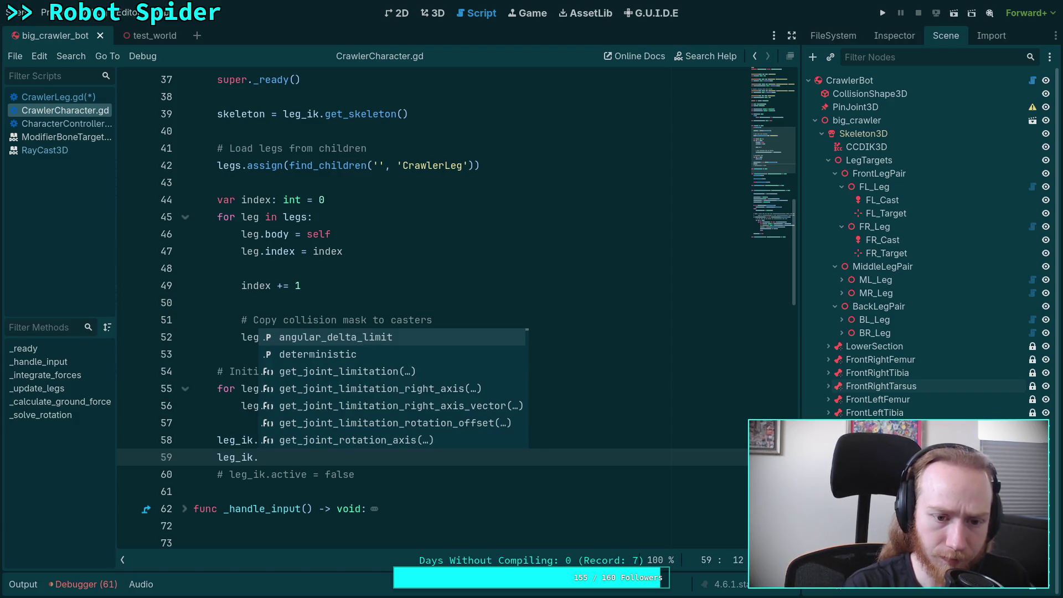
key("Left")
key("Left")
key("Left")
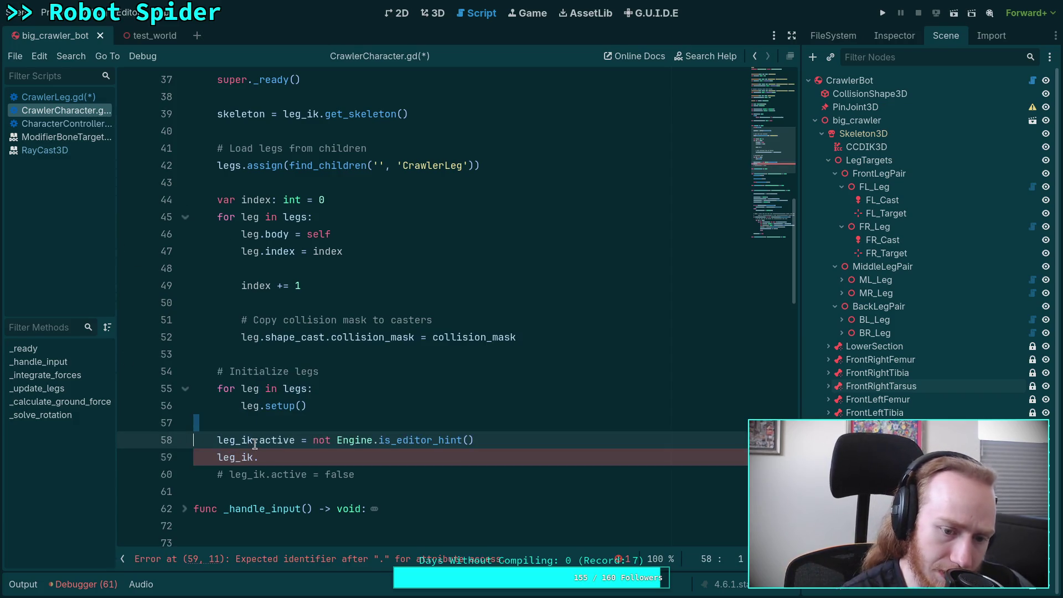
scroll(254, 427, "up", 12)
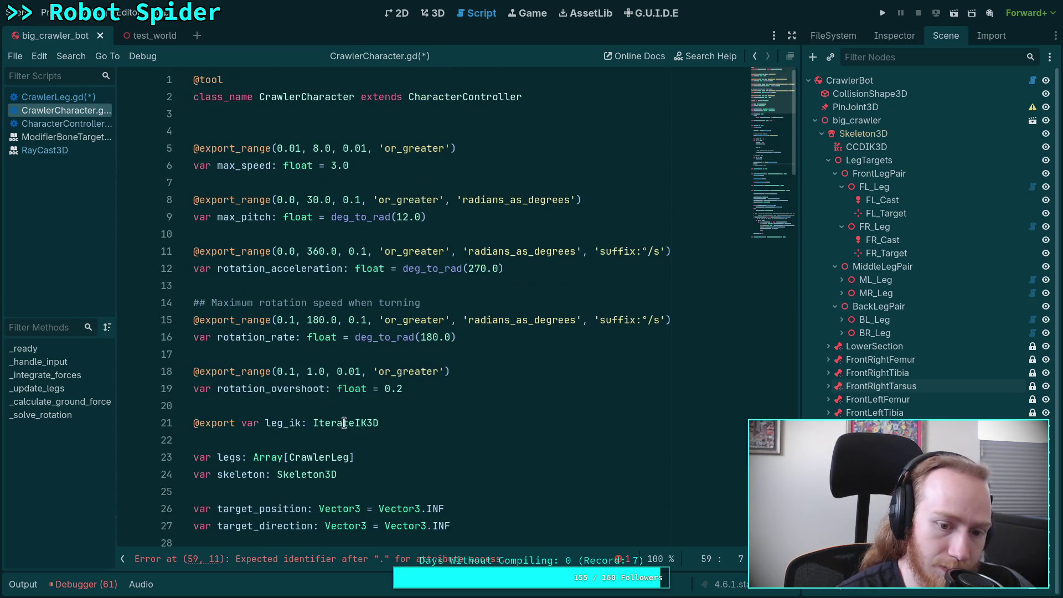
Step: Look up the IterateIK3D class reference and follow it to SkeletonModifier3D
right_click(340, 426)
left_click(375, 582)
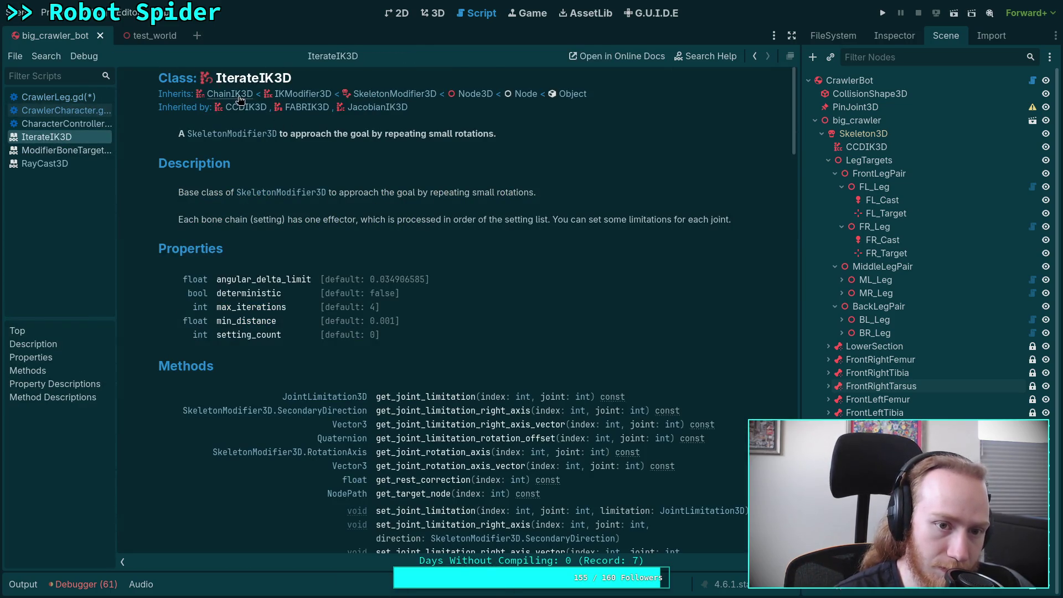
left_click(388, 94)
scroll(351, 322, "down", 3)
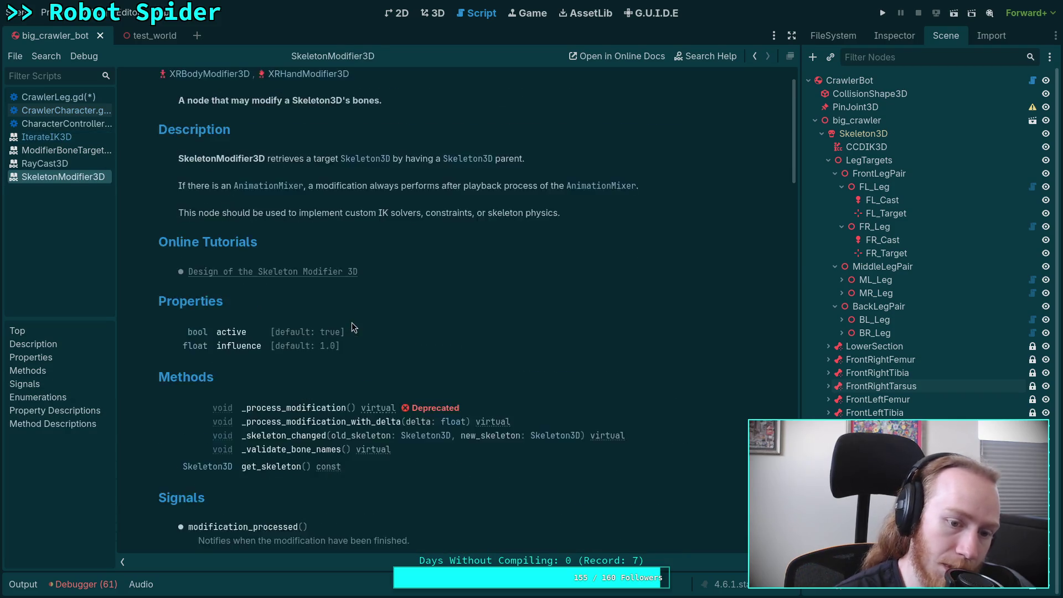
scroll(284, 392, "down", 3)
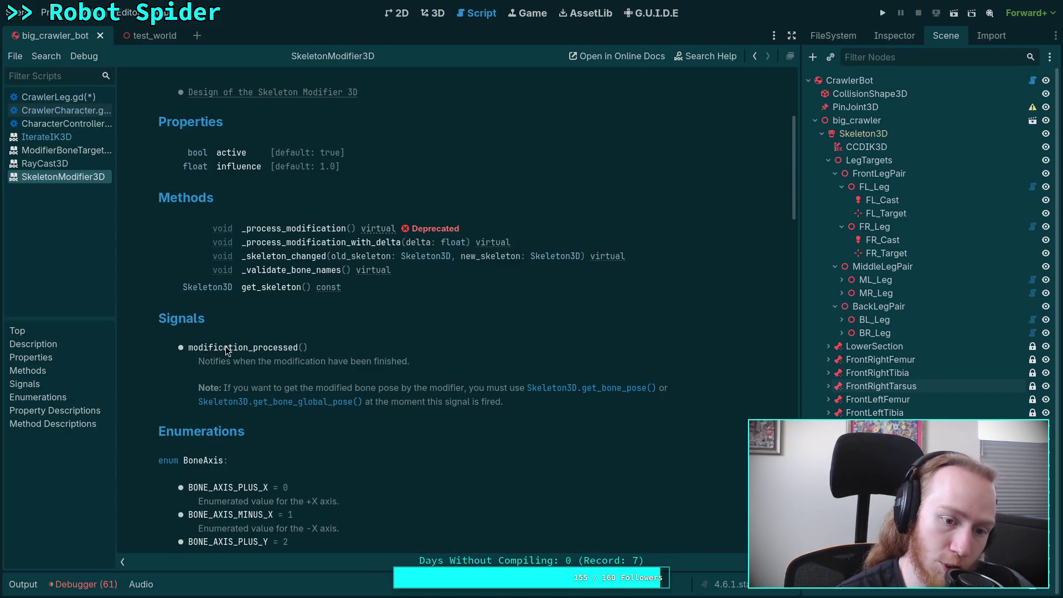
Step: Go from SkeletonModifier3D to the Skeleton3D reference and scroll down to its signals
left_click(62, 103)
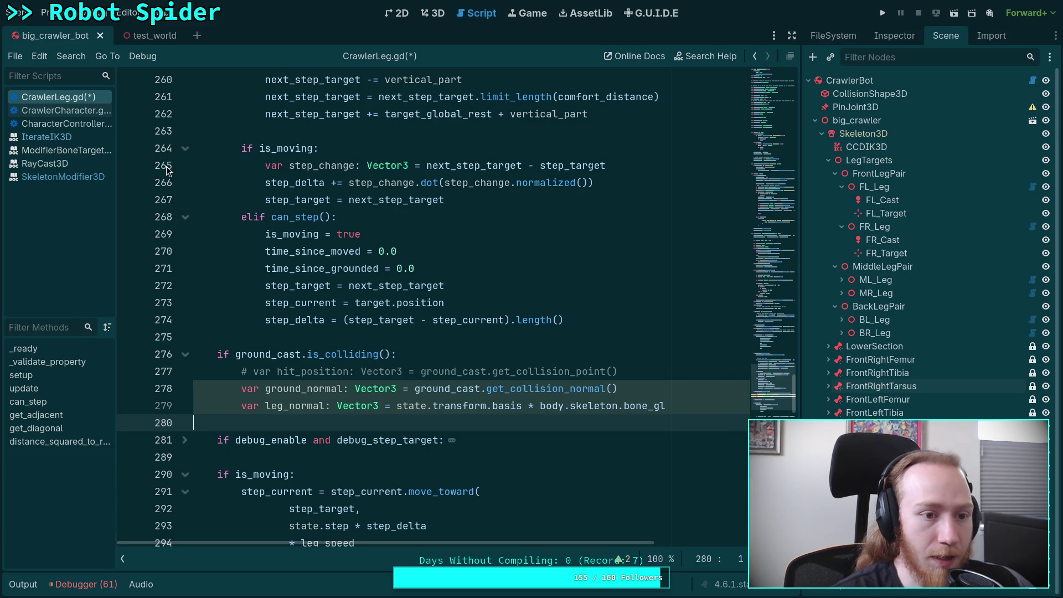
left_click(62, 178)
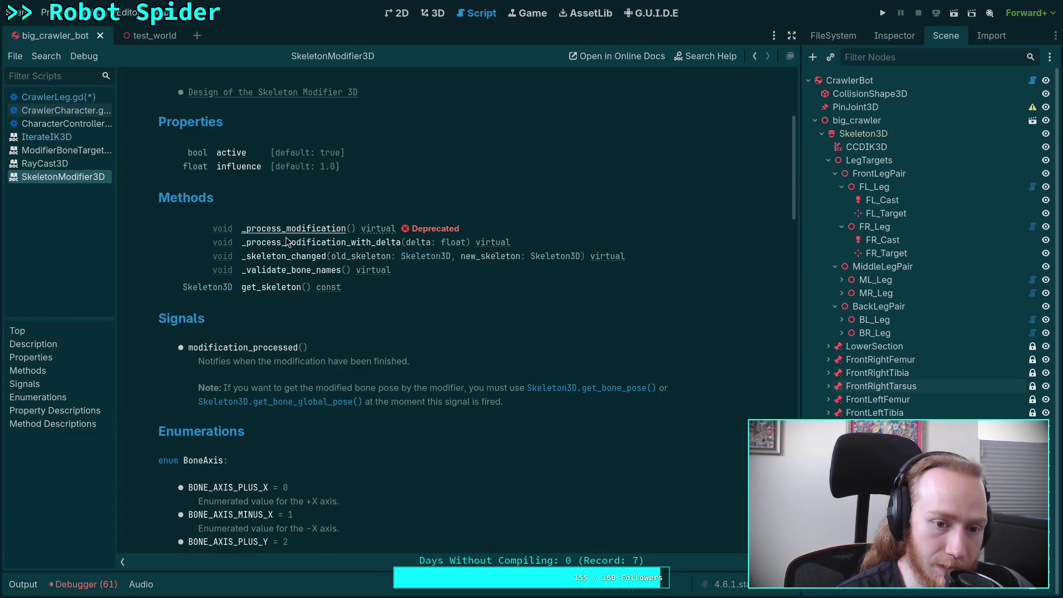
left_click(191, 287)
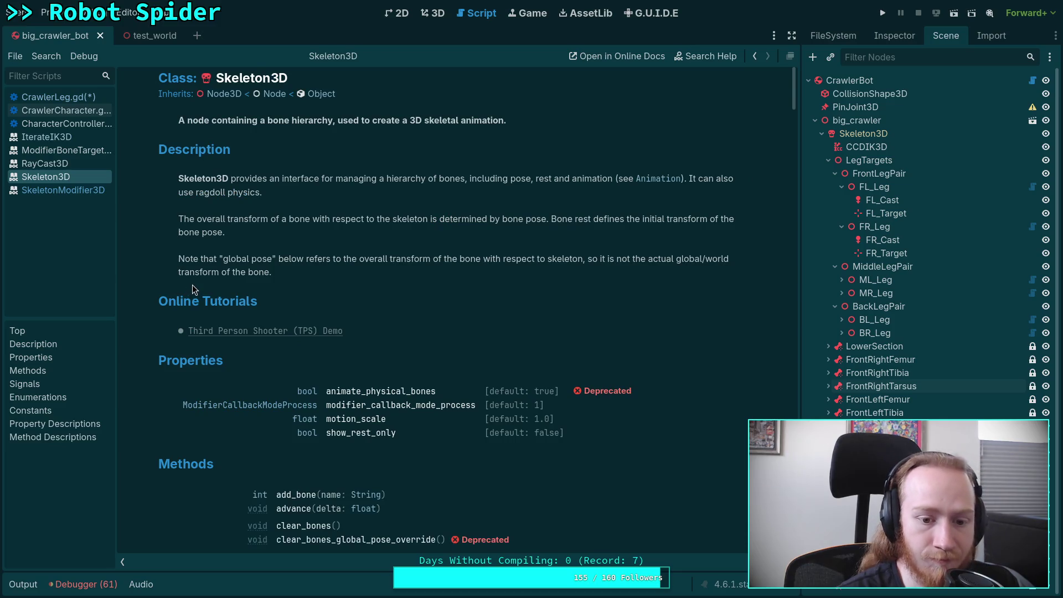
scroll(319, 277, "down", 5)
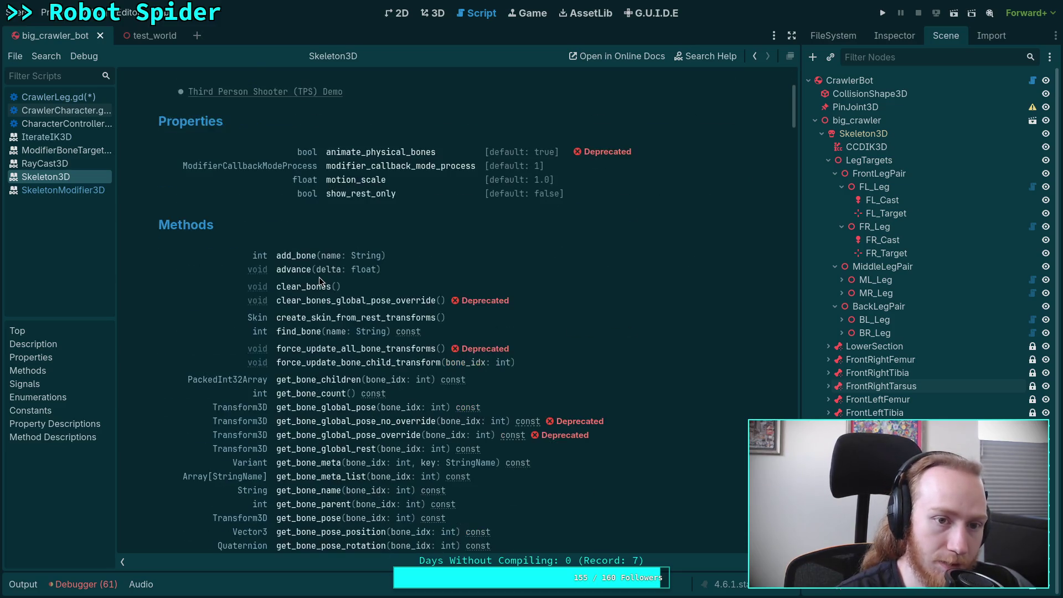
scroll(319, 277, "down", 8)
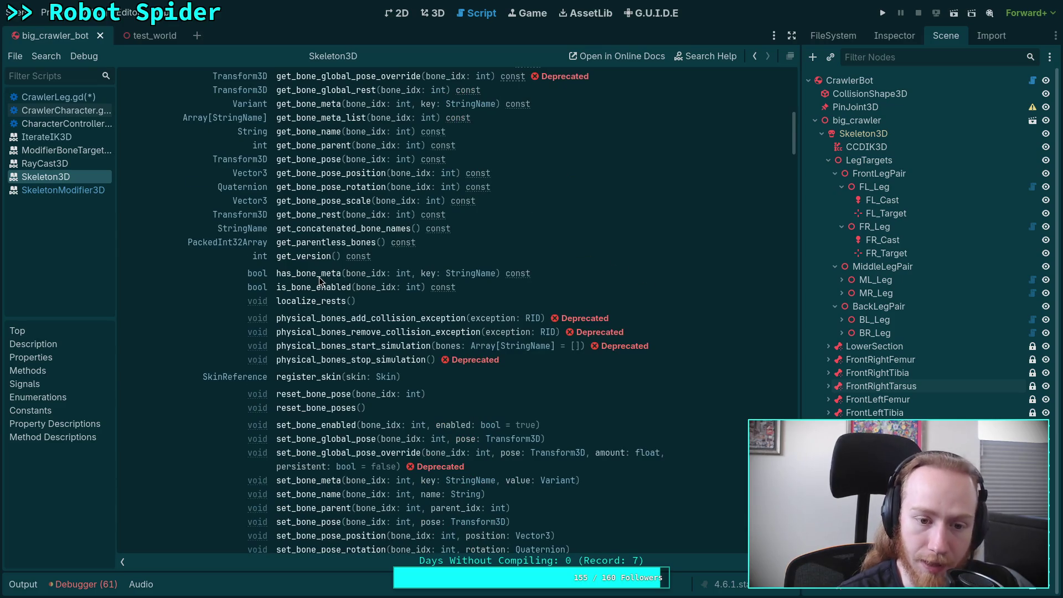
scroll(319, 277, "down", 10)
scroll(319, 277, "down", 4)
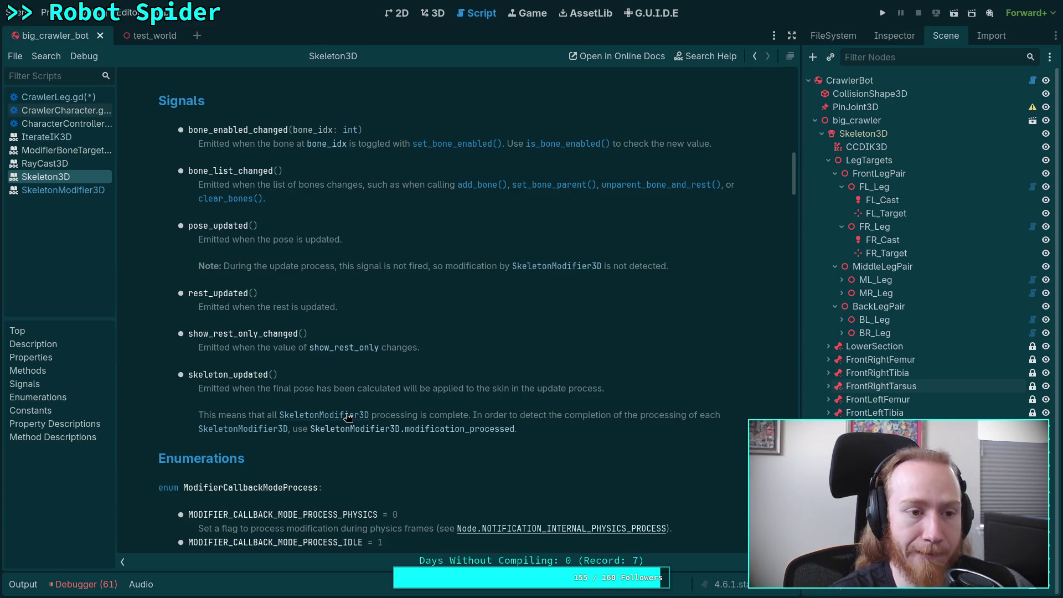
key("alt+Tab")
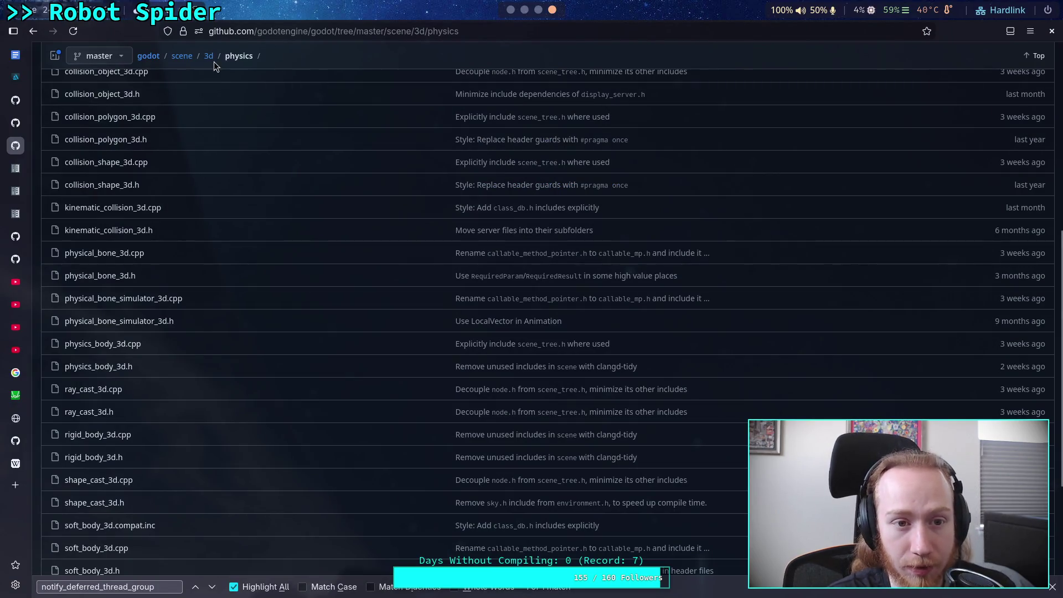
Step: Open skeleton_3d.cpp in Godot's scene/3d folder and jump to _notification
scroll(147, 273, "down", 3)
scroll(154, 277, "down", 10)
scroll(163, 355, "down", 10)
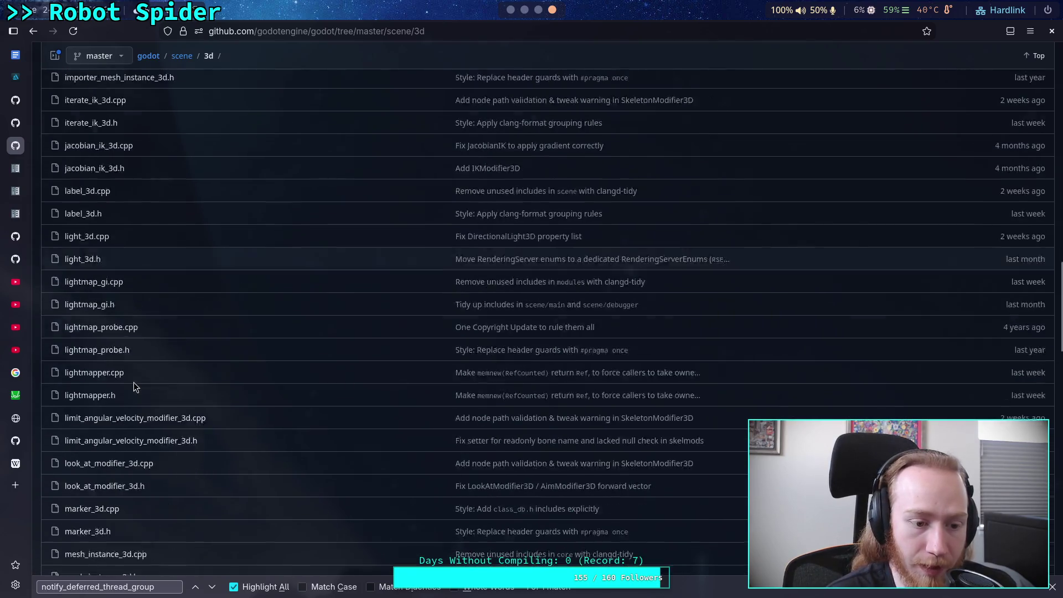
scroll(126, 387, "down", 6)
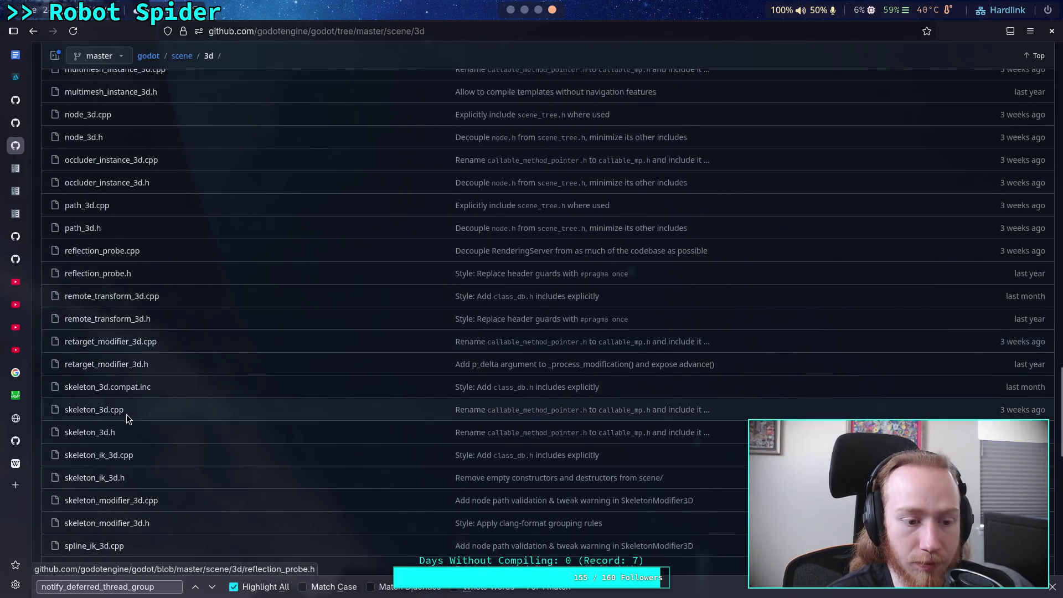
left_click(95, 339)
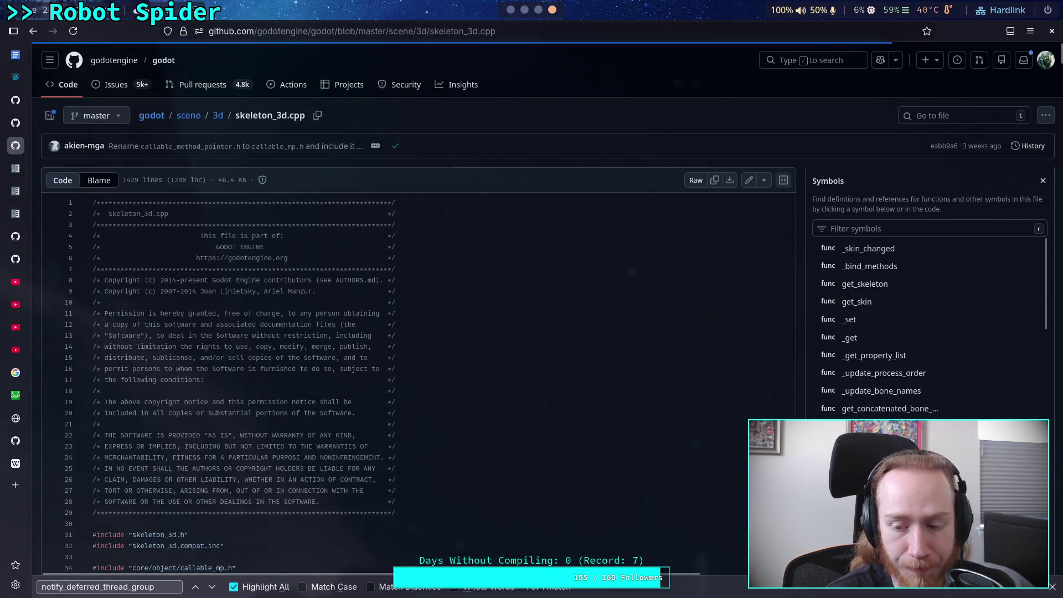
left_click(1052, 587)
Step: Highlight the skeleton_updated emit line and the modifier-processing block just before it
scroll(388, 375, "down", 20)
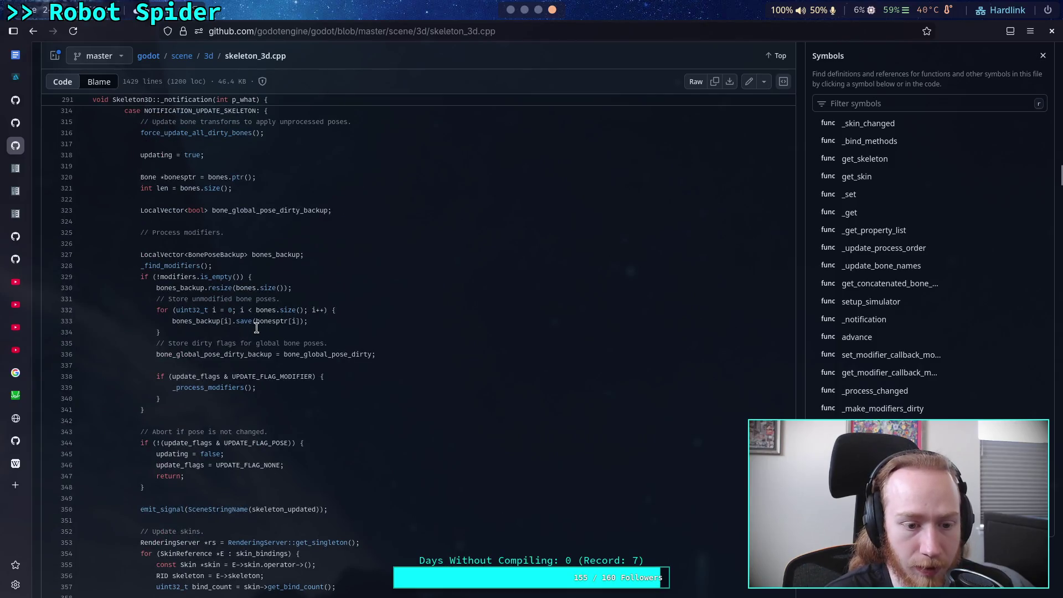
scroll(198, 482, "down", 2)
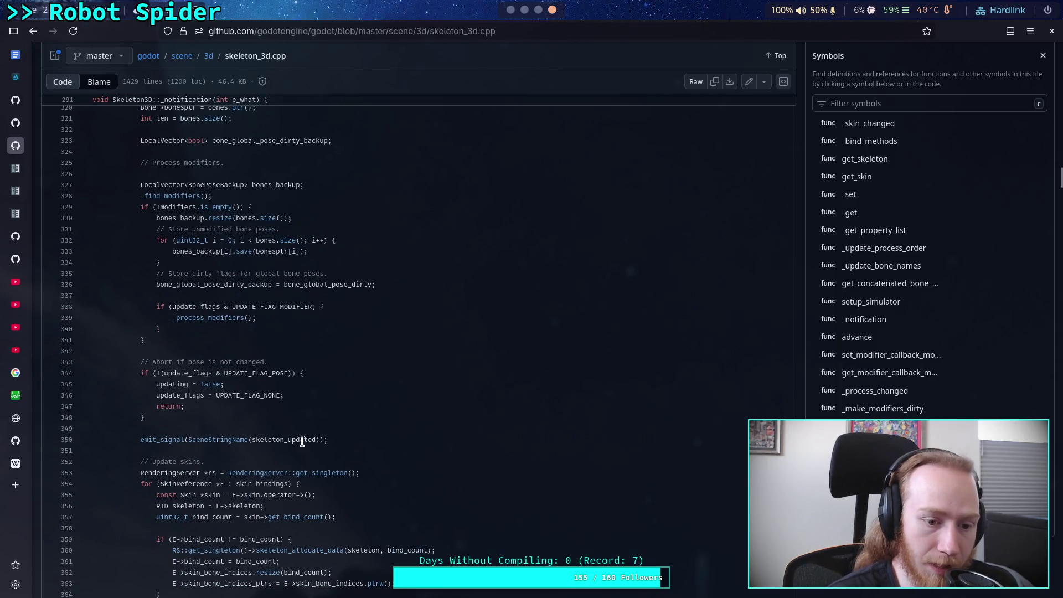
left_click_drag(345, 439, 135, 438)
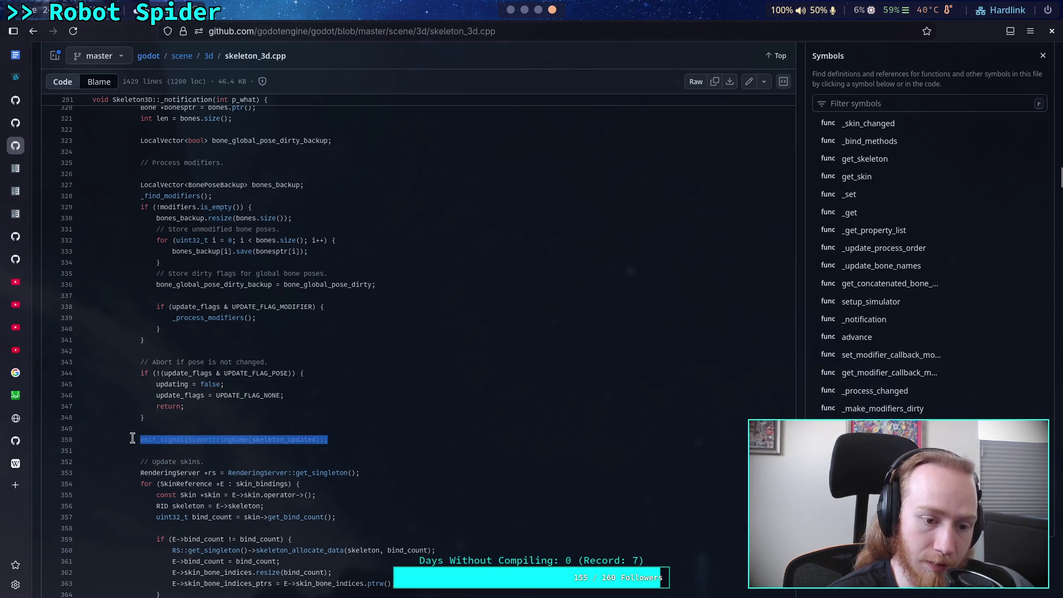
left_click_drag(139, 195, 193, 361)
left_click_drag(304, 348, 208, 342)
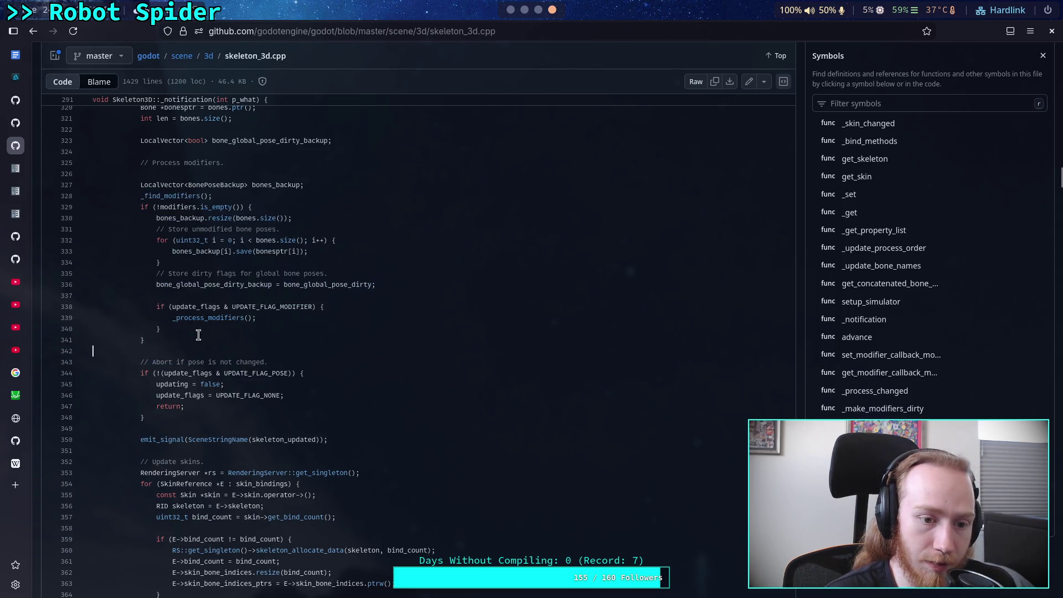
scroll(342, 295, "down", 4)
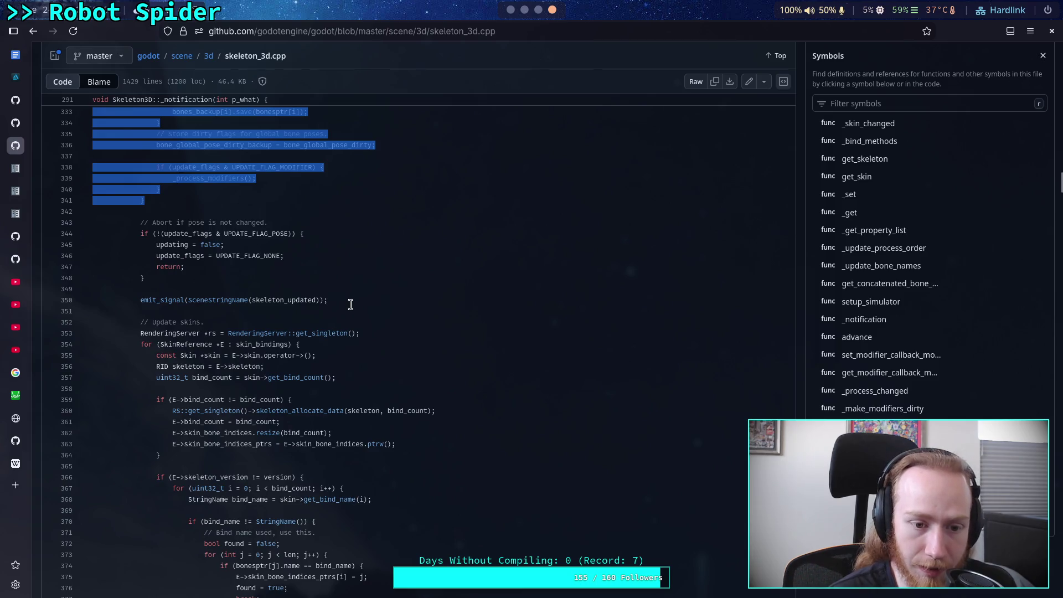
scroll(476, 335, "down", 15)
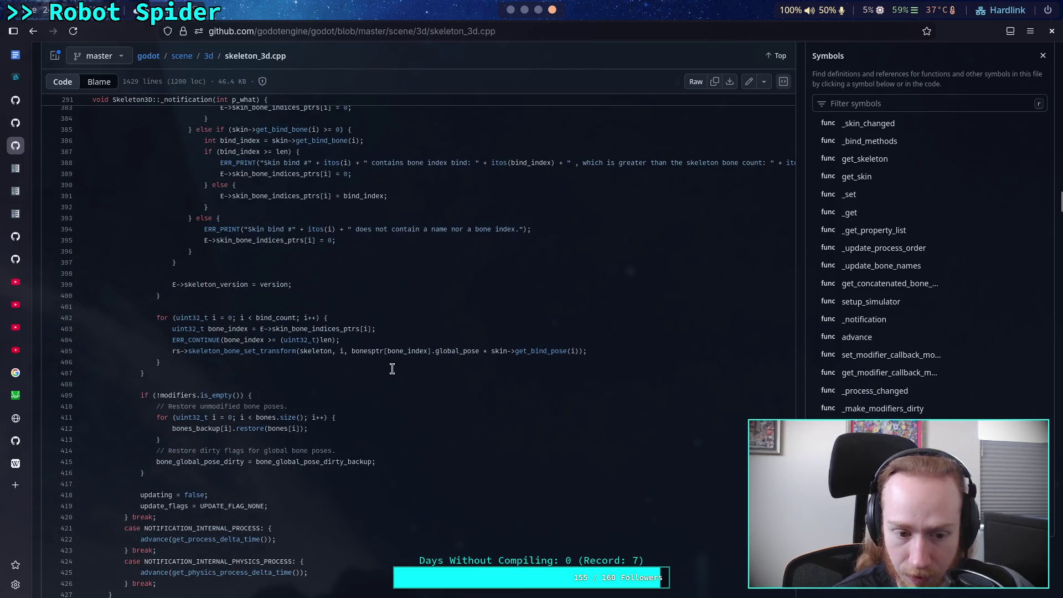
scroll(392, 369, "up", 13)
left_click(389, 277)
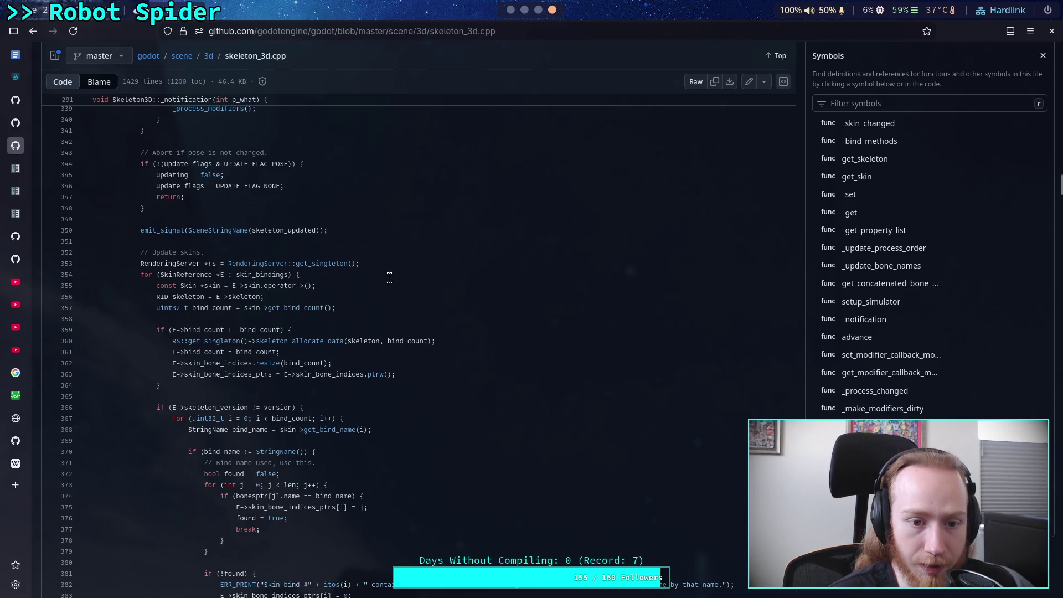
left_click(510, 10)
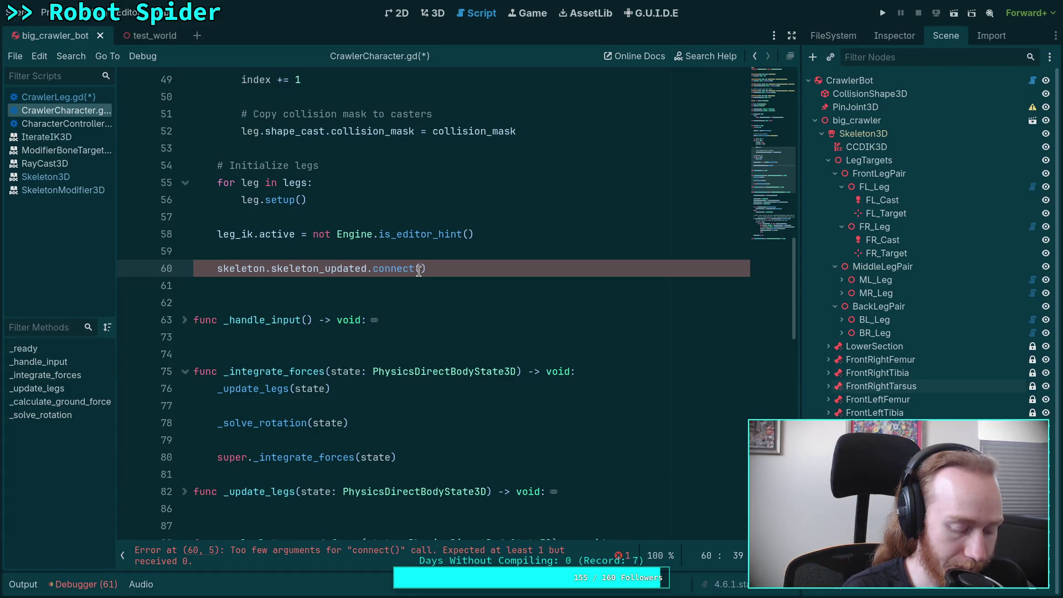
Step: Pass update_leg_transforms into skeleton.skeleton_updated.connect() on line 60
type("update")
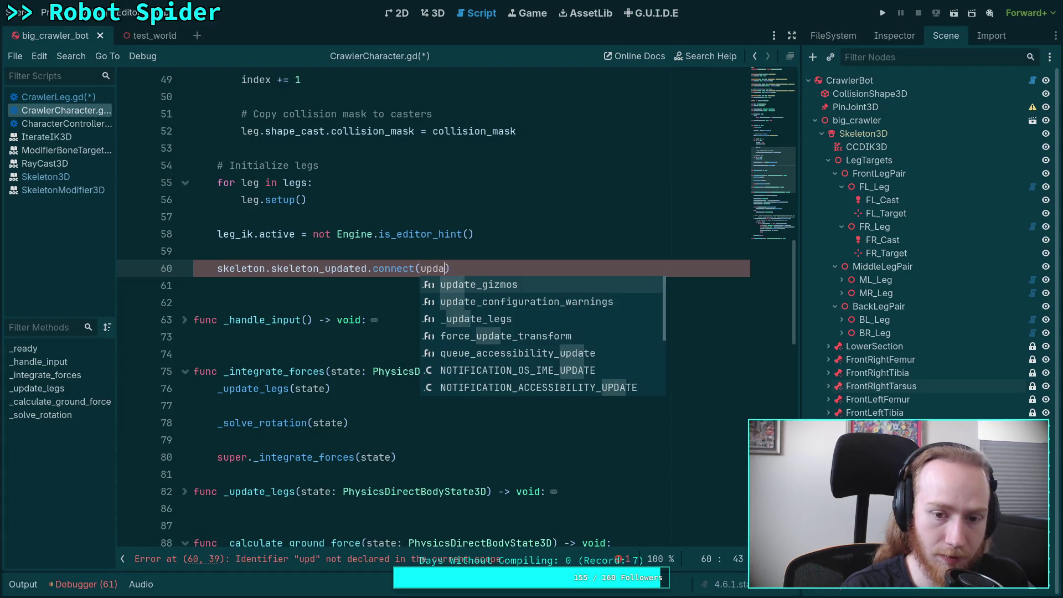
type("_leg_")
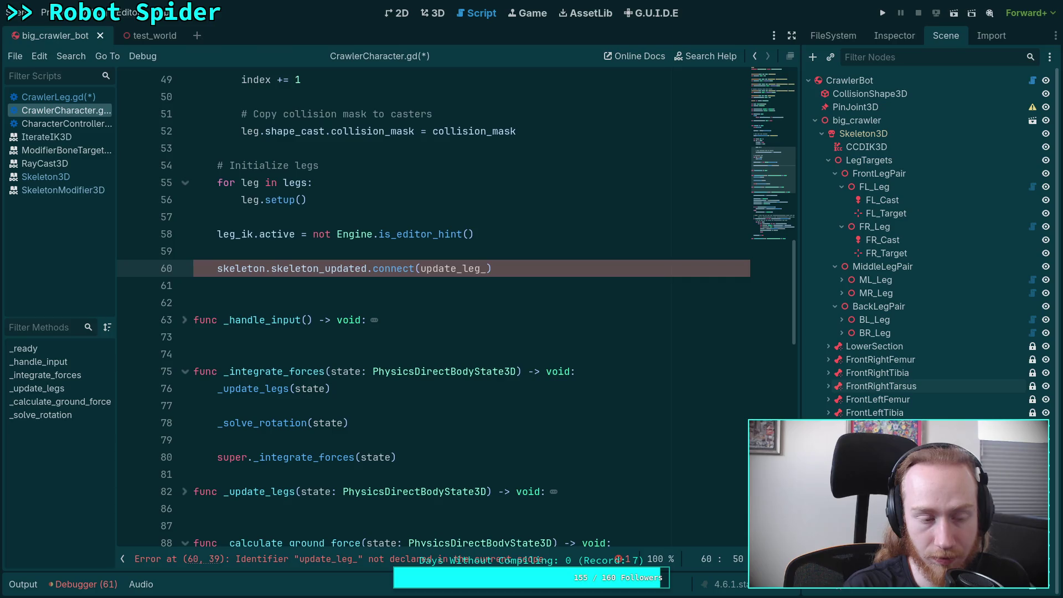
type("transforms")
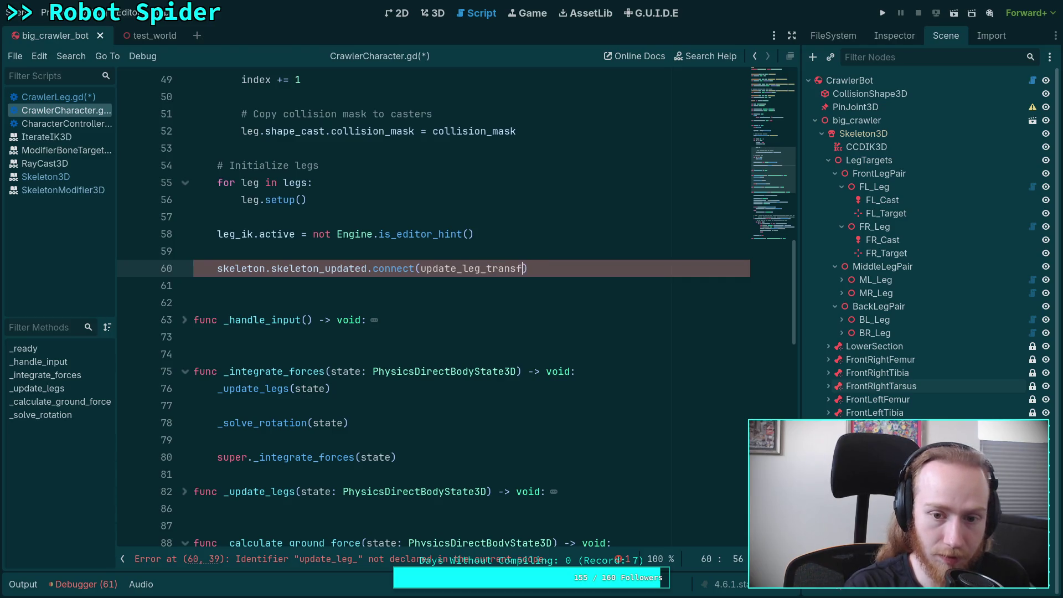
scroll(183, 388, "down", 3)
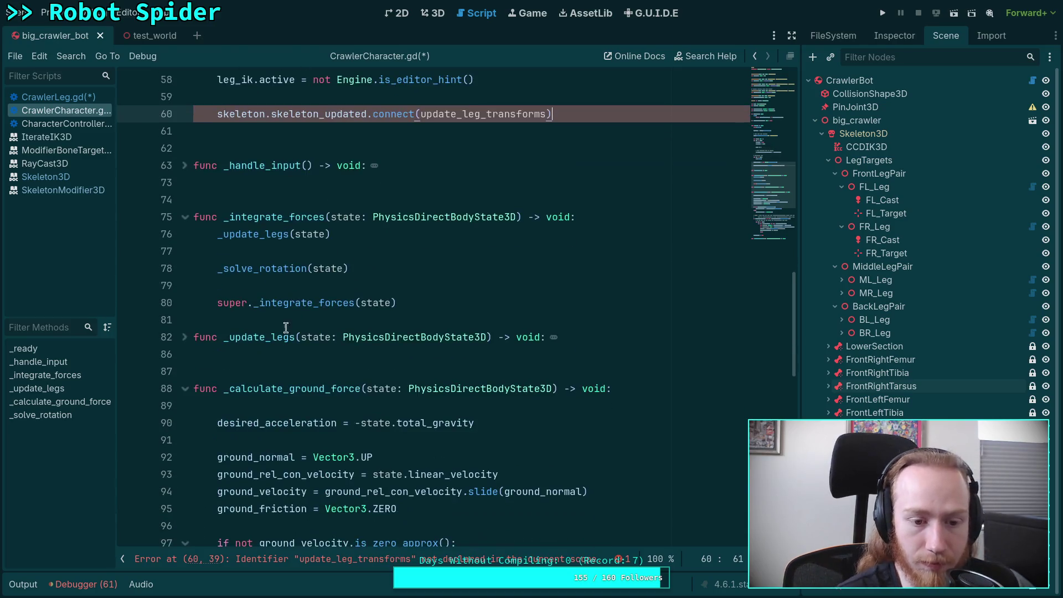
Step: Fold the _calculate_ground_force function and place the caret on the script's last line
left_click(185, 389)
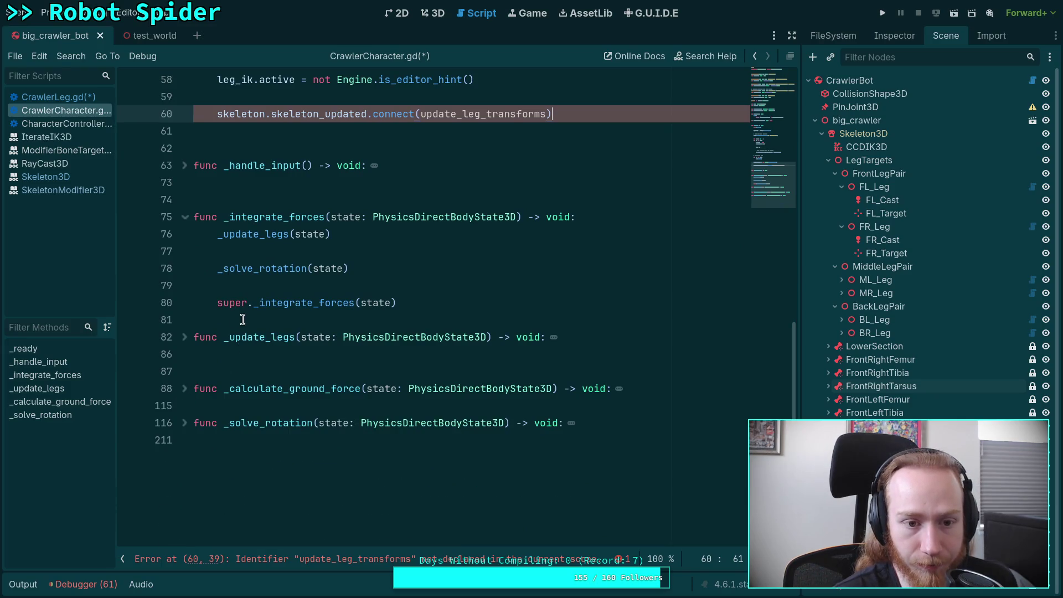
scroll(248, 337, "up", 4)
scroll(249, 336, "down", 4)
scroll(255, 332, "up", 9)
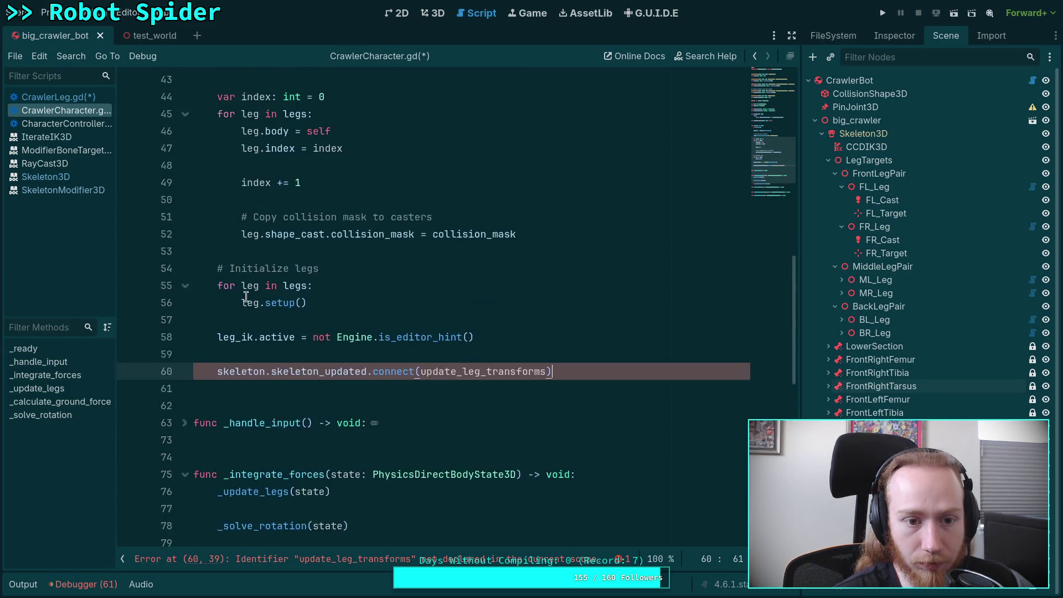
scroll(331, 304, "down", 7)
scroll(331, 304, "down", 5)
left_click(322, 382)
scroll(432, 410, "up", 3)
mouse_move(453, 416)
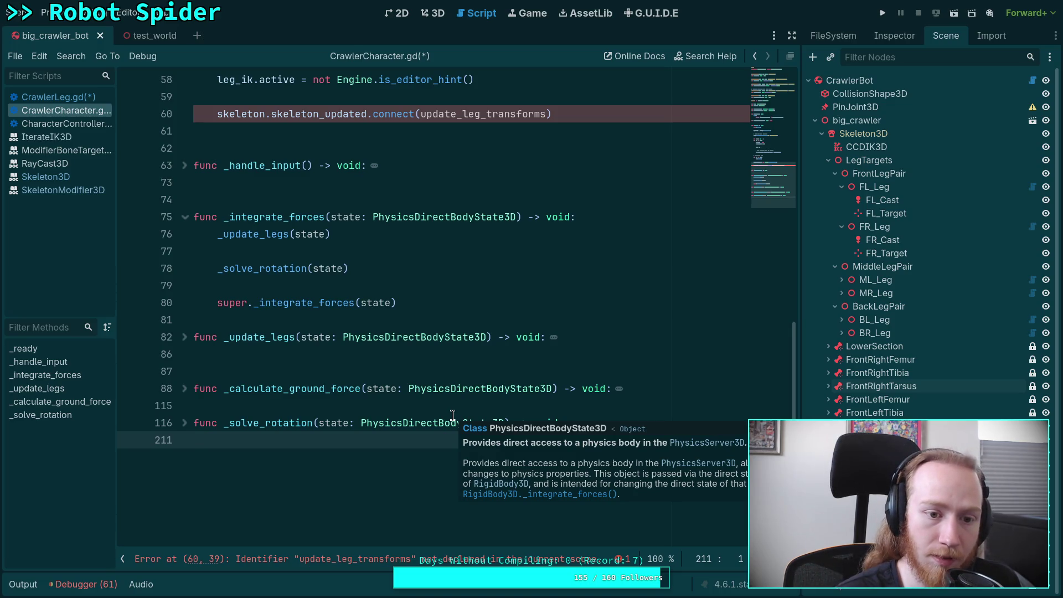
Step: Draft 'func update_leg_transforms' at the script's end, cut it, and fold _solve_rotation
key("Return")
type("func ")
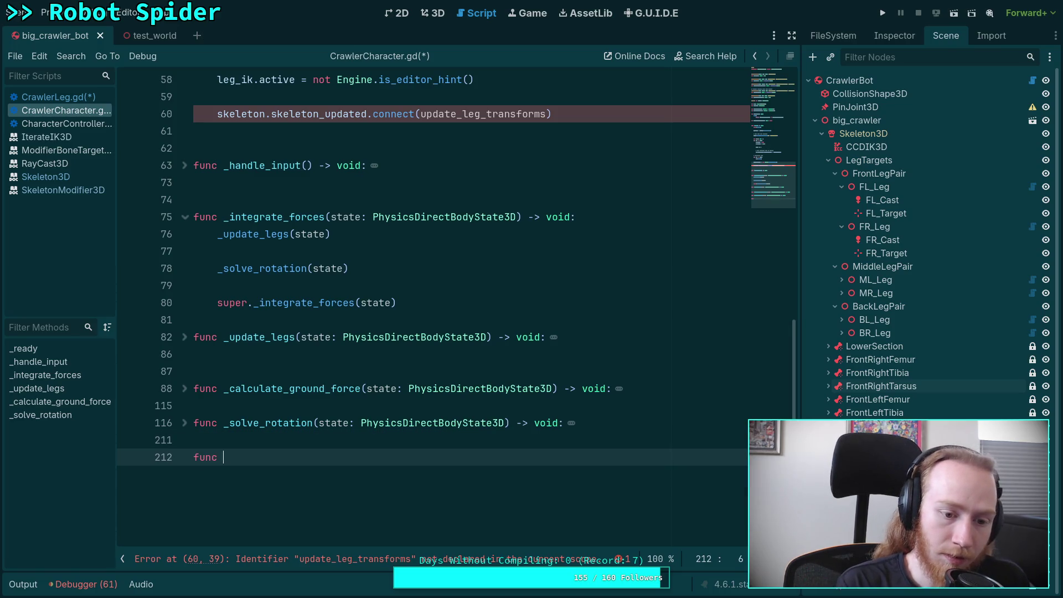
type("update_leg_transforms")
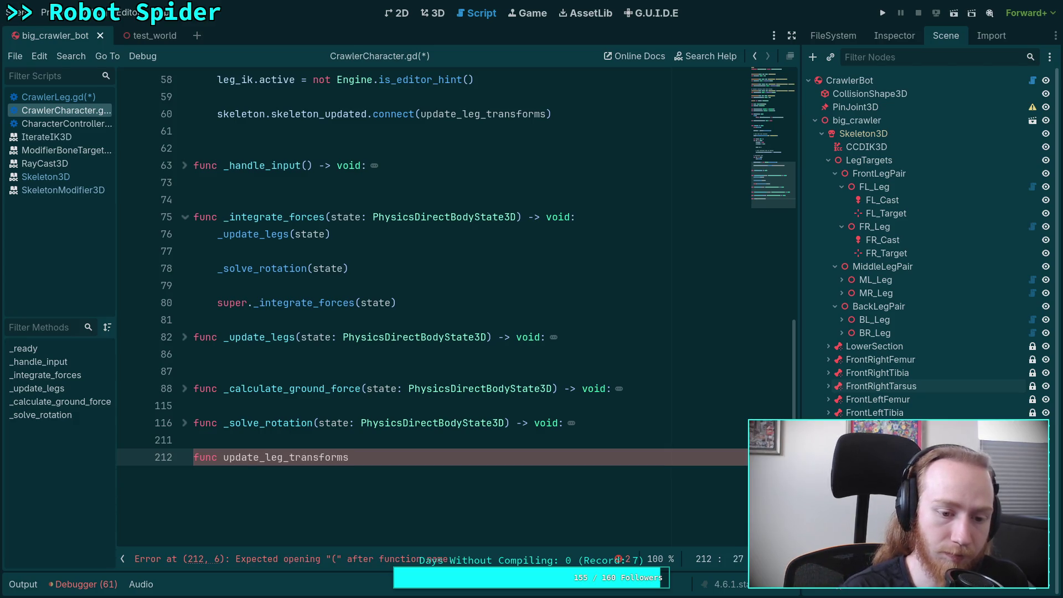
key("alt+Up")
key("alt+Up")
key("alt+Up")
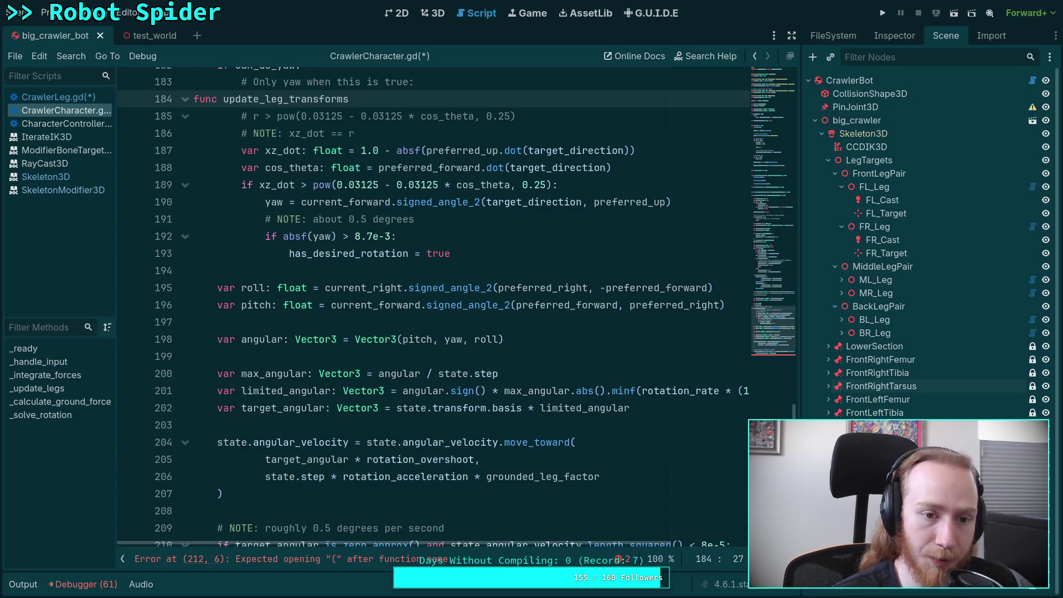
key("ctrl+x")
scroll(214, 310, "up", 10)
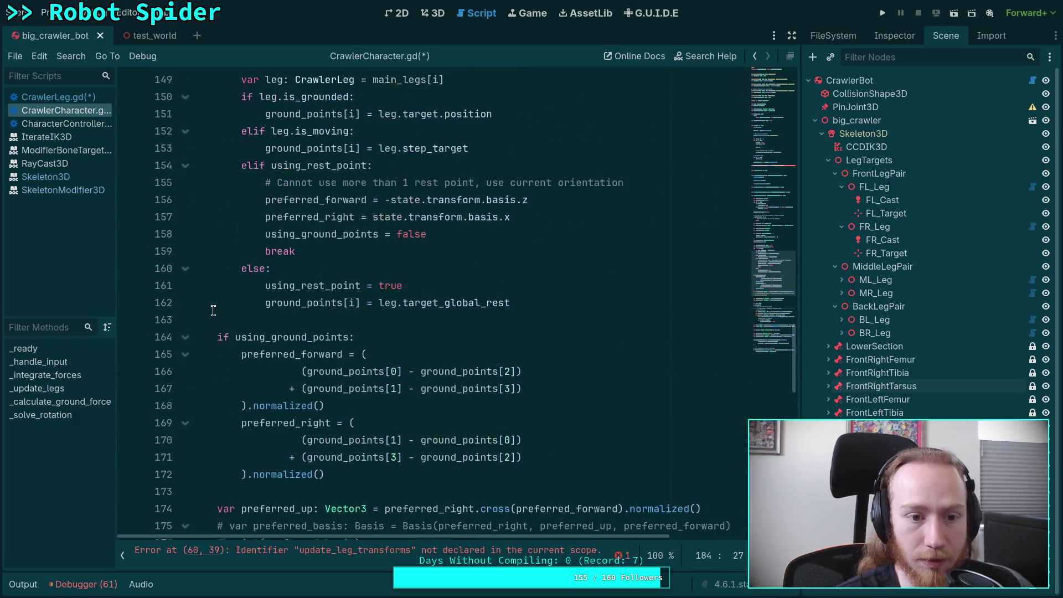
scroll(213, 310, "up", 20)
left_click(185, 337)
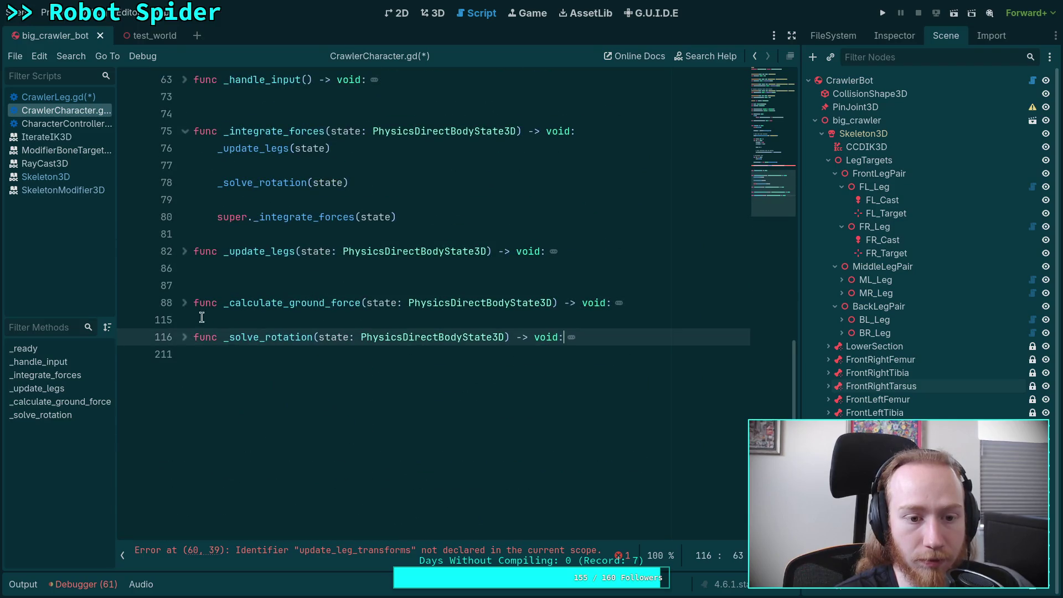
scroll(202, 317, "up", 5)
Step: Below line 60 declare 'func update_leg_transforms() -> void:' containing 'for leg in legs:'
left_click(470, 306)
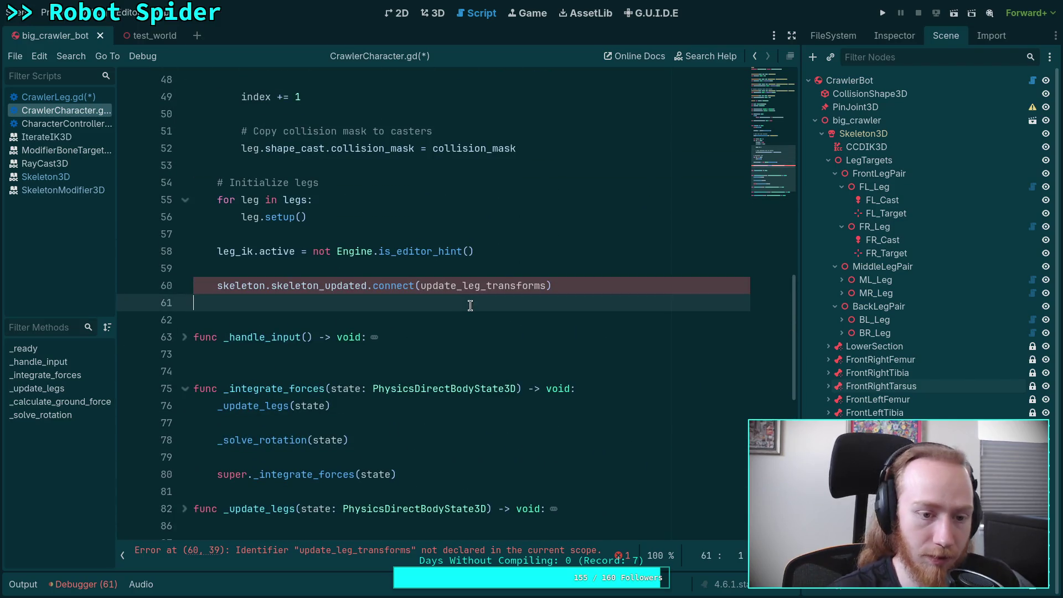
key("Return")
key("Return")
key("ctrl+v")
left_click(410, 309)
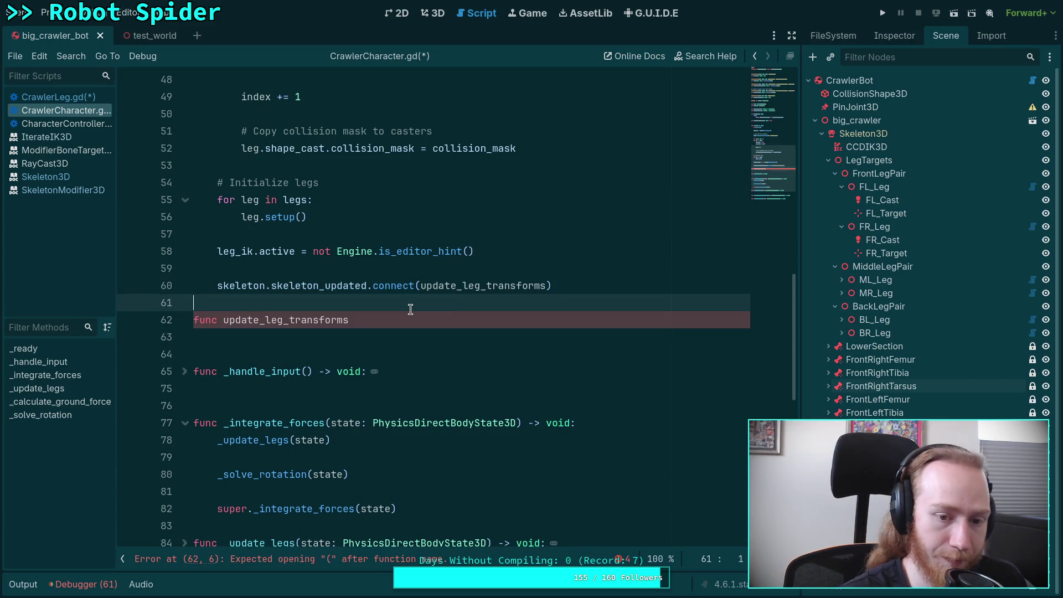
left_click(395, 318)
type("() -> void:")
key("Return")
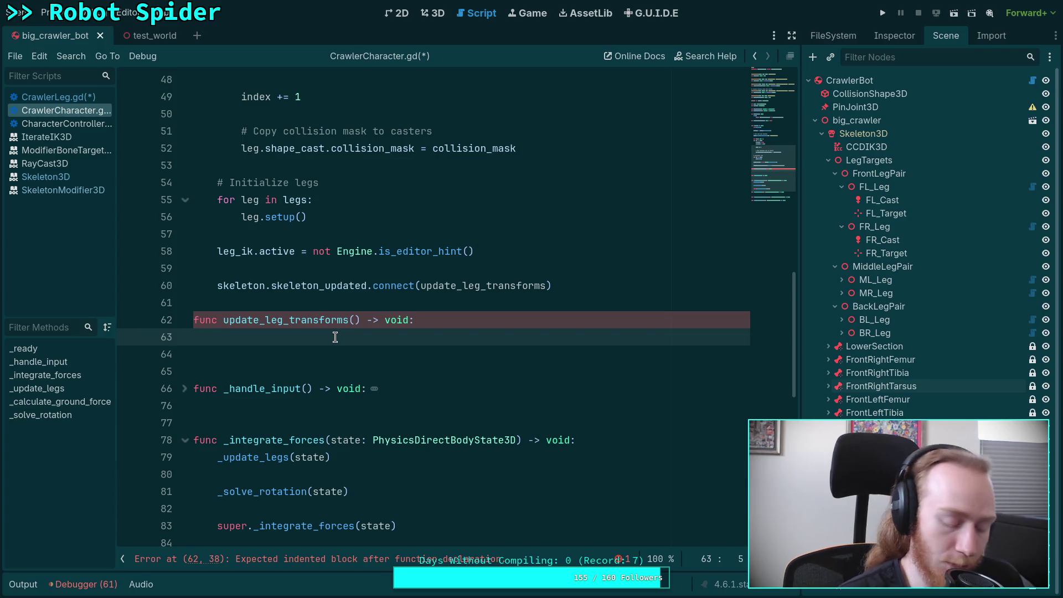
type("for leg")
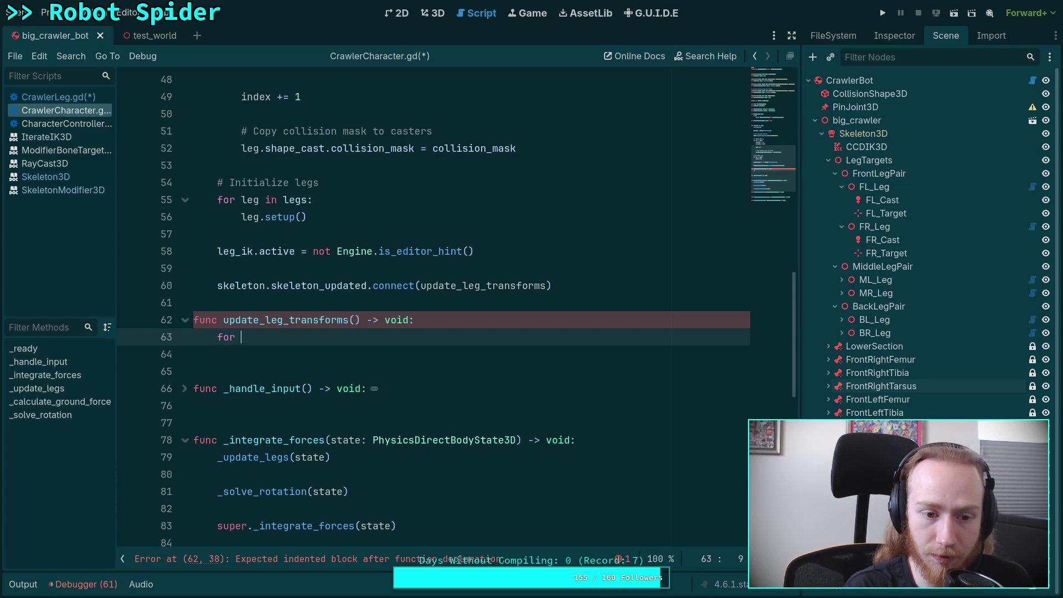
type(" in legs:")
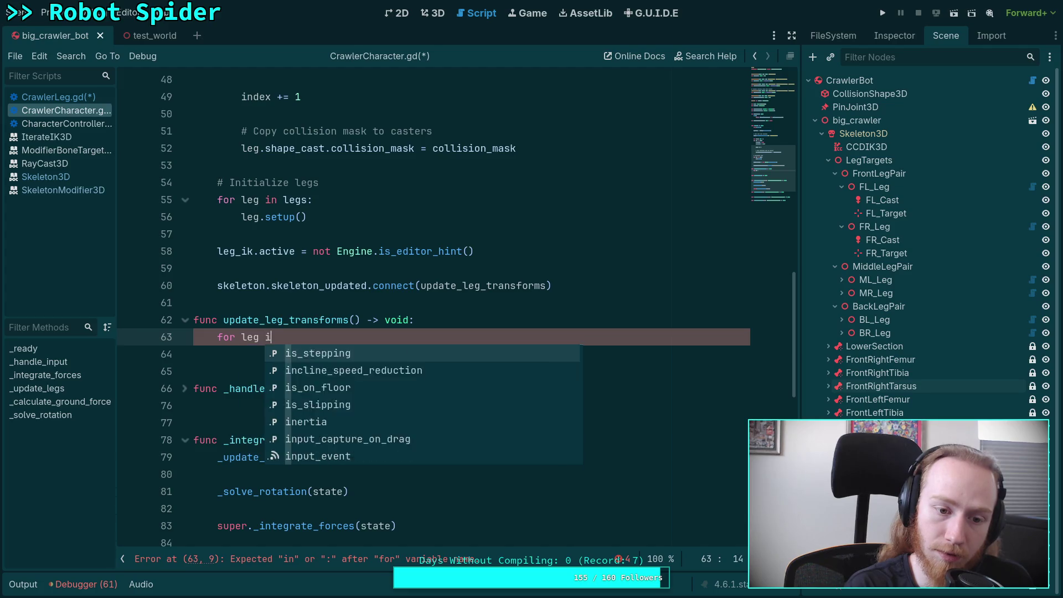
key("Return")
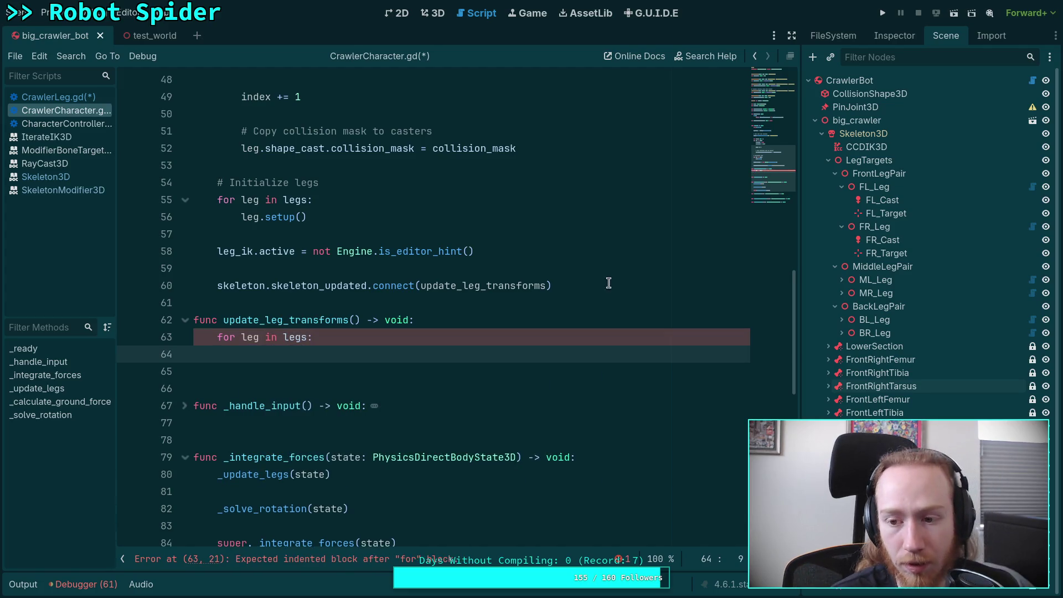
Step: Check FR_Leg's CrawlerLeg properties in the Inspector and the ground_bone_idx variable in CrawlerLeg.gd
left_click(889, 227)
left_click(893, 35)
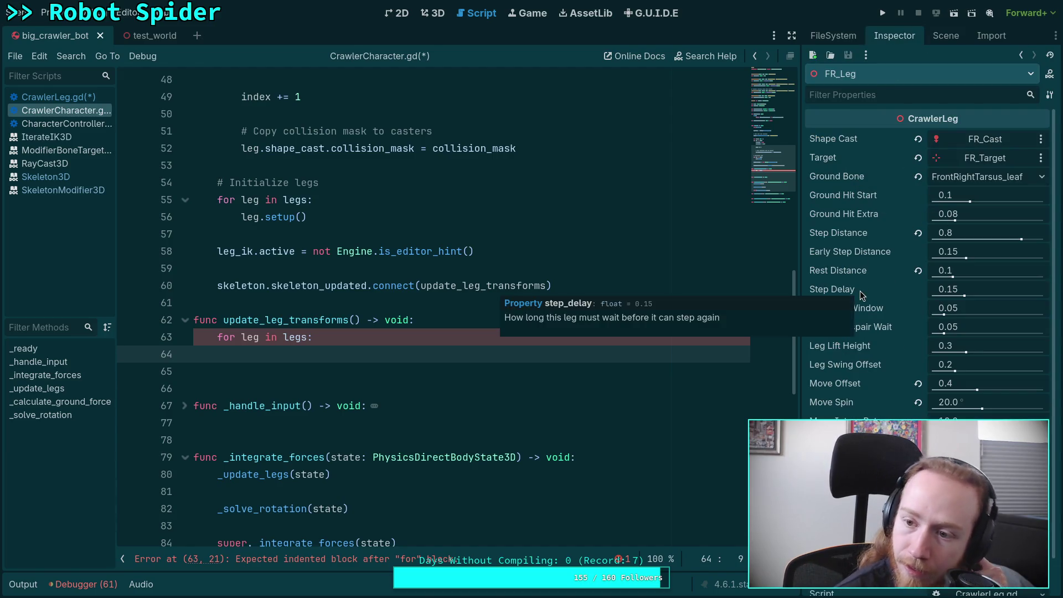
mouse_move(856, 290)
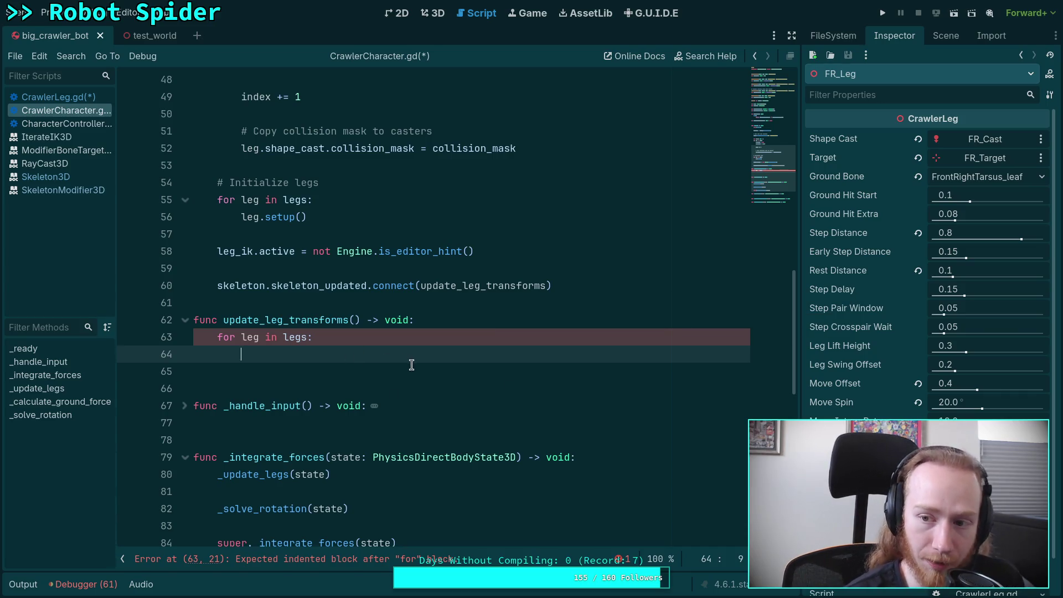
left_click(58, 96)
scroll(778, 375, "up", 7)
mouse_move(778, 375)
left_mouse_down()
mouse_move(774, 133)
mouse_move(768, 209)
left_mouse_up()
double_click(233, 325)
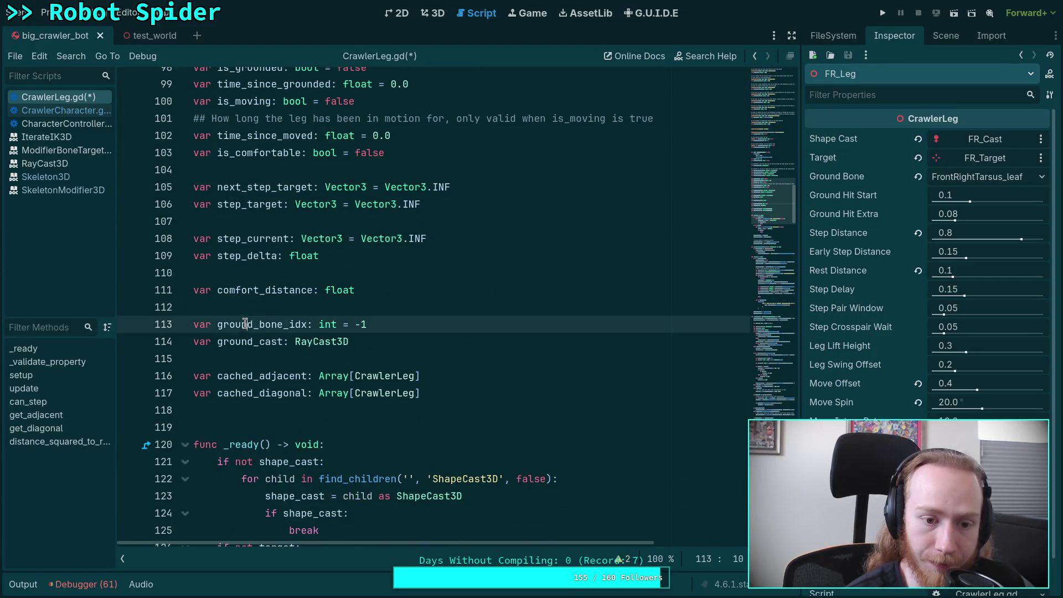
left_click(69, 109)
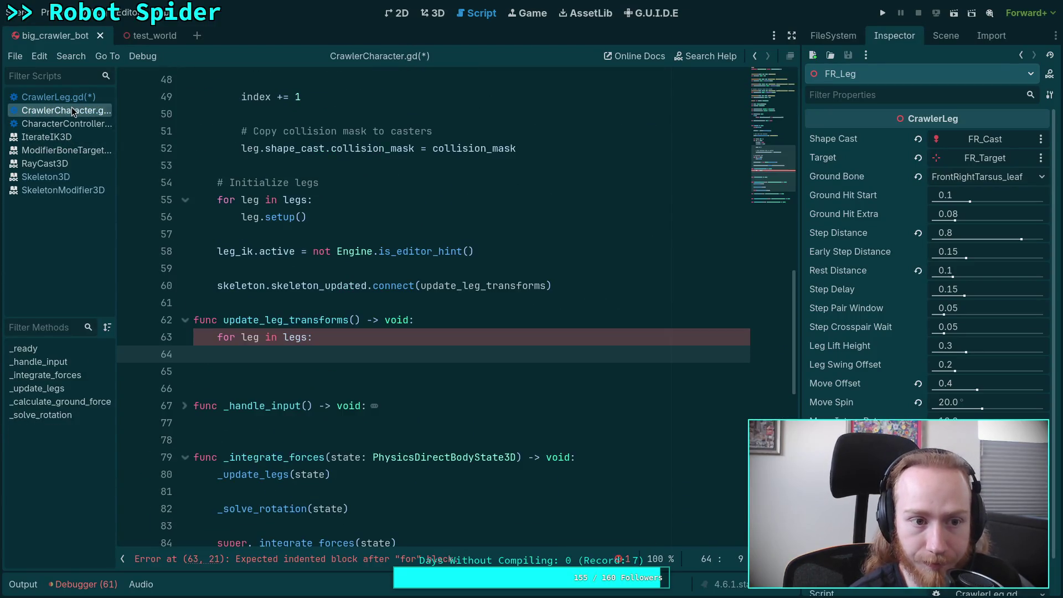
Step: Add 'if leg.ground_bone_idx == -1: continue' inside the leg loop
type("if ground")
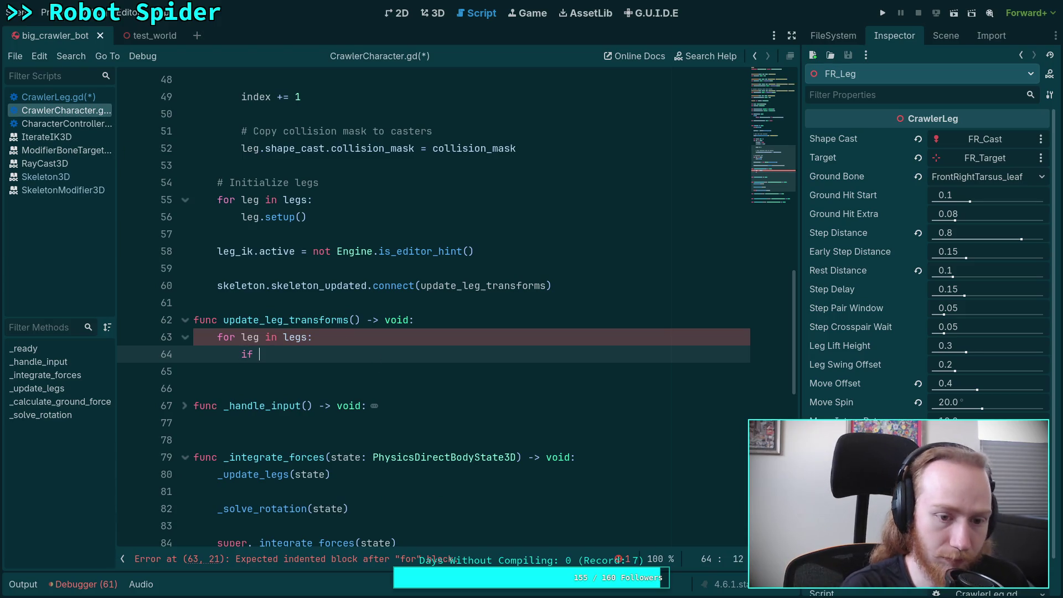
key("Escape")
key("BackSpace")
key("BackSpace")
key("BackSpace")
type("leg.groun")
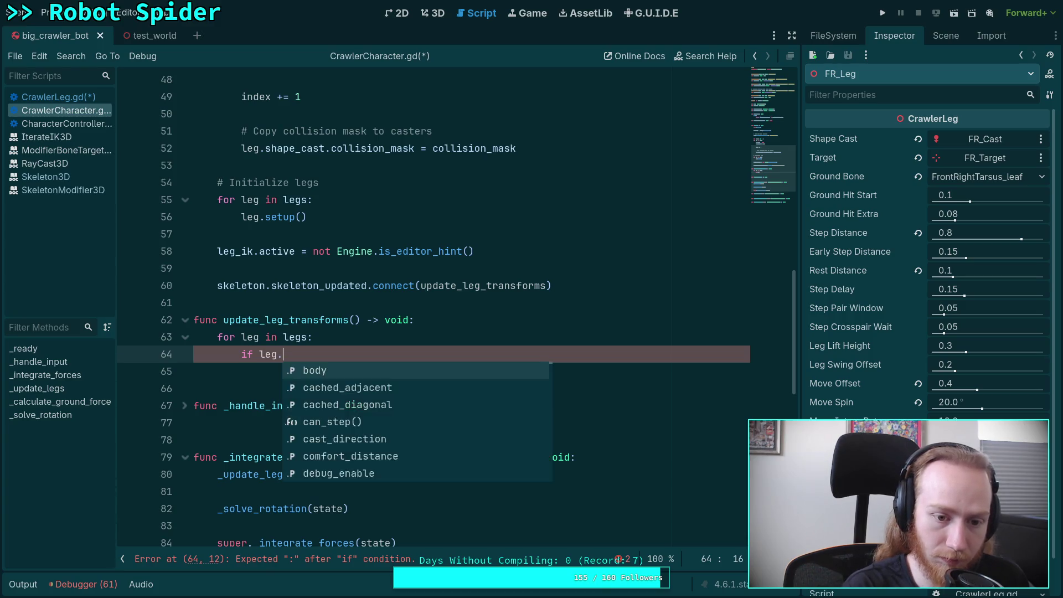
type("d")
key("Down")
key("Return")
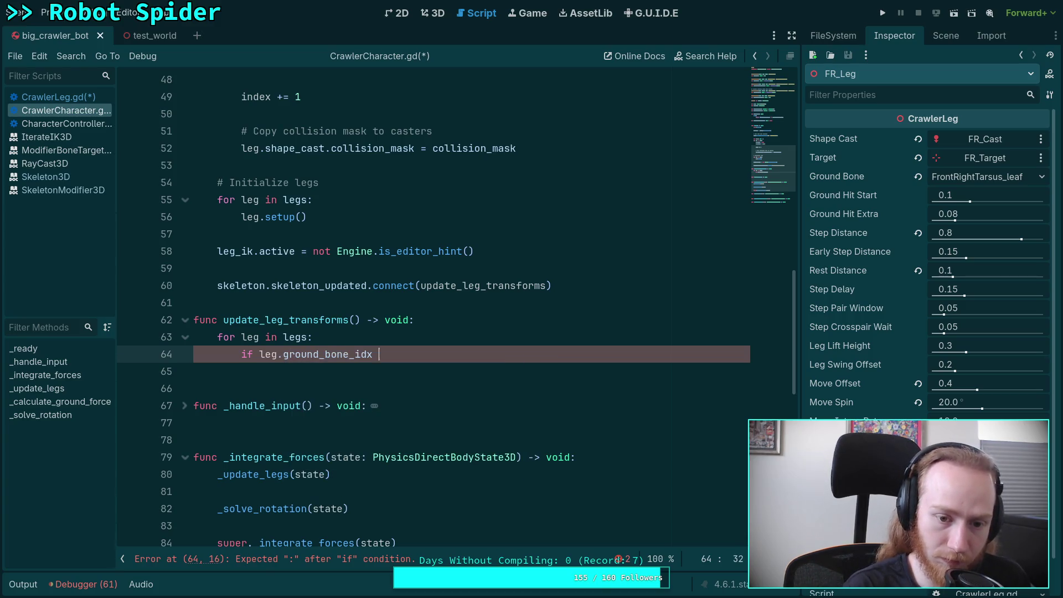
type("-1:")
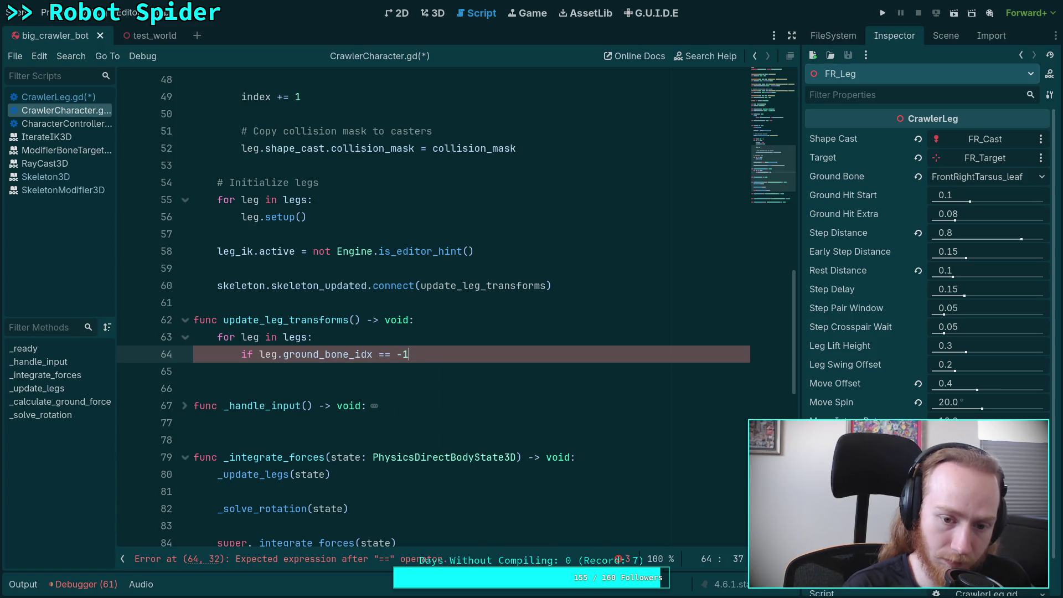
key("Return")
type("contin")
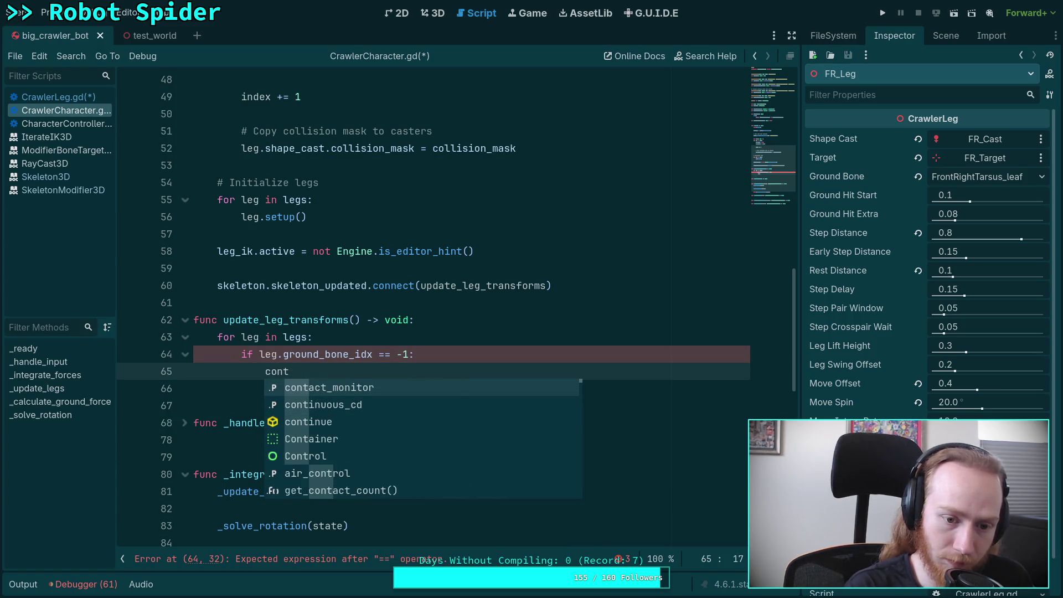
key("Down")
key("Return")
key("Return")
key("Return")
Step: Add 'var parent_bone_idx: int = skeleton.get_bone_parent(leg.ground_bone_idx)' below the check
type("var parent_bone")
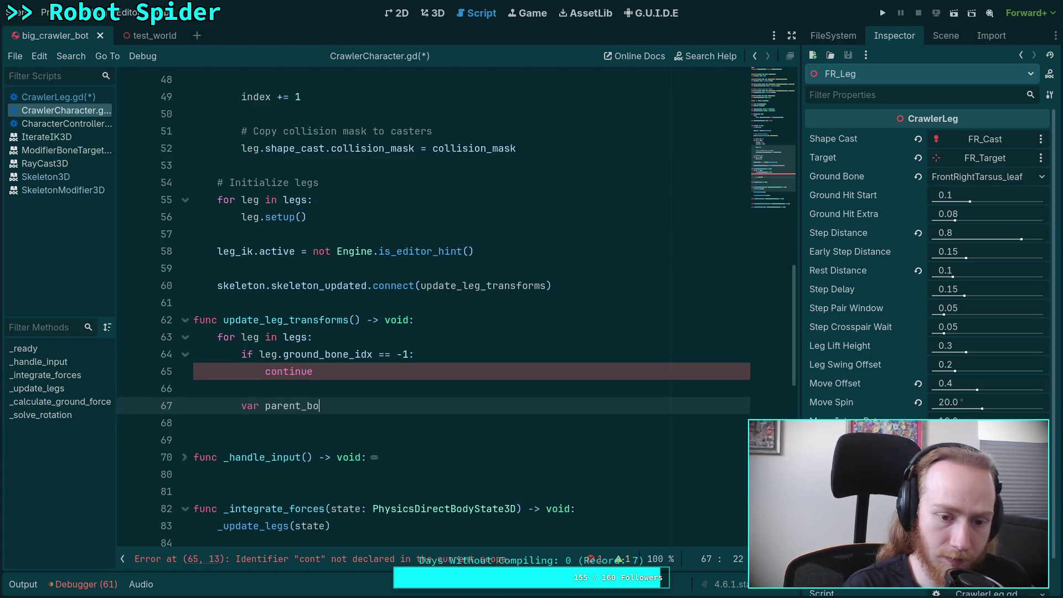
type("_idx: int = ")
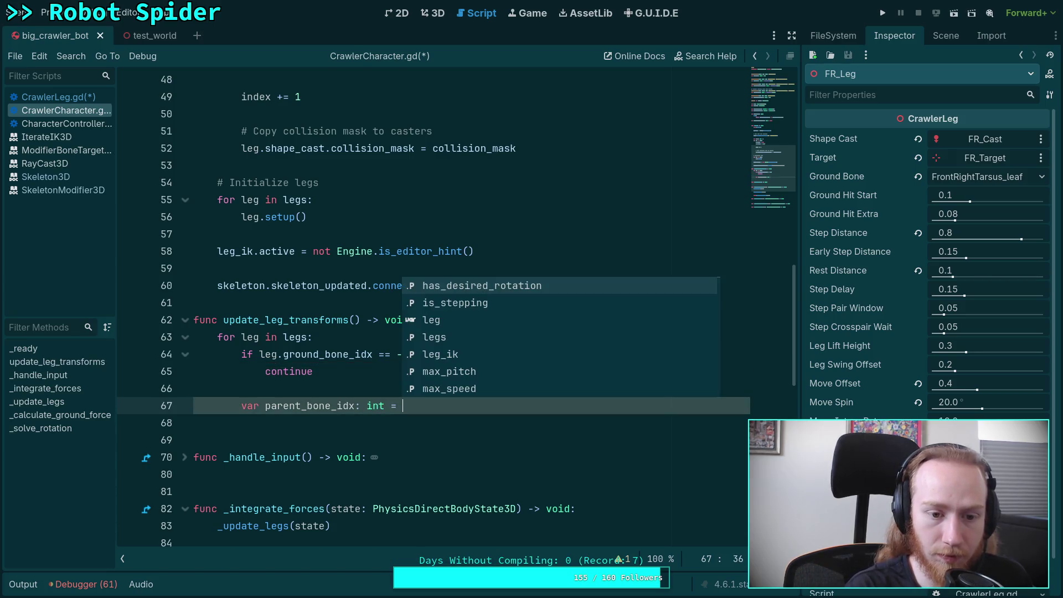
type("skeleton.get_par")
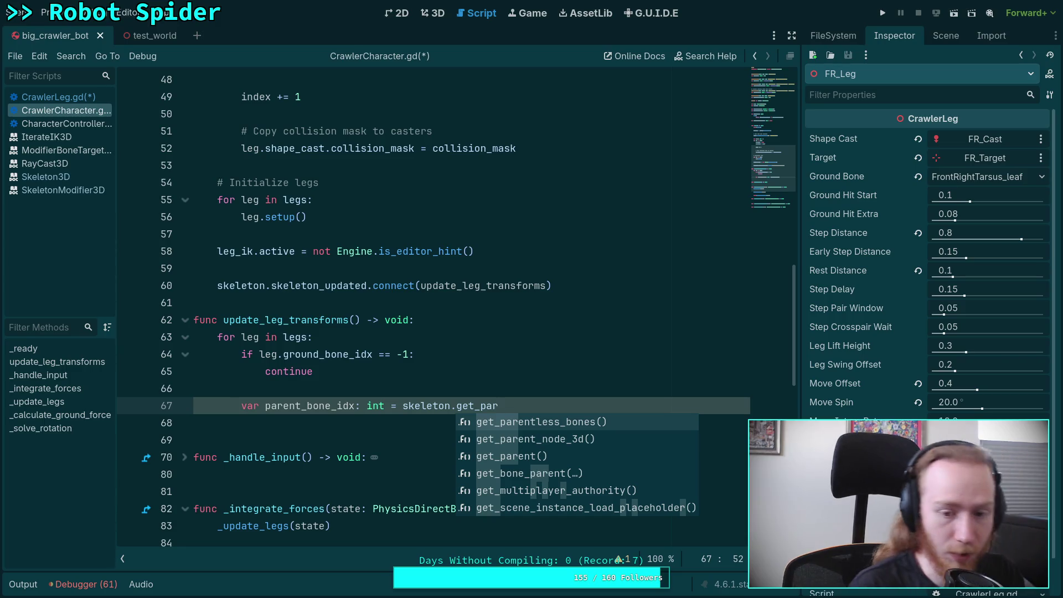
key("Down")
key("Down")
key("Down")
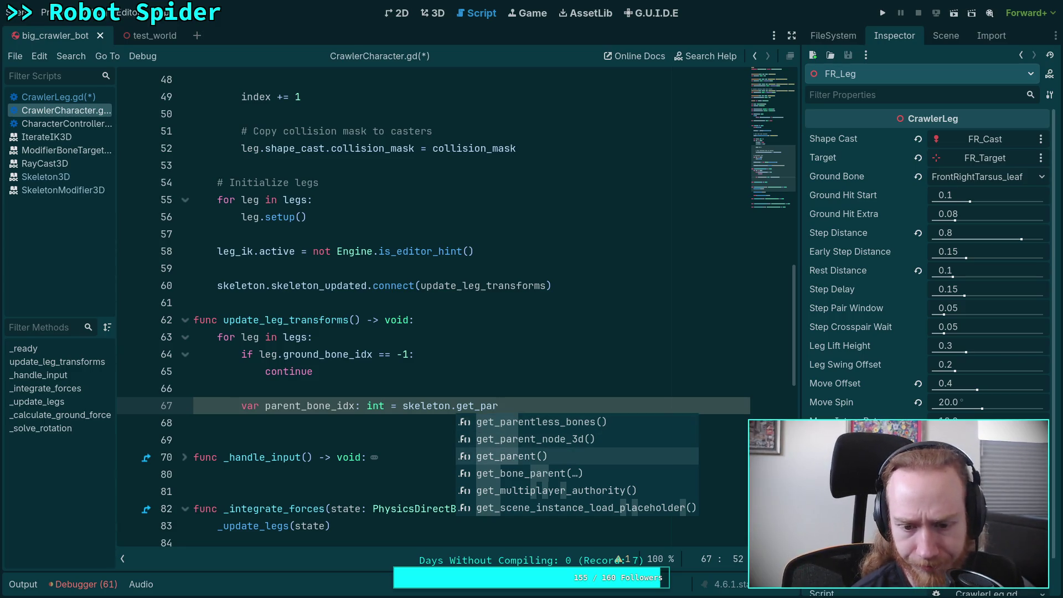
key("Return")
type("leg.ground")
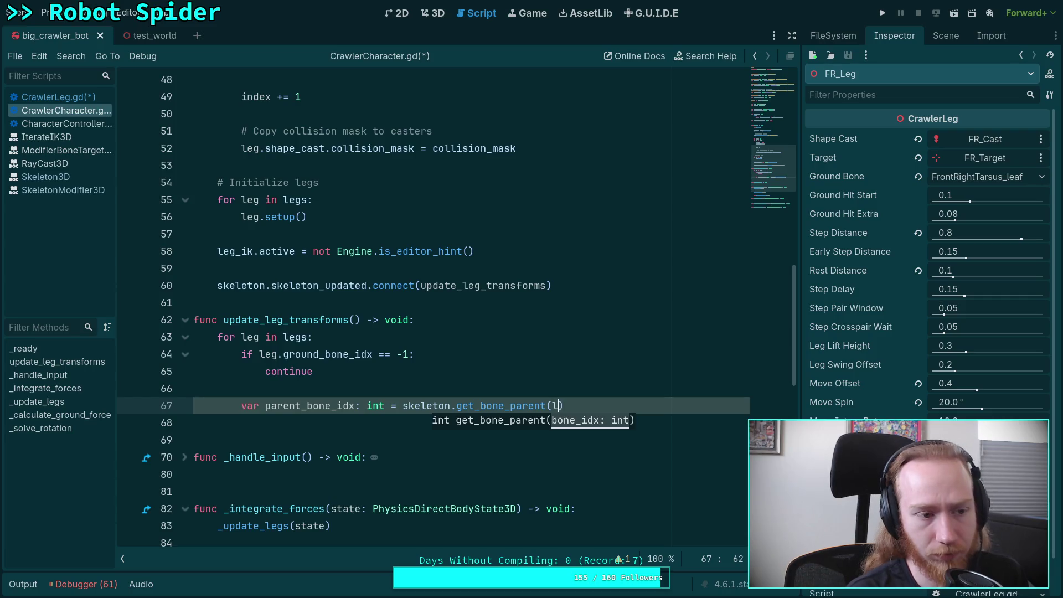
key("Right")
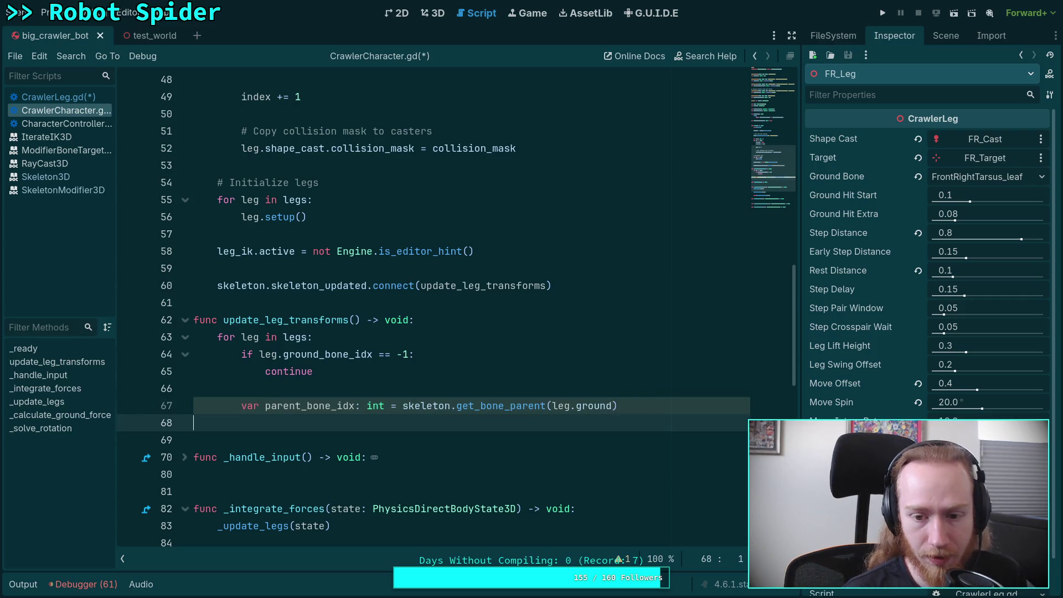
type("one_idx")
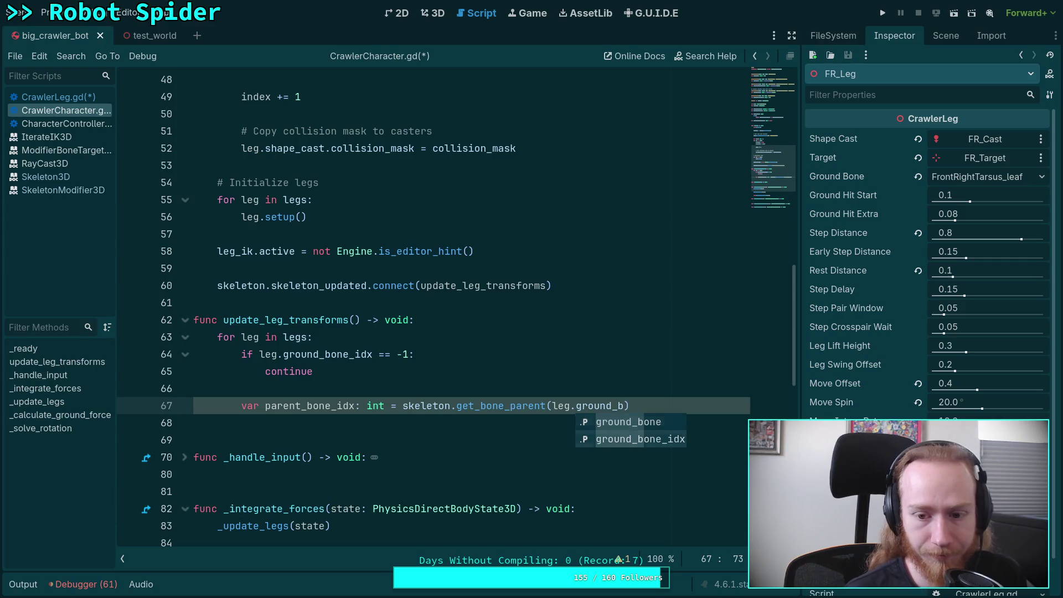
key("Return")
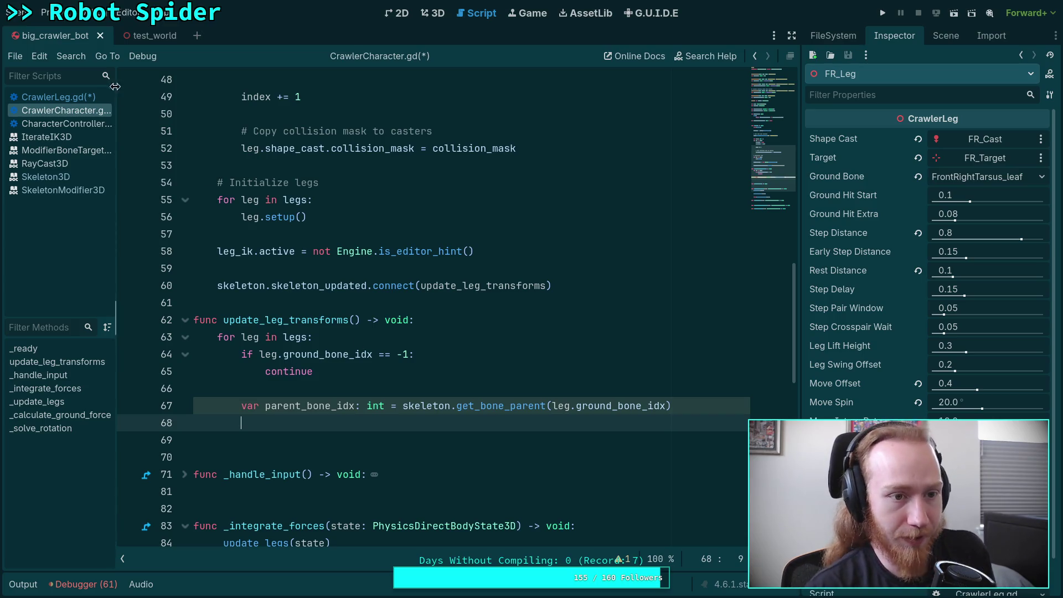
Step: In CrawlerLeg.gd, go to the empty line after the cached arrays
left_click(58, 97)
left_click(450, 377)
scroll(449, 378, "down", 3)
left_click(346, 286)
left_click(371, 267)
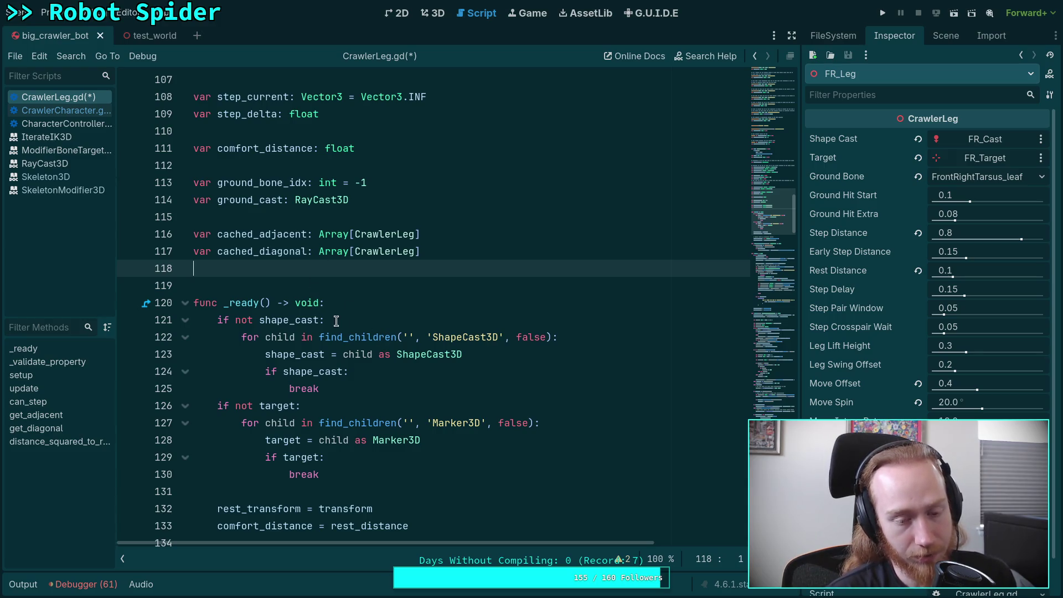
scroll(330, 310, "down", 11)
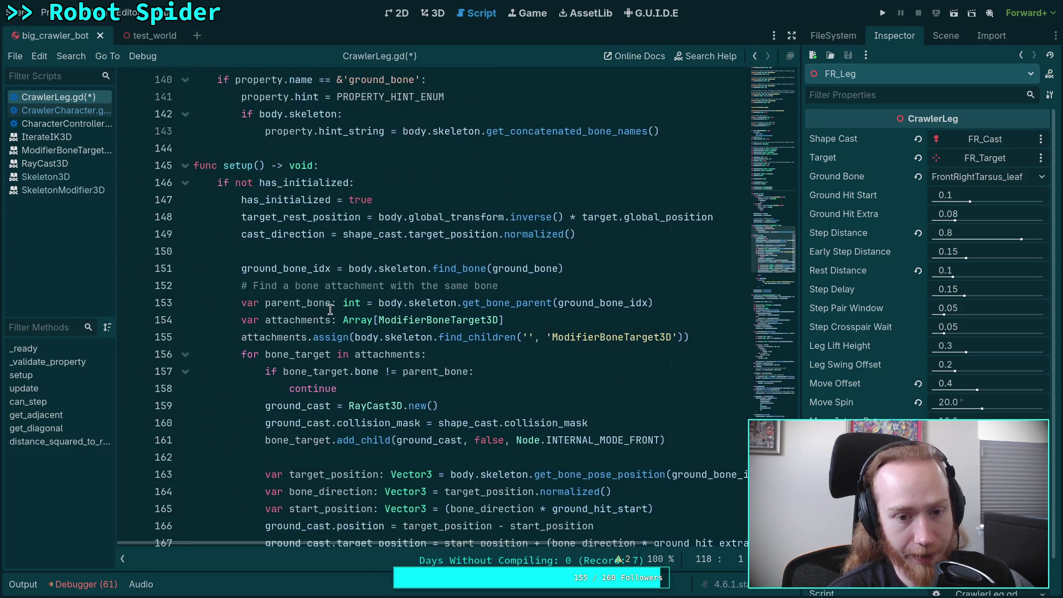
scroll(332, 284, "up", 5)
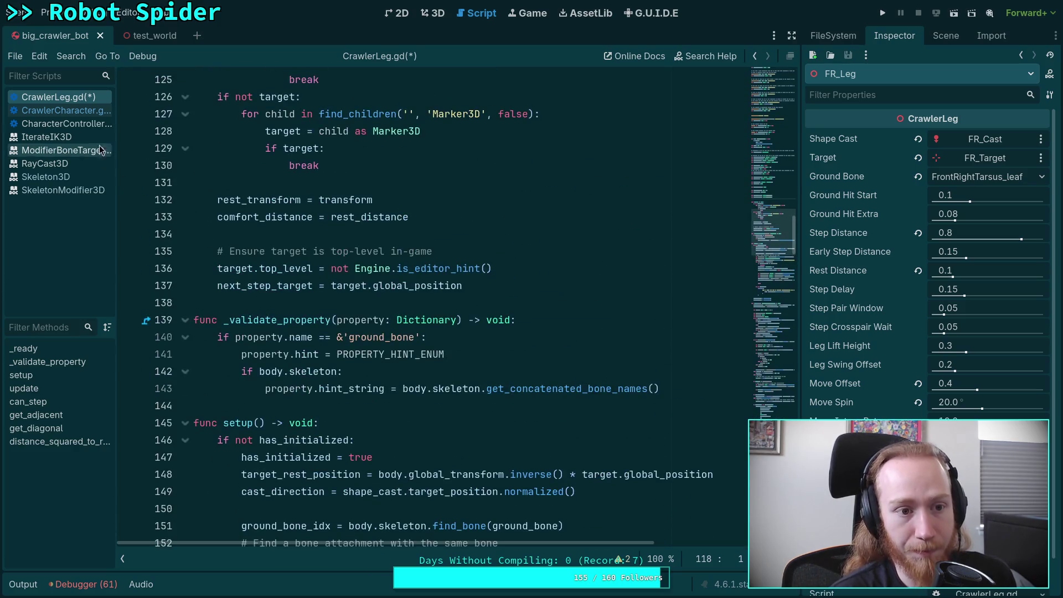
Step: Replace the CrawlerCharacter.gd loop body with leg.update_leg_transform() and save both scripts
left_click(92, 114)
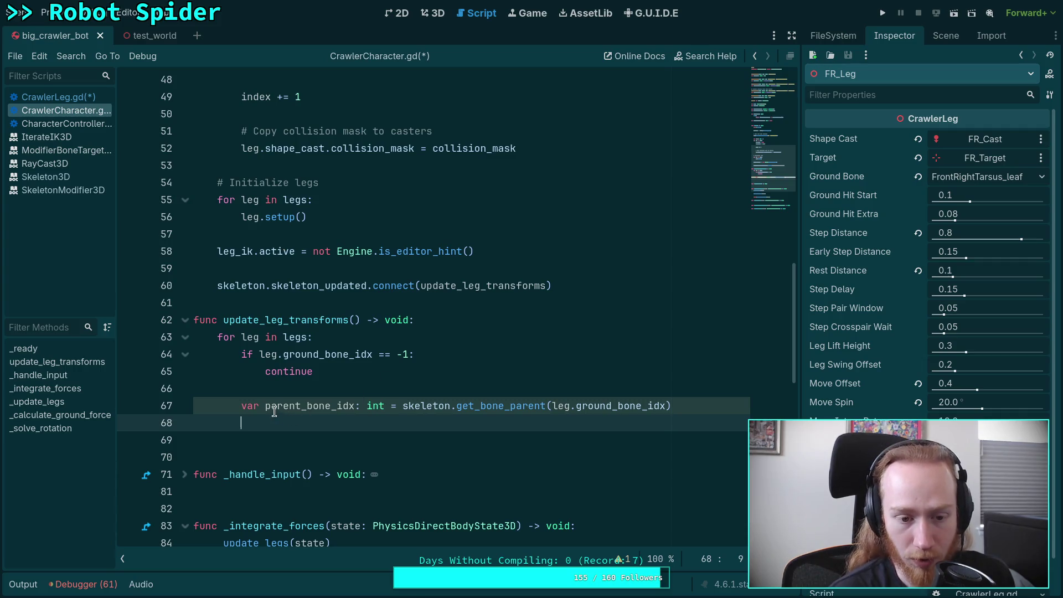
key("shift+Up")
key("shift+Up")
key("shift+Up")
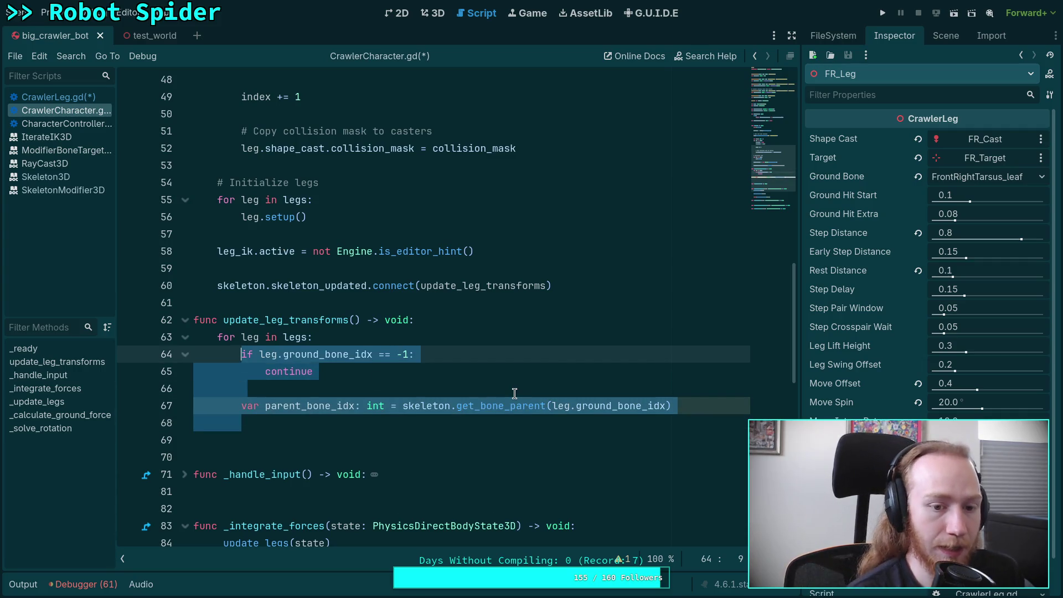
type("leg.upda")
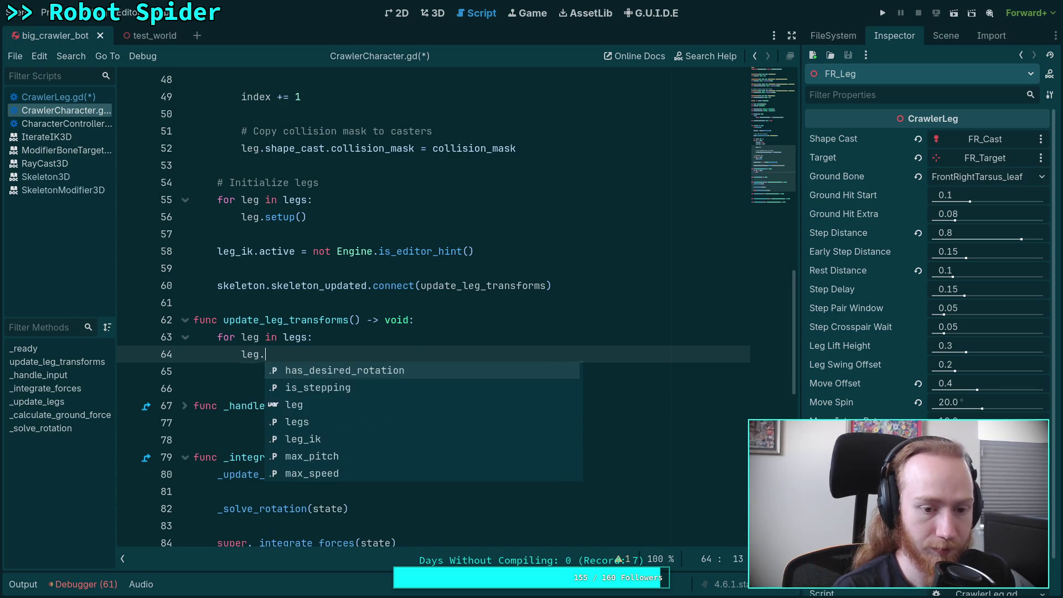
type("te_leg_")
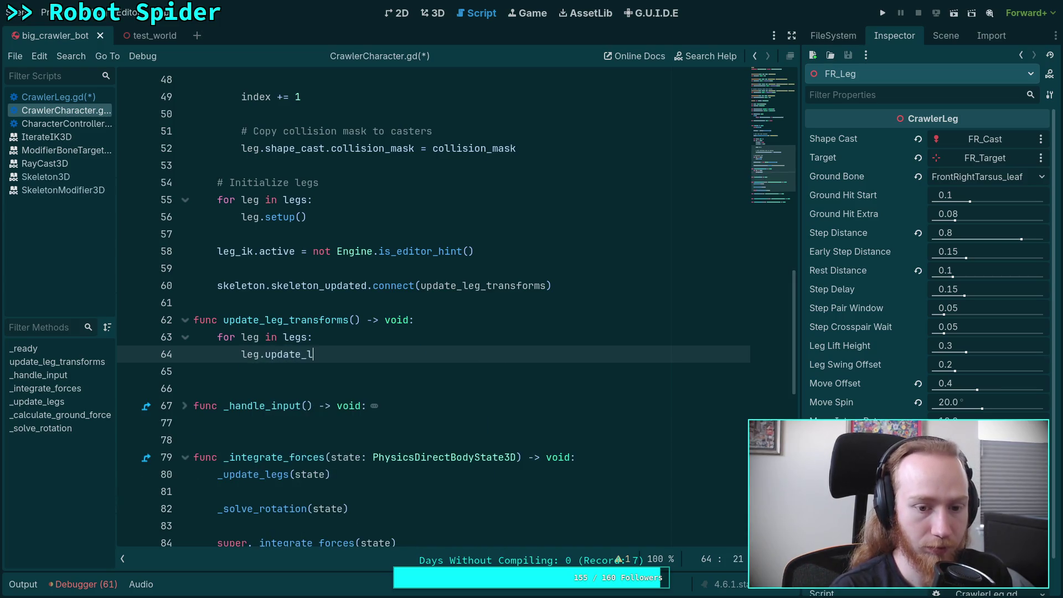
type("transform()")
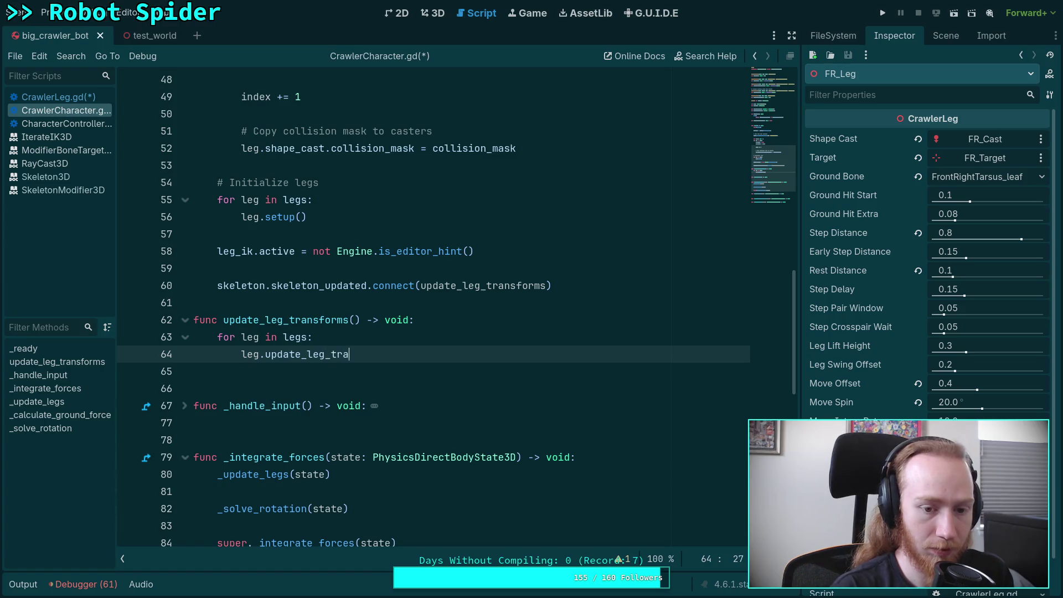
key("Down")
key("BackSpace")
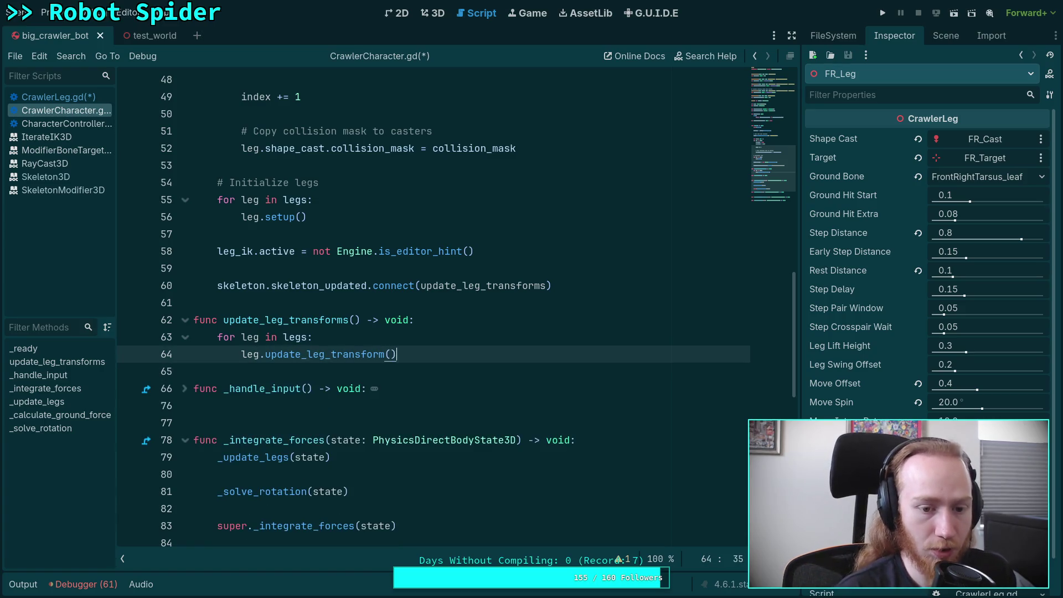
key("ctrl+s")
scroll(432, 310, "up", 4)
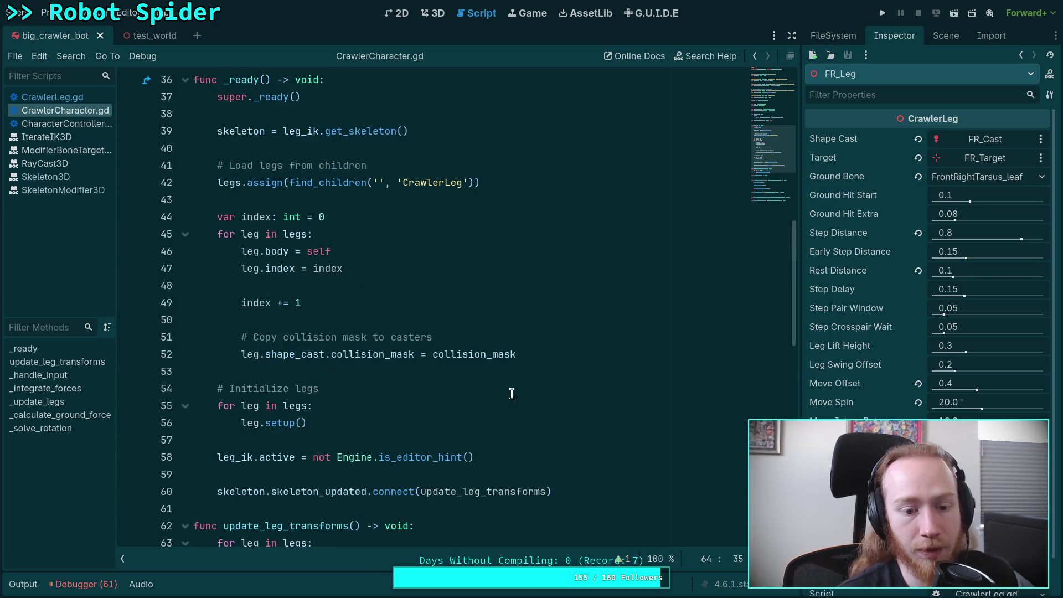
Step: In CrawlerLeg.gd, add an empty func update_leg_transform() -> void: above func update
left_click(55, 102)
scroll(356, 281, "down", 3)
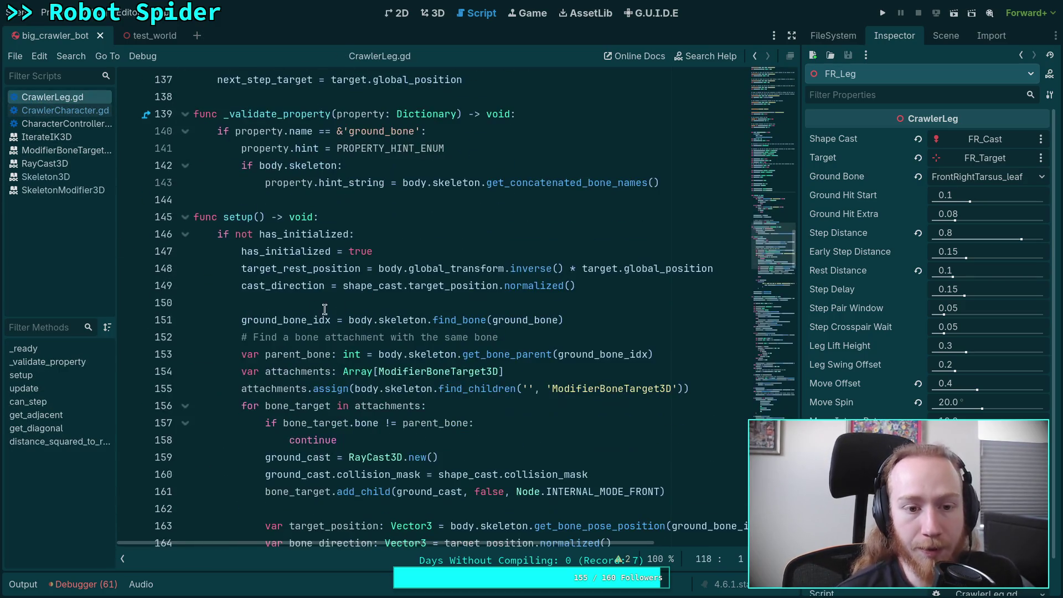
scroll(356, 281, "down", 3)
scroll(357, 282, "down", 5)
left_click(221, 354)
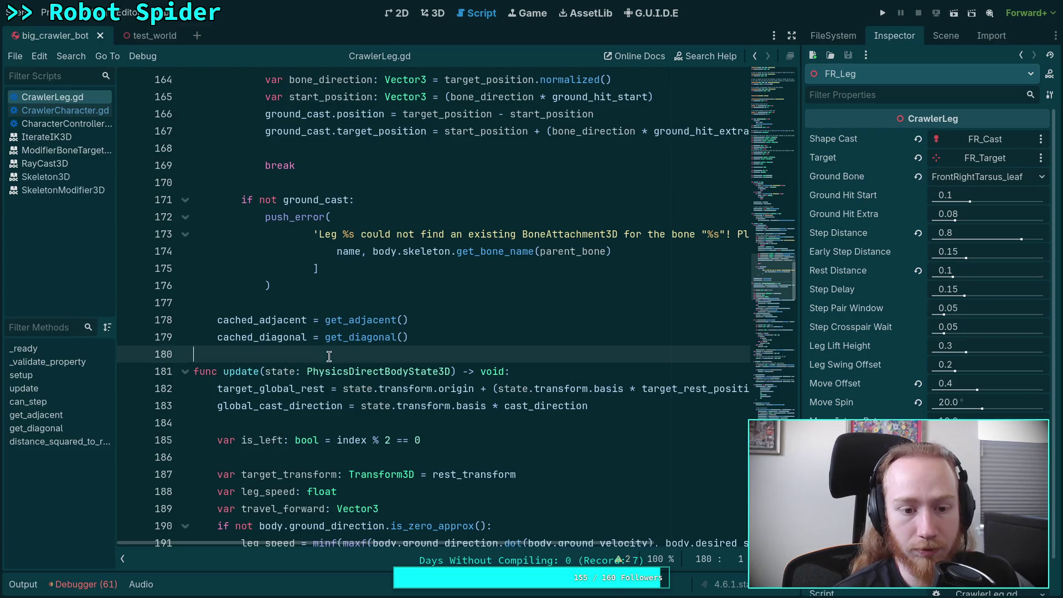
key("Return")
key("Return")
type("func ")
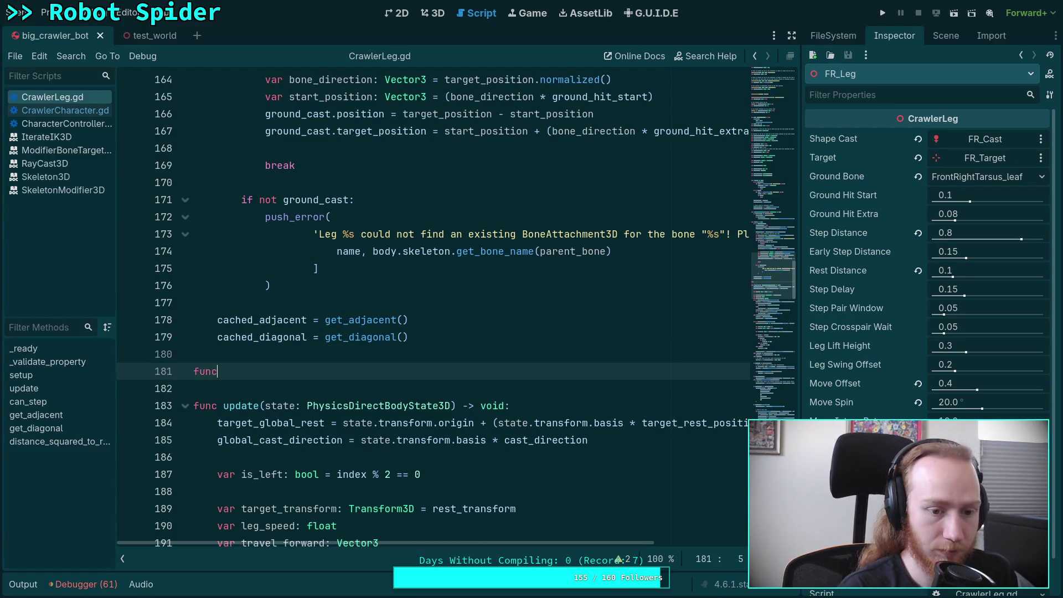
type("update_leg_tr")
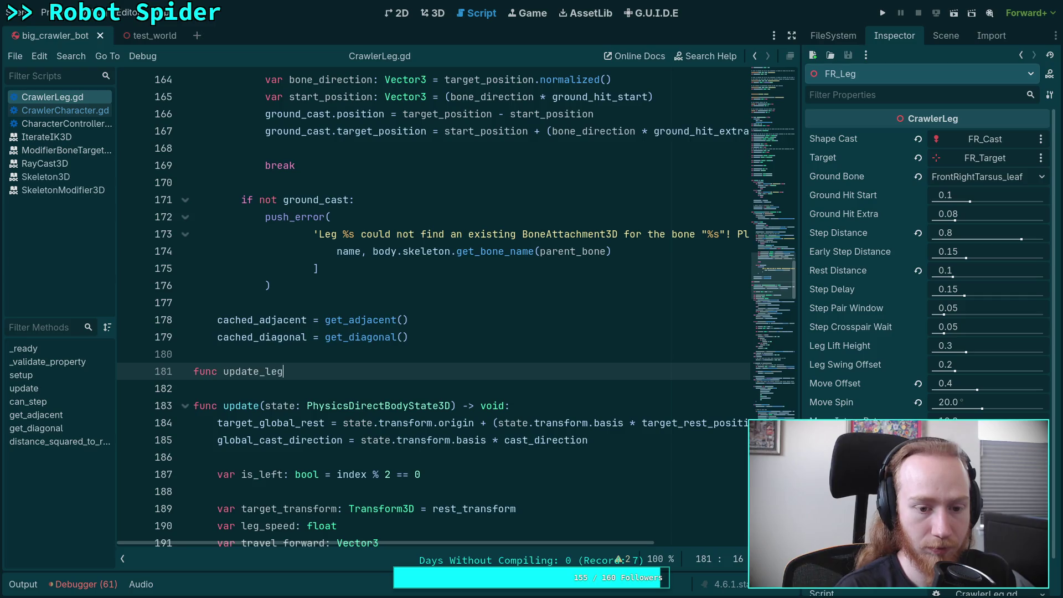
type("ansform() -> voi")
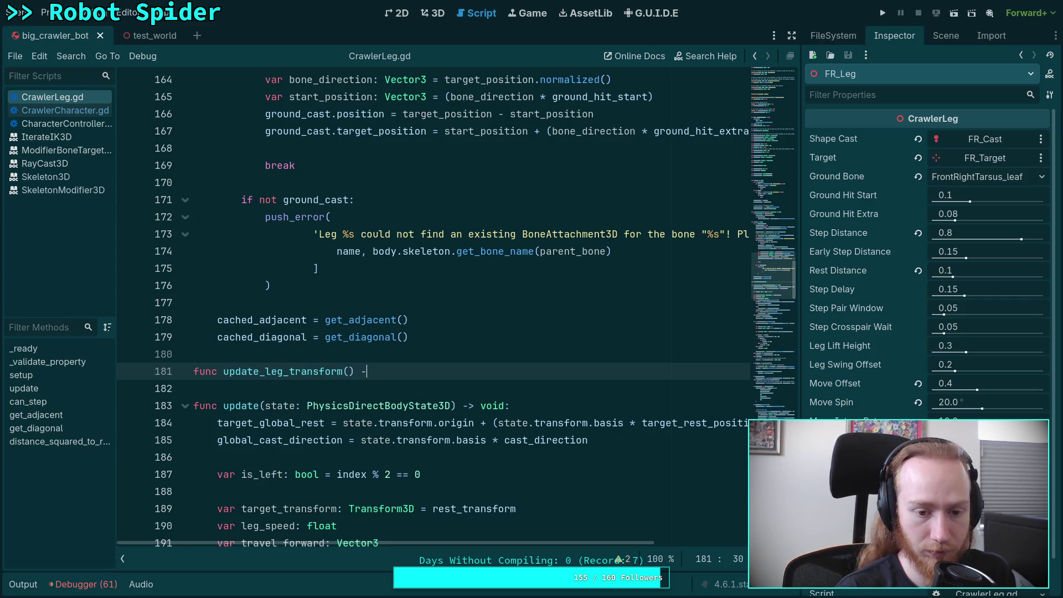
type("d:")
key("Return")
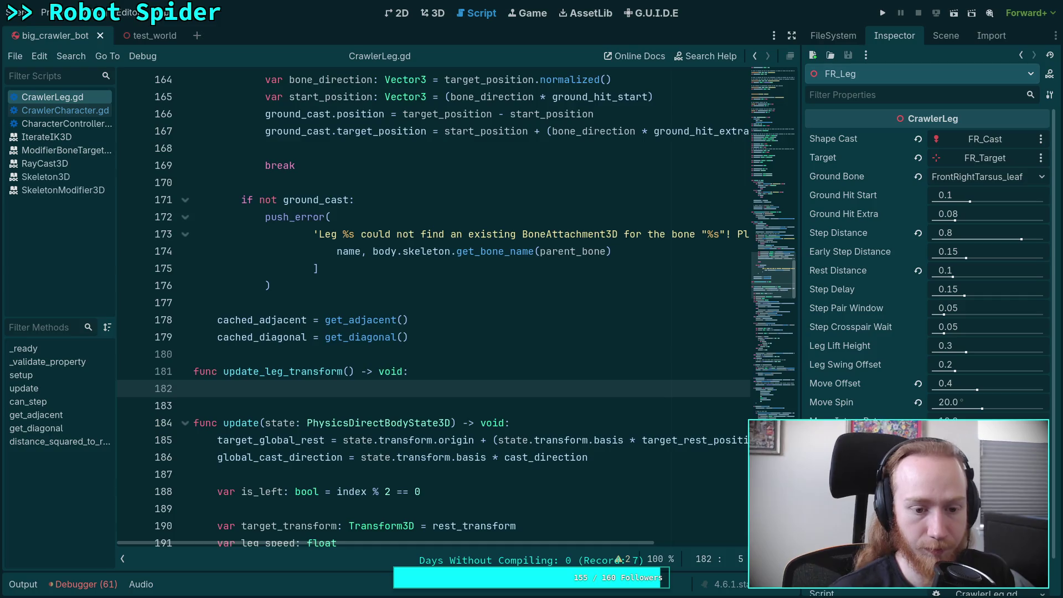
Step: Collapse the ground-direction, desired-forward and travel-forward blocks in the update function
scroll(432, 305, "down", 3)
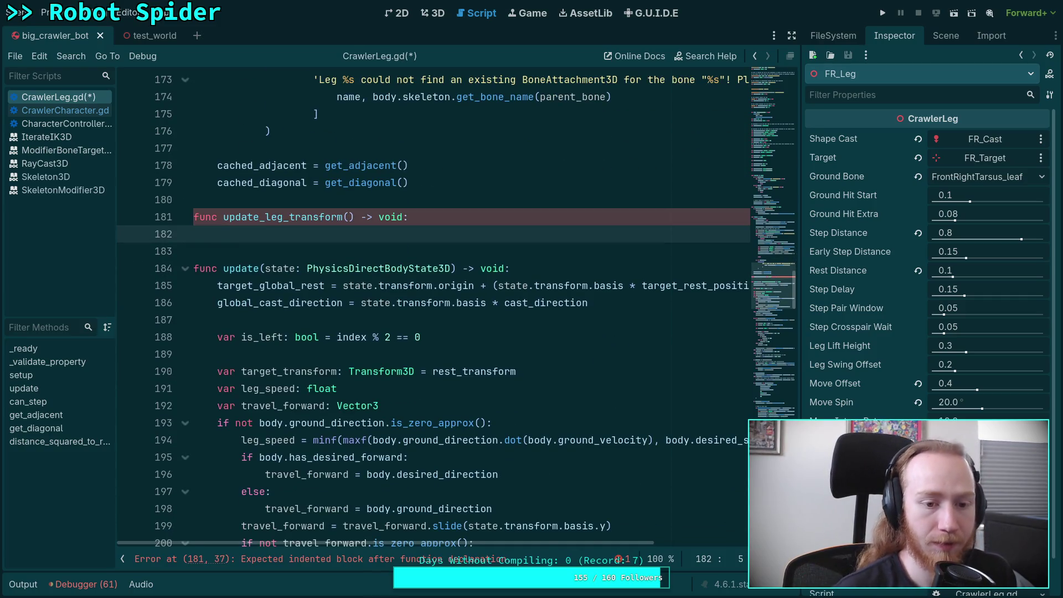
scroll(187, 220, "down", 4)
left_click(185, 218)
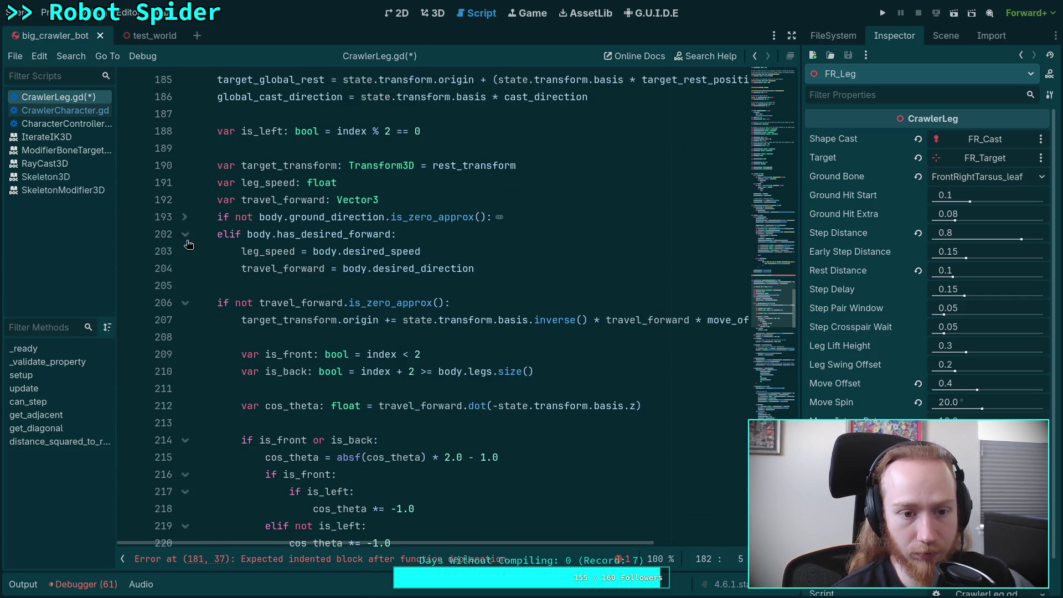
left_click(186, 234)
left_click(185, 268)
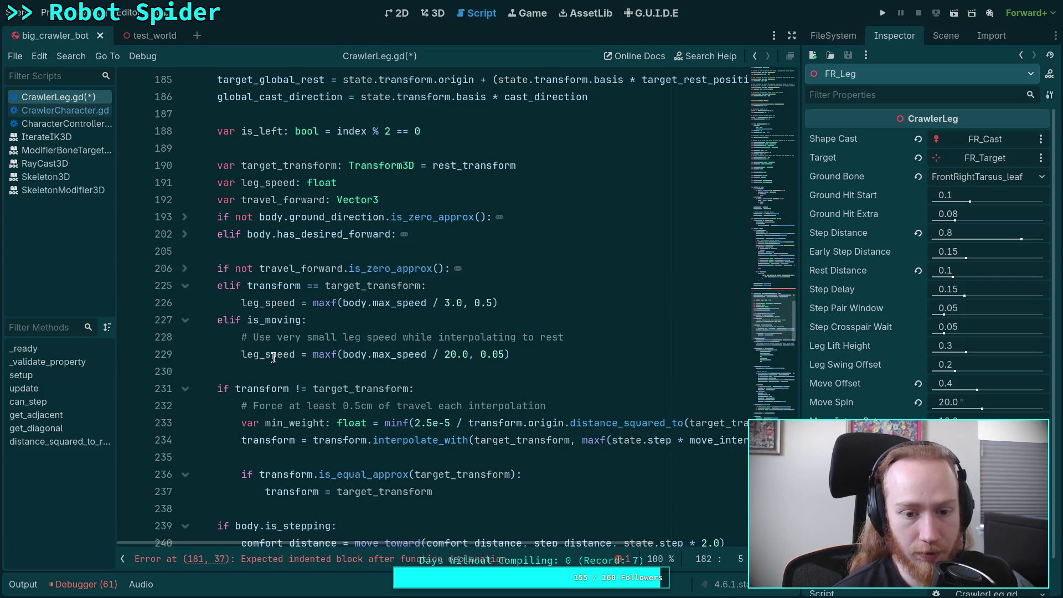
scroll(258, 328, "down", 4)
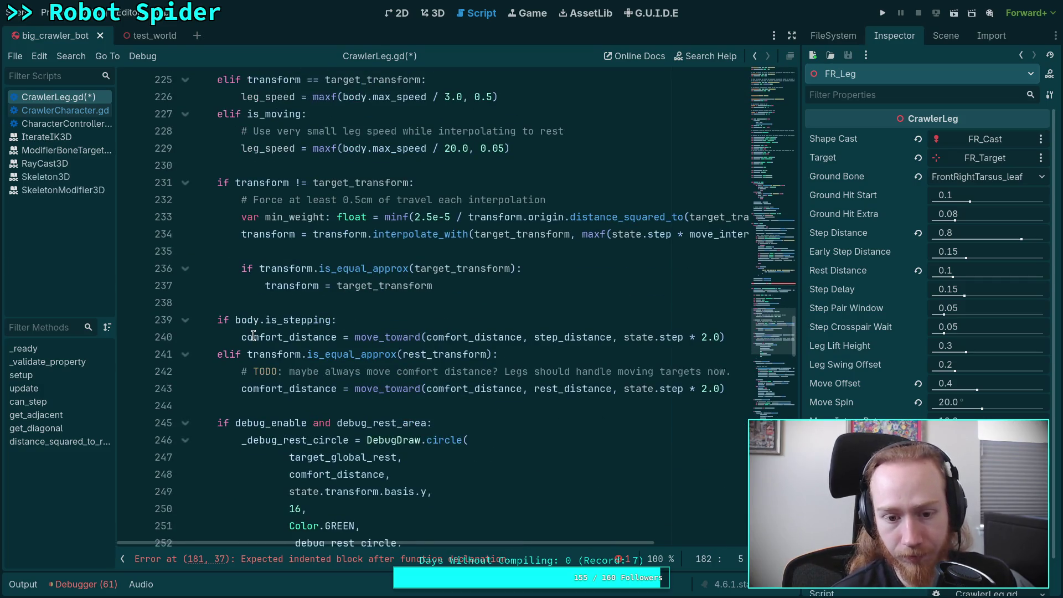
scroll(253, 336, "up", 10)
Step: Rename the stub to update_ground_leg_transform and make CrawlerCharacter.gd's loop call that name
key("Up")
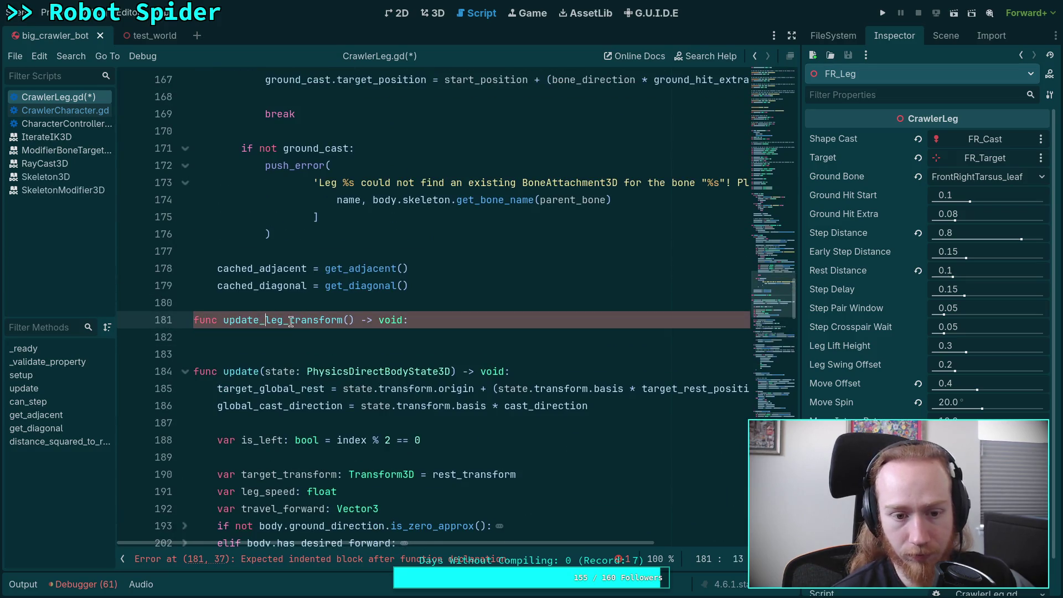
type("ground_")
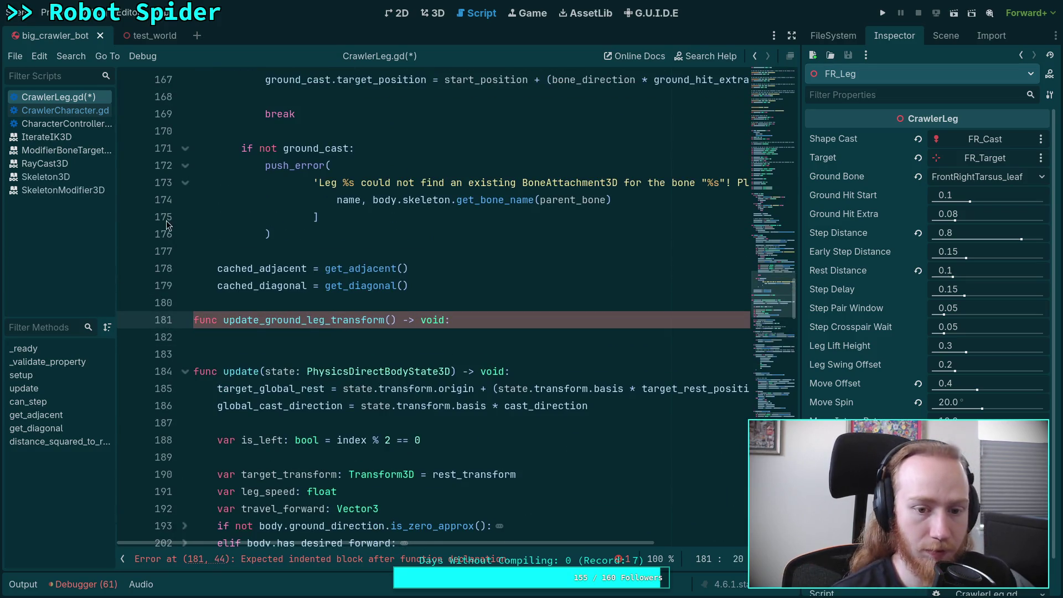
left_click(63, 112)
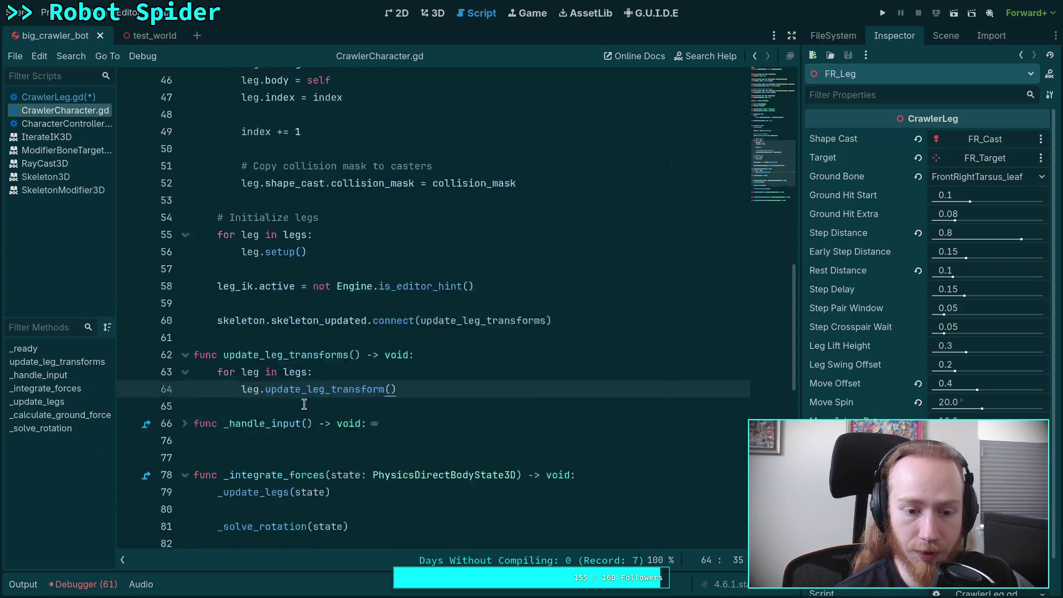
type("ground_")
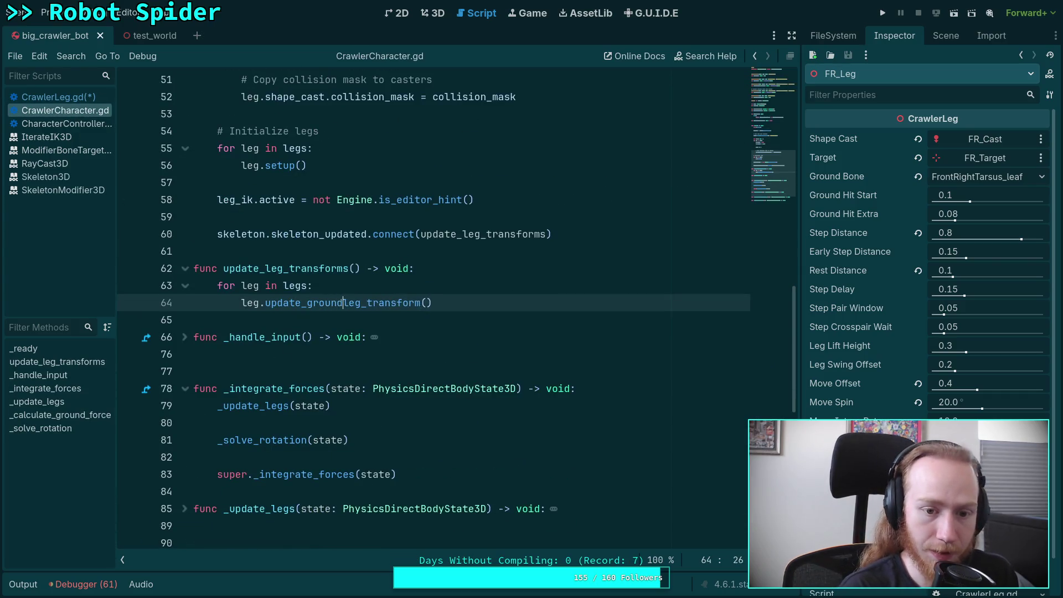
Step: Save the scripts and tidy the blank lines below the new stub in CrawlerLeg.gd
left_click(53, 97)
key("ctrl+s")
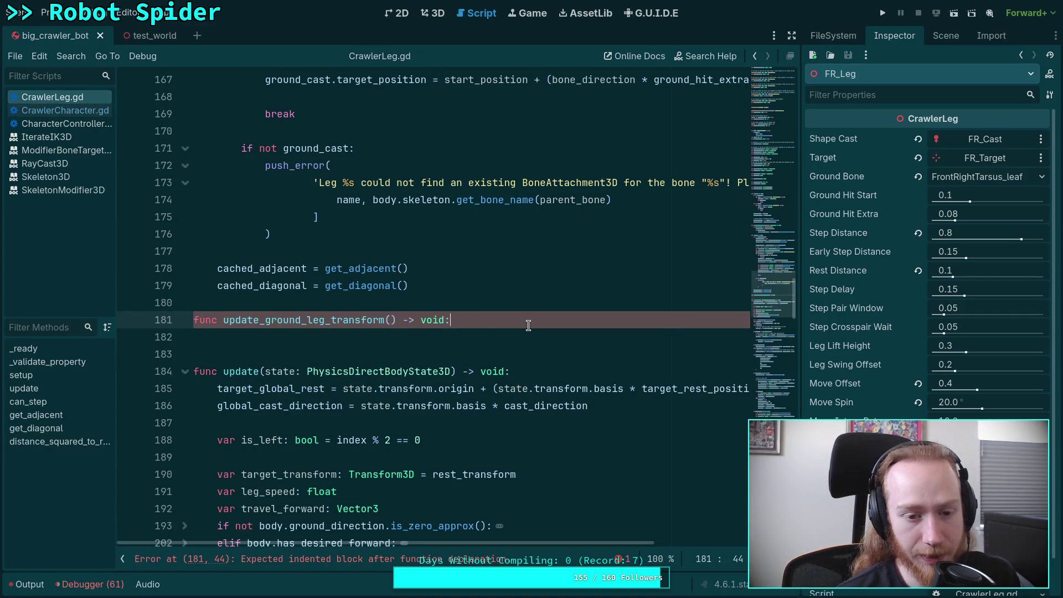
left_click(514, 330)
key("Return")
key("Up")
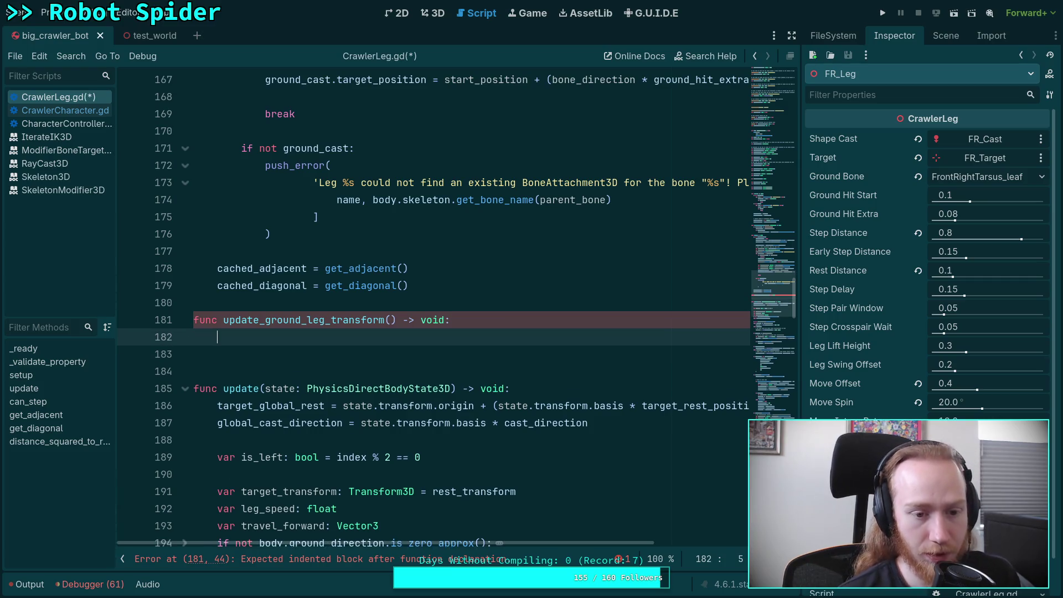
key("Delete")
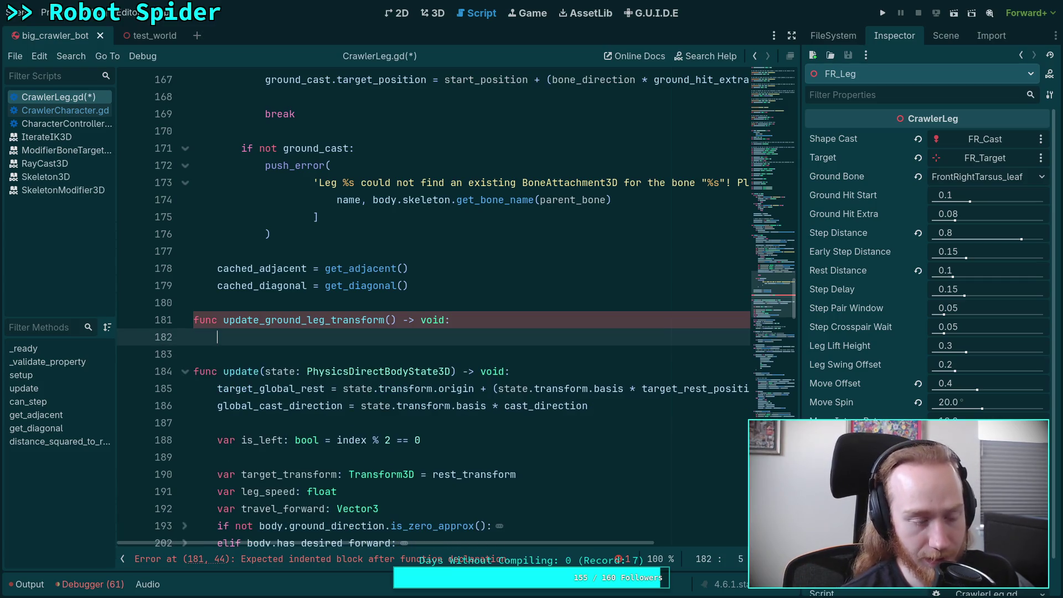
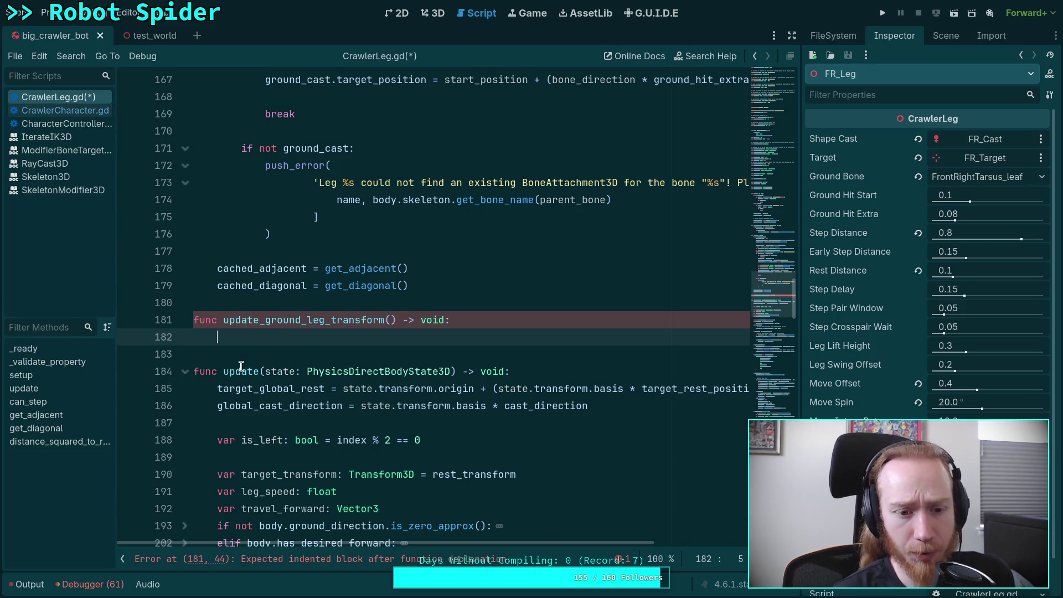
Step: Check the update_ground_leg_transform calls in CrawlerCharacter.gd, then fold setup() in CrawlerLeg.gd
left_click(70, 113)
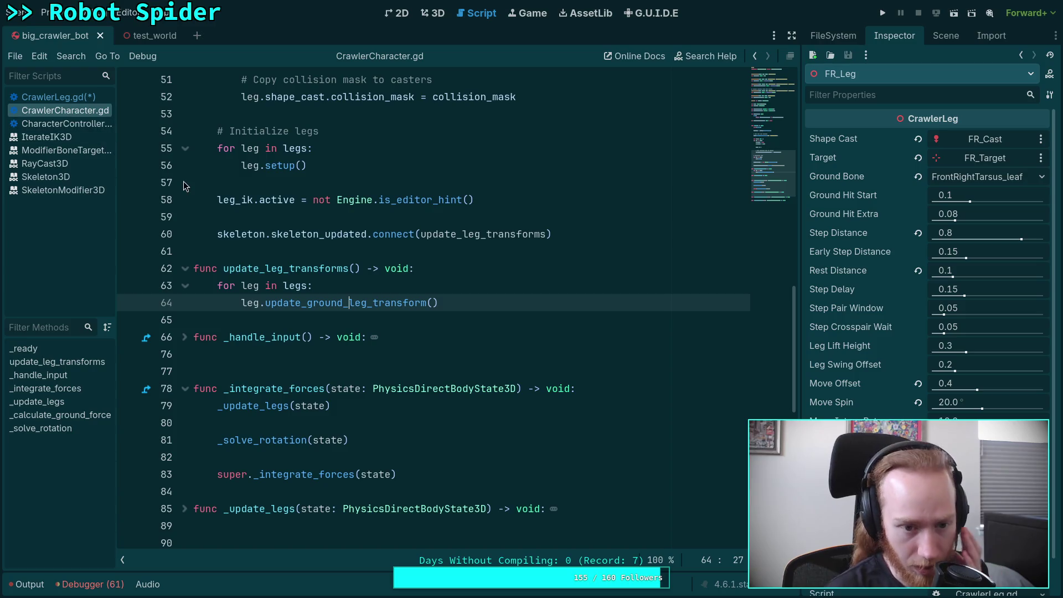
left_click(55, 97)
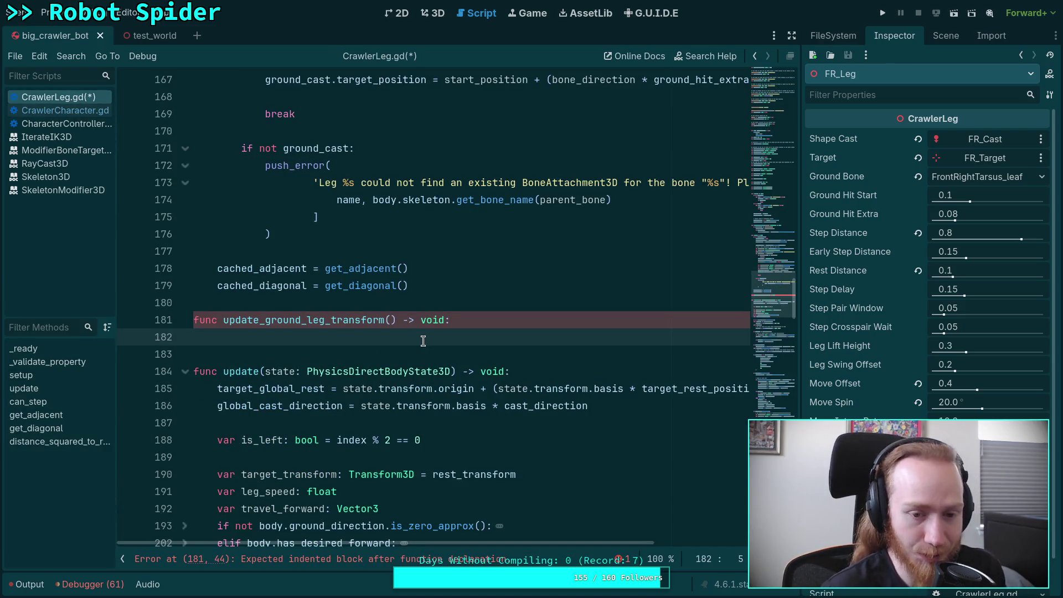
scroll(423, 340, "down", 5)
scroll(561, 373, "up", 10)
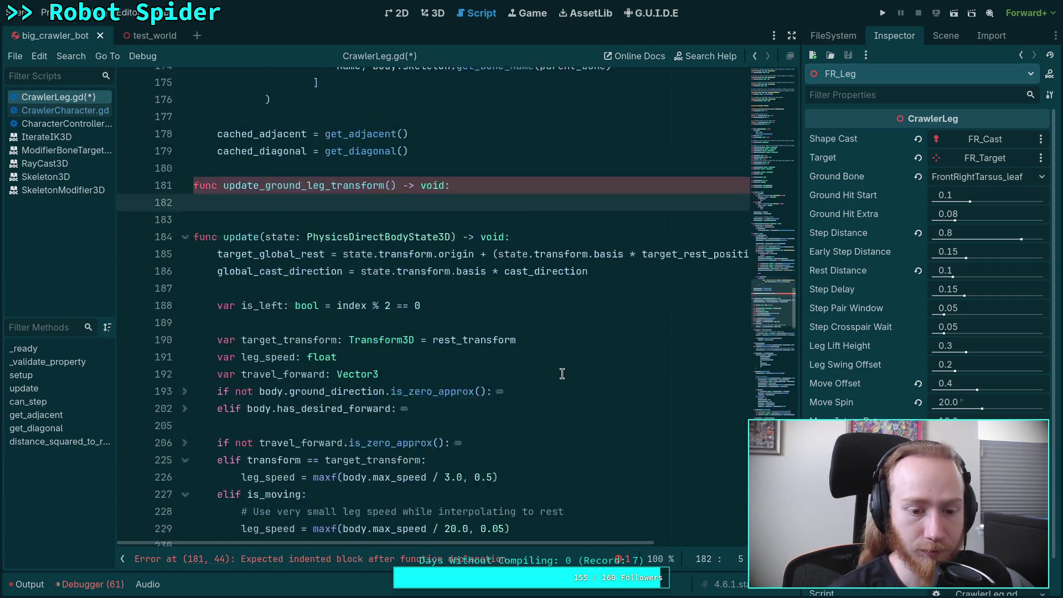
scroll(561, 373, "up", 13)
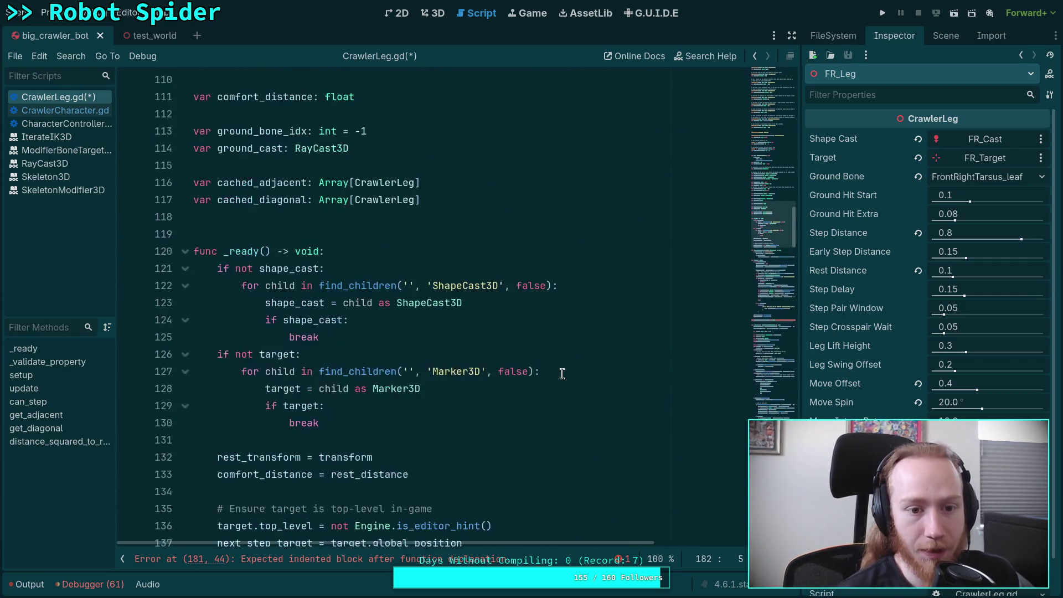
scroll(388, 376, "down", 5)
left_click(185, 371)
scroll(414, 303, "up", 9)
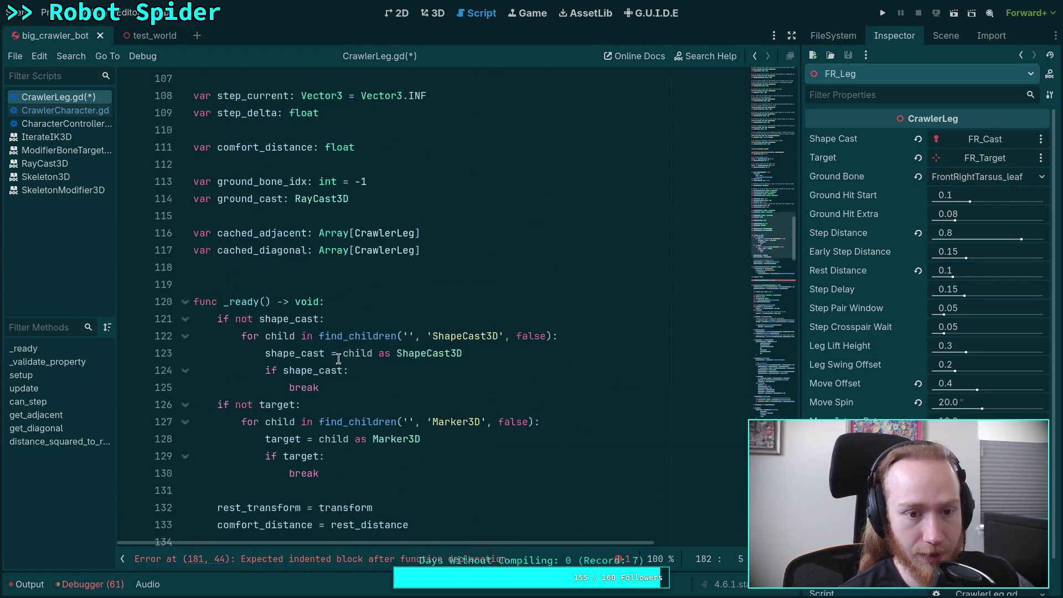
Step: Add 'var ground_leg_transform: Transform3D' below the ground_cast declaration in CrawlerLeg.gd
left_click(415, 303)
key("Return")
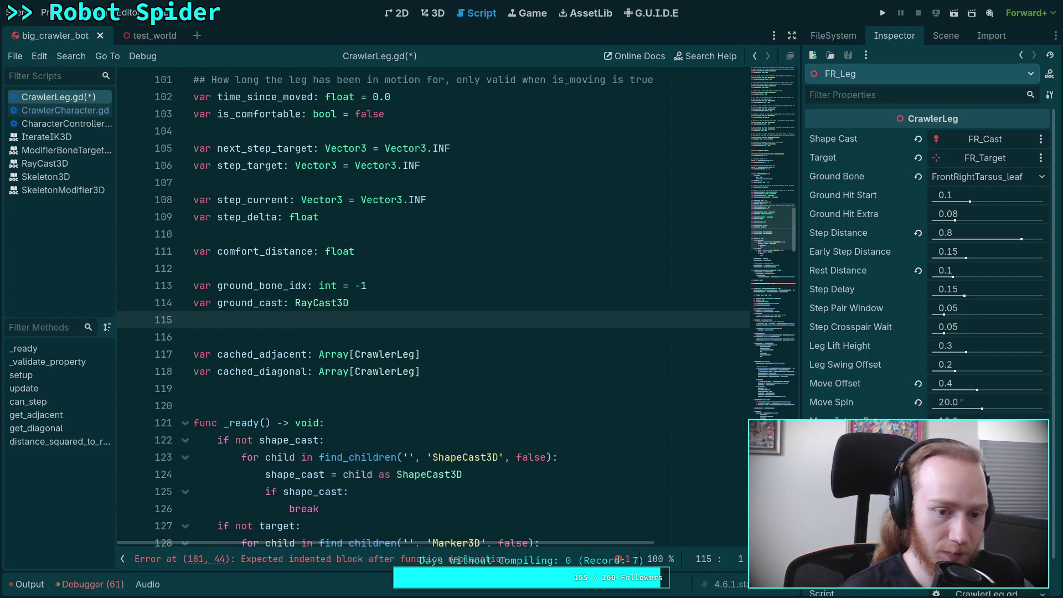
type("round_")
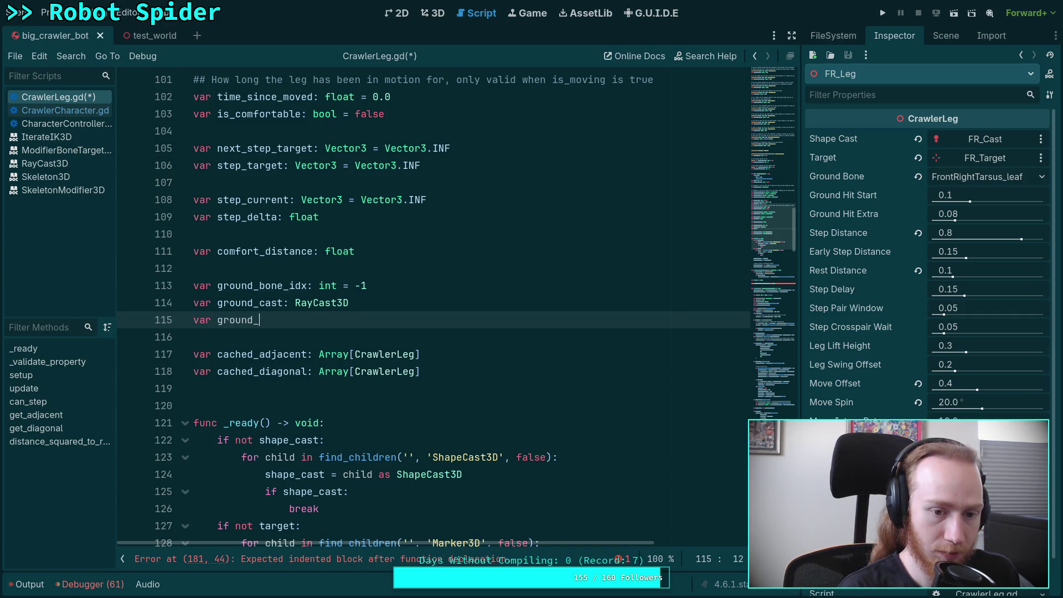
type("eg_tras")
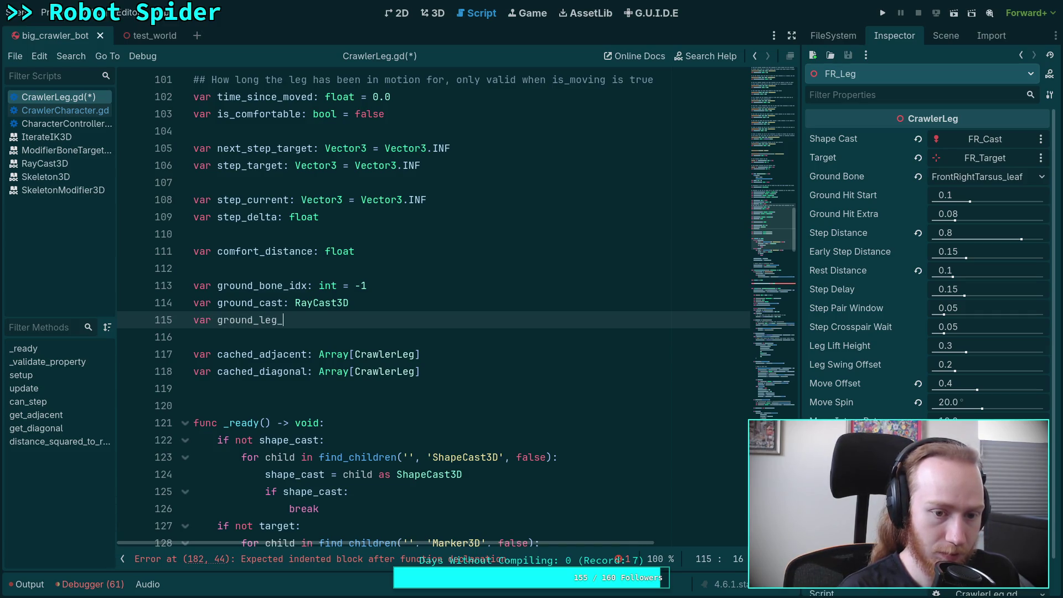
type("nsform")
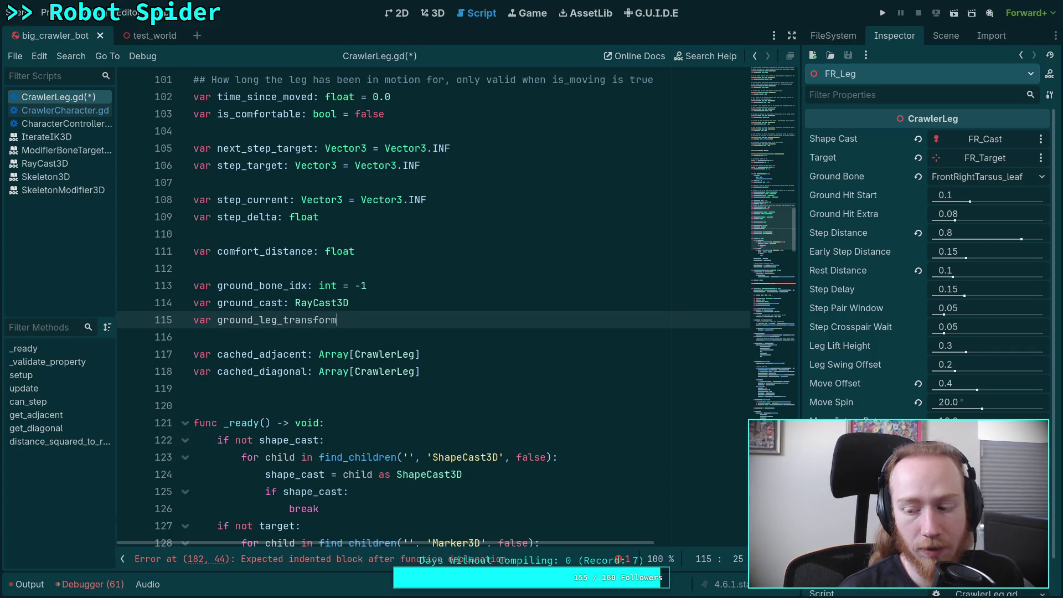
type(" Transform3D")
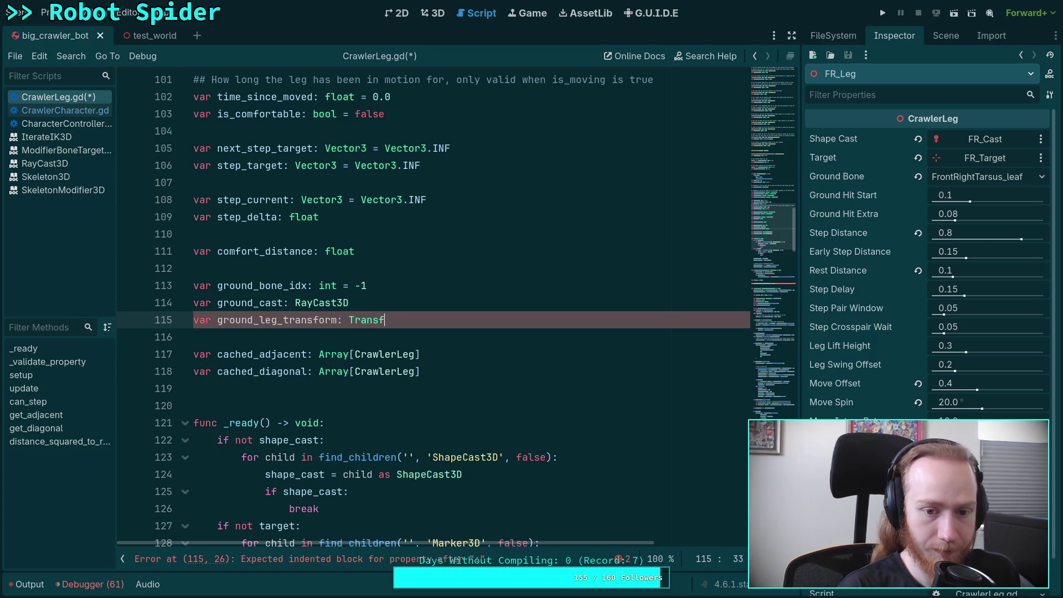
left_click(240, 338)
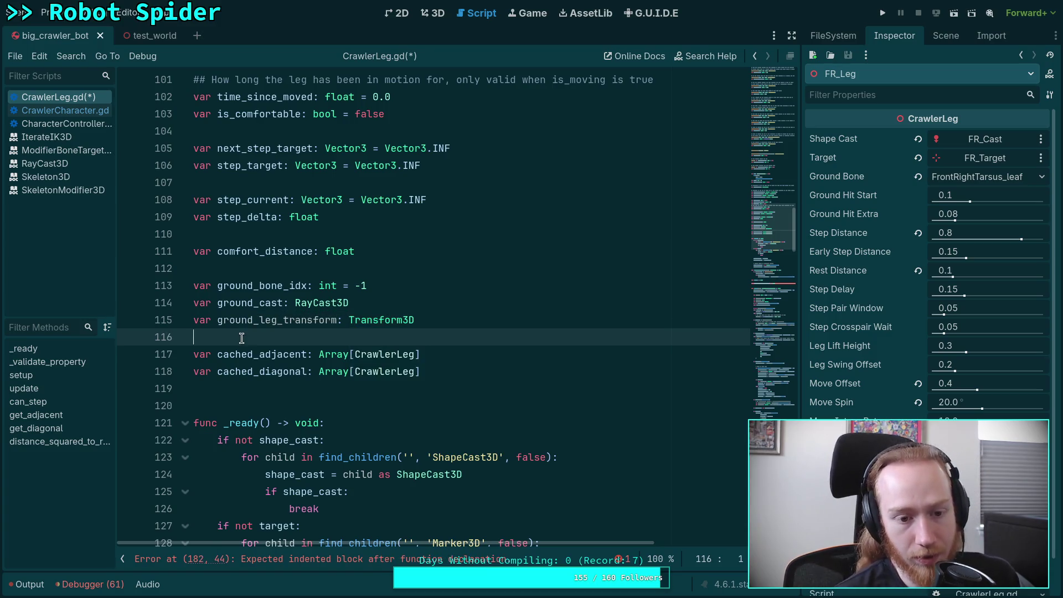
scroll(332, 355, "down", 20)
scroll(332, 355, "down", 15)
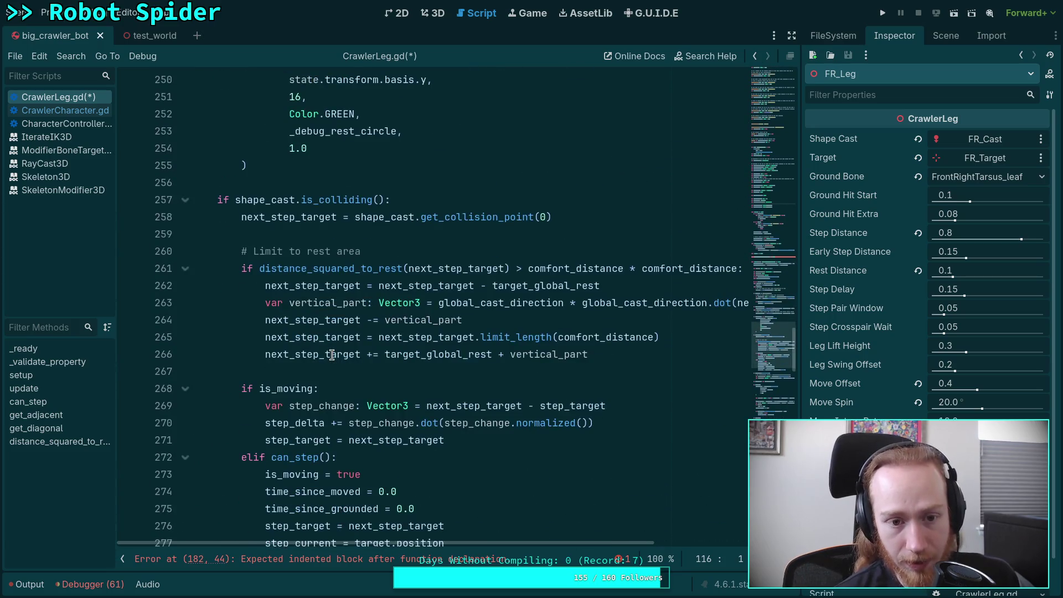
scroll(359, 353, "down", 3)
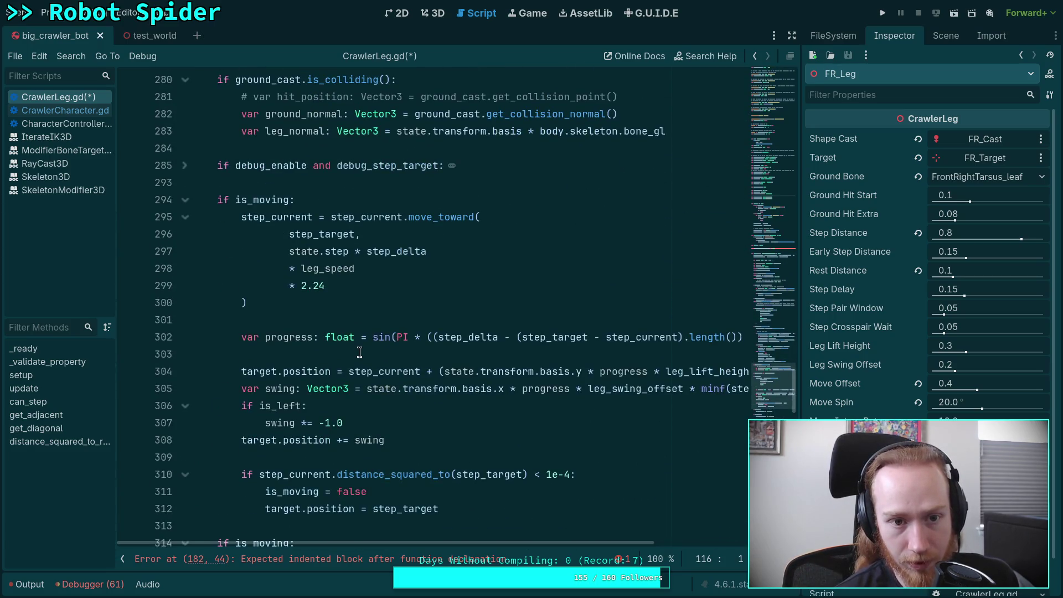
scroll(360, 353, "down", 2)
scroll(366, 348, "up", 18)
scroll(371, 343, "up", 20)
left_click(407, 388)
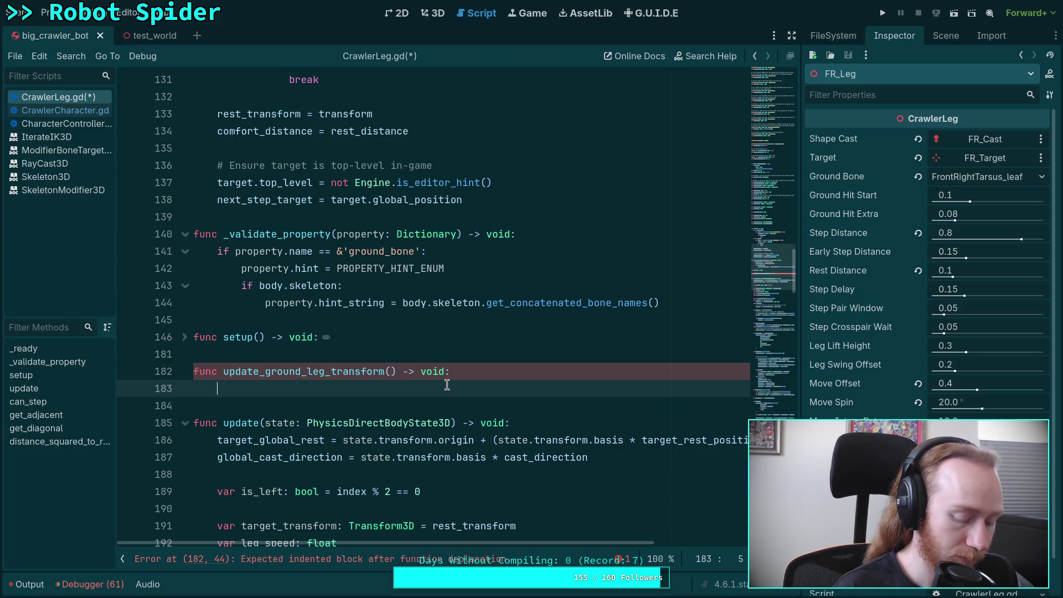
Step: Start line 183 with 'ground_leg_transform = body.global_basis' using autocomplete
type("ground")
key("BackSpace")
key("BackSpace")
key("BackSpace")
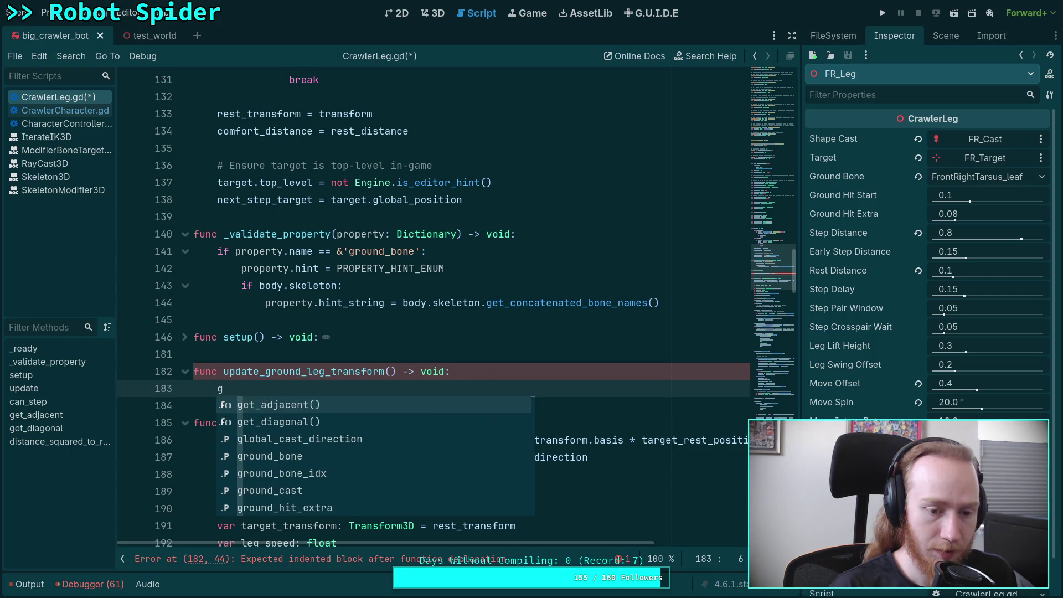
type("ground_")
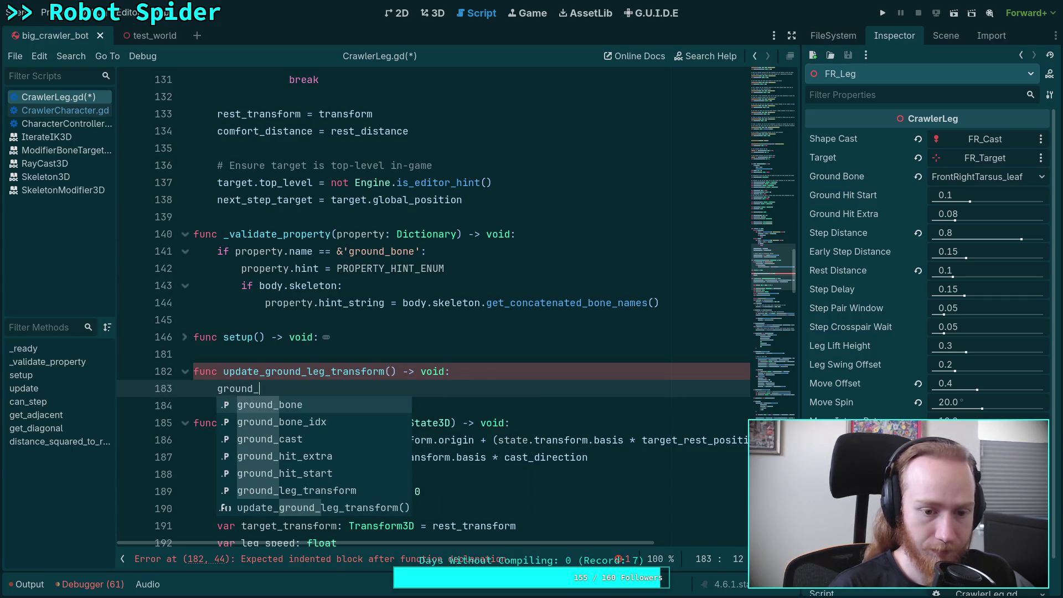
key("Down")
key("Down")
key("Down")
key("Return")
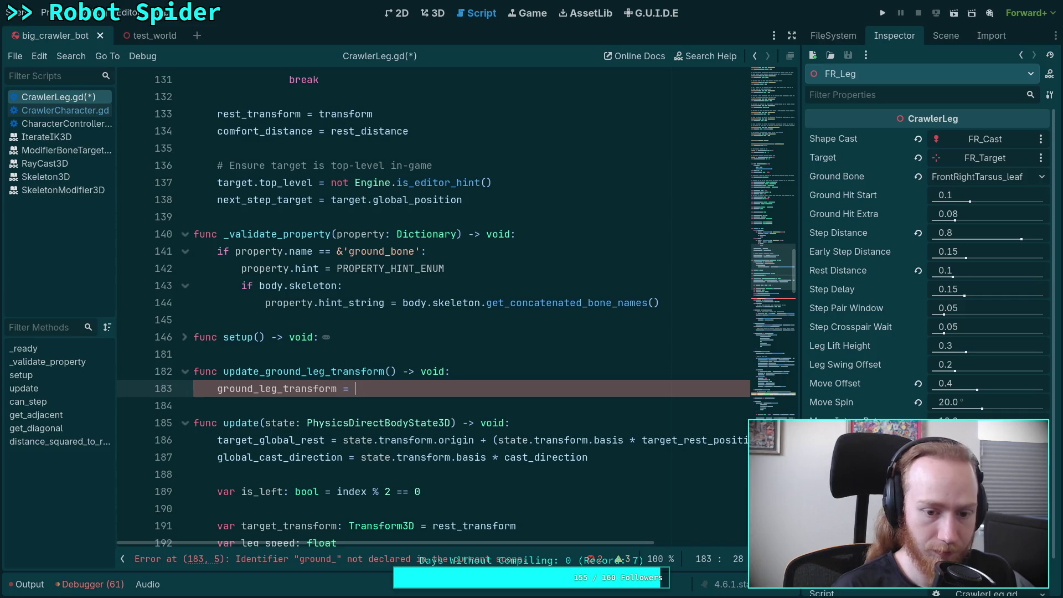
type("body.")
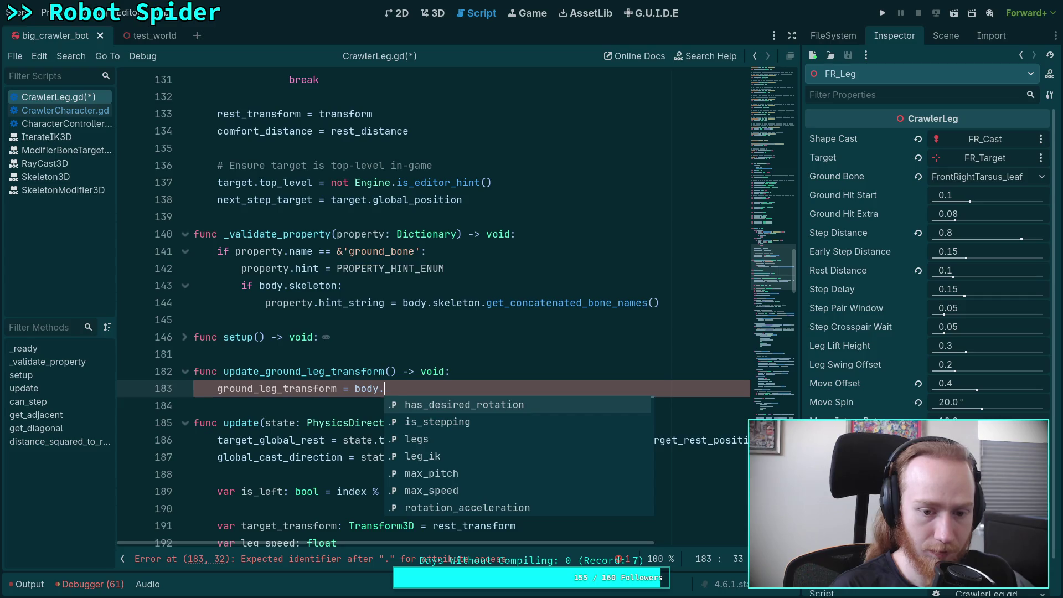
type("s")
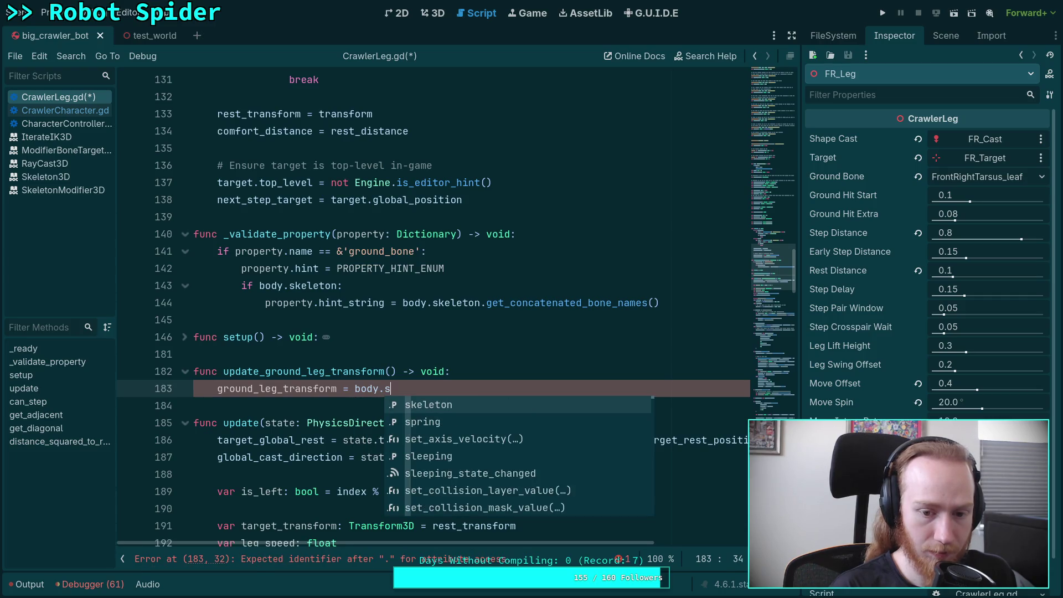
type("k")
key("Return")
type(".")
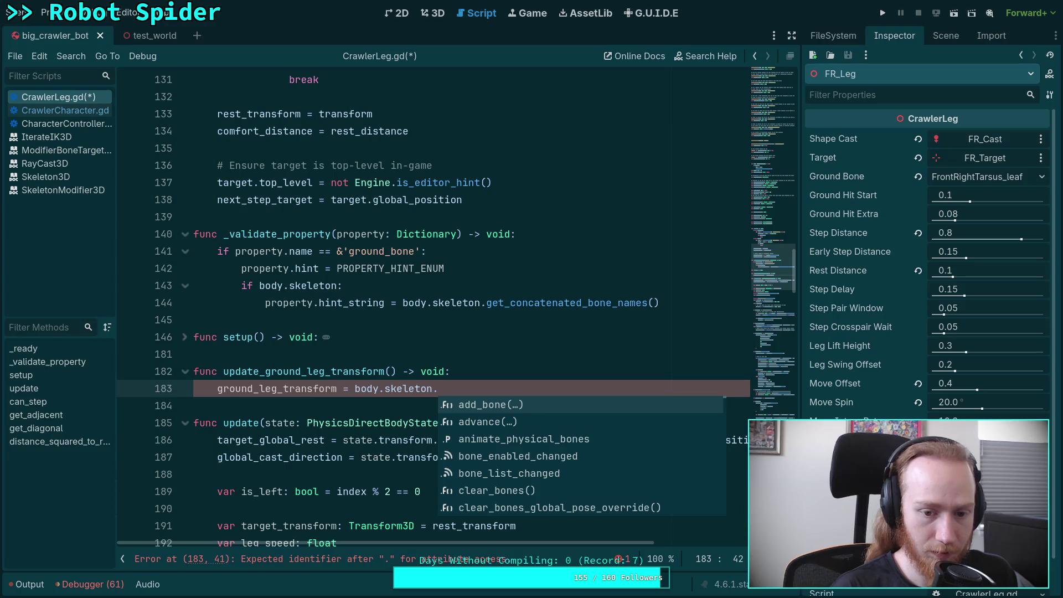
key("BackSpace")
key("BackSpace")
key("BackSpace")
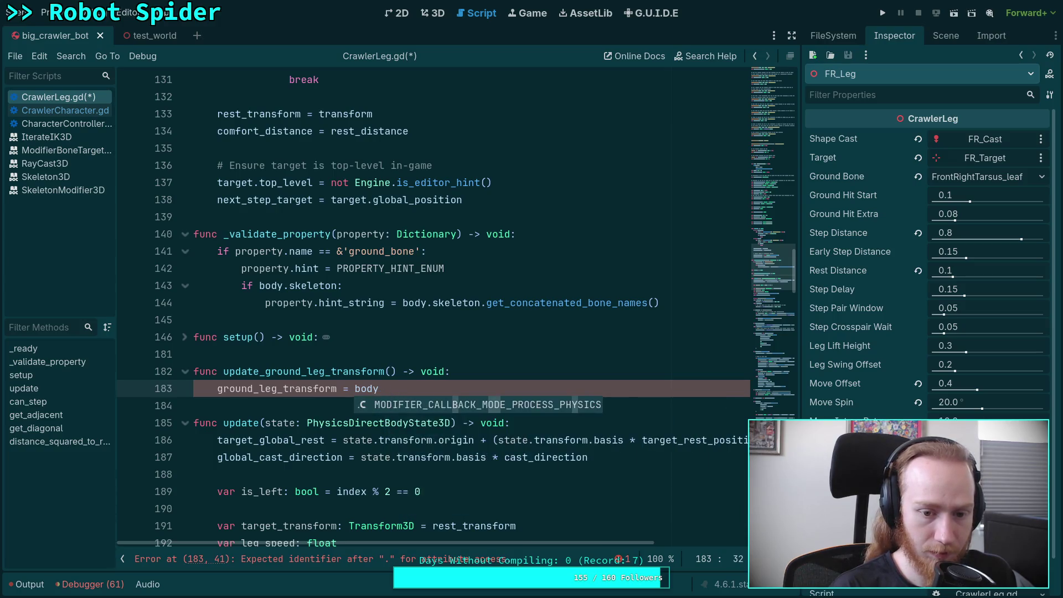
type("gl")
key("Return")
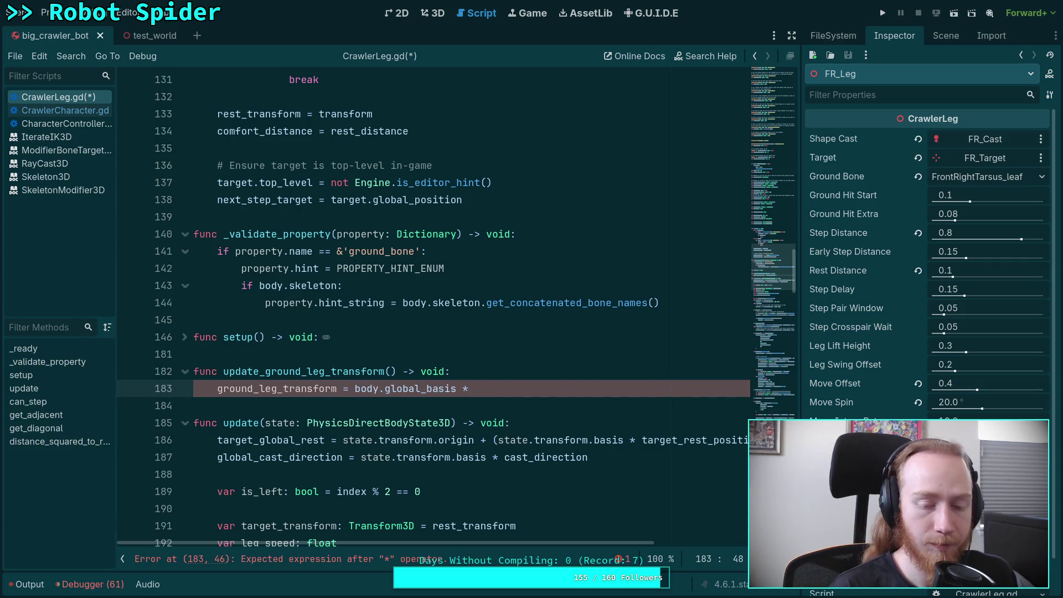
Step: Multiply by body.skeleton.get_bone_global_pose() and open a parenthesis before body
type("ody.skeleton.")
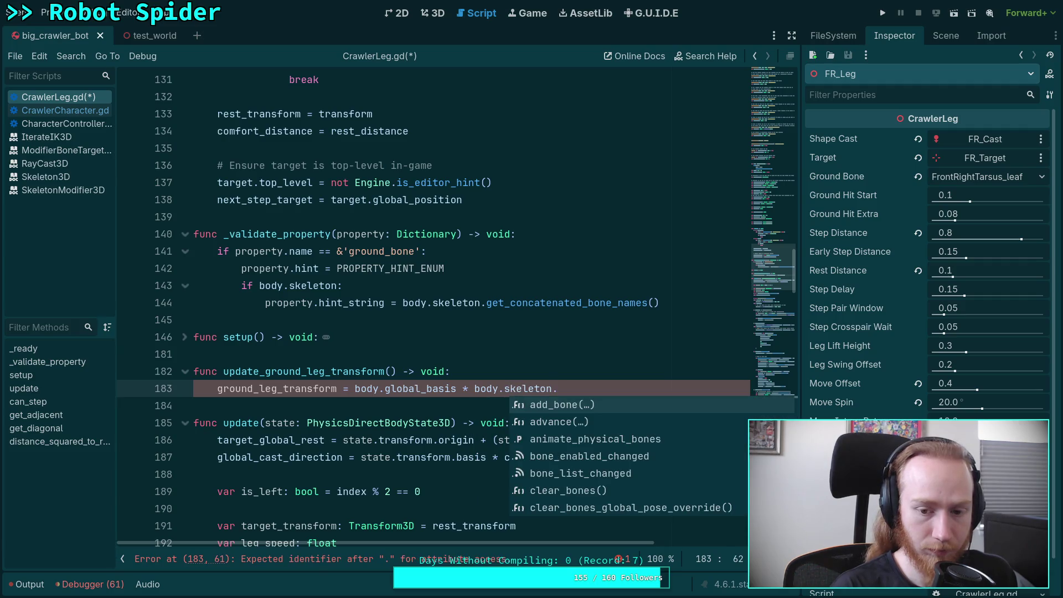
type("get_")
key("Down")
key("Down")
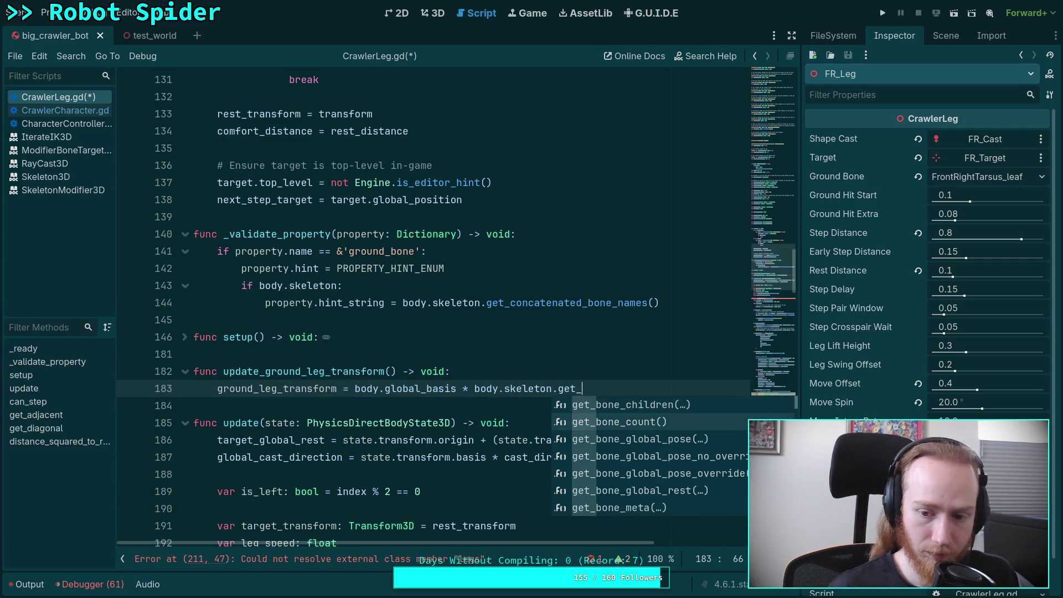
key("Return")
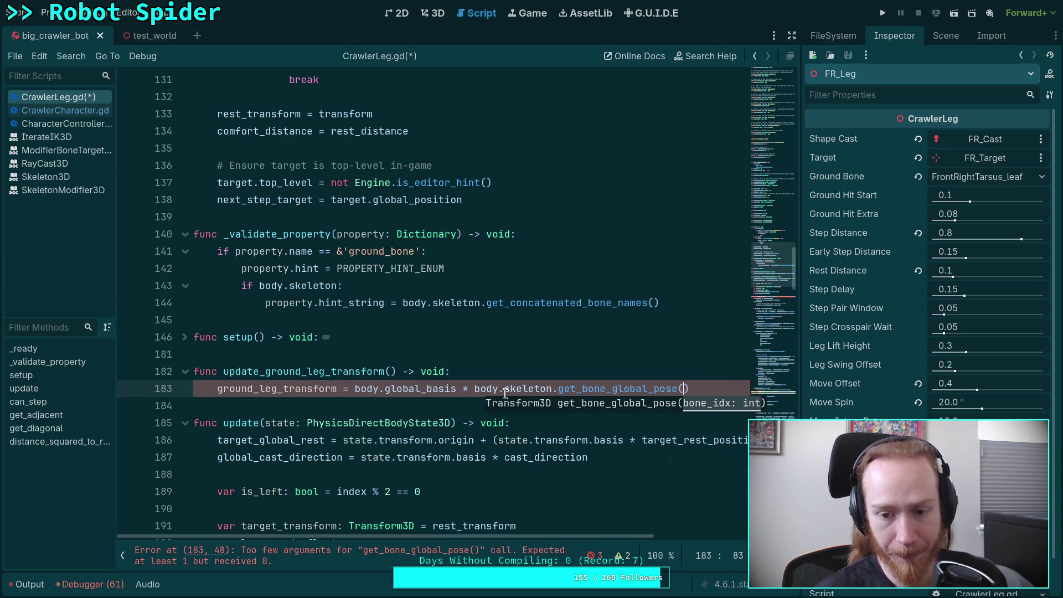
left_click(357, 388)
type("(")
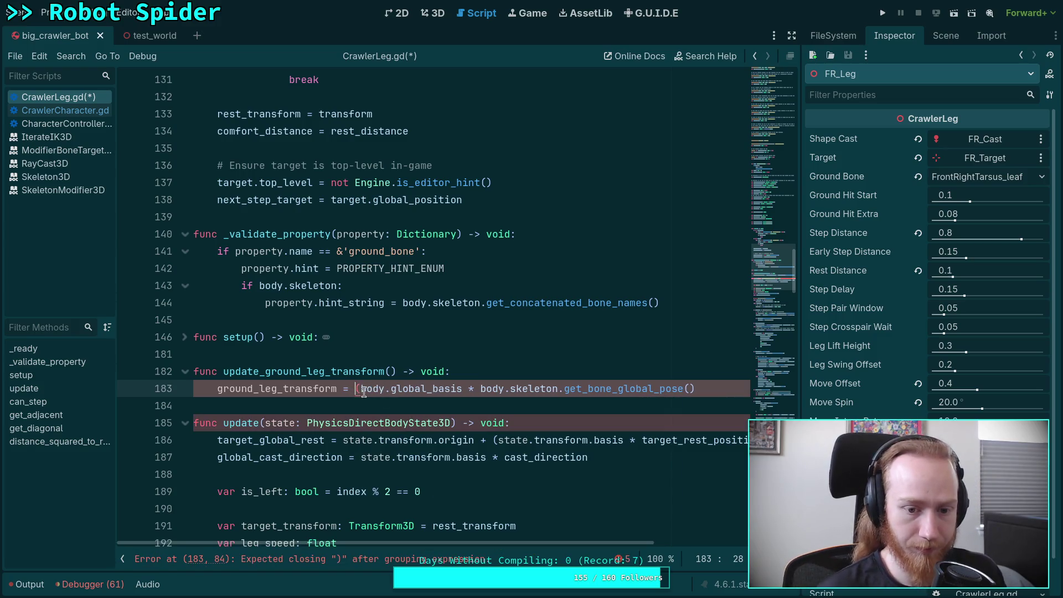
Step: Split the ground_leg_transform expression across indented lines with the closing parenthesis on its own line
key("Return")
left_click(342, 406)
key("Return")
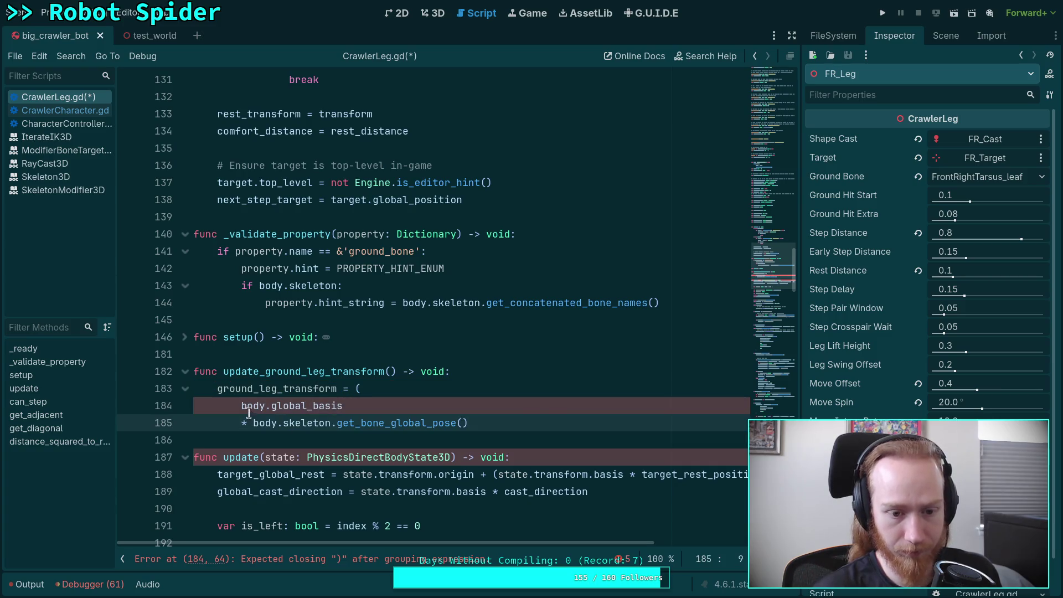
key("Up")
key("Tab")
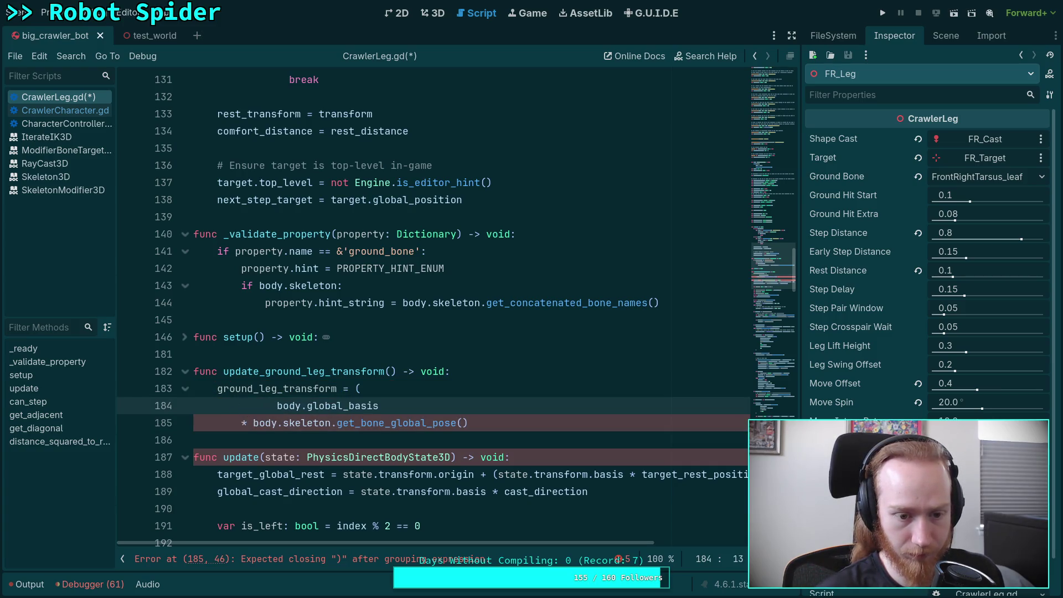
key("Down")
key("Tab")
left_click(540, 427)
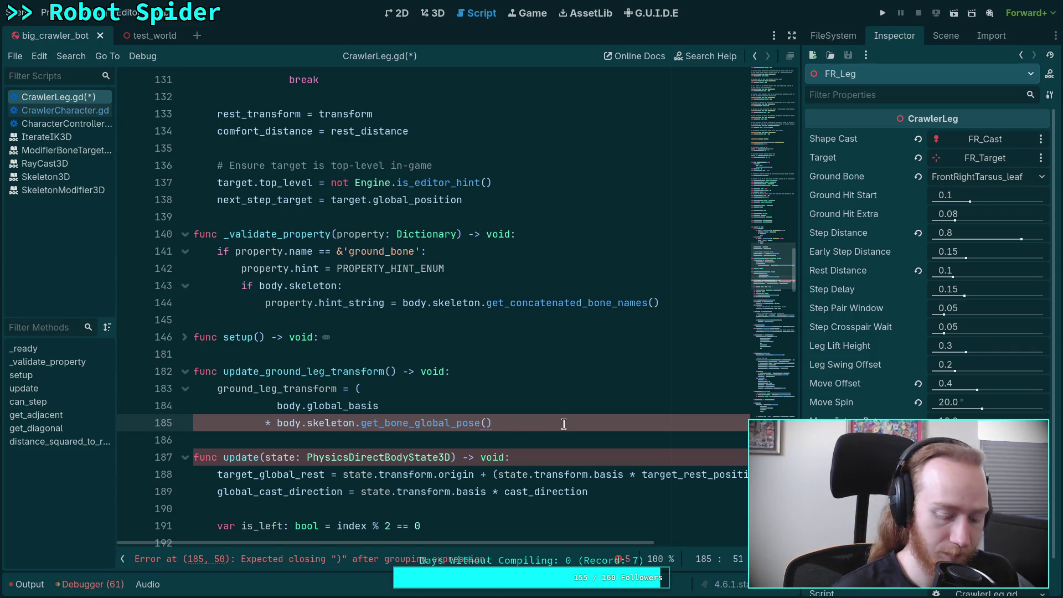
key("Return")
key("BackSpace")
key("BackSpace")
type(")")
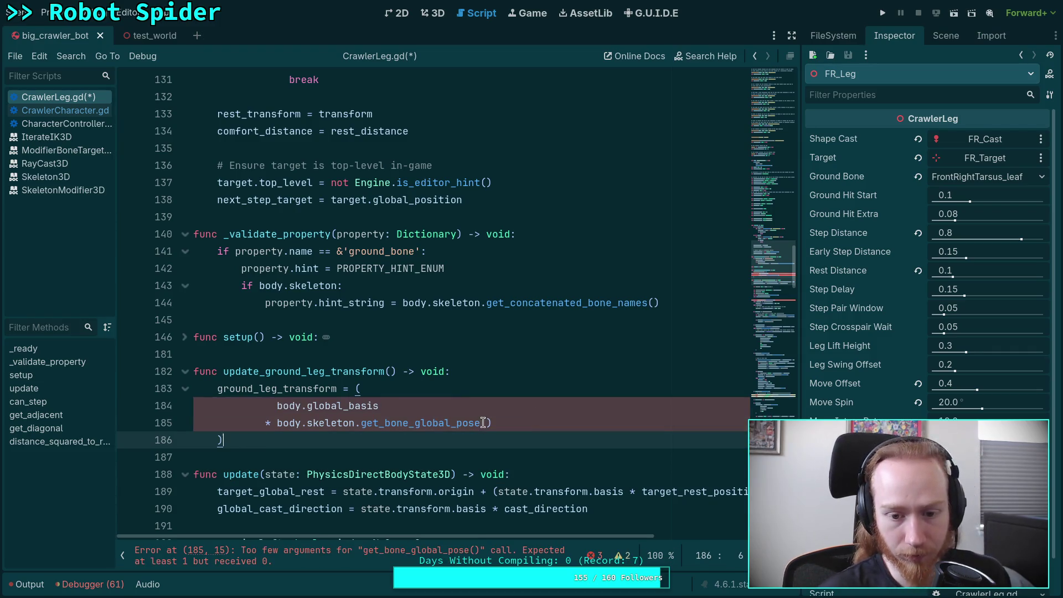
Step: Pass body.skeleton.get_bone_parent(ground_bone_idx) into get_bone_global_pose()
left_click(488, 422)
type("body")
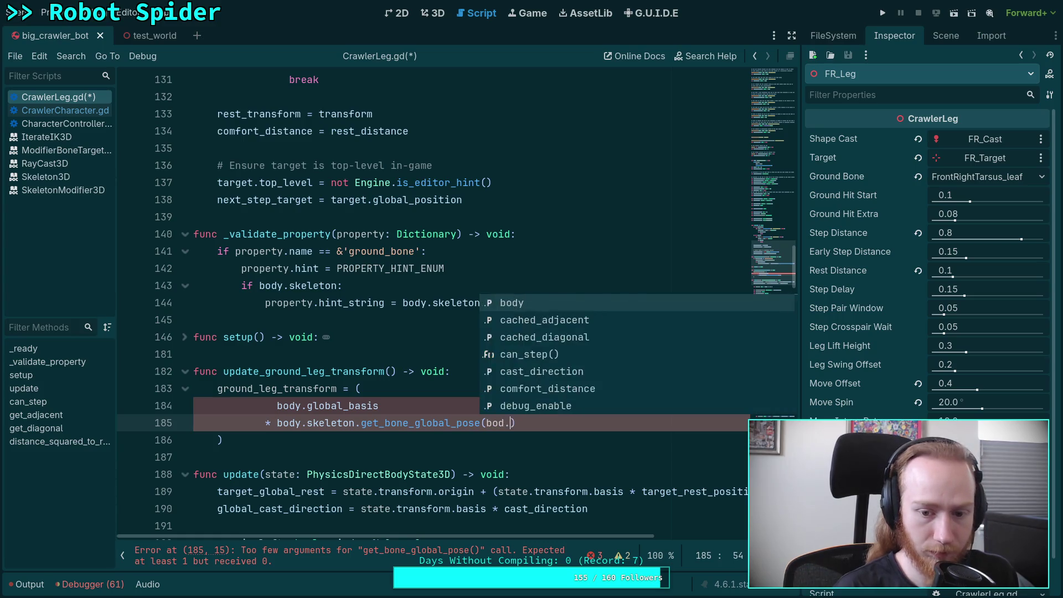
type(".skeleton.g")
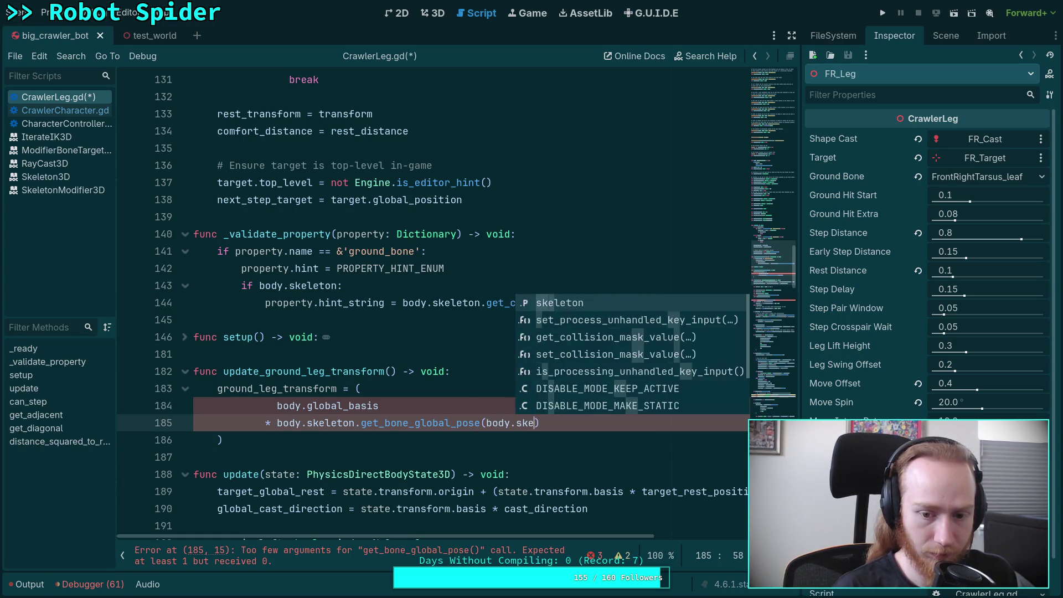
type("et_bone_pa")
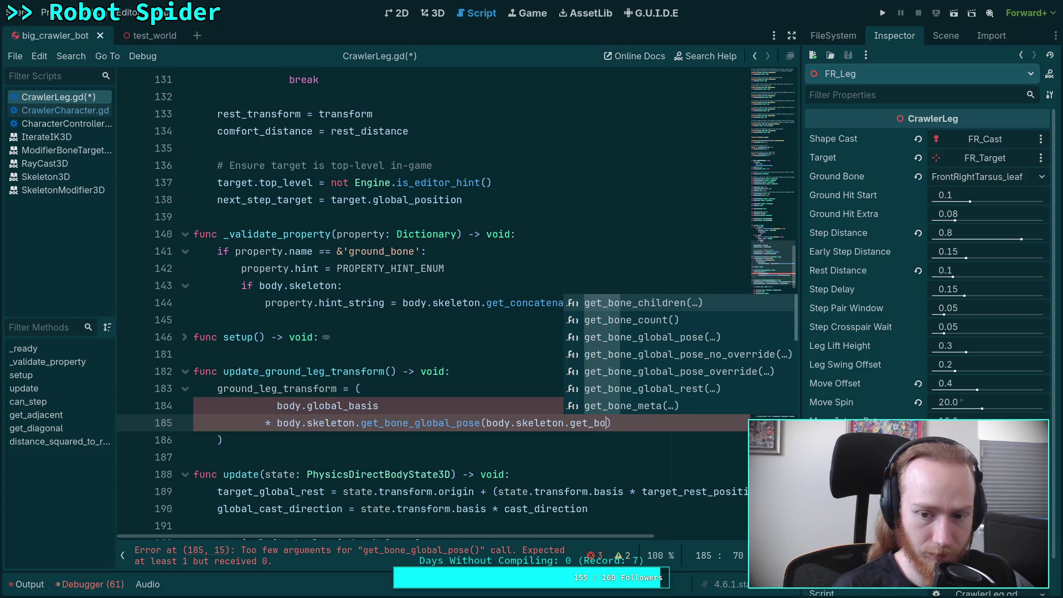
key("Return")
type("ground_bone_idx")
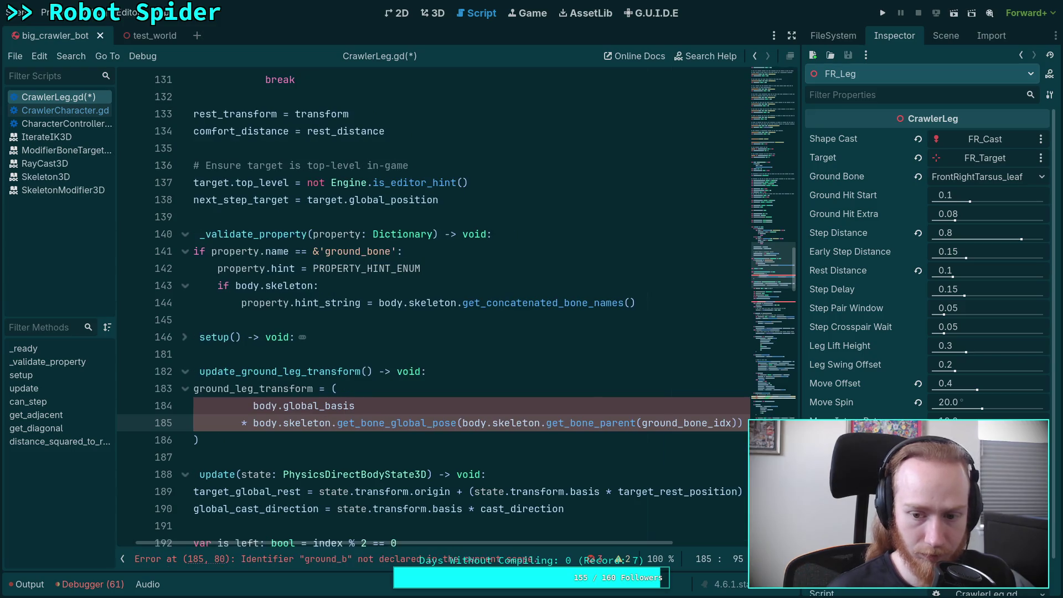
Step: Replace body.global_basis with body.skeleton.global_transform in the expression
left_click(407, 410)
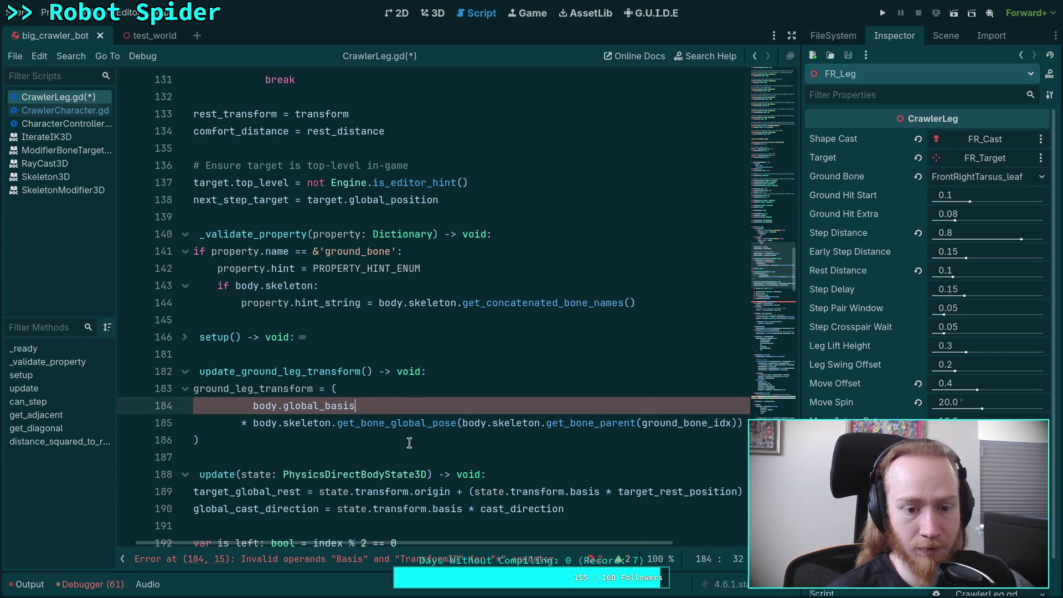
left_click_drag(474, 540, 331, 507)
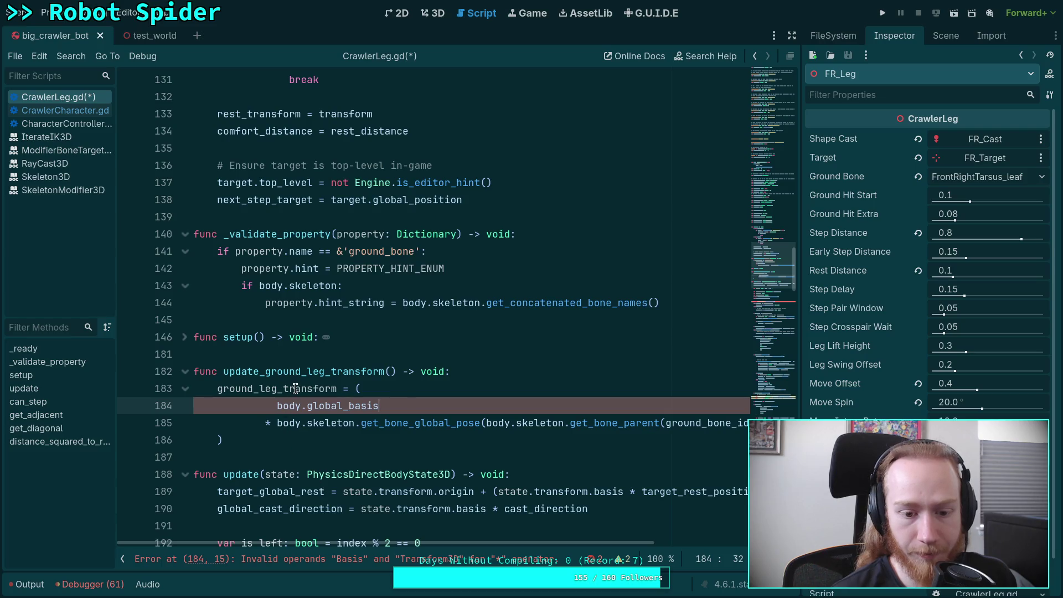
double_click(336, 406)
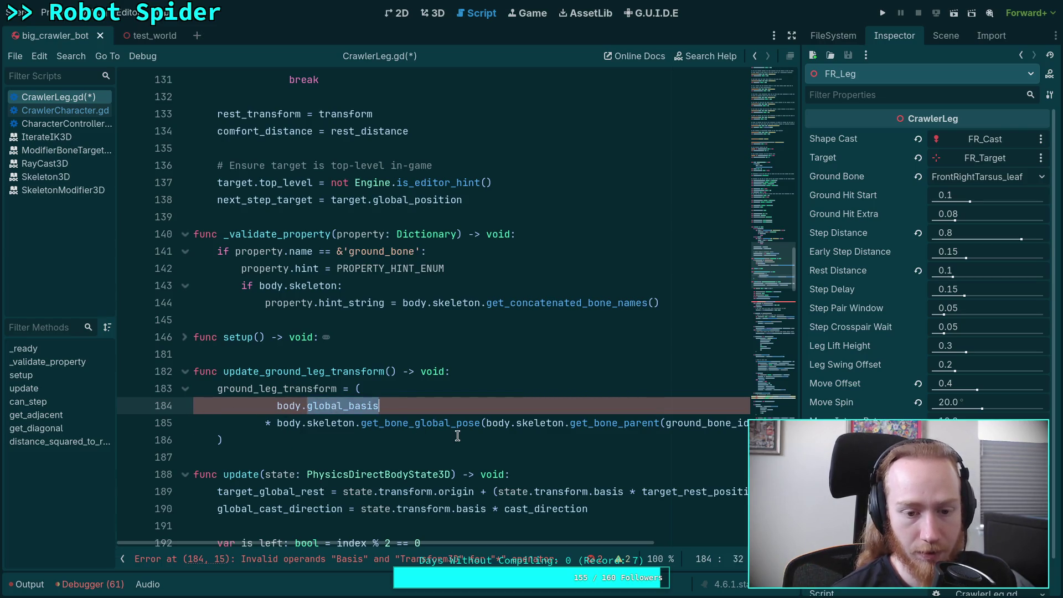
type("glob")
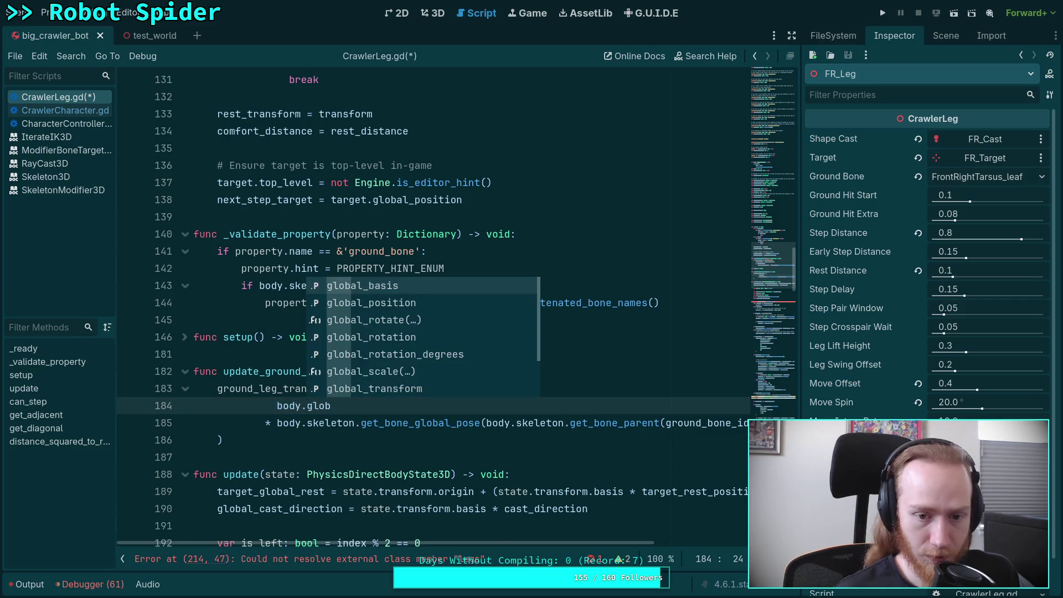
key("Down")
key("Down")
key("Down")
key("Return")
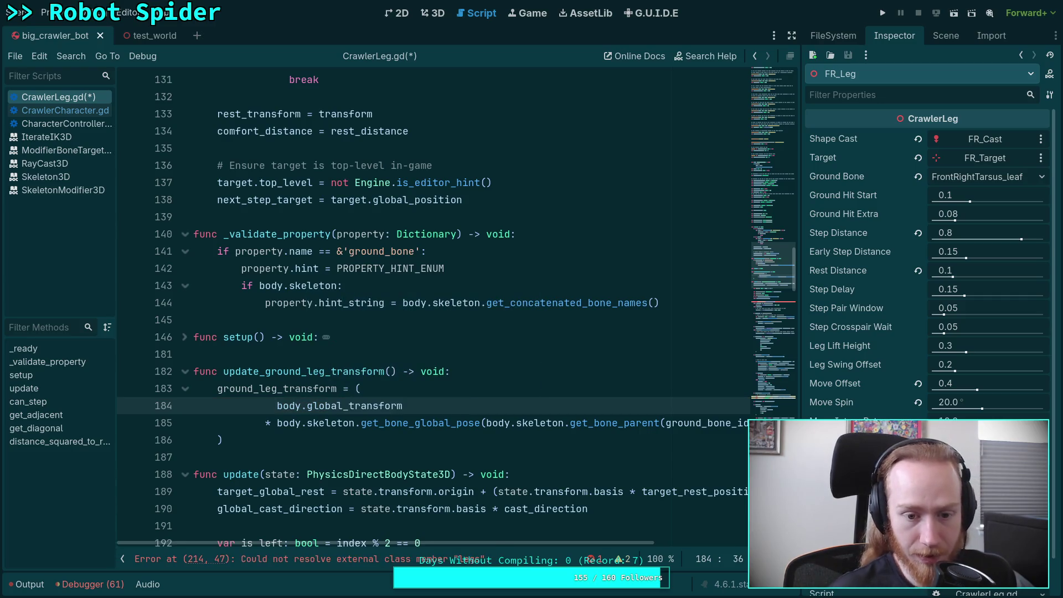
key("Down")
key("Down")
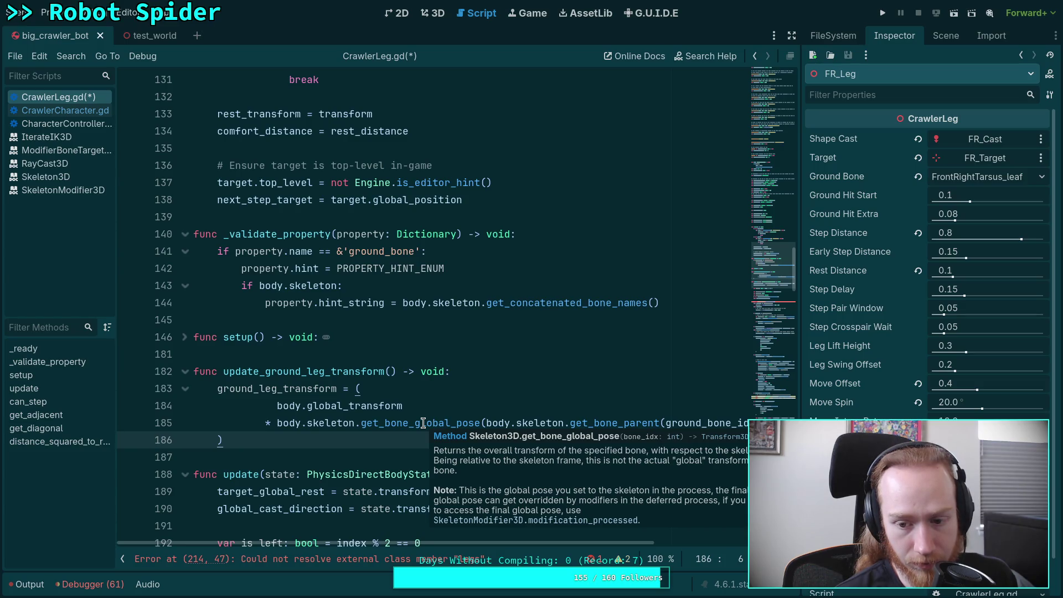
double_click(388, 410)
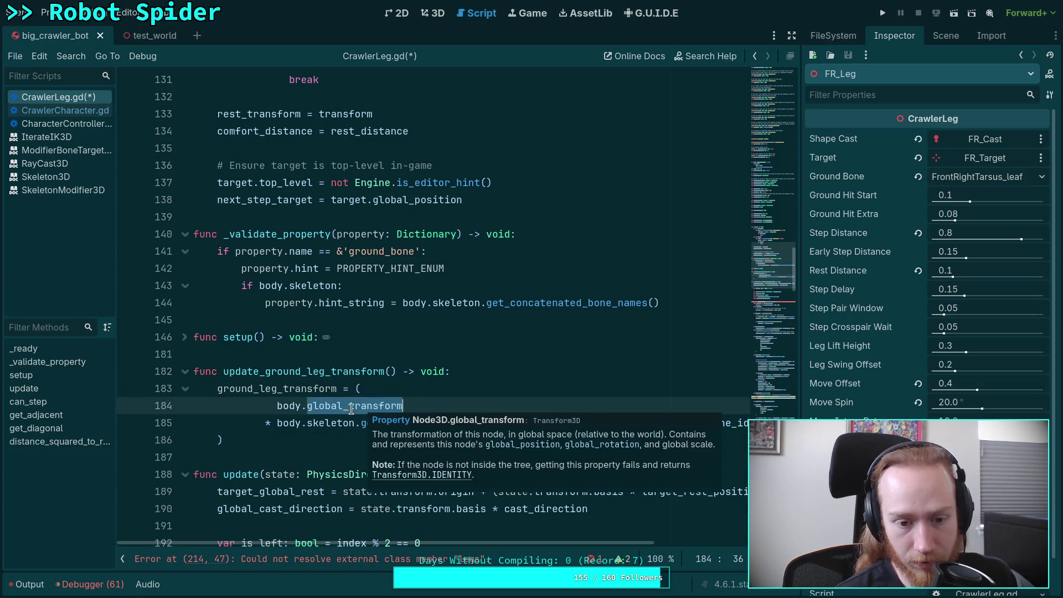
left_click(390, 413)
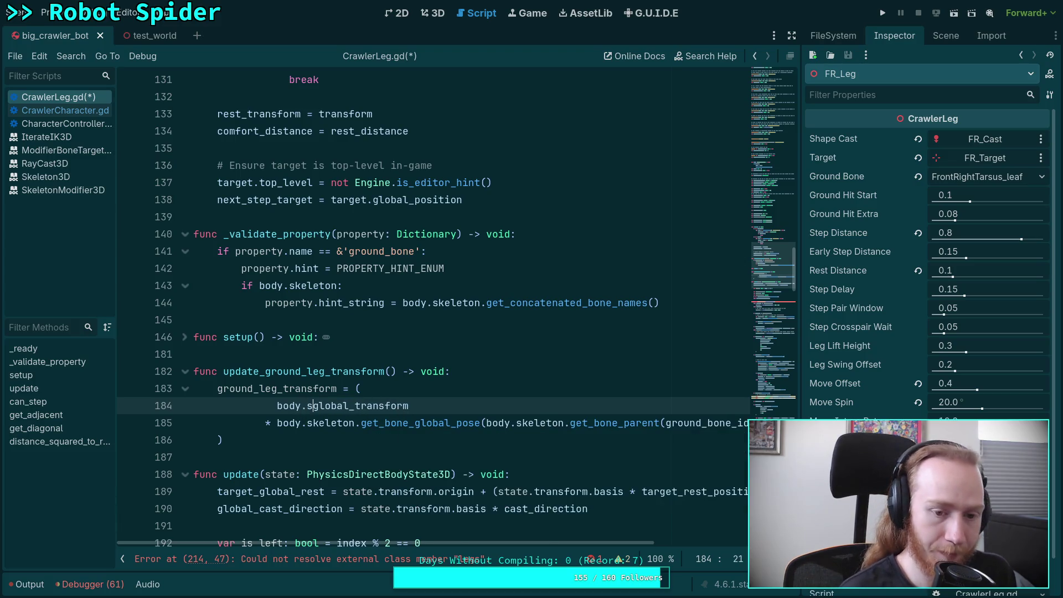
type("skeleton.")
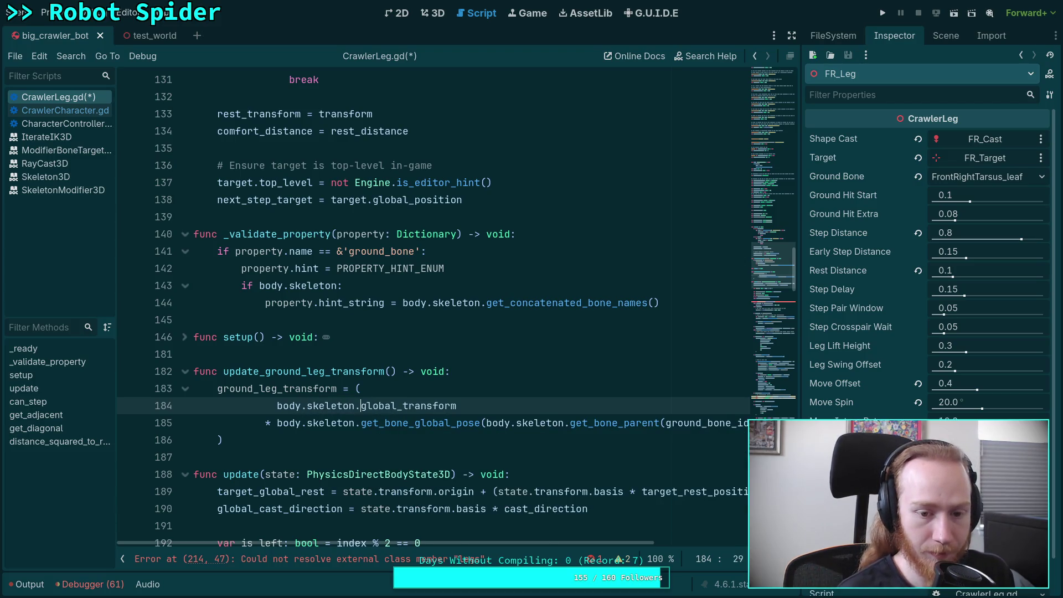
left_click(420, 443)
Step: Review the ground_leg_transform uses, expand the block at line 210, and save CrawlerLeg.gd
left_click(394, 407)
double_click(277, 389)
scroll(274, 332, "down", 3)
left_click(271, 302)
scroll(272, 302, "down", 5)
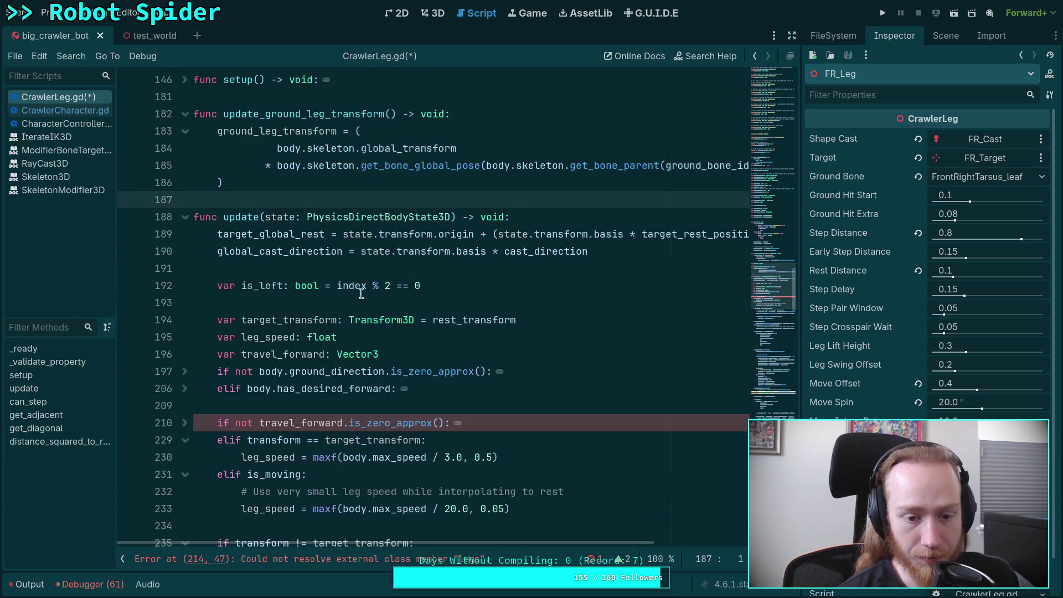
left_click(185, 268)
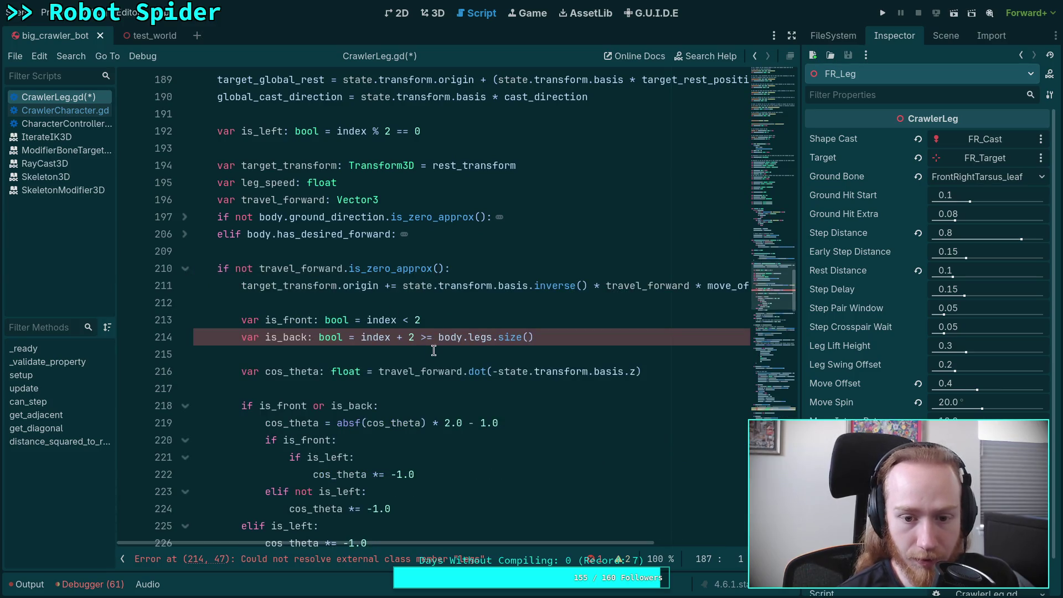
left_click(339, 353)
key("ctrl+s")
left_click(61, 124)
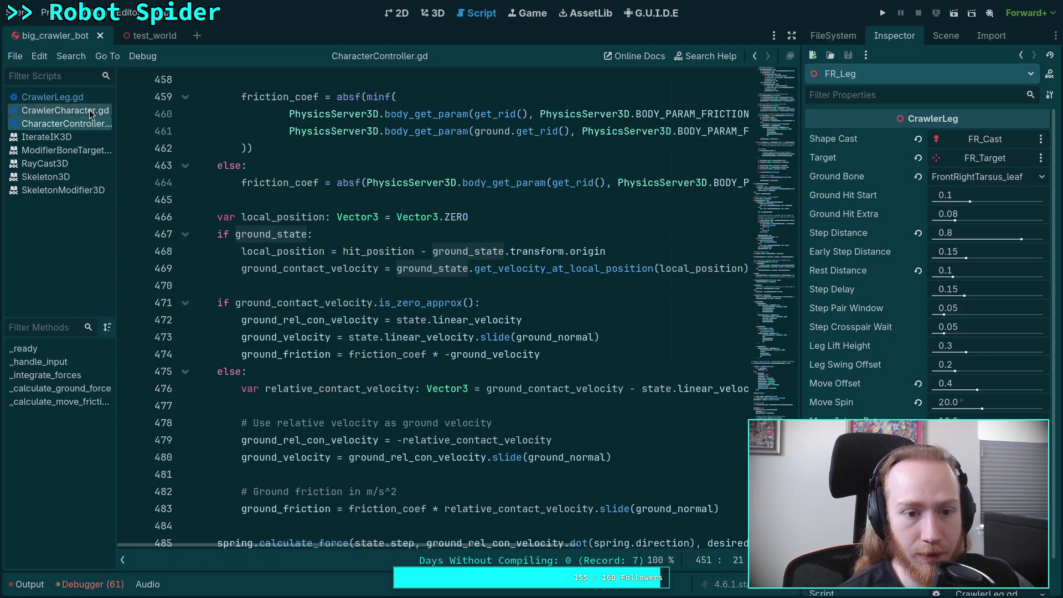
Step: Glance at CrawlerCharacter.gd, then scroll CrawlerLeg.gd down to the leg_normal line 286
left_click(66, 111)
left_click(84, 97)
scroll(186, 480, "up", 4)
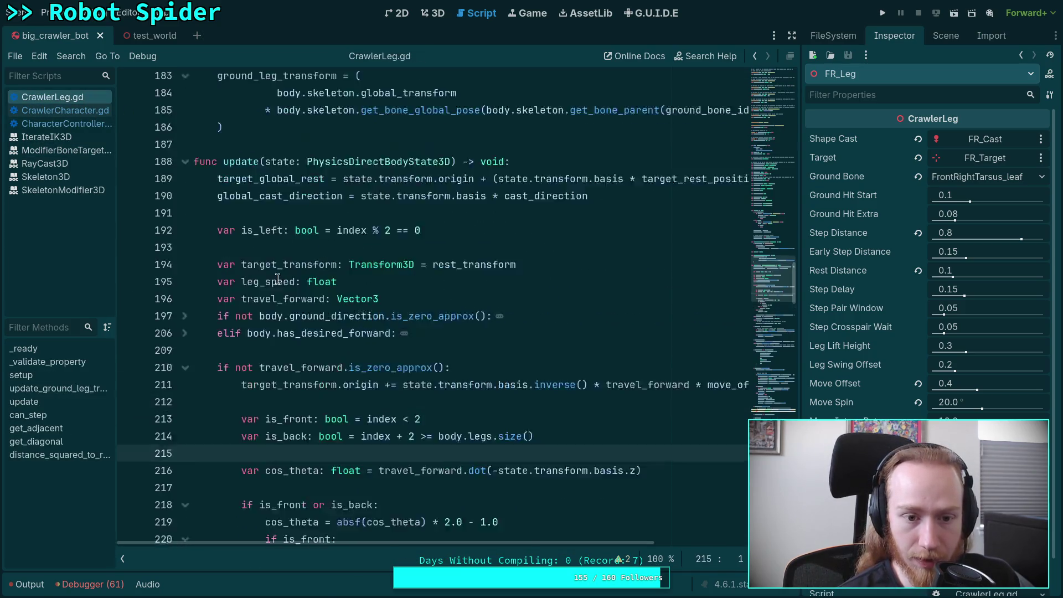
left_click(186, 480)
scroll(249, 423, "down", 15)
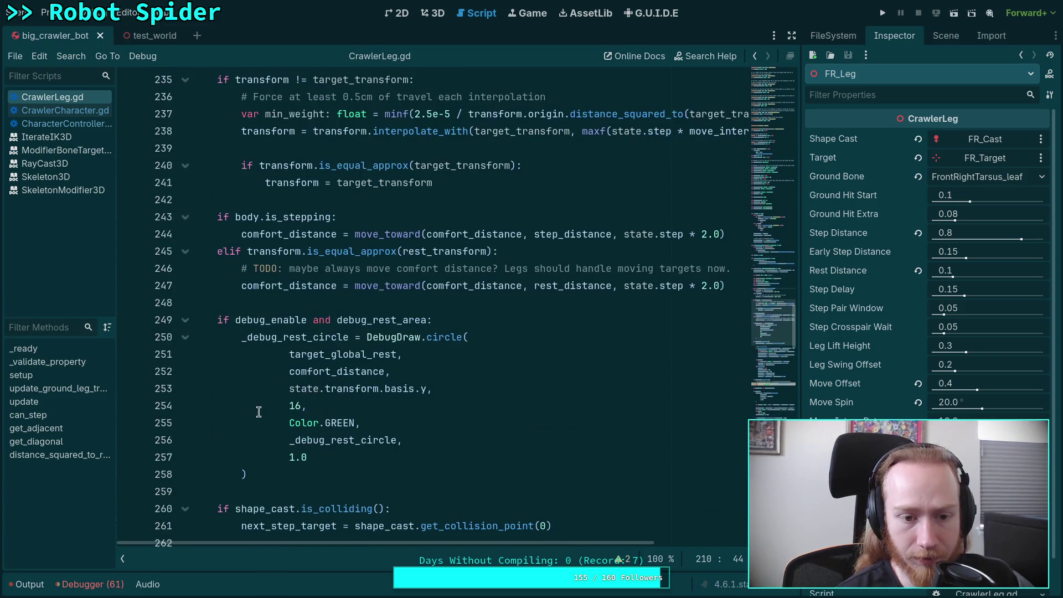
scroll(265, 405, "down", 5)
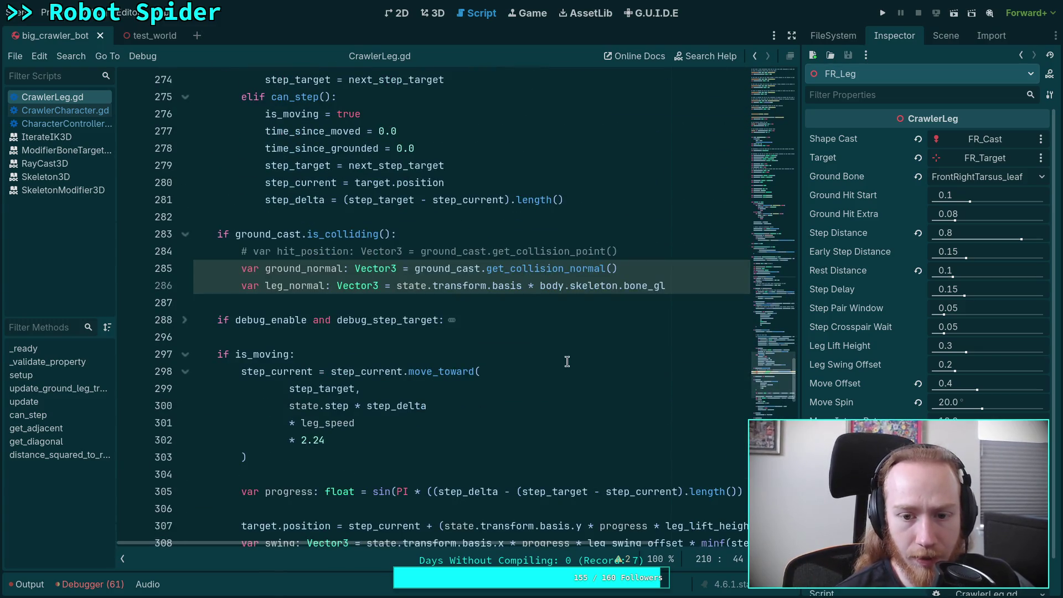
Step: Set leg_normal to ground_leg_transform.basis.y and switch to the 3D view
mouse_move(701, 286)
left_mouse_down()
mouse_move(384, 286)
mouse_move(395, 285)
left_mouse_up()
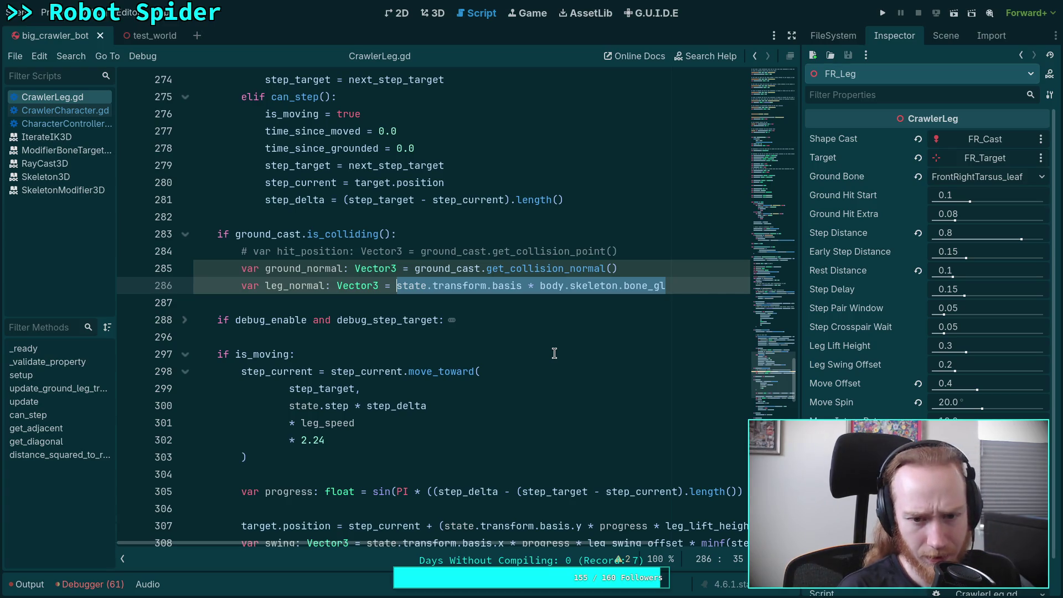
type("ground_")
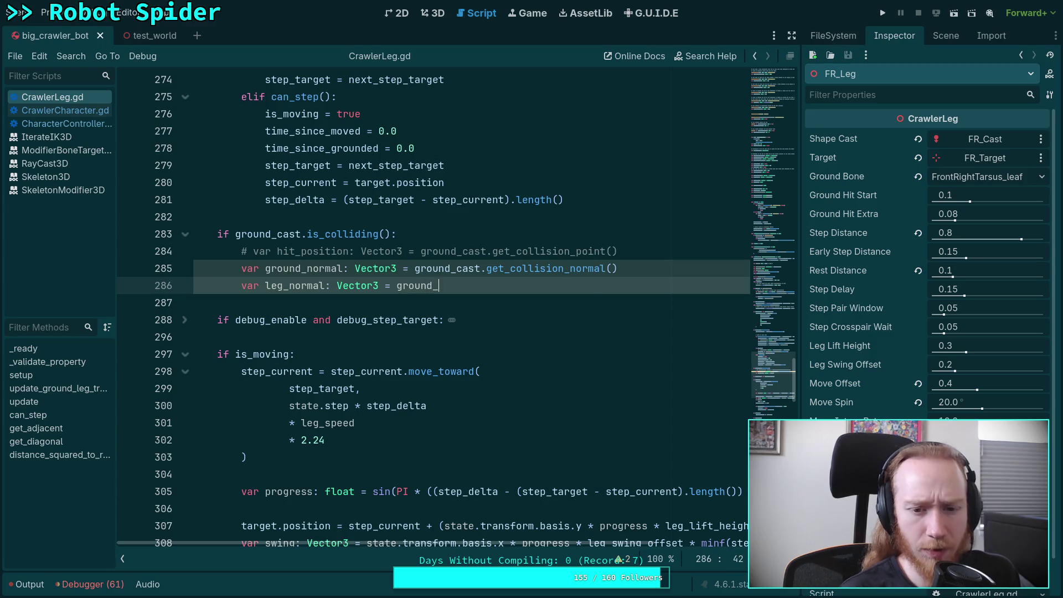
key("Down")
key("Down")
key("Down")
key("Down")
key("Down")
key("Return")
type(".basis.")
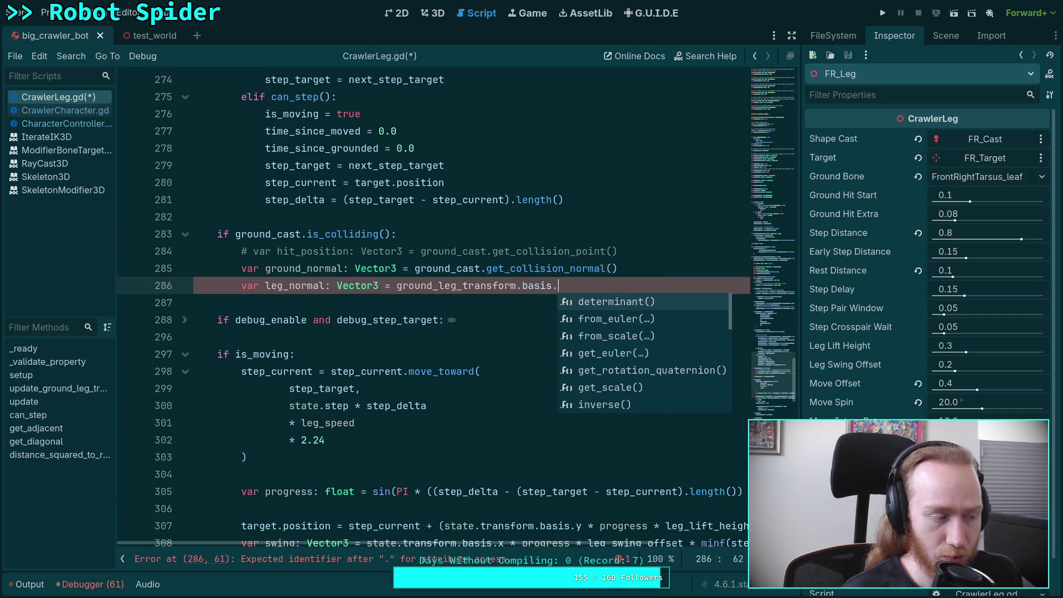
type("y")
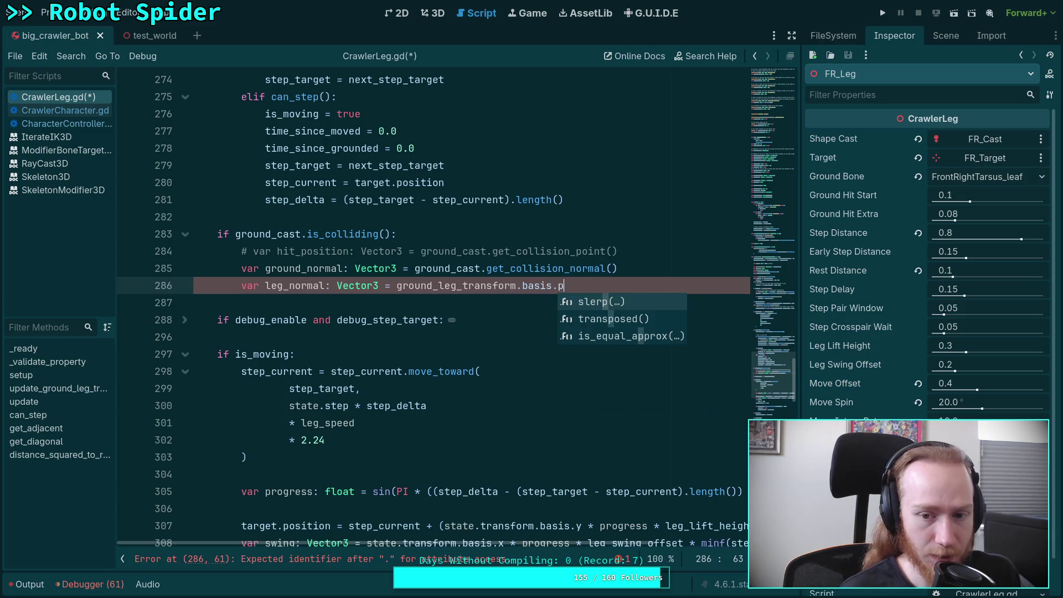
left_click(463, 299)
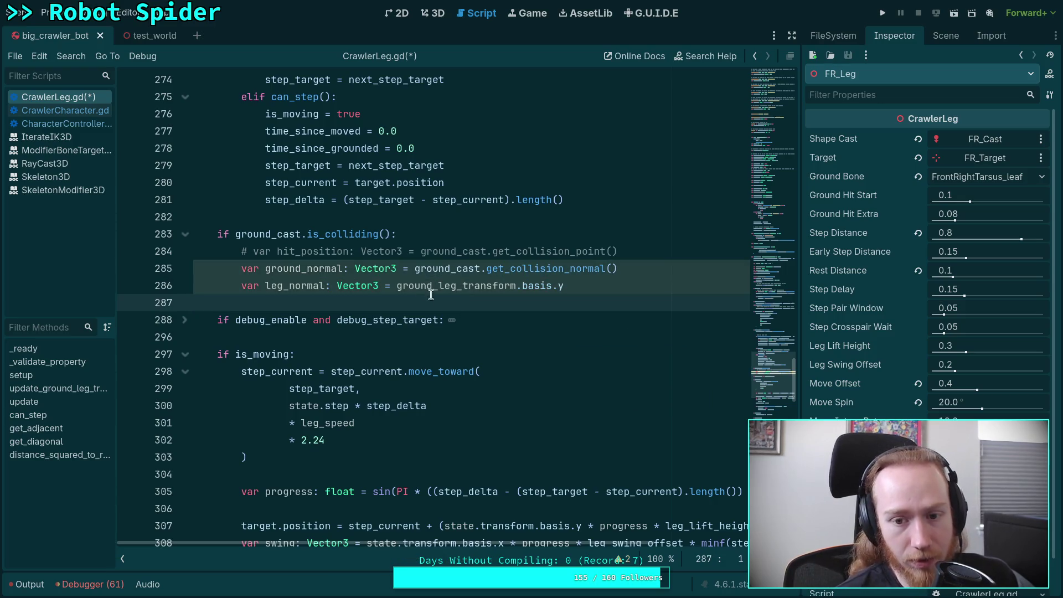
left_click(433, 13)
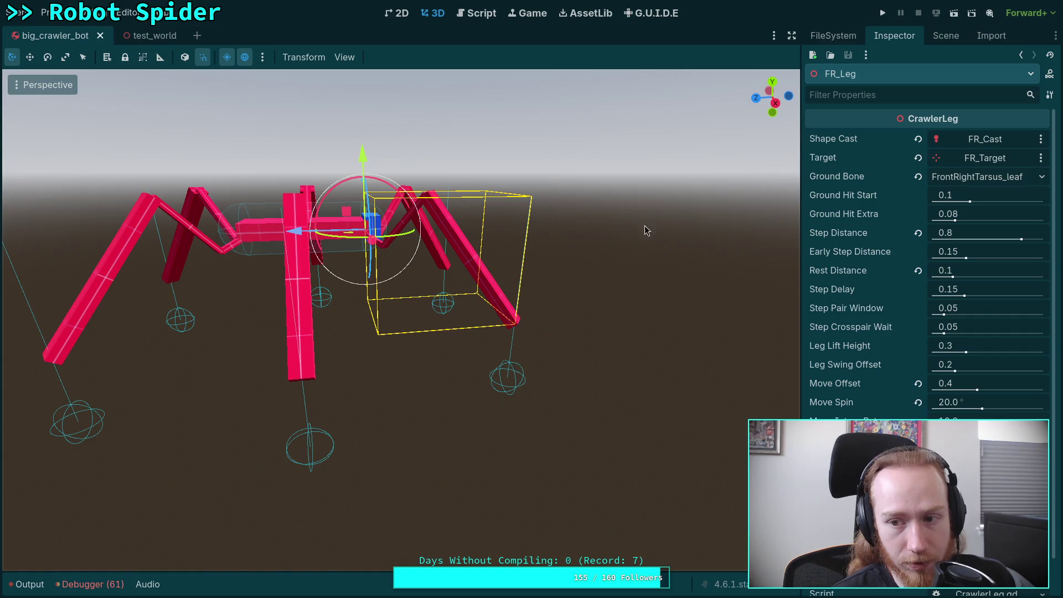
Step: Show the crawler bot's scene tree and select, then deselect, a right front leg segment
left_click(941, 38)
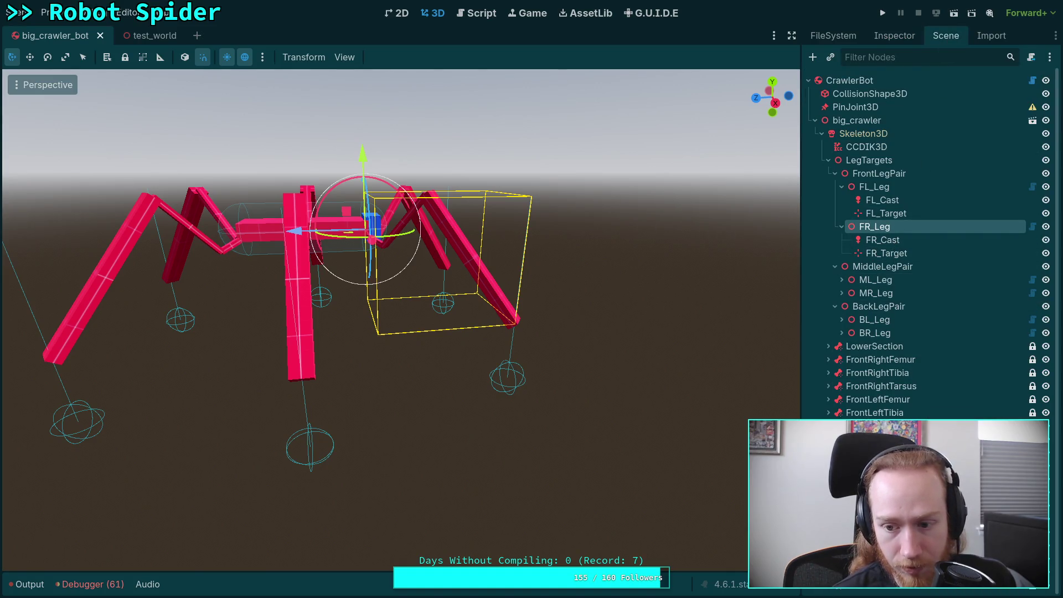
left_click(781, 380)
left_click(425, 230)
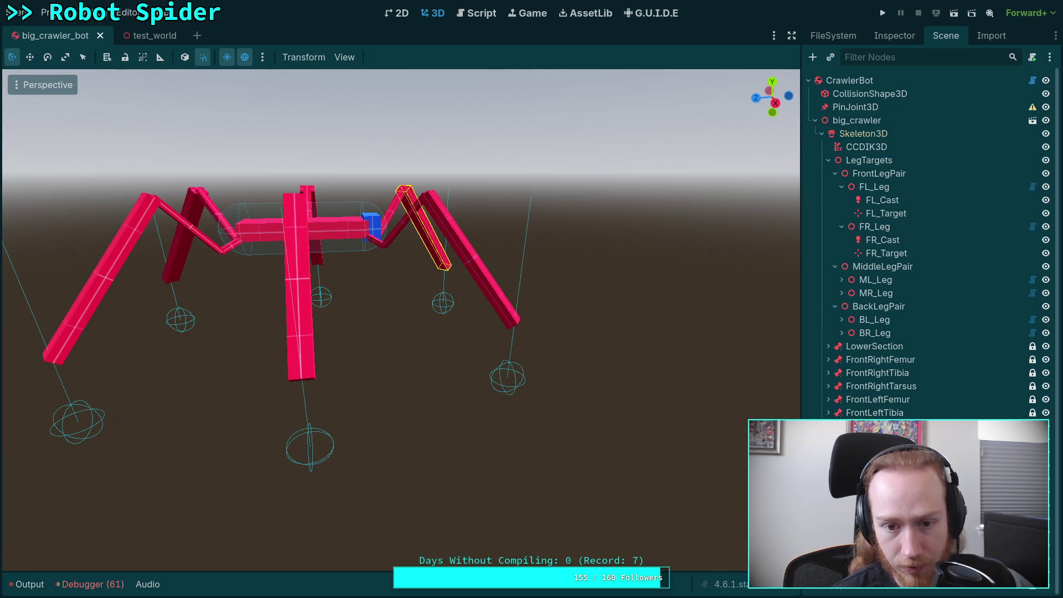
left_click(484, 184)
Step: Make the Marker3D, Skeleton3D and ChainIK3D gizmos visible in the viewport
left_click(344, 57)
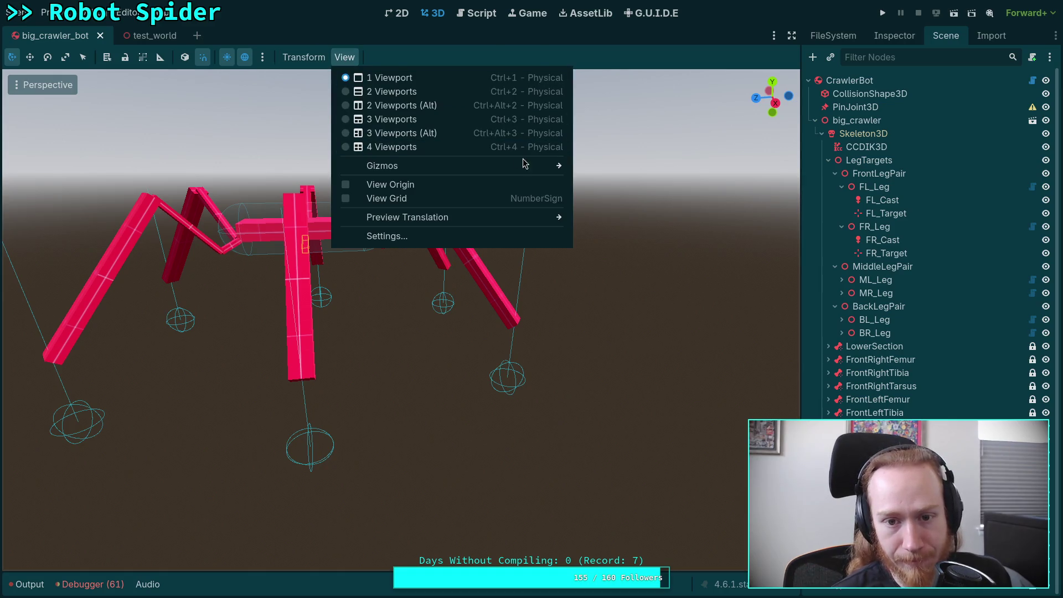
mouse_move(421, 166)
left_click(616, 309)
left_click(616, 309)
left_click(619, 475)
left_click(619, 475)
left_click(615, 475)
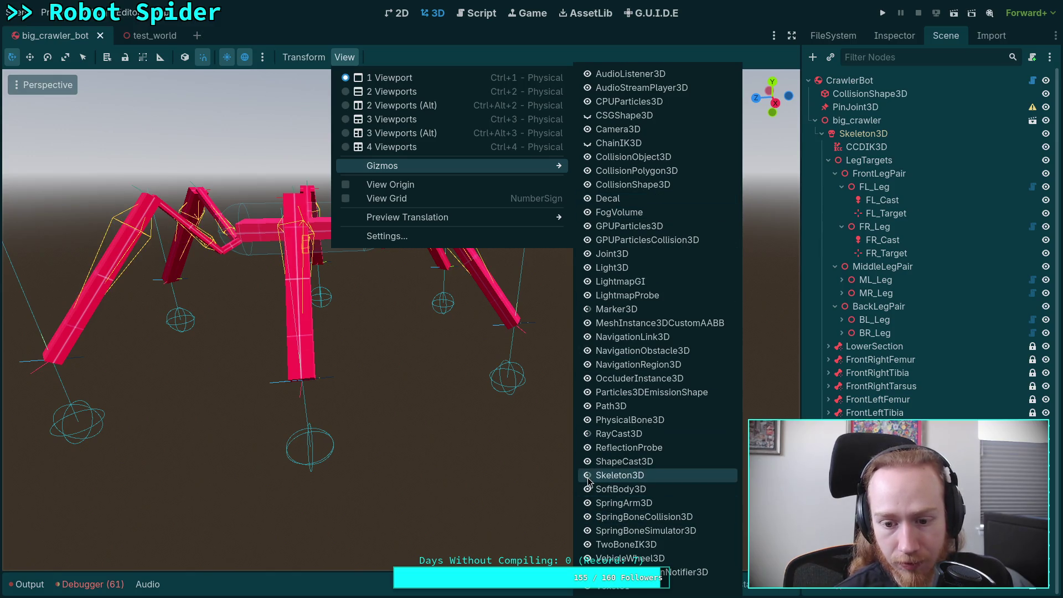
left_click(616, 309)
left_click(609, 143)
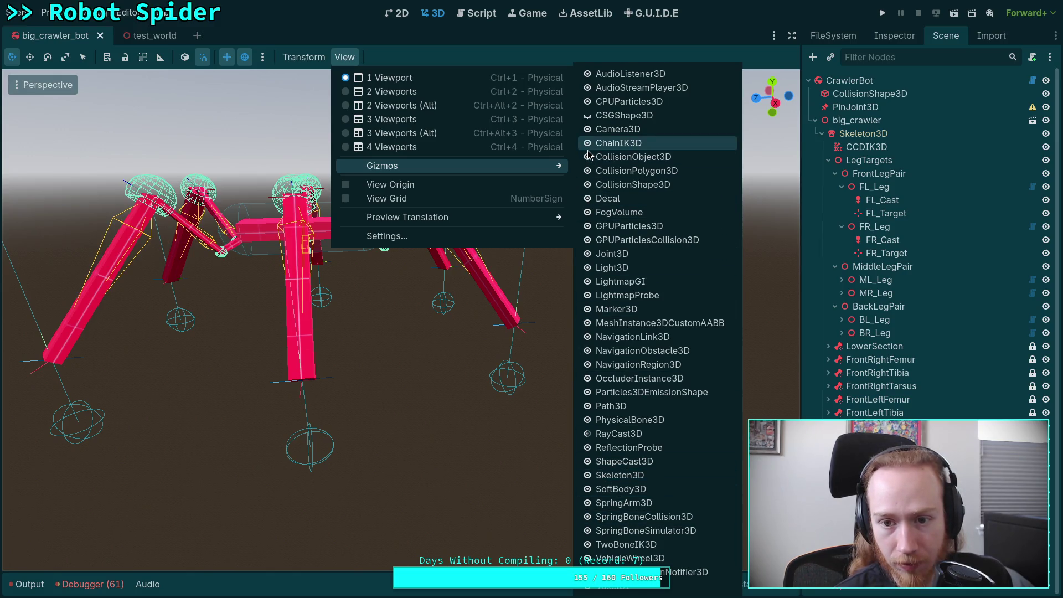
left_click(664, 69)
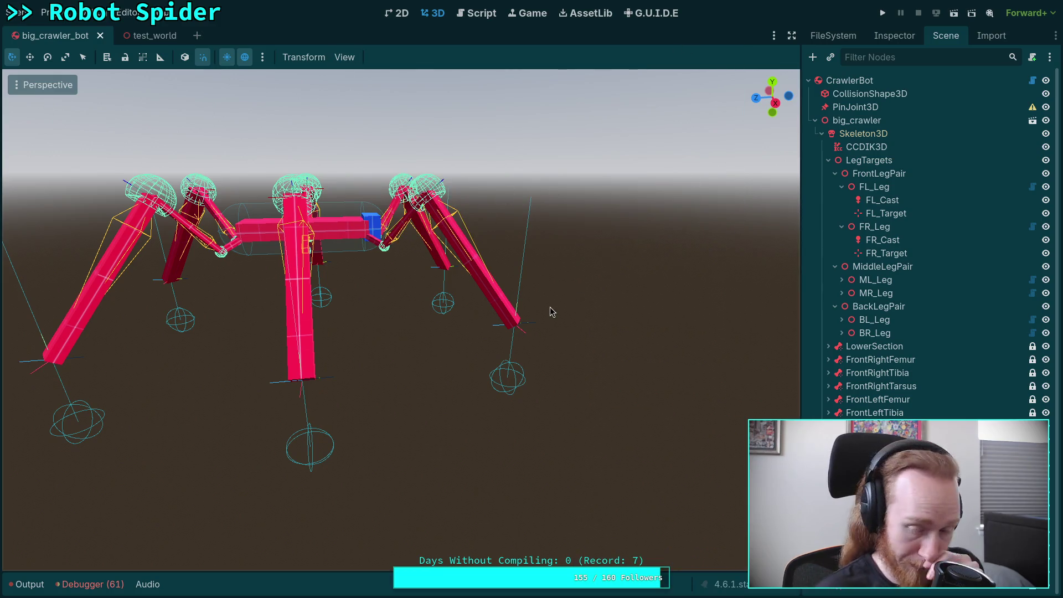
Step: Fly the camera in close through the spider's legs, then return to the leg script
key("w")
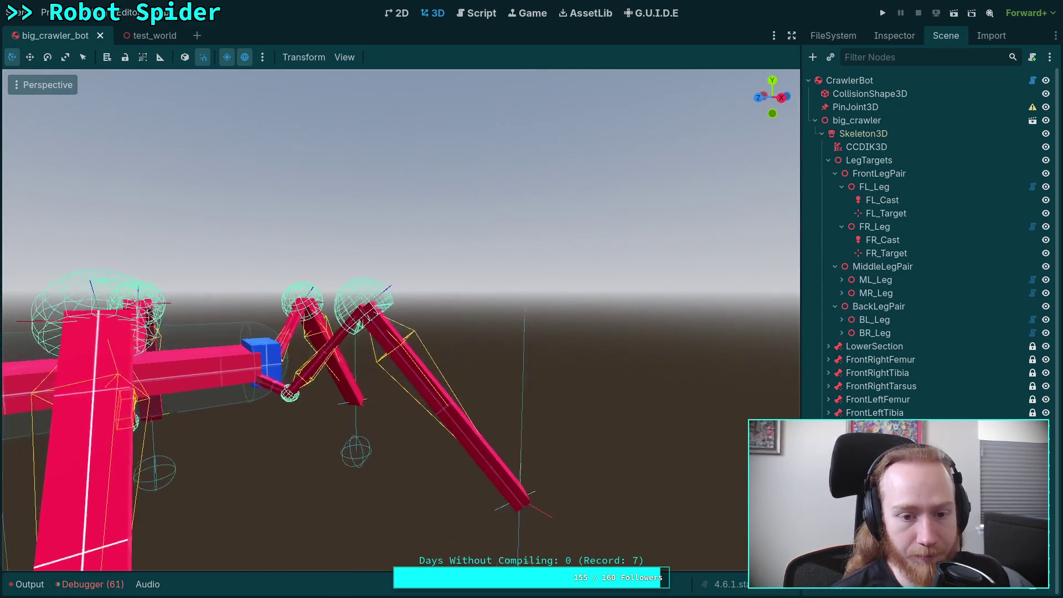
key("w")
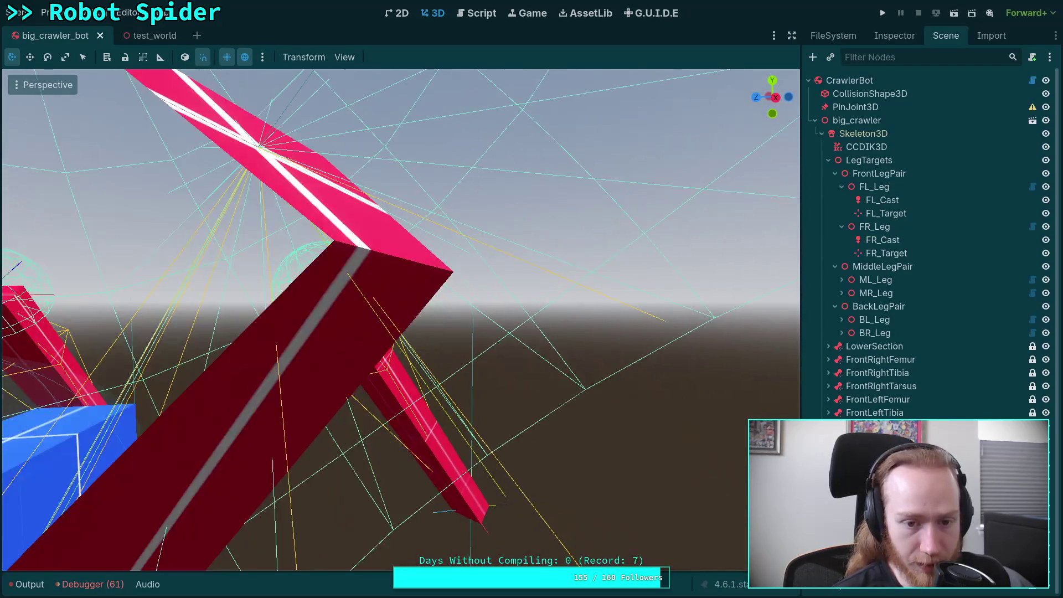
scroll(398, 338, "down", 5)
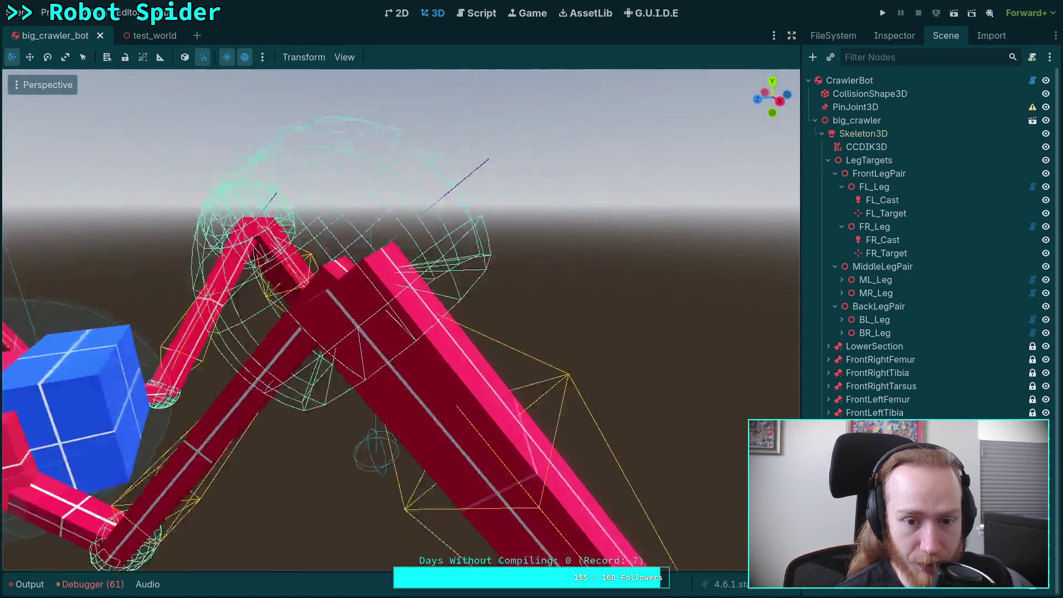
left_click(480, 13)
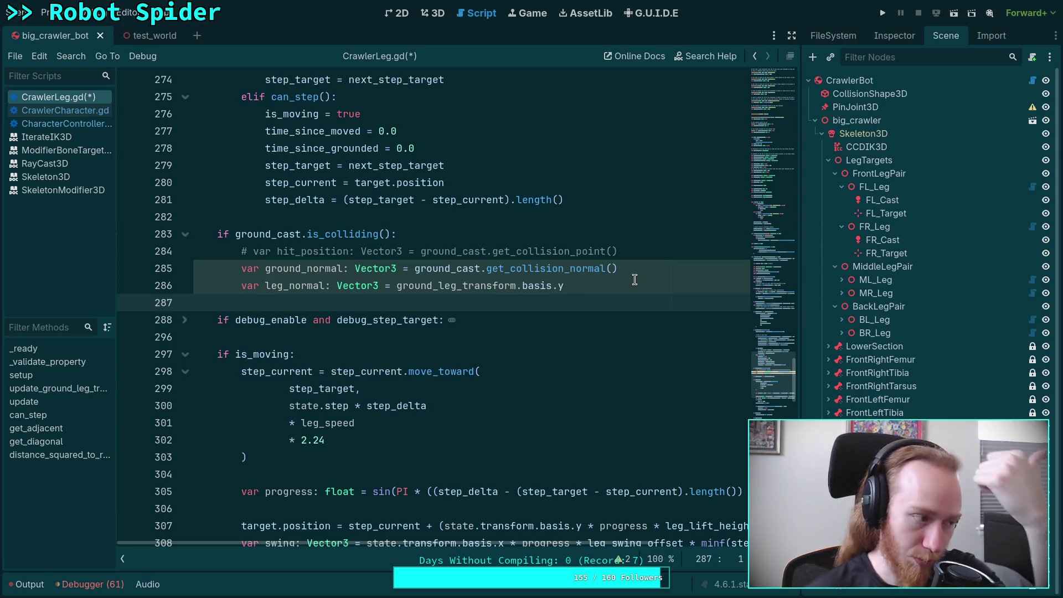
Step: Negate the leg_normal expression on line 286 and add new lines below it
left_click(398, 286)
type("-")
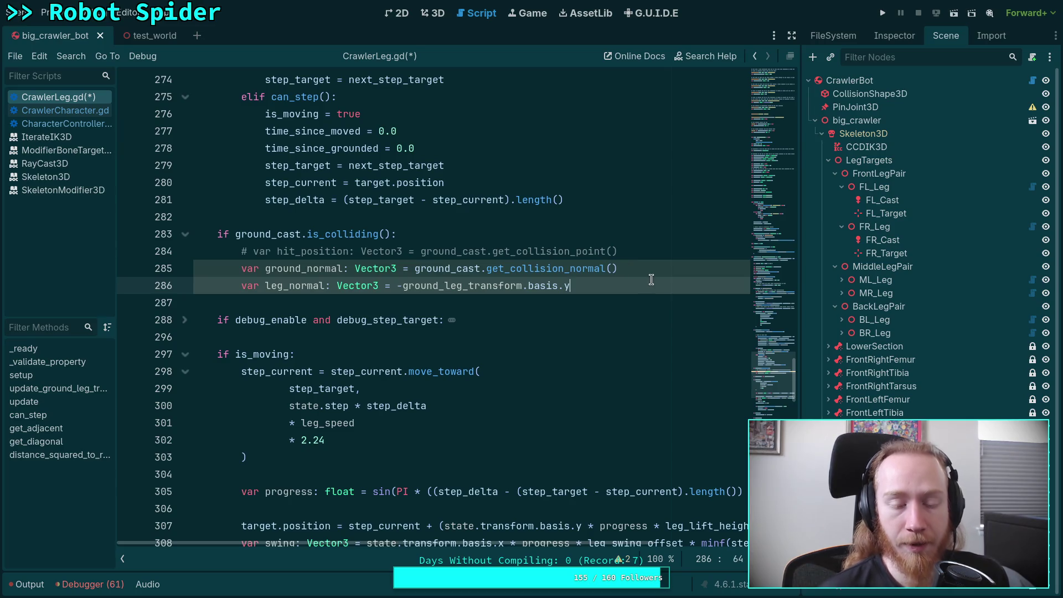
key("Return")
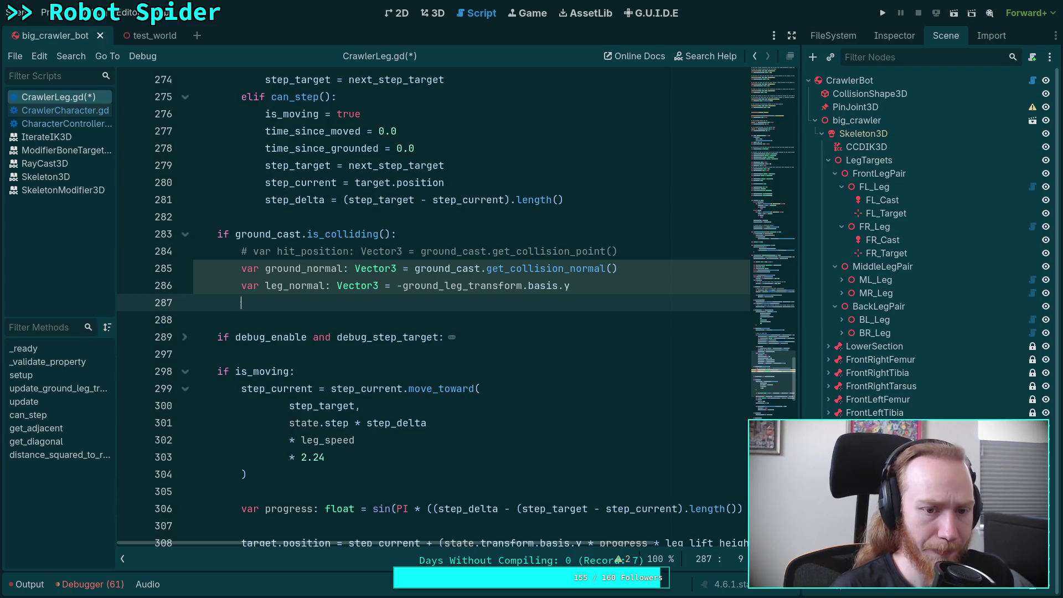
key("Return")
Step: Add 'is_grounded = ground_normal.dot(leg_normal) >= 0.0' on line 288
type("if")
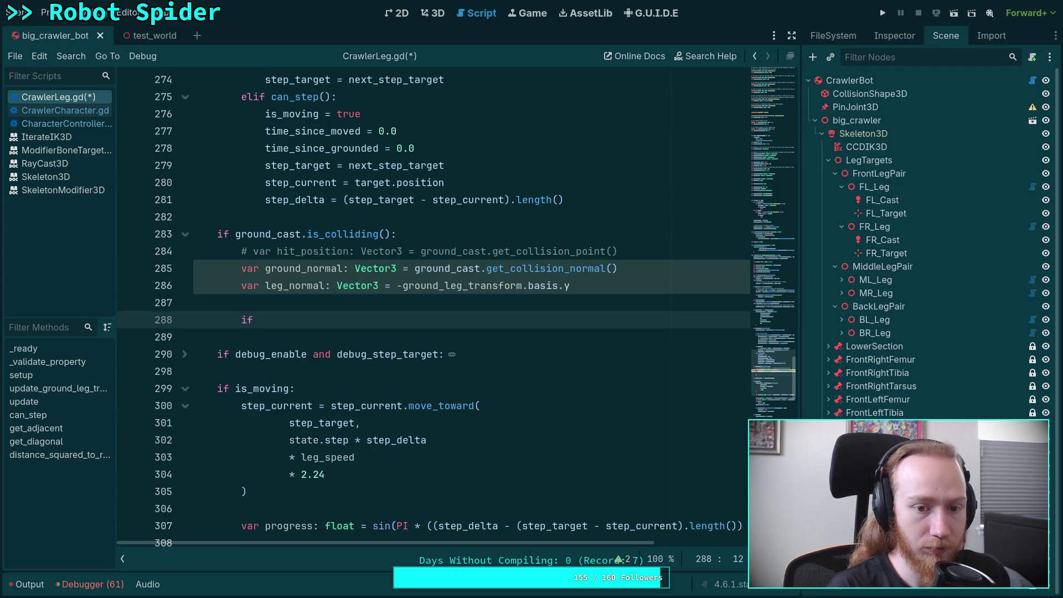
key("BackSpace")
key("BackSpace")
key("BackSpace")
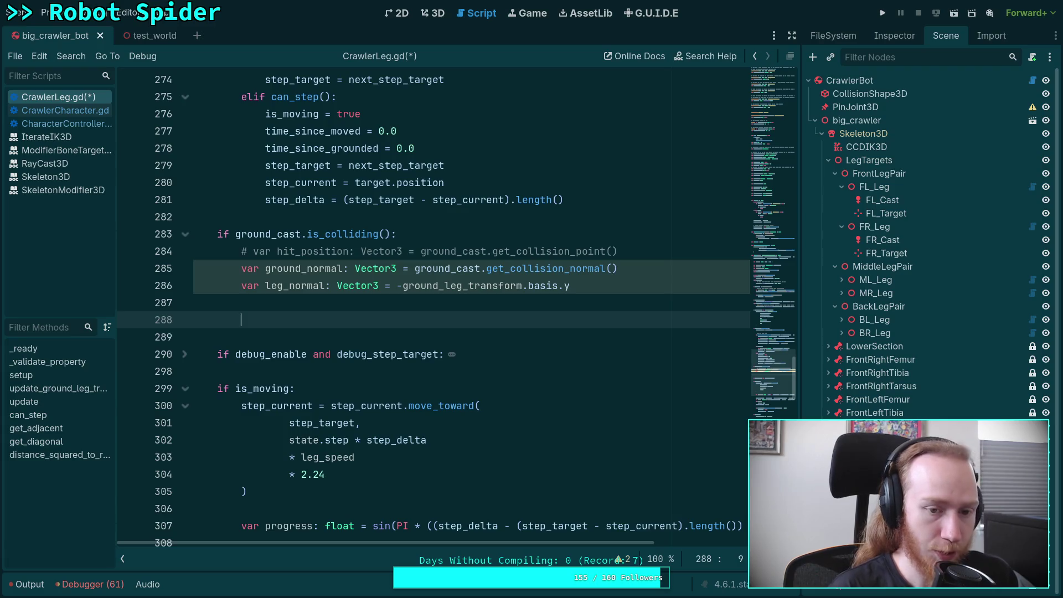
type("is_grounded = ")
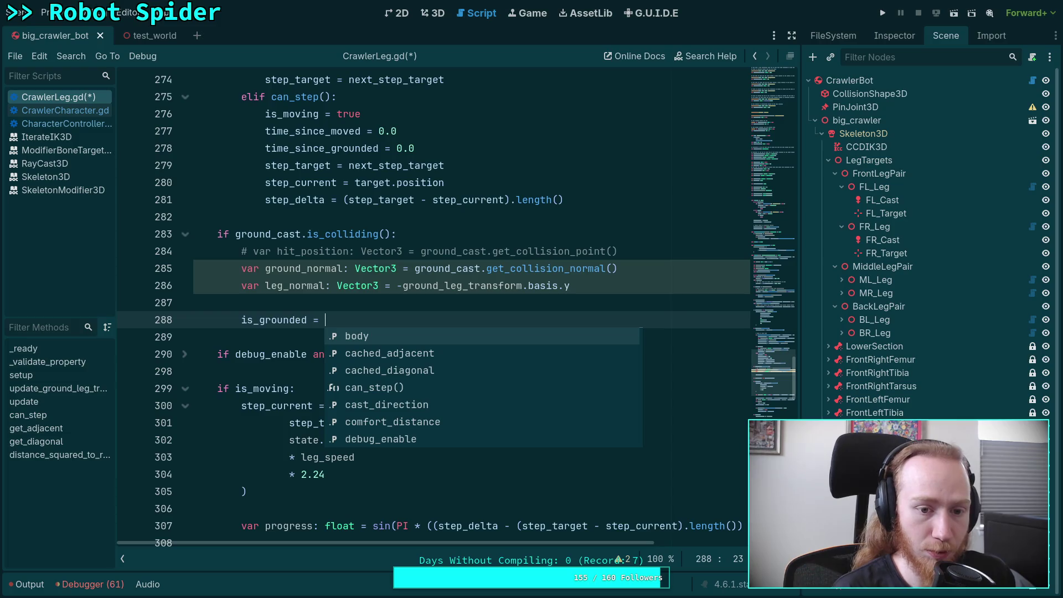
type("gr")
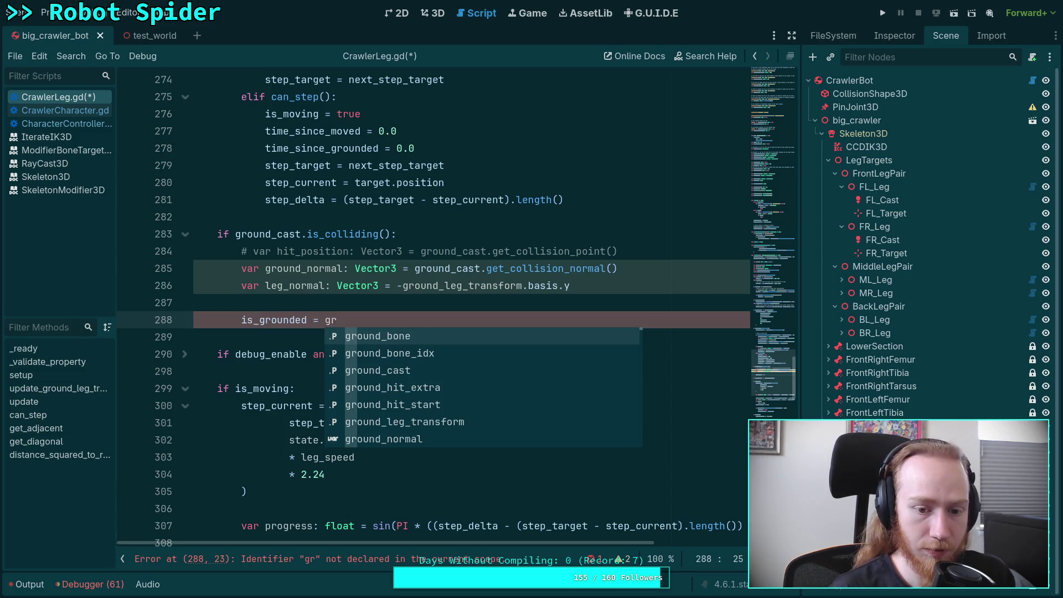
type("ound_n")
key("Return")
type(".dot(leg")
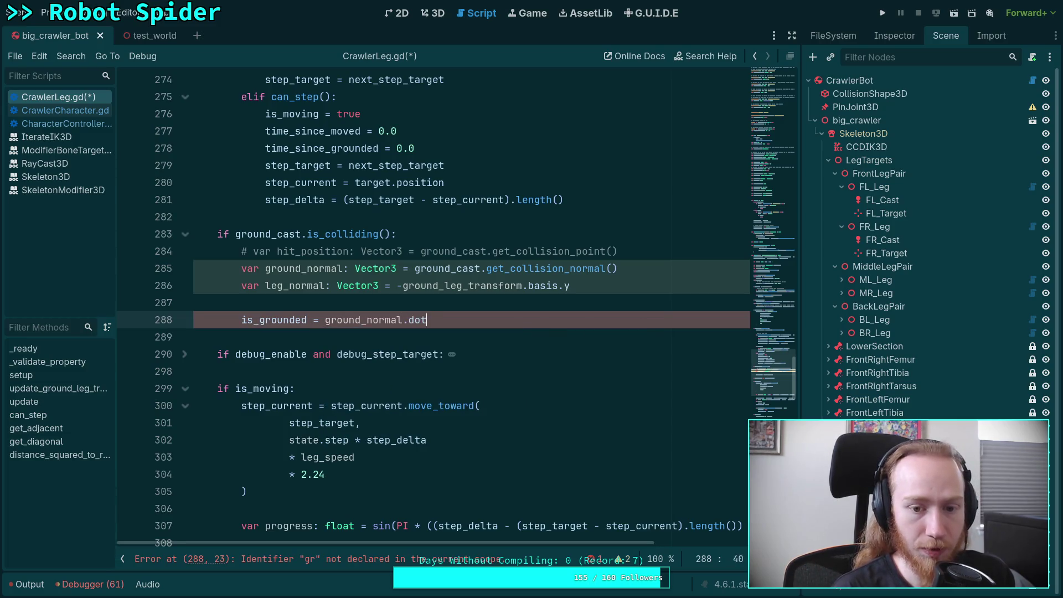
key("Down")
key("Return")
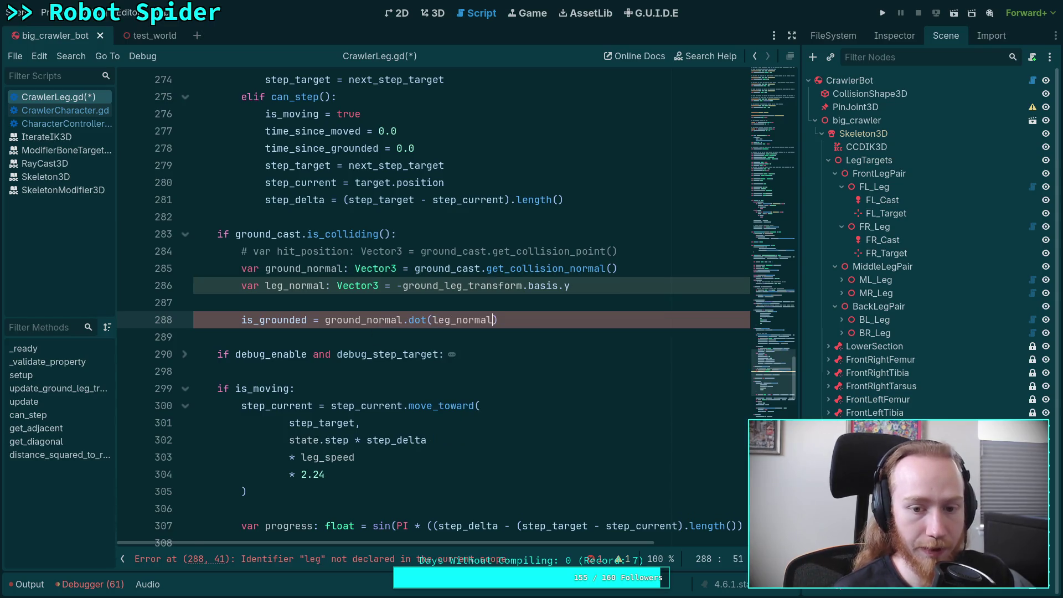
type(") >")
type("= 9")
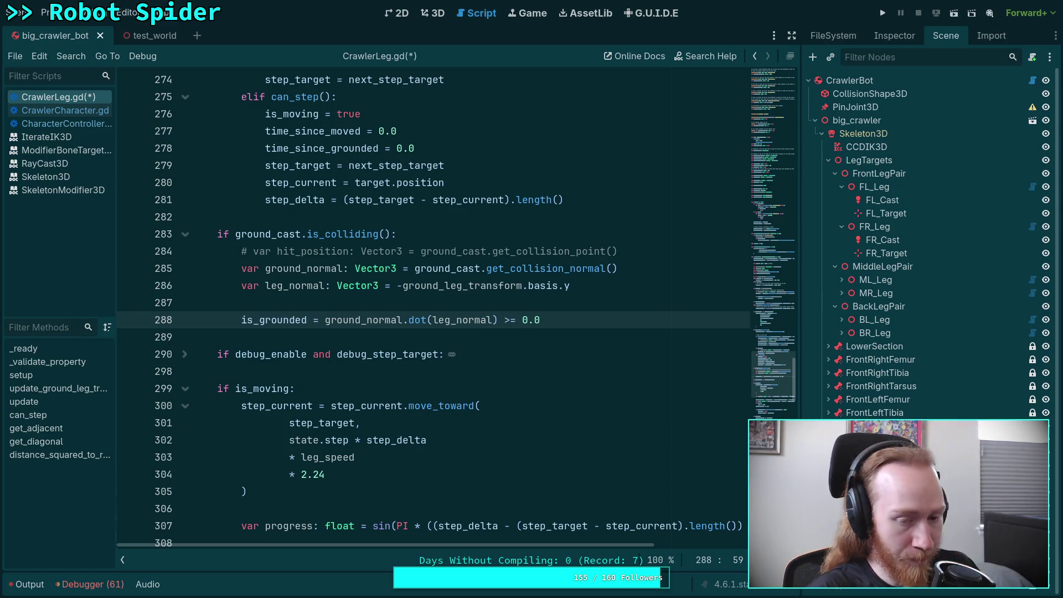
Step: Add an 'elif is_grounded:' branch after the is_grounded assignment
key("Return")
type("else:")
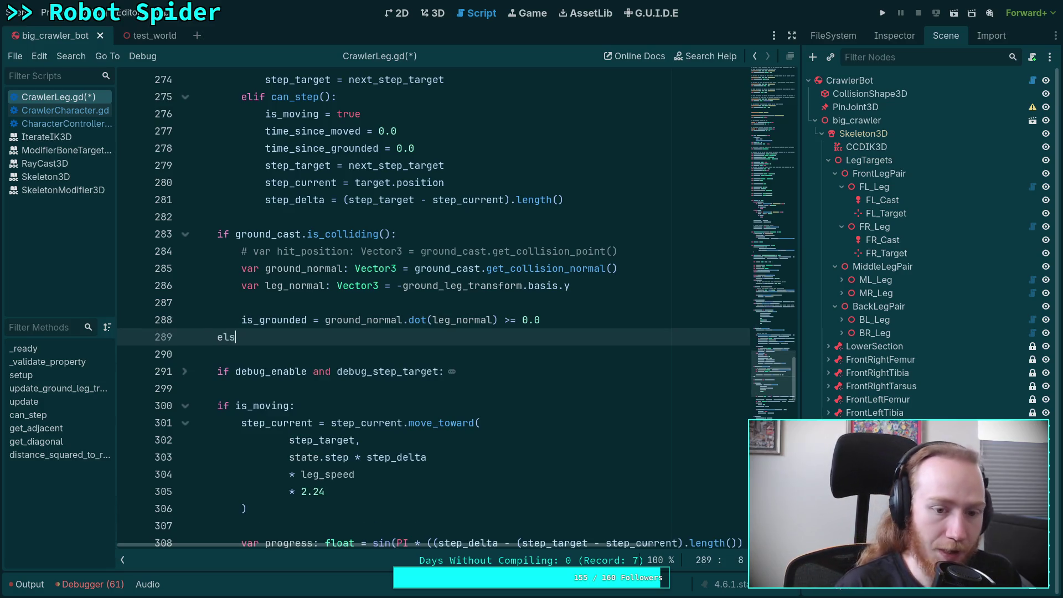
key("Return")
type("is")
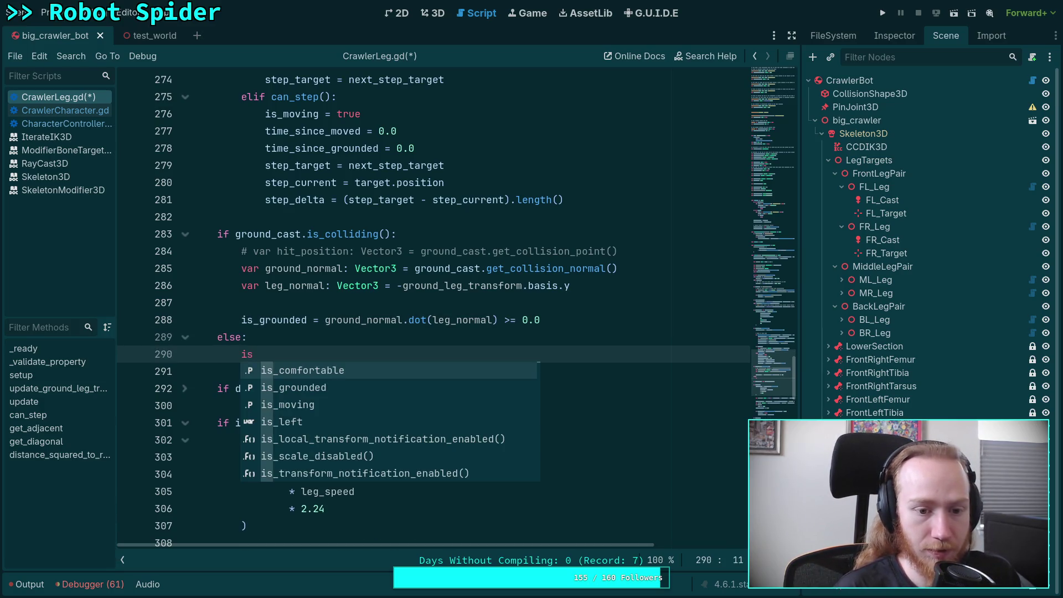
key("Escape")
key("Up")
key("Left")
key("BackSpace")
key("BackSpace")
type("if")
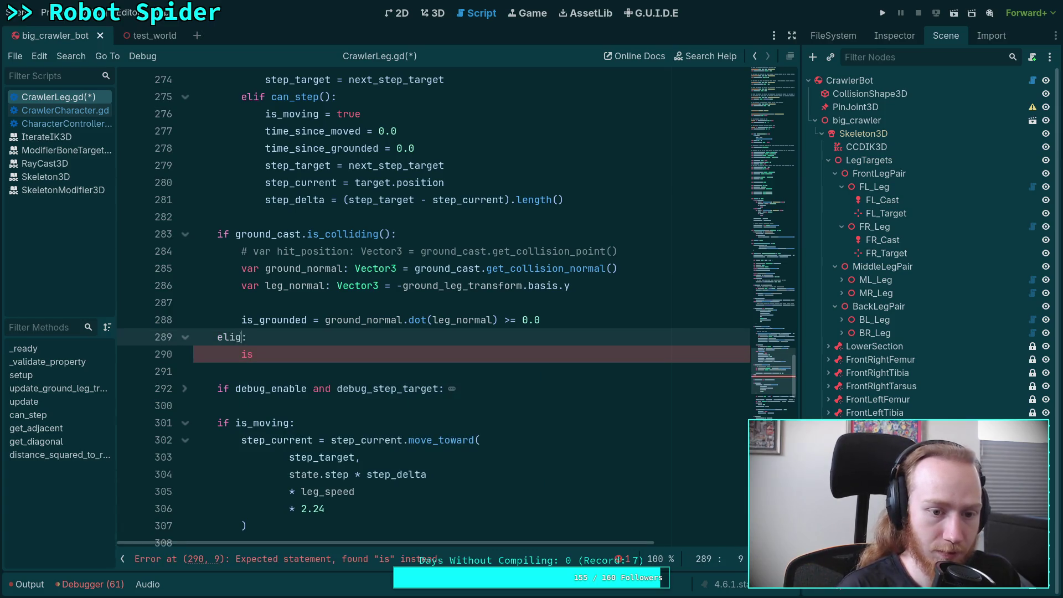
key("BackSpace")
type("f is_grounded")
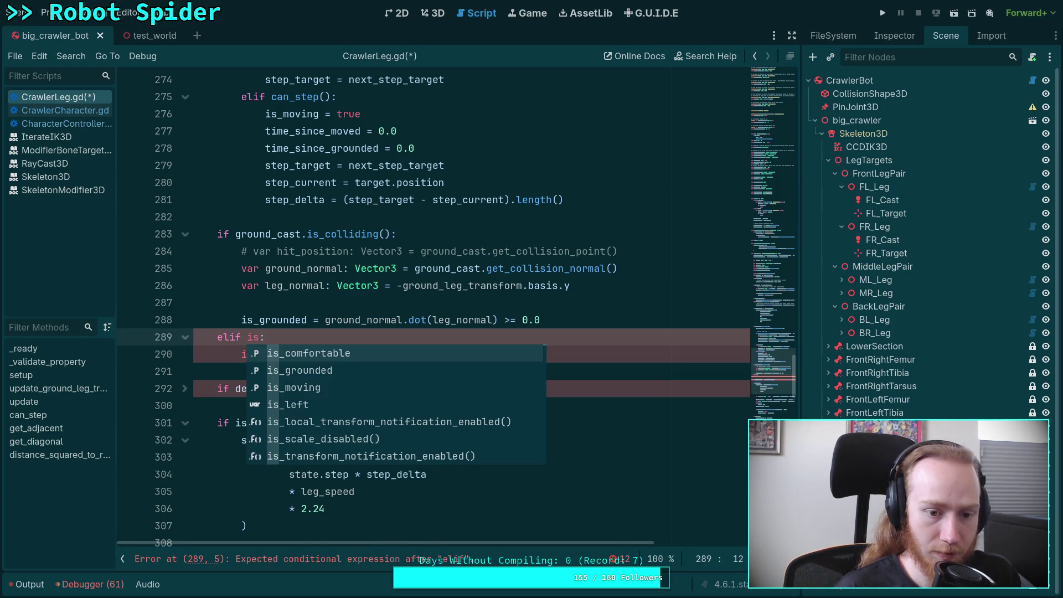
Step: Inside the branch, set is_grounded = false and time_since_grounded = 0.0
left_click(253, 355)
type("_g")
key("Return")
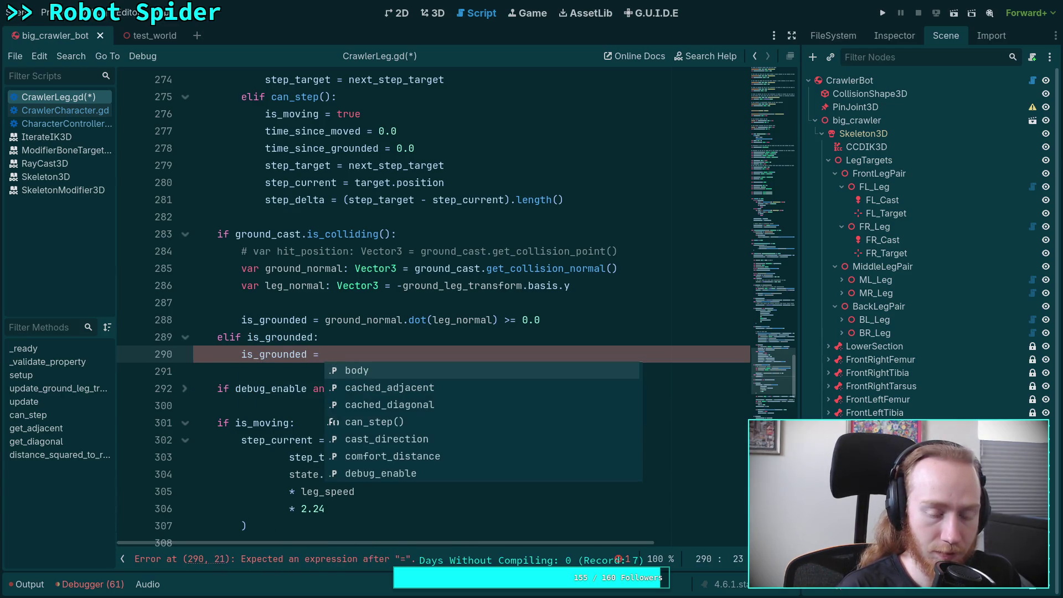
type("false")
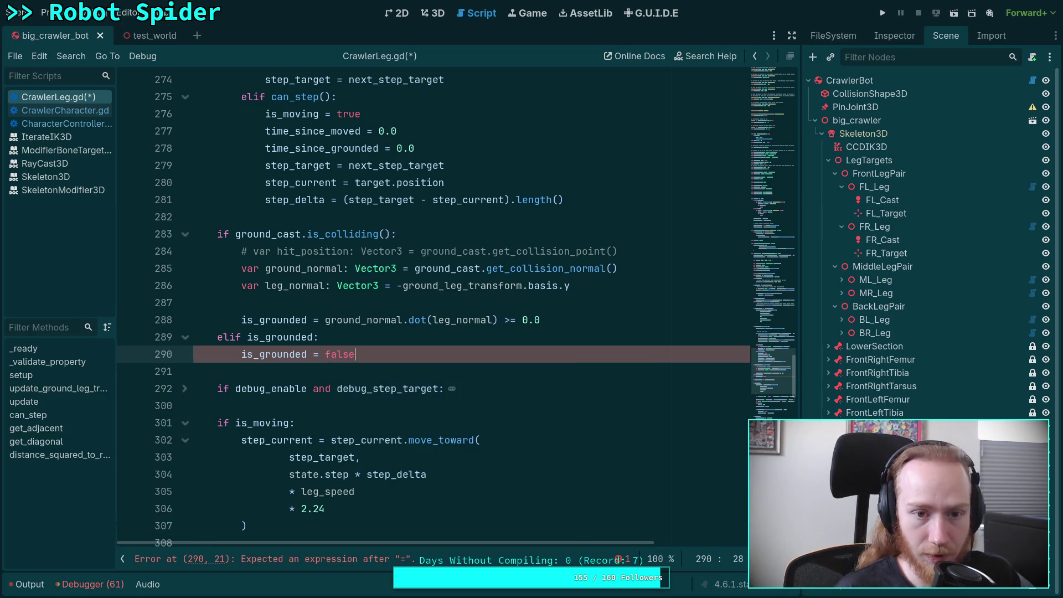
key("Return")
type("time")
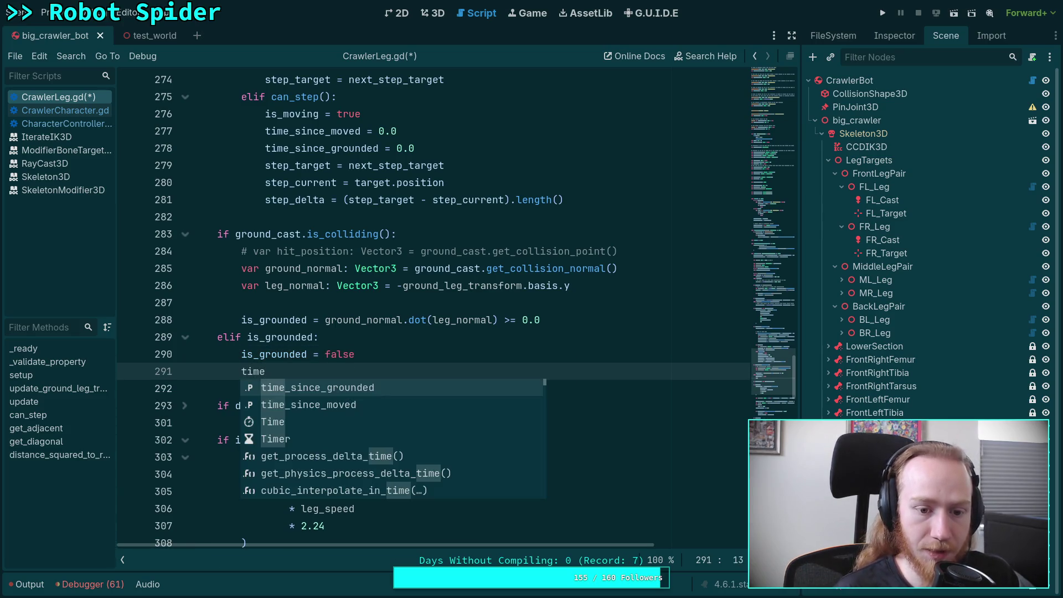
key("Return")
type("= 0.0")
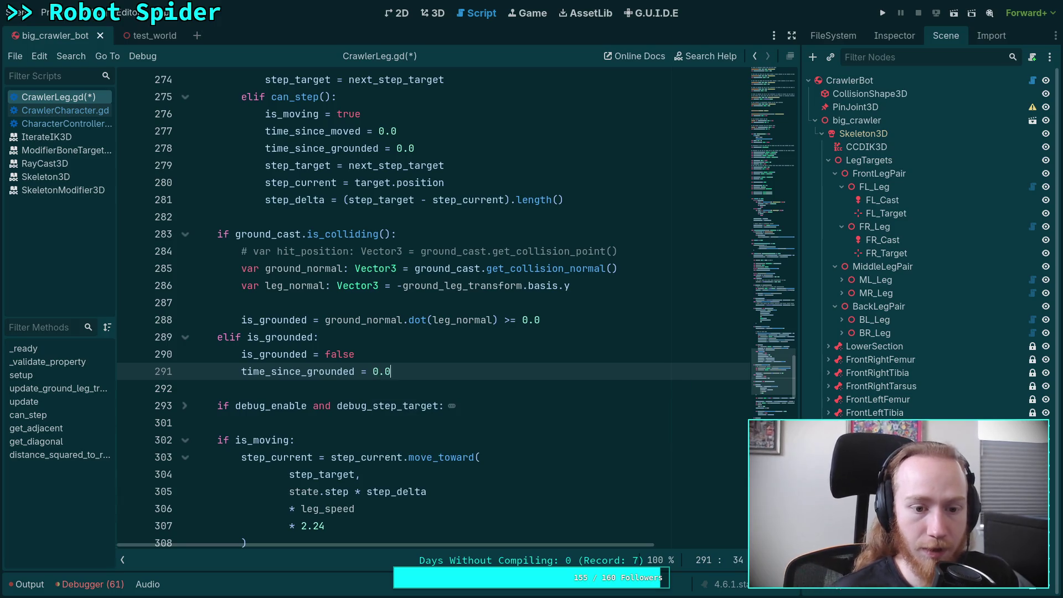
Step: Search the script for uses of time_since_grounded and jump to the next match
scroll(339, 251, "up", 2)
double_click(339, 251)
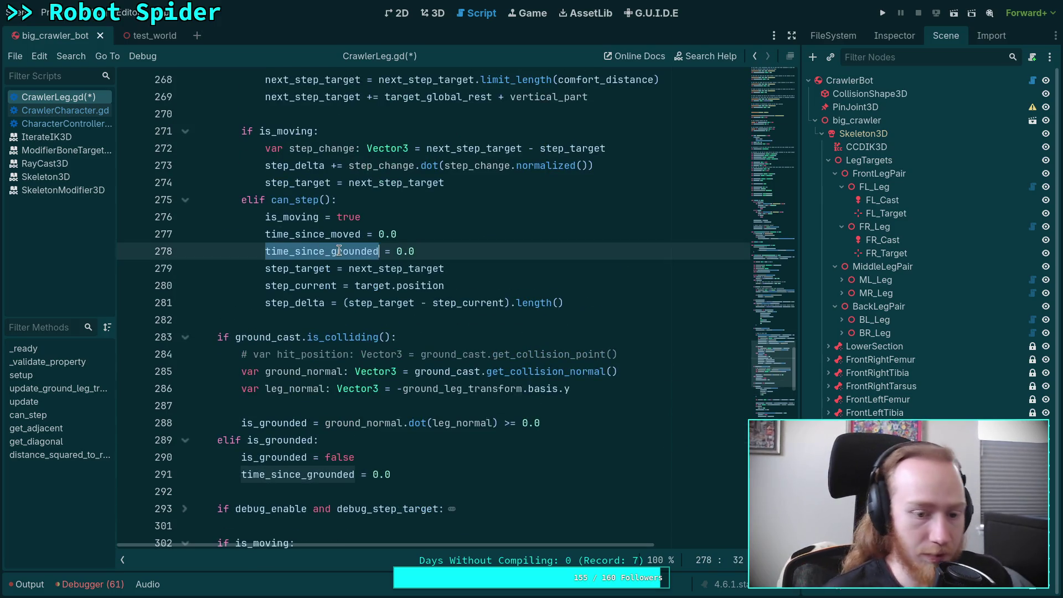
key("ctrl+f")
left_click(621, 560)
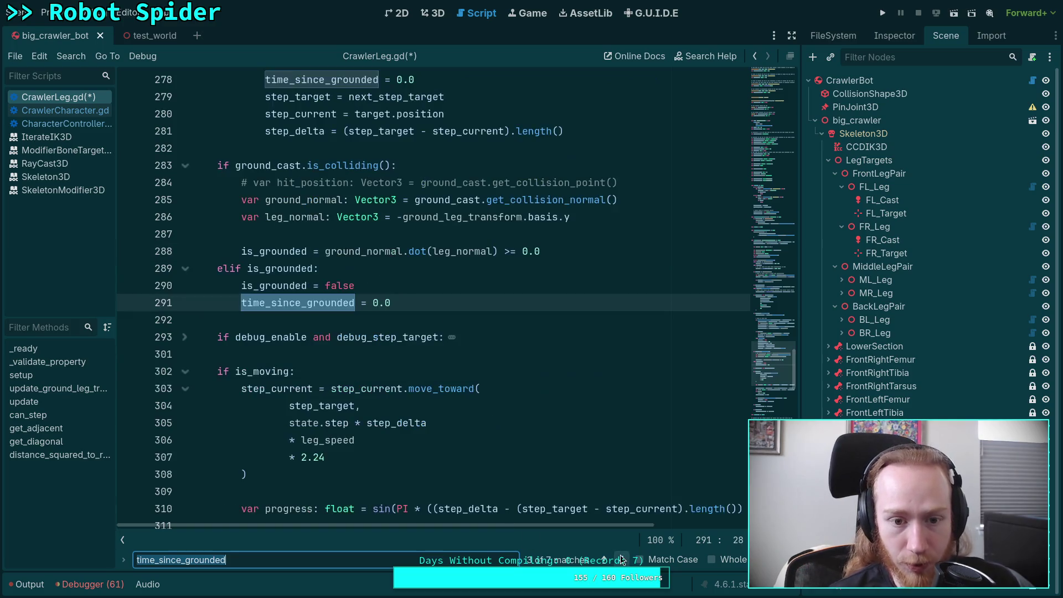
Step: Cycle through every time_since_grounded match, wrapping back to the one on line 278
left_click(621, 560)
left_click(621, 559)
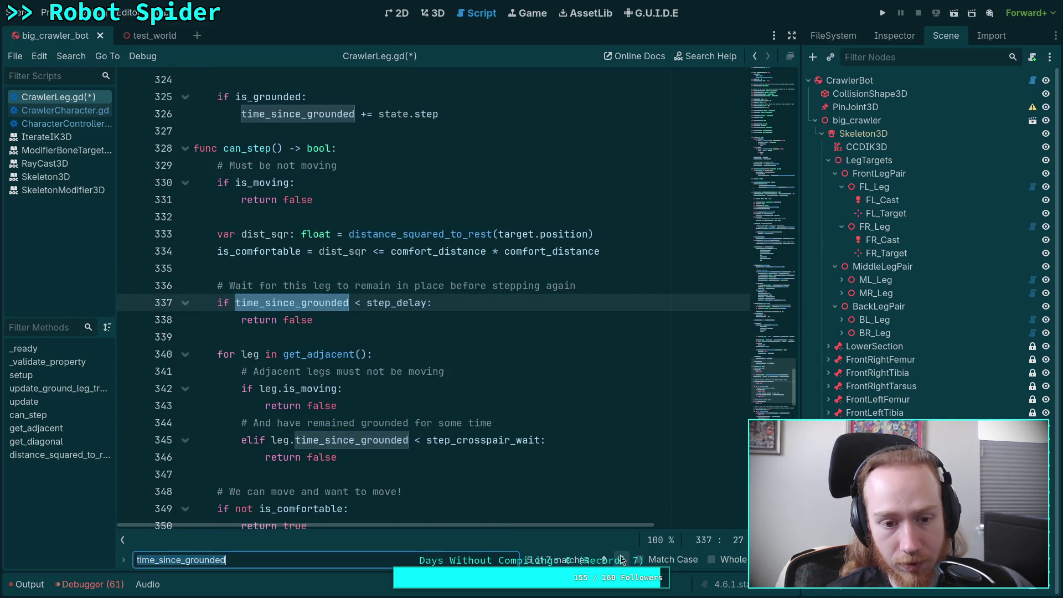
left_click(622, 560)
left_click(621, 559)
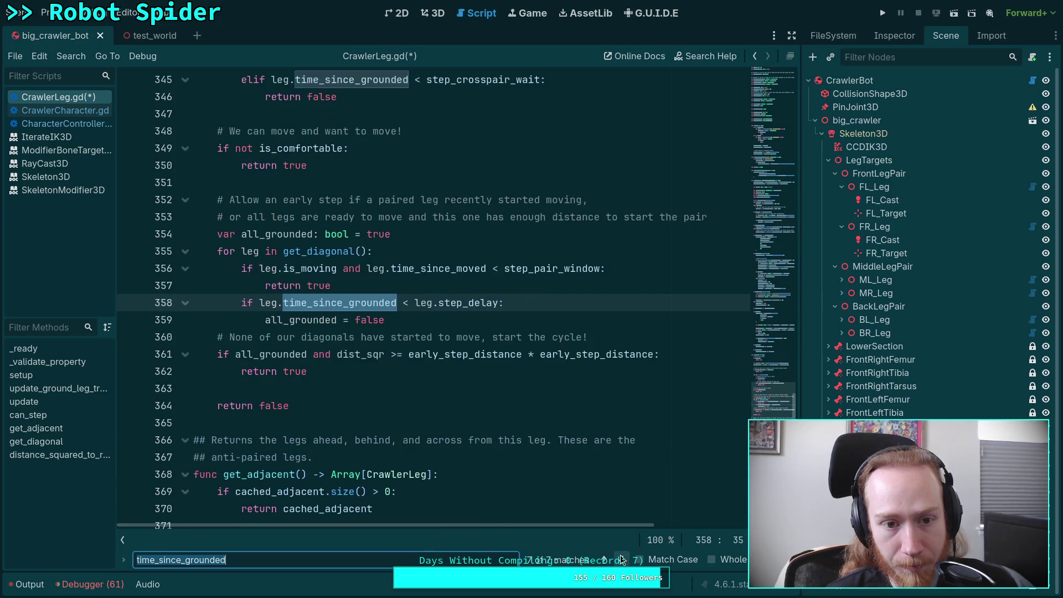
left_click(621, 559)
left_click(622, 559)
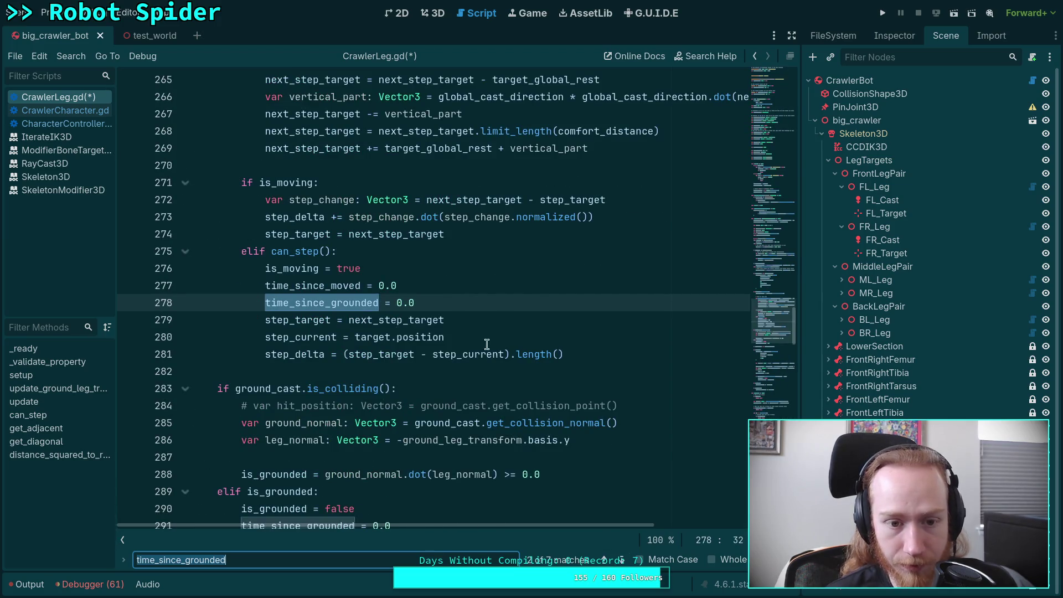
Step: Check is_grounded on line 288, close the search and save CrawlerLeg.gd
left_click(466, 288)
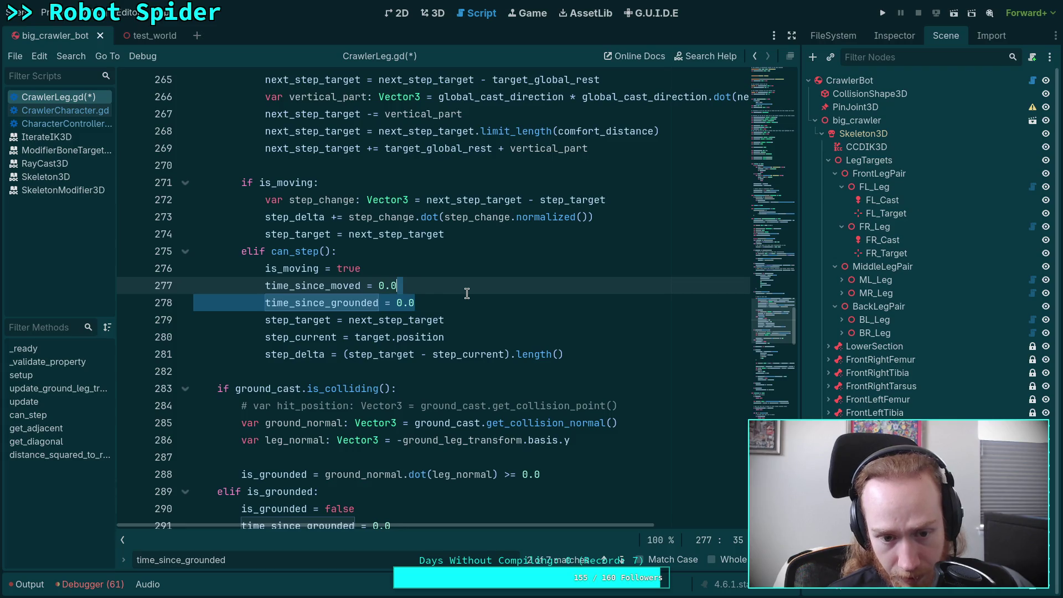
scroll(495, 373, "down", 2)
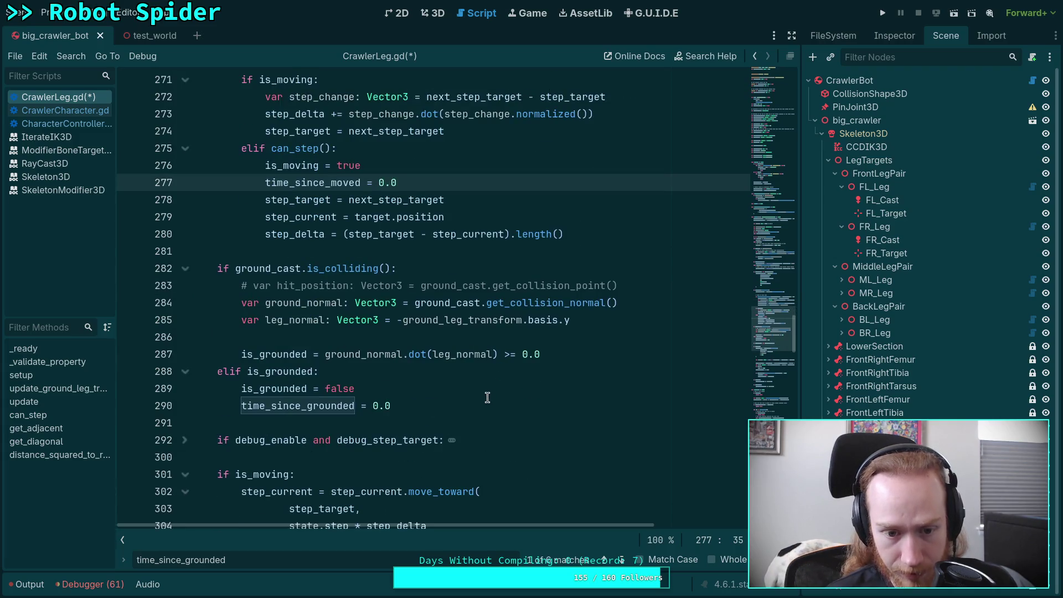
double_click(265, 373)
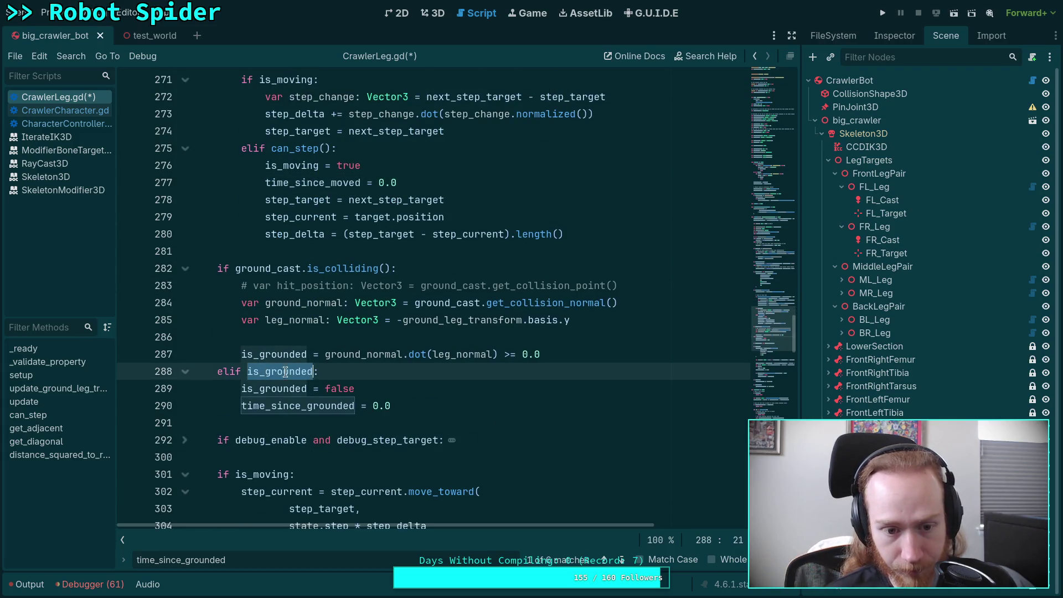
left_click(621, 560)
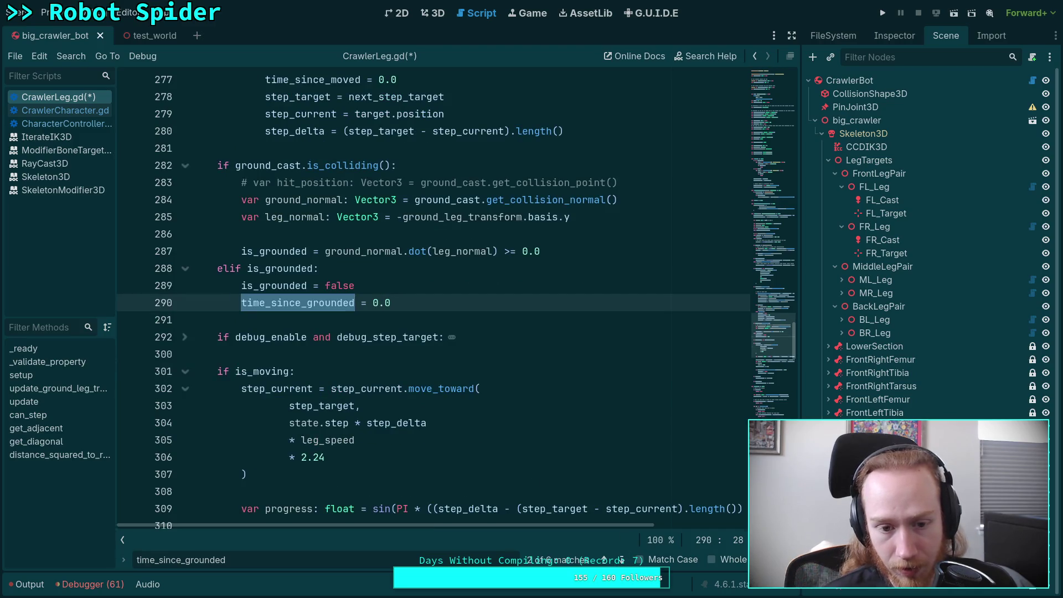
key("Escape")
left_click(409, 303)
key("ctrl+s")
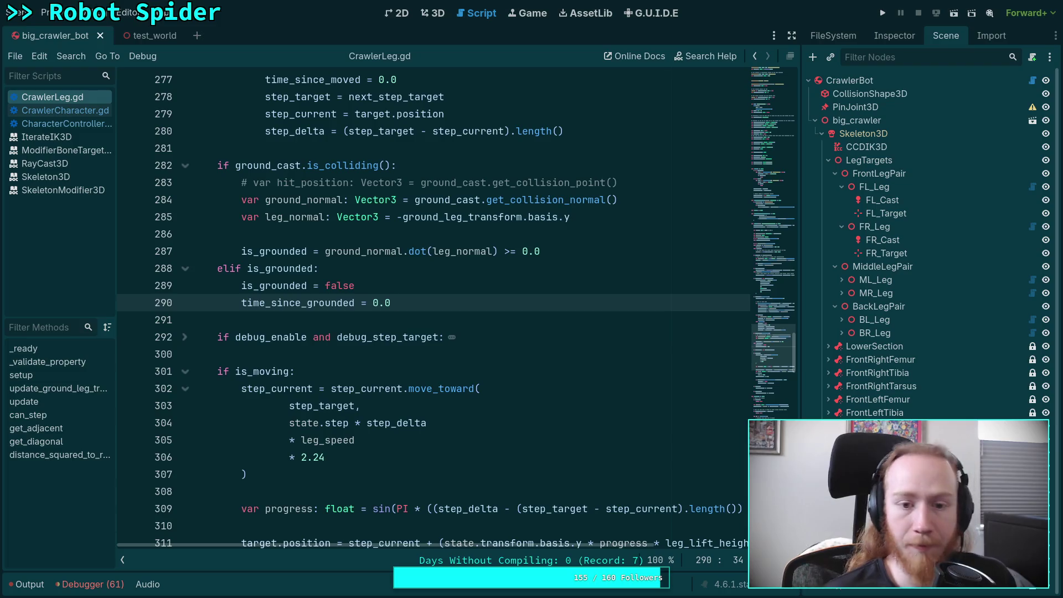
Step: Open blank lines around the is_grounded assignment, discarding a half-typed condition
left_click(482, 235)
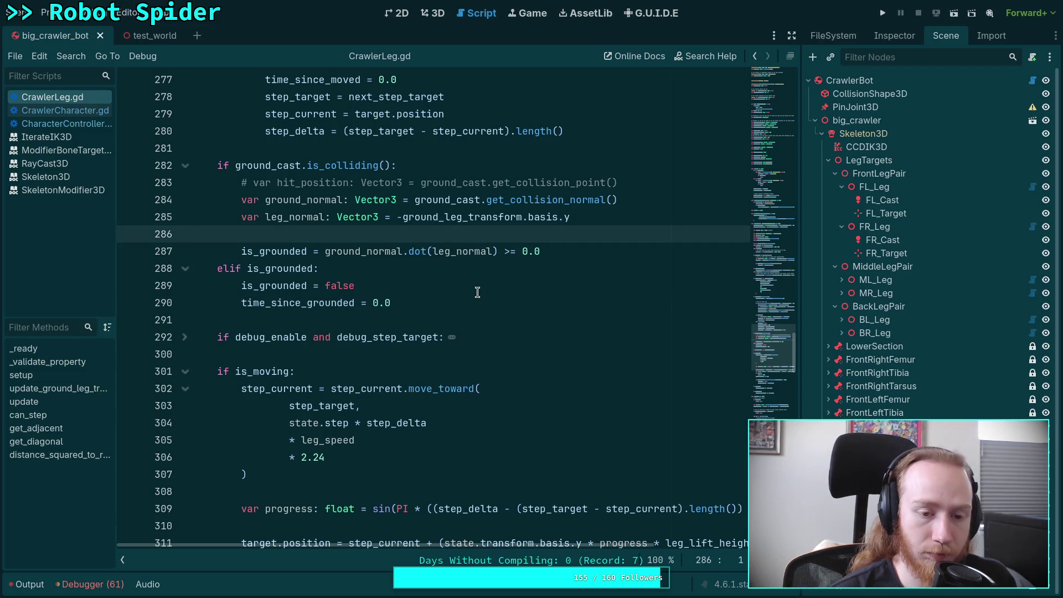
left_click(573, 256)
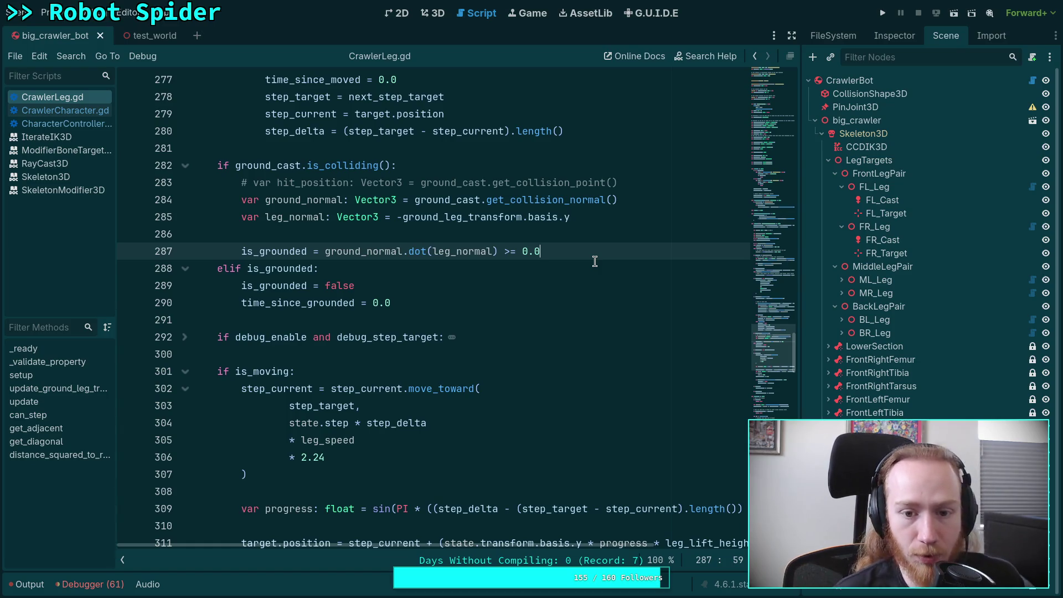
key("Return")
type("if not")
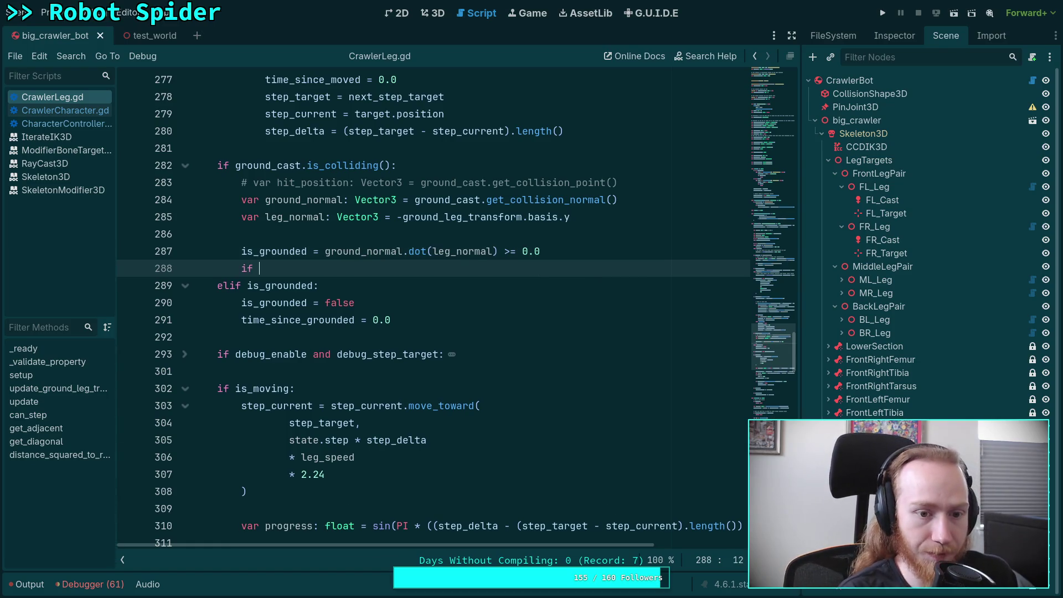
type("is")
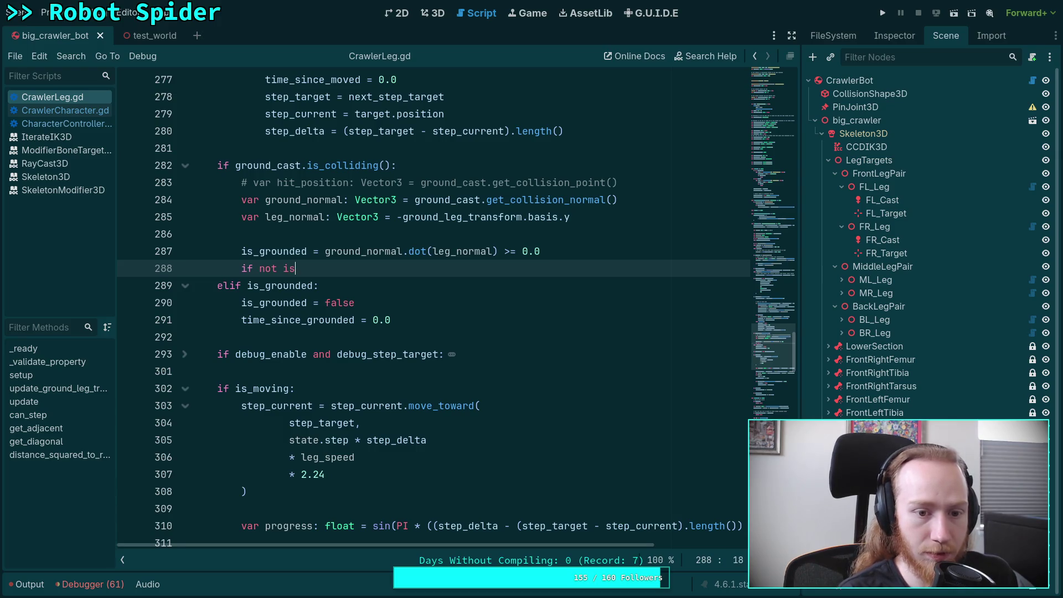
key("BackSpace")
key("BackSpace")
key("BackSpace")
key("BackSpace")
key("BackSpace")
key("BackSpace")
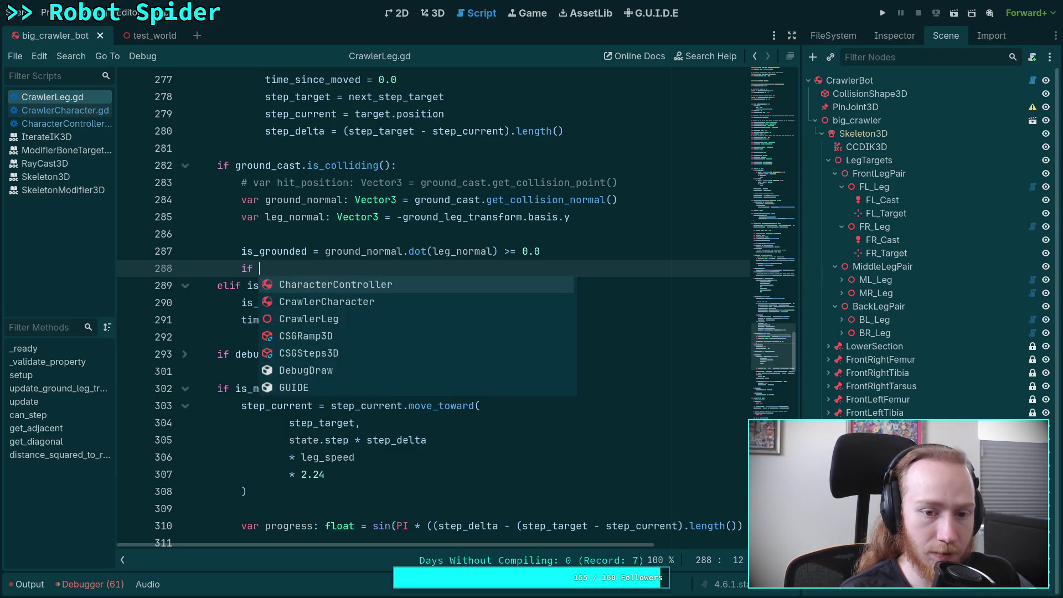
left_click(364, 241)
key("Return")
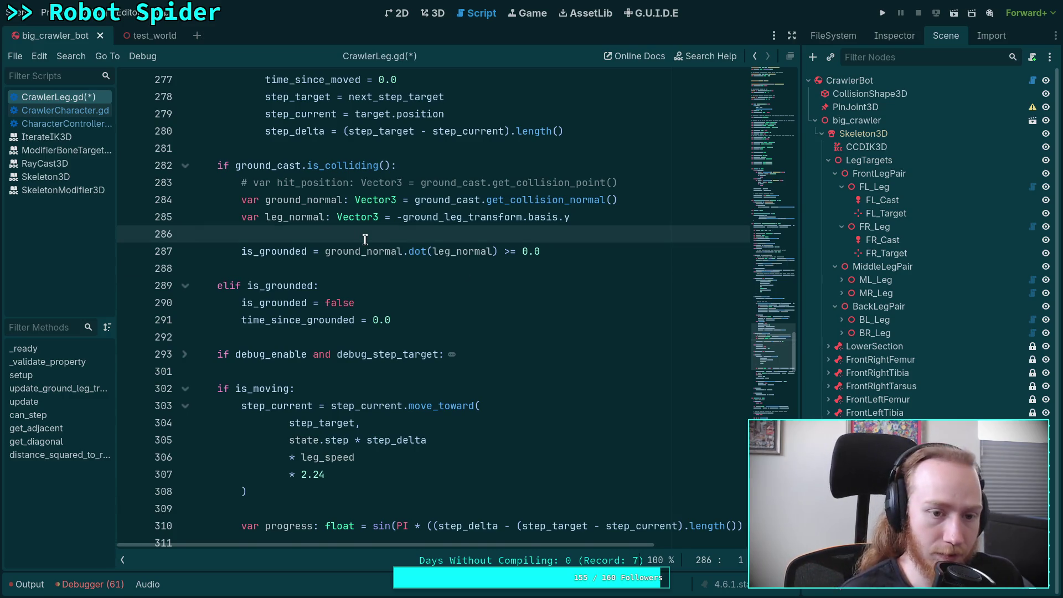
Step: Start a has_ground: bool declaration with a ground_cos_theta: float declaration above it
type("var was_gr")
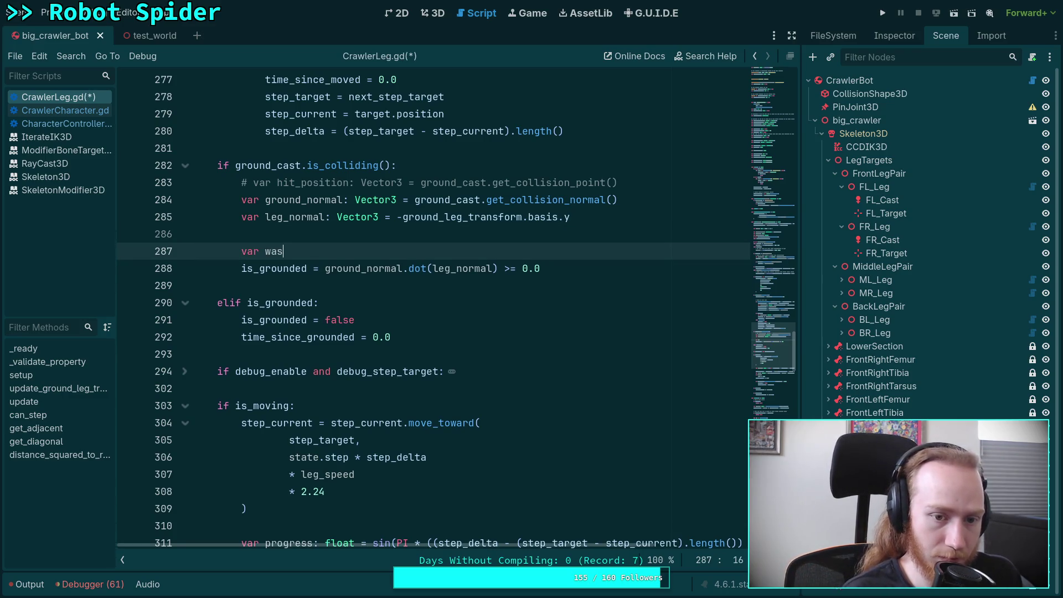
type("oundud")
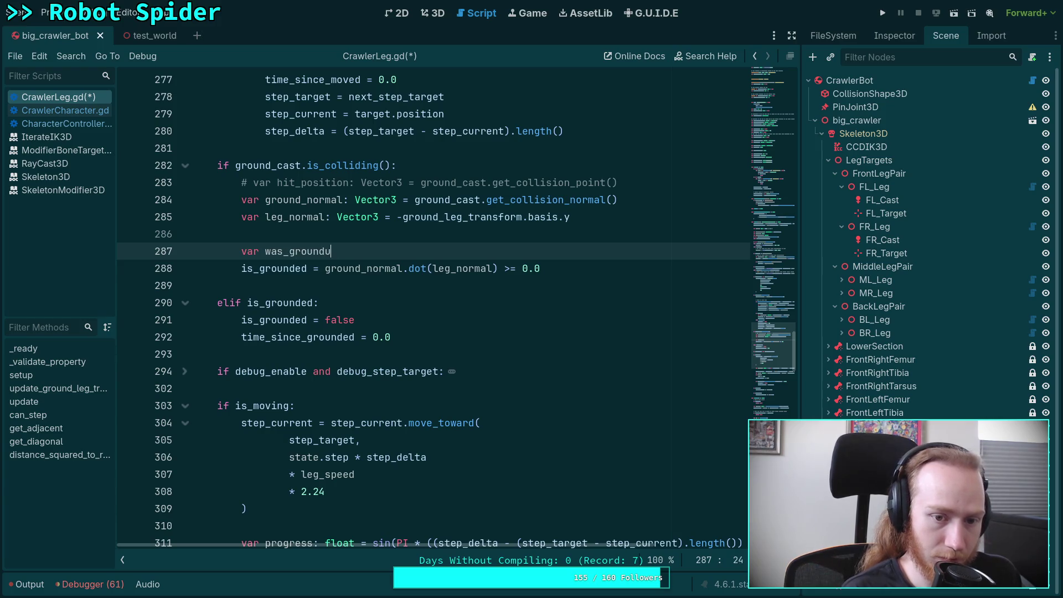
key("BackSpace")
key("BackSpace")
key("BackSpace")
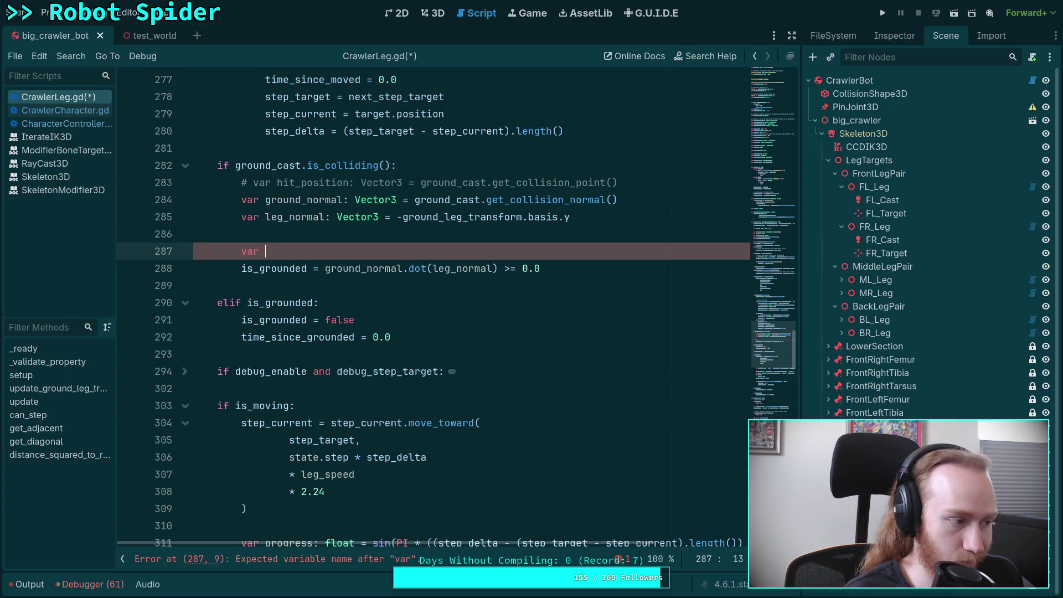
type("has_ground: ")
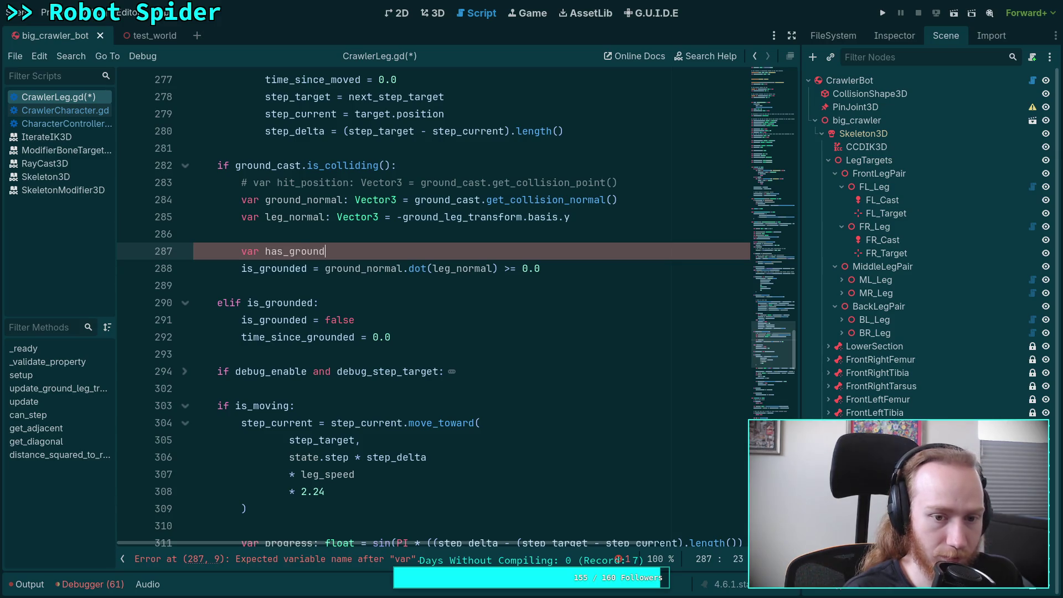
type("bool =")
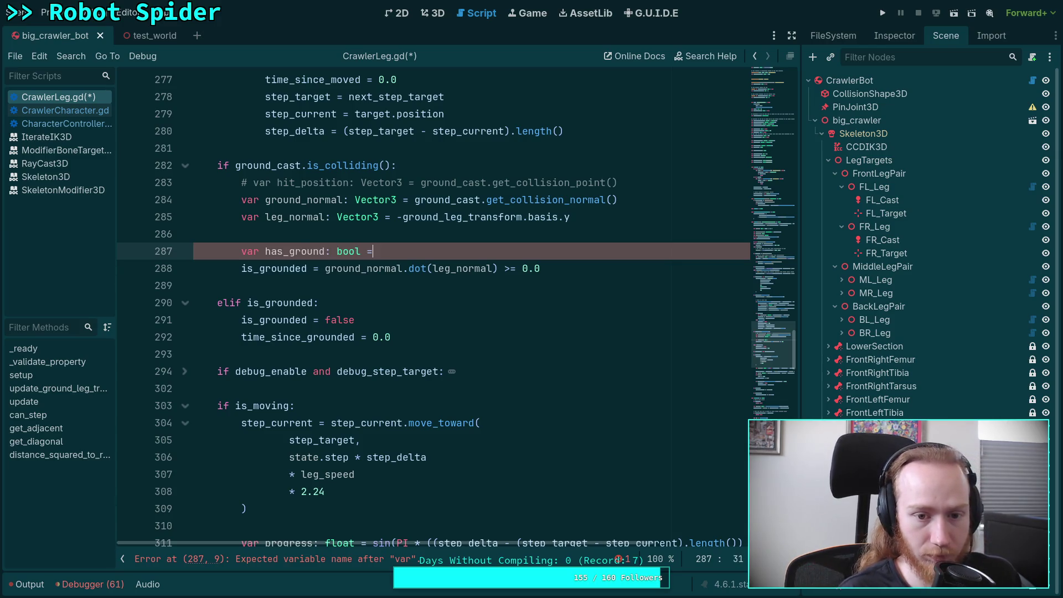
left_click(378, 241)
key("Return")
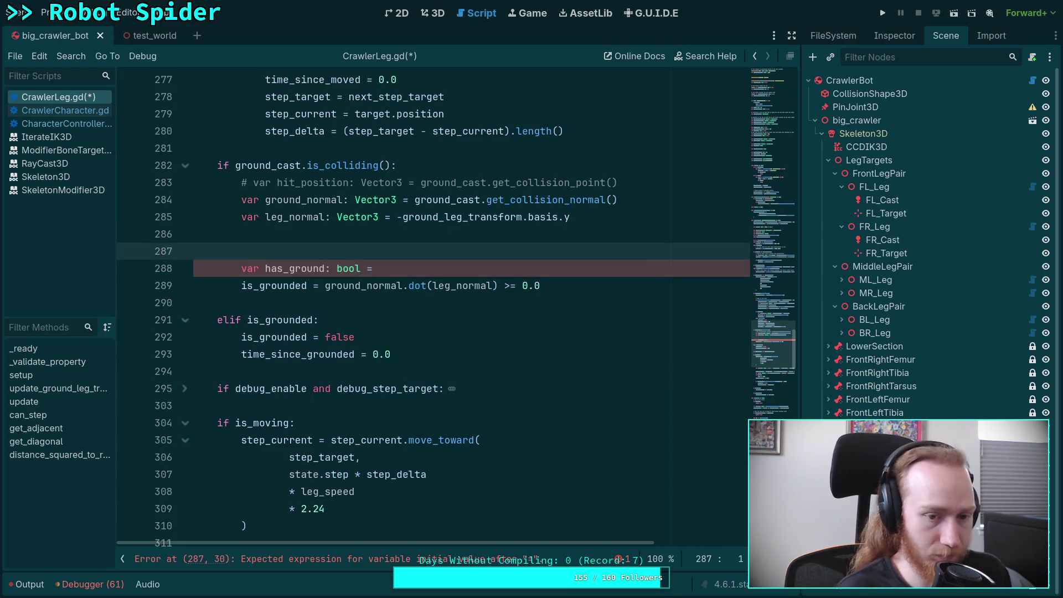
key("Tab")
type("var ground_")
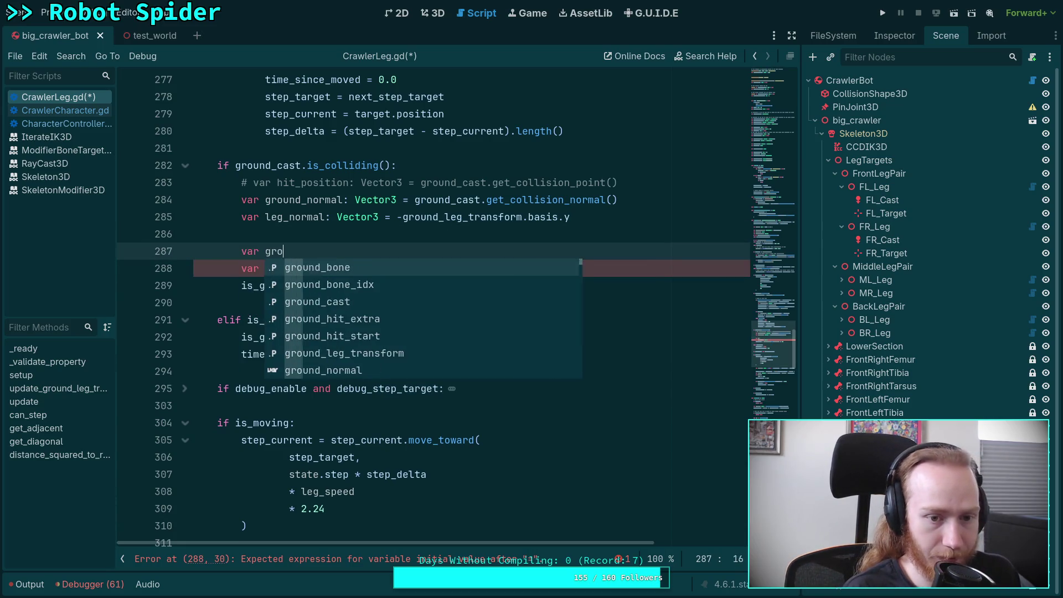
type("cos_theta: ")
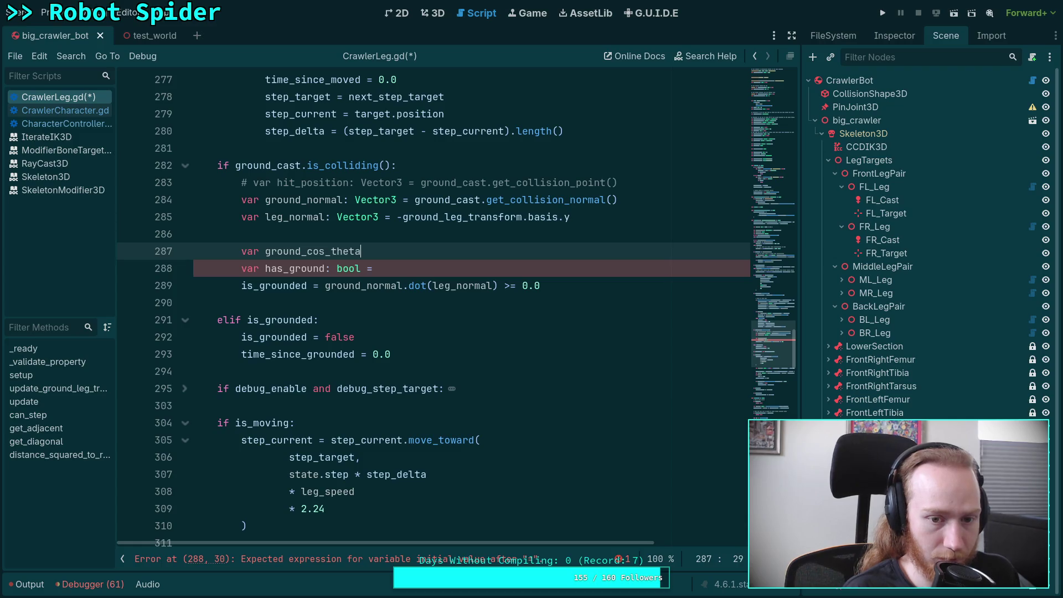
type("float =")
Step: Move ground_normal.dot(leg_normal) from the is_grounded line into ground_cos_theta
mouse_move(320, 285)
left_mouse_down()
mouse_move(586, 284)
mouse_move(497, 285)
left_mouse_up()
key("ctrl+x")
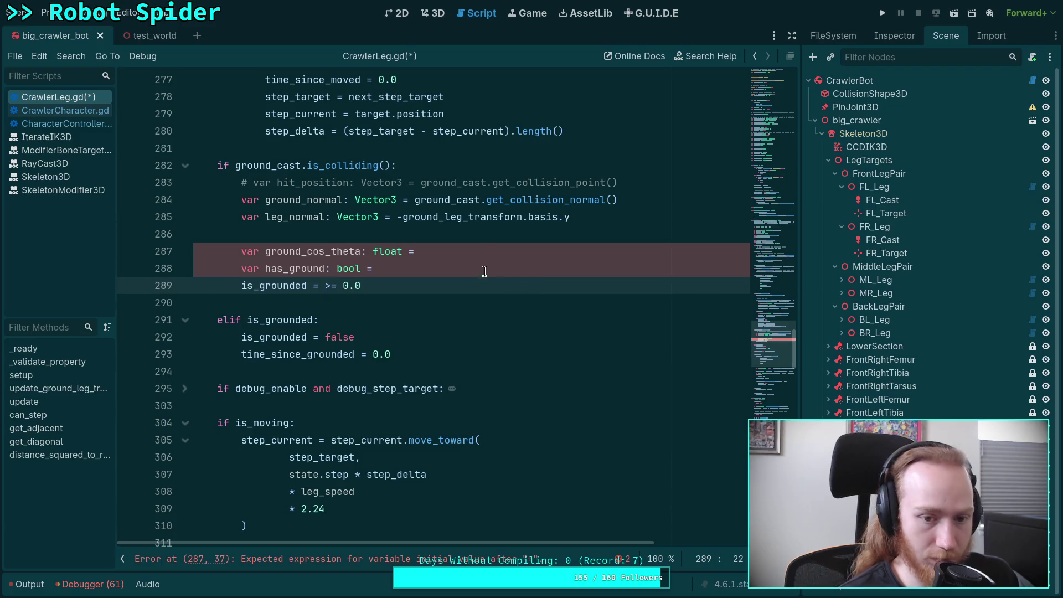
left_click(491, 248)
key("ctrl+v")
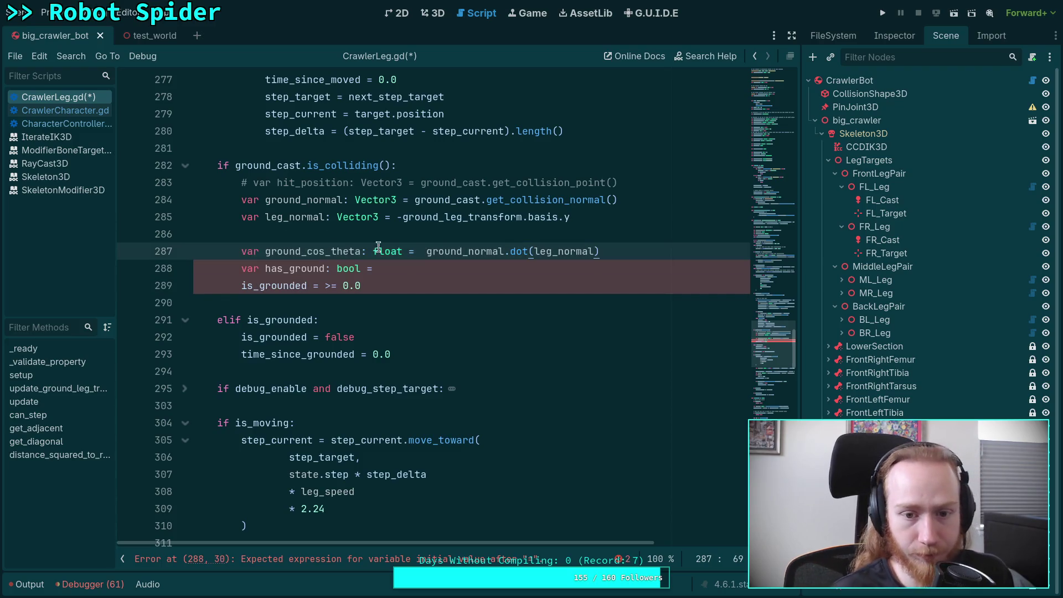
left_click(426, 251)
key("BackSpace")
Step: Set has_ground to ground_cos_theta >= 0.0, delete the old is_grounded line, and begin an if line
left_click(456, 268)
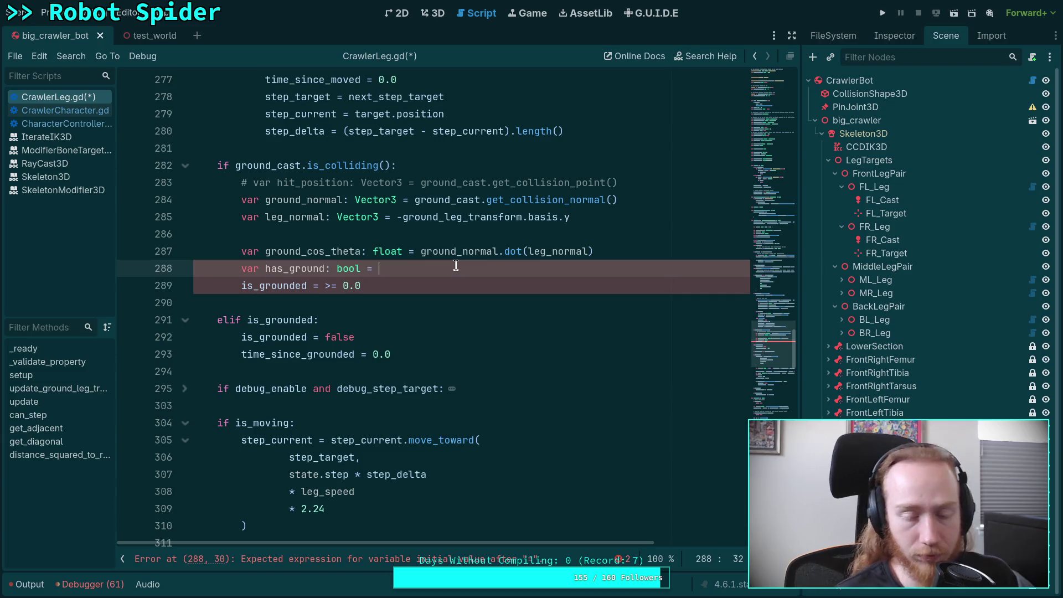
type("grou")
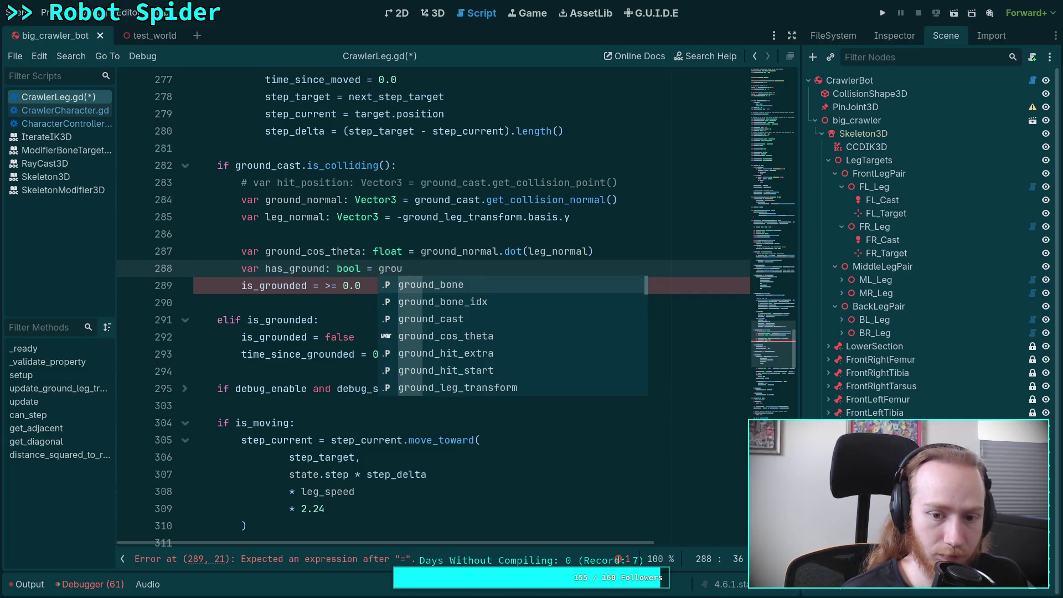
key("Return")
type(">= 0")
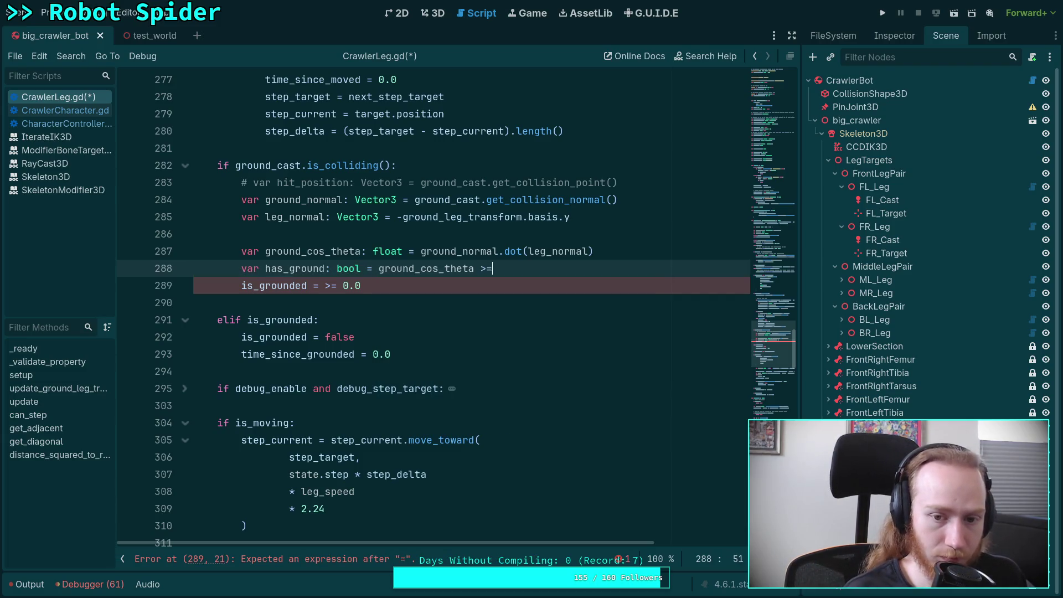
type(".0")
key("Down")
key("shift+Home")
key("BackSpace")
key("Return")
type("if n")
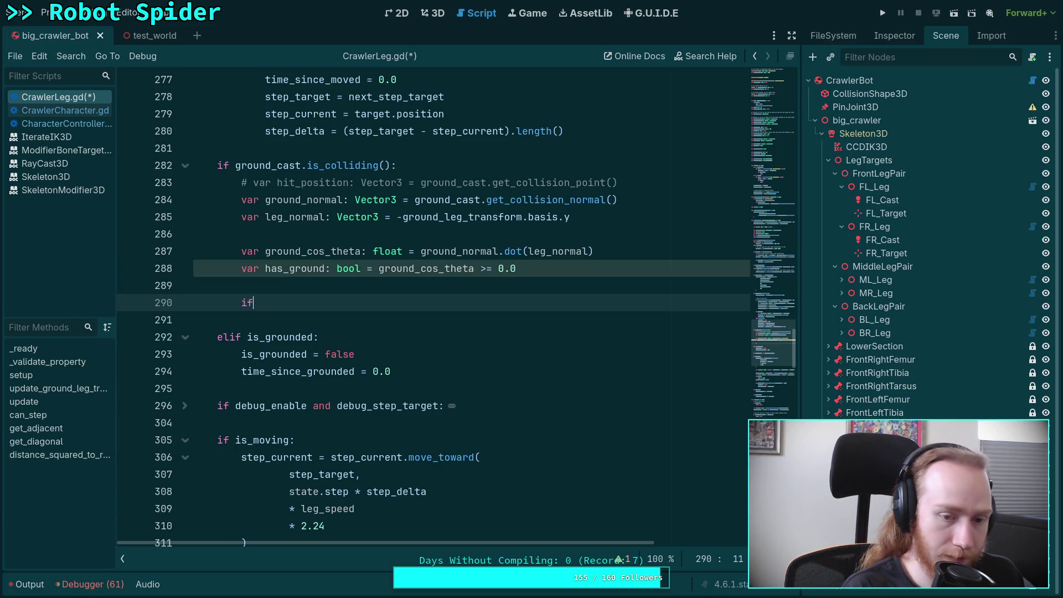
type("ot has_ground and ")
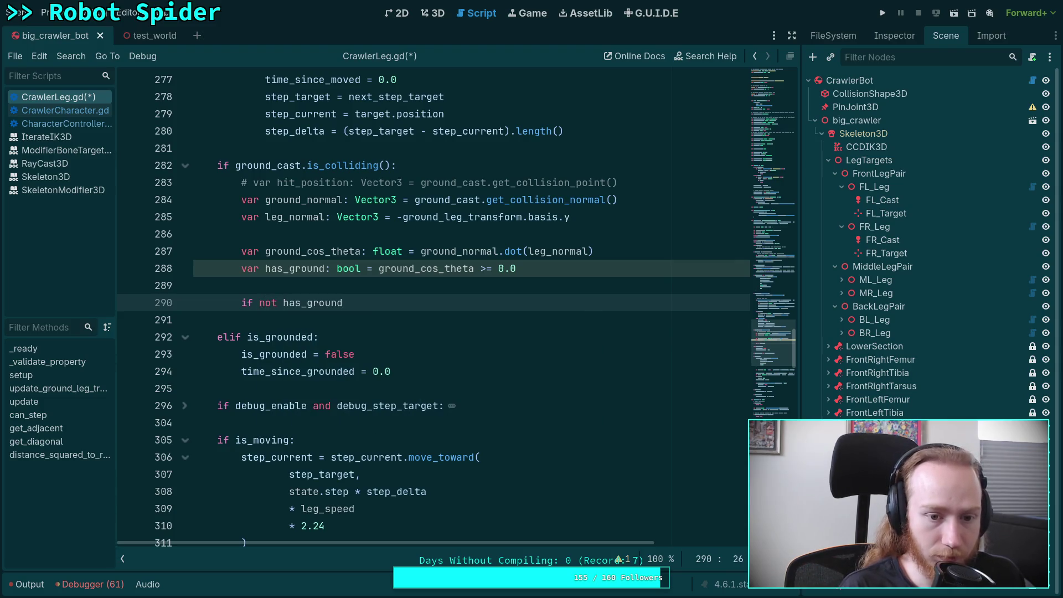
type("is_")
Step: Write 'if has_ground:' / 'if not is_grounded:' / 'is_grounded = true' as nested lines
key("BackSpace")
key("BackSpace")
key("BackSpace")
type("h")
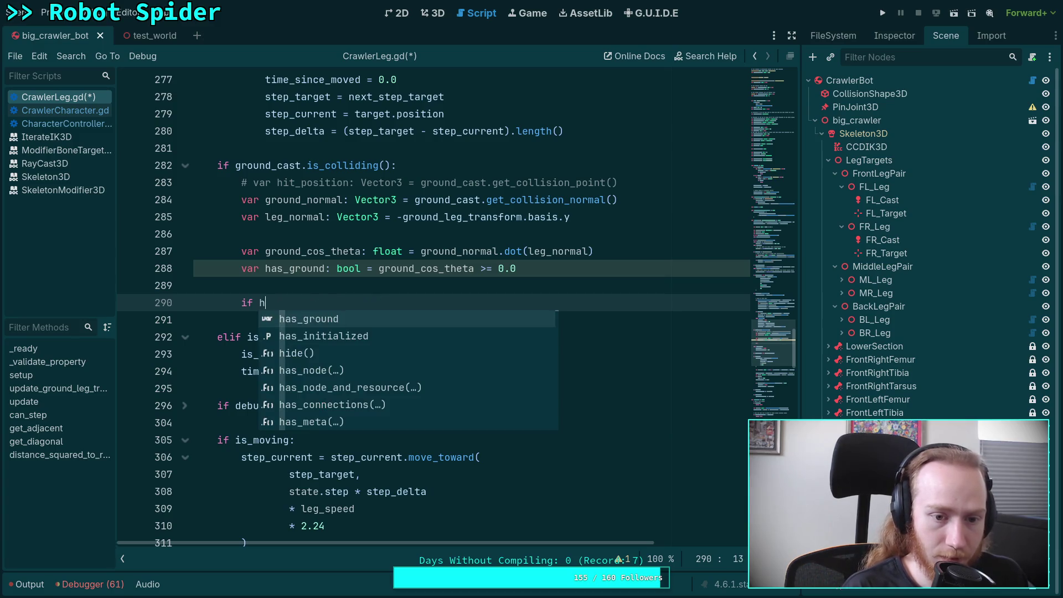
key("Return")
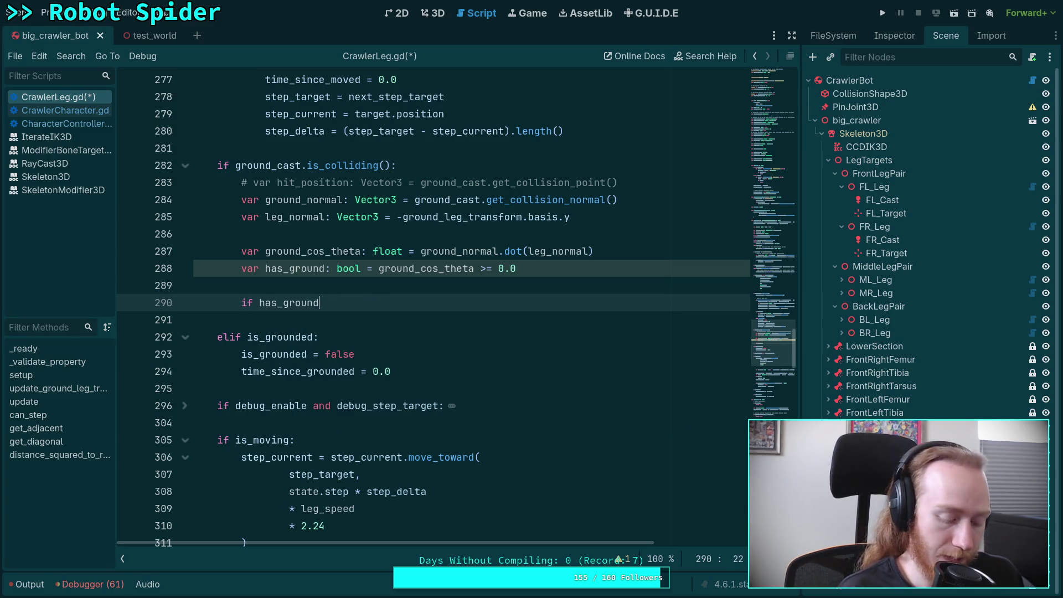
type(":")
key("Return")
type("if ")
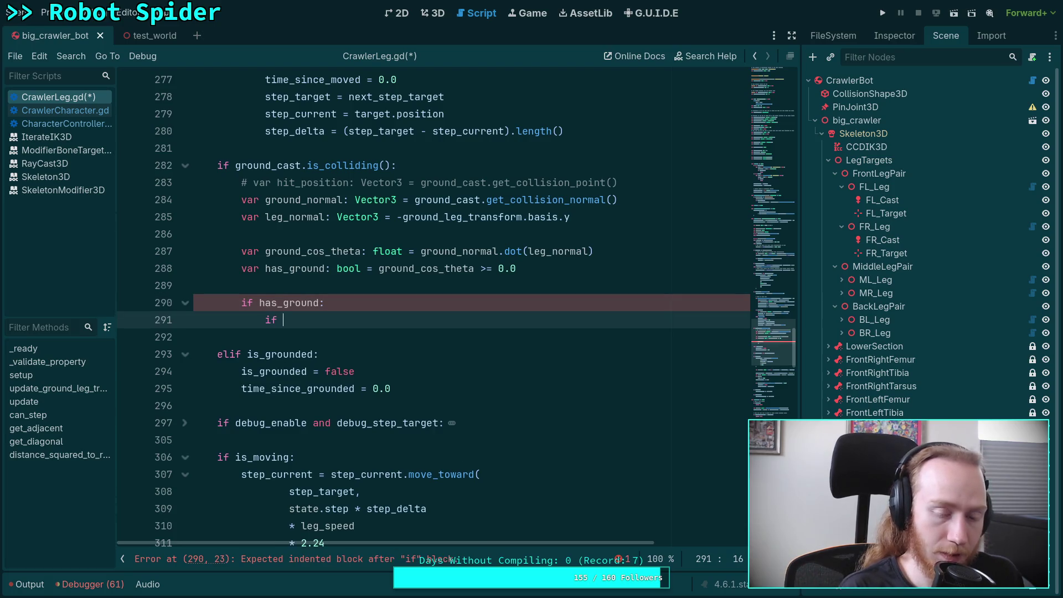
type("not is")
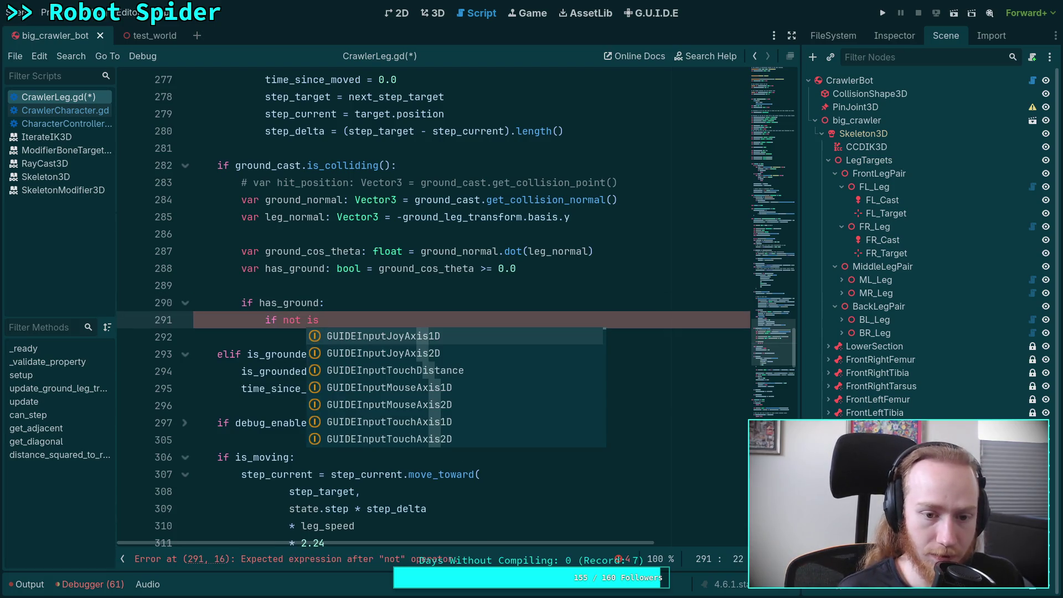
key("BackSpace")
type("s")
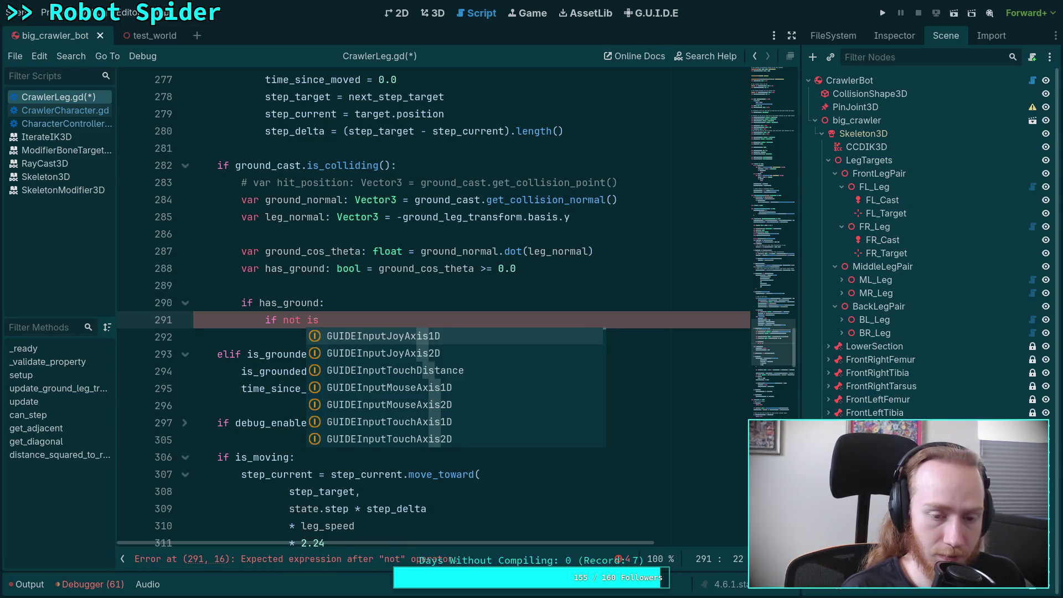
type("_gr")
key("Return")
type(":")
key("Return")
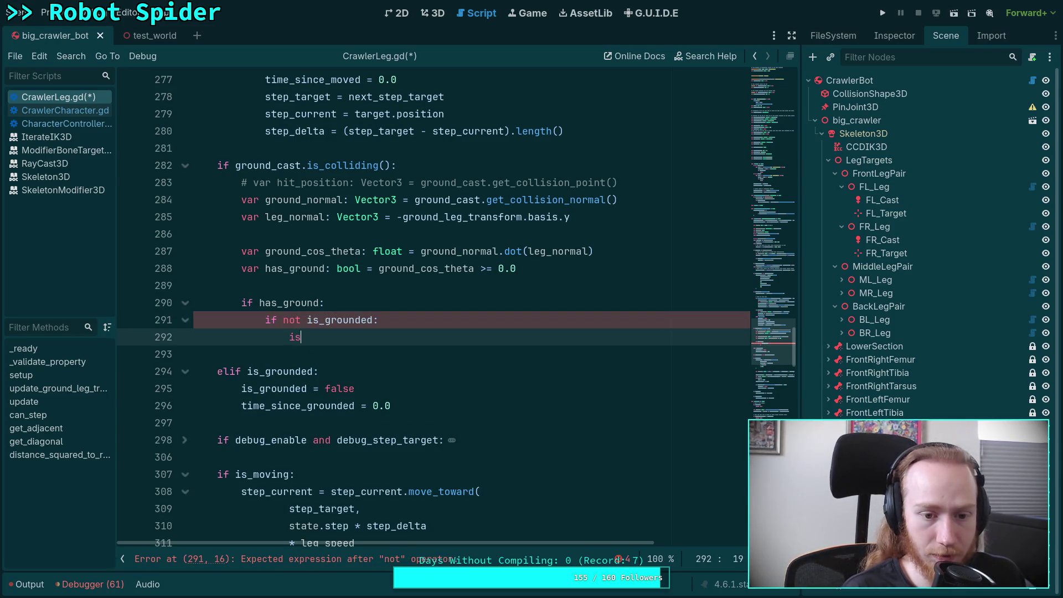
type("_gr")
key("Return")
type("= true")
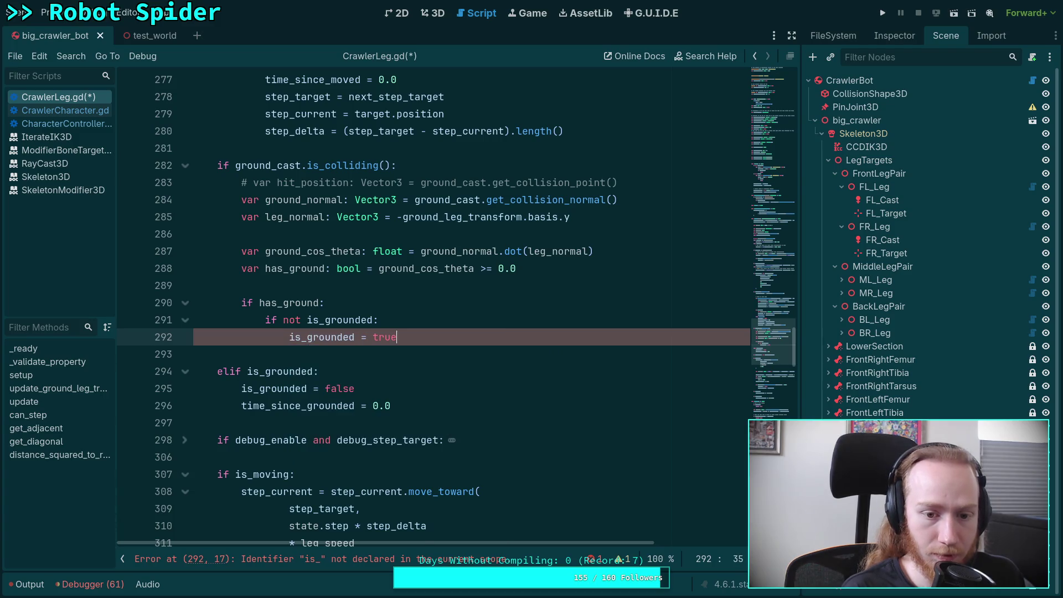
Step: Add an empty 'elif is_grounded:' branch one indent level back
key("Return")
key("BackSpace")
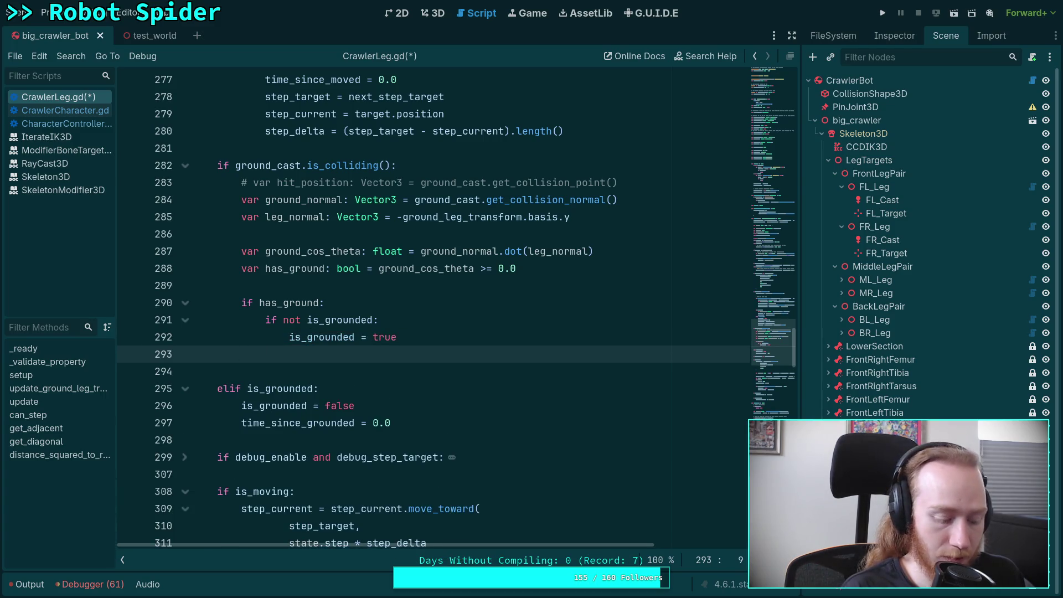
type("elif ")
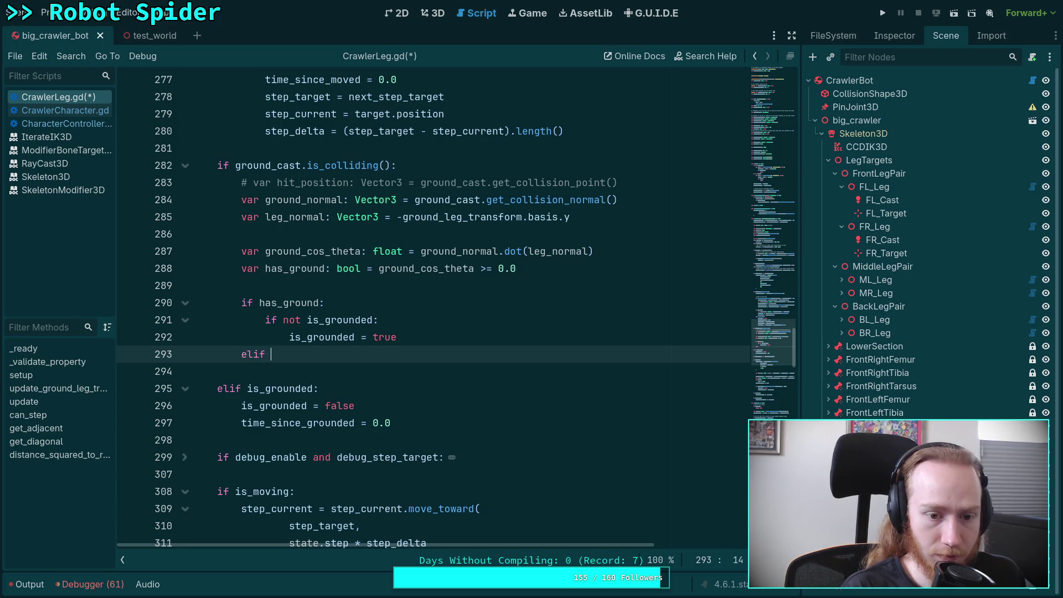
type("is_g")
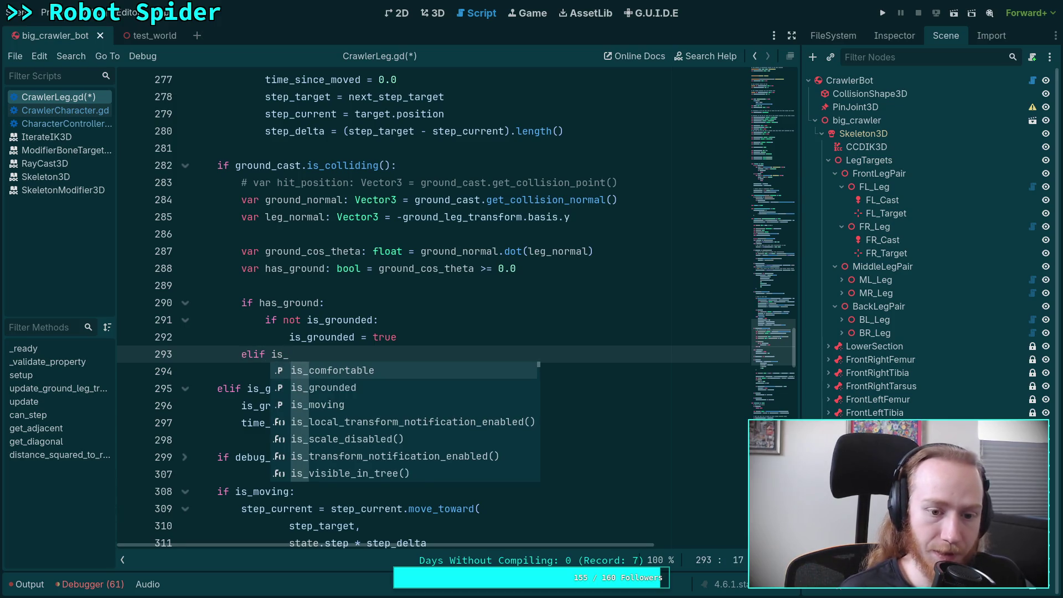
key("Return")
type(":")
key("Return")
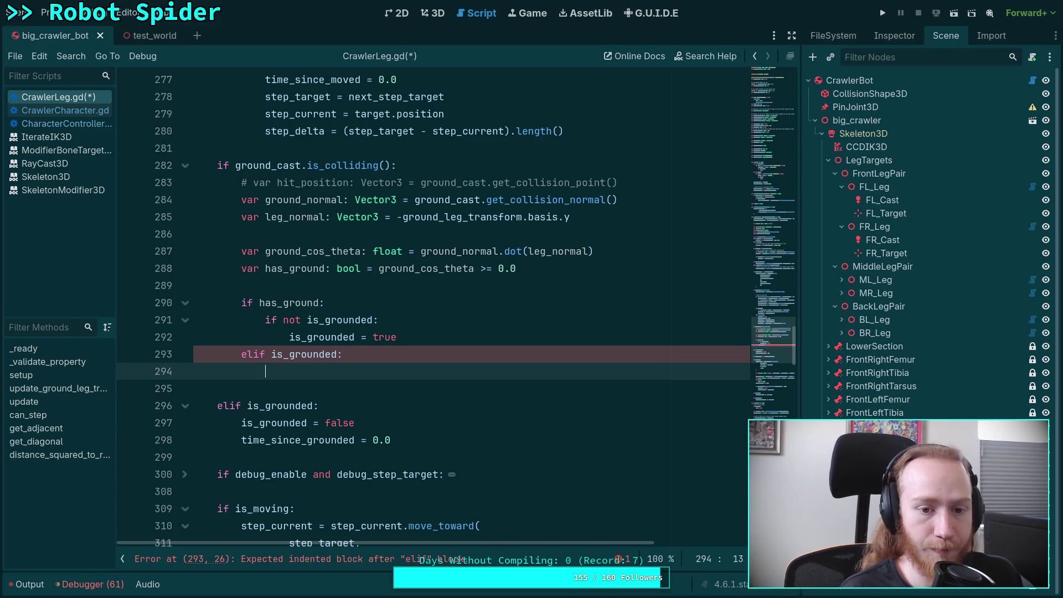
Step: Begin a has_ground bool declaration above the ground-cast check
left_click(360, 150)
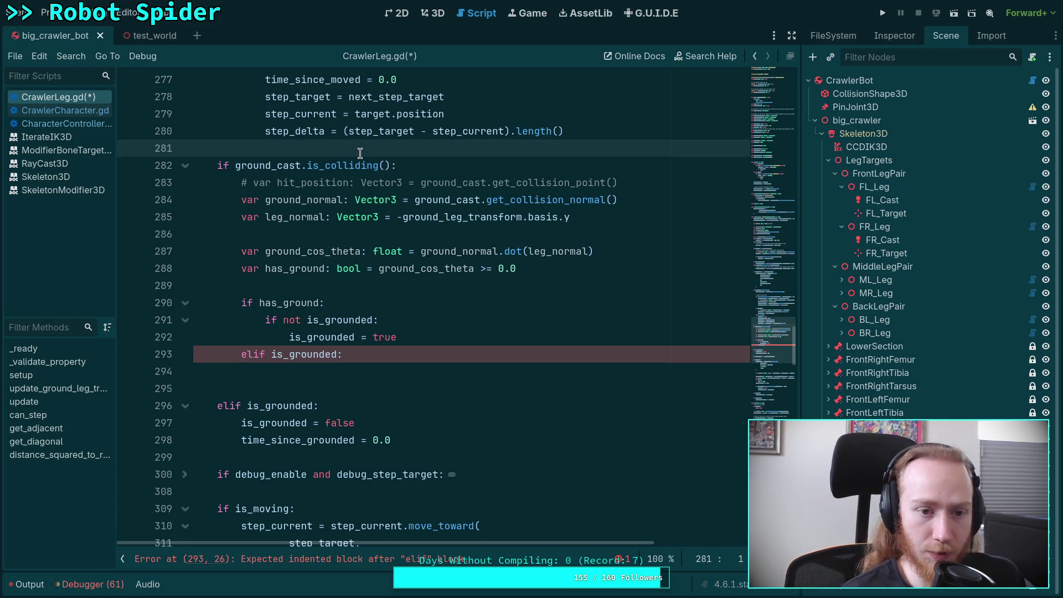
key("Return")
type("var has_ground")
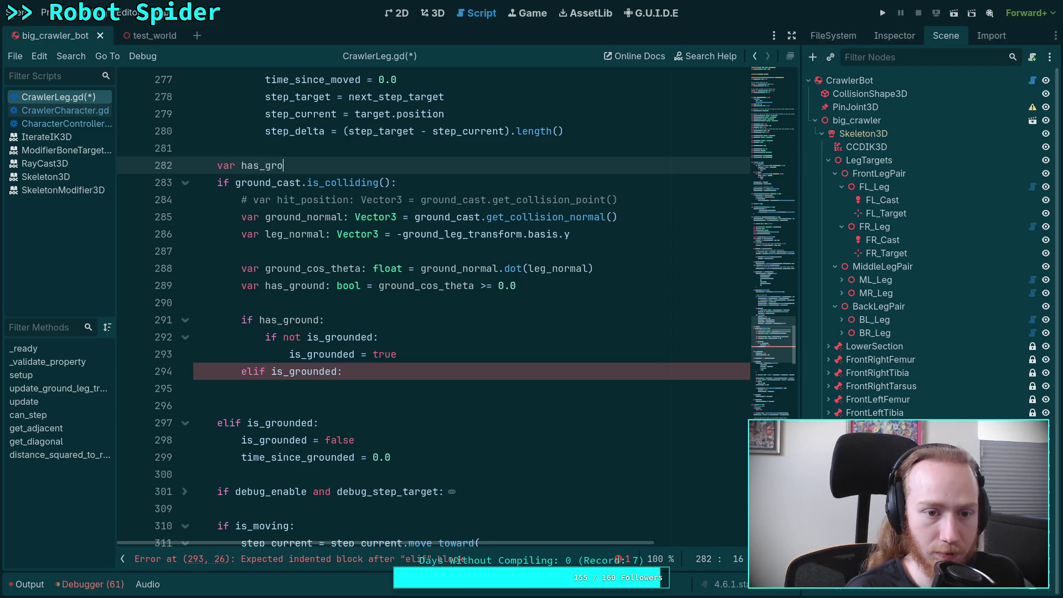
type(": bool")
Step: Initialize has_ground to false and set it true under 'if ground_cos_theta >= 0.0:'
type("= false")
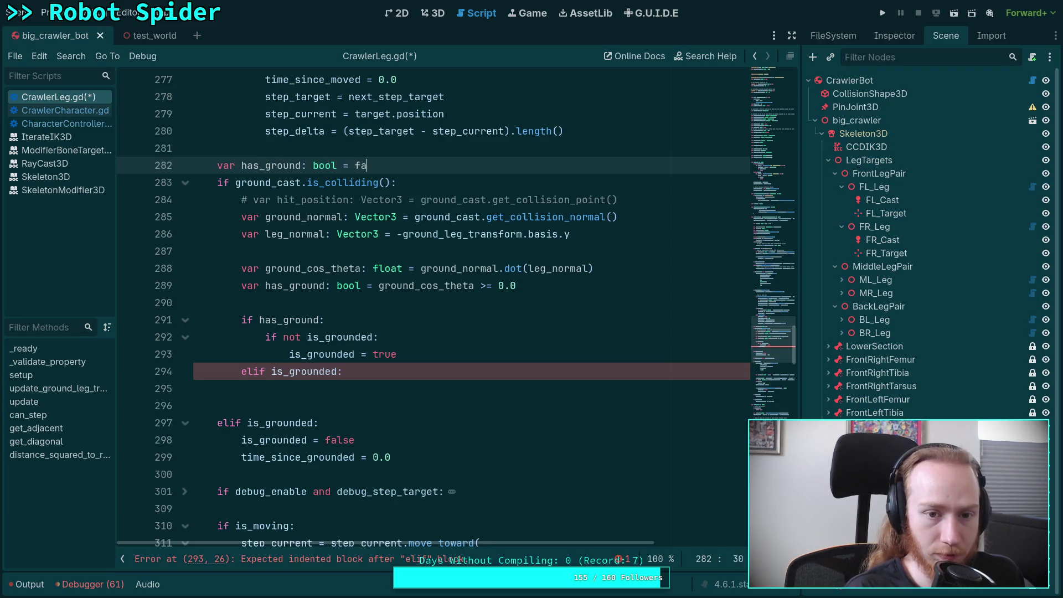
left_click(648, 268)
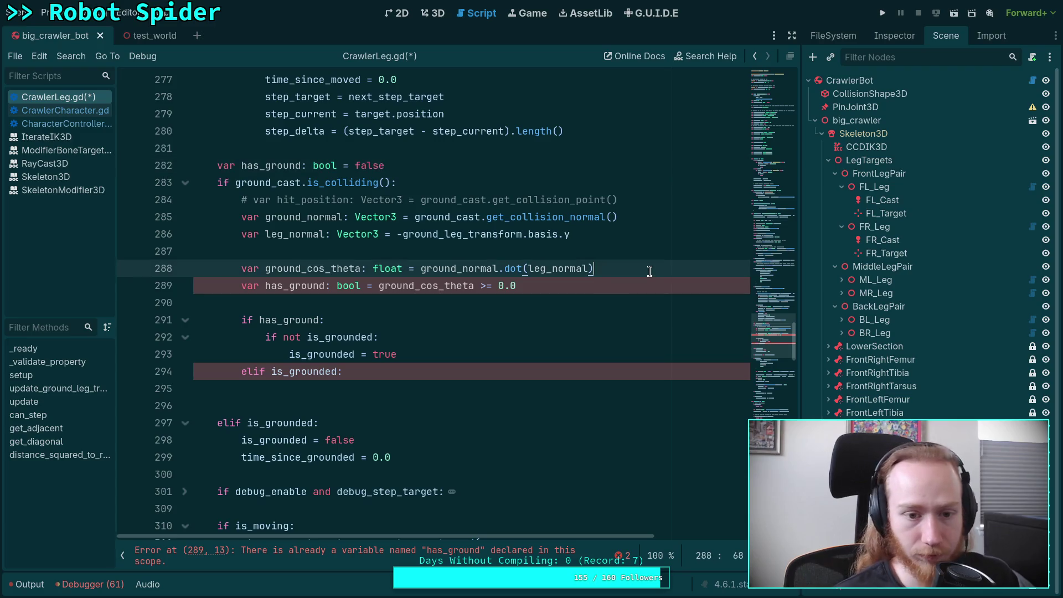
key("Return")
type("if ground_bo")
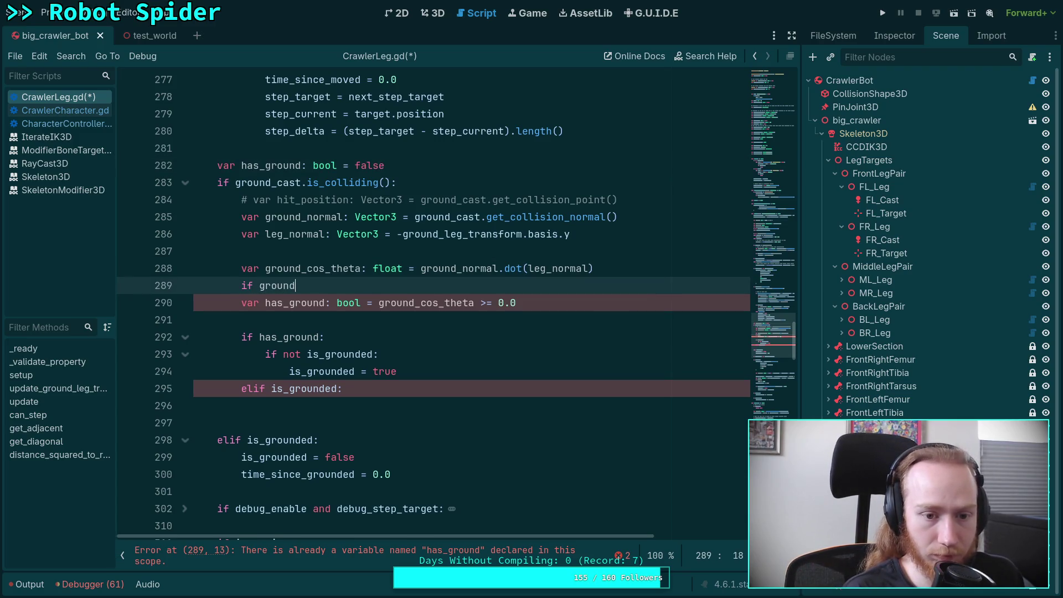
key("BackSpace")
key("BackSpace")
type("cos_theta >= 0.0:")
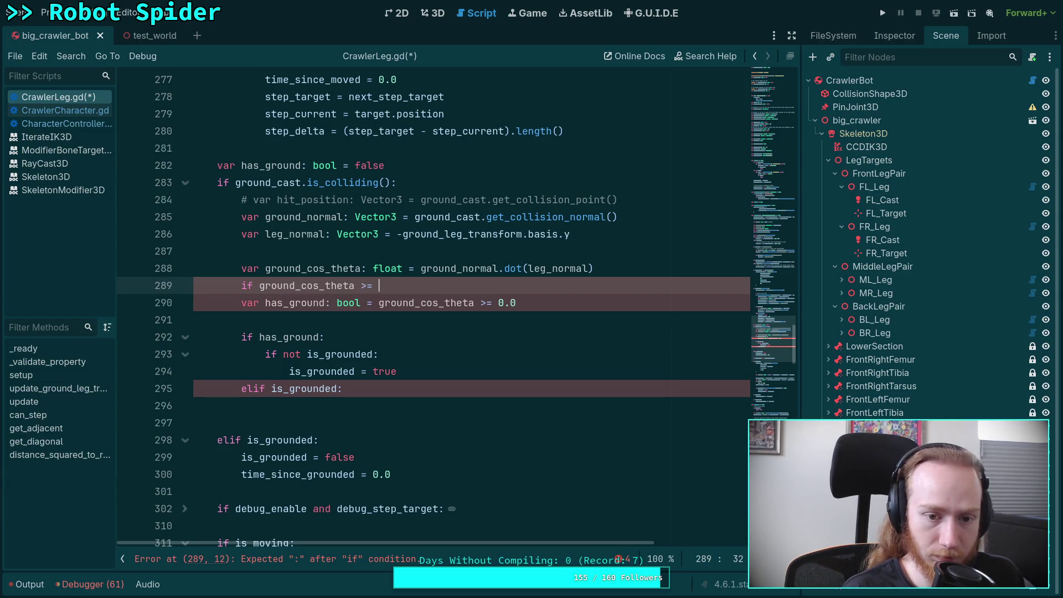
key("Return")
type("a")
key("BackSpace")
type("has_gr")
key("Return")
type("= true")
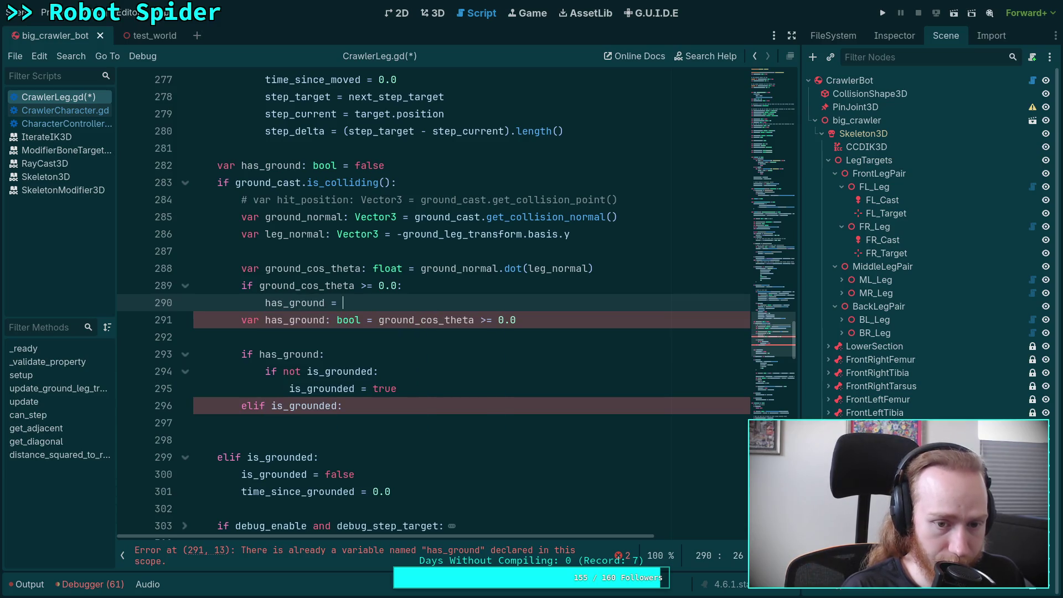
Step: Delete the duplicate has_ground declaration and its old block
mouse_move(447, 423)
left_mouse_down()
mouse_move(481, 361)
mouse_move(489, 313)
left_mouse_up()
key("BackSpace")
key("BackSpace")
key("BackSpace")
key("BackSpace")
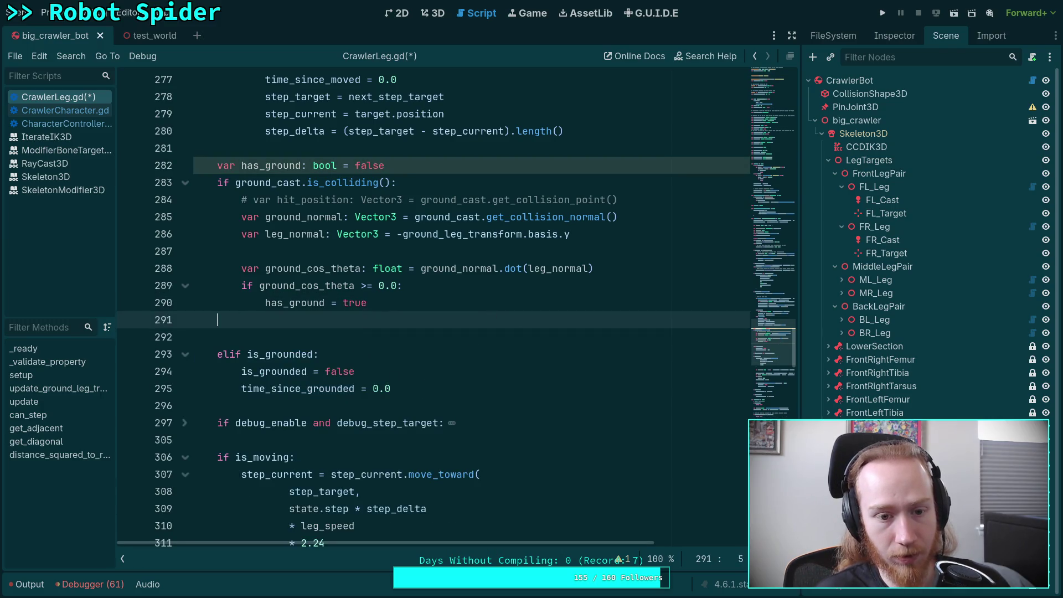
left_click(250, 333)
Step: Above elif is_grounded, add 'if has_ground:' / 'if not is_grounded:' / 'is_grounded = true'
key("Return")
type("if ")
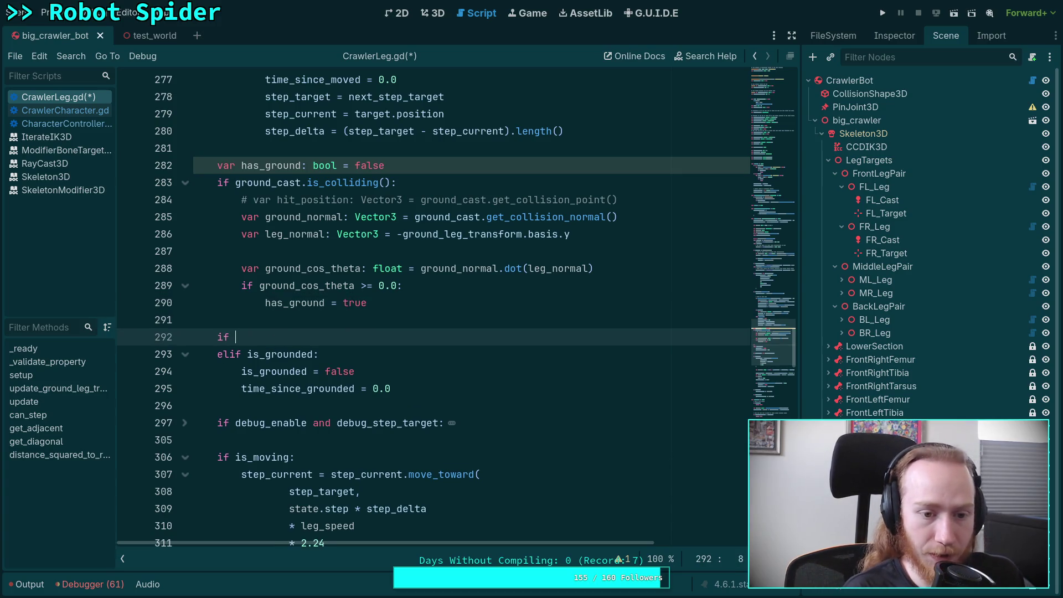
type("has")
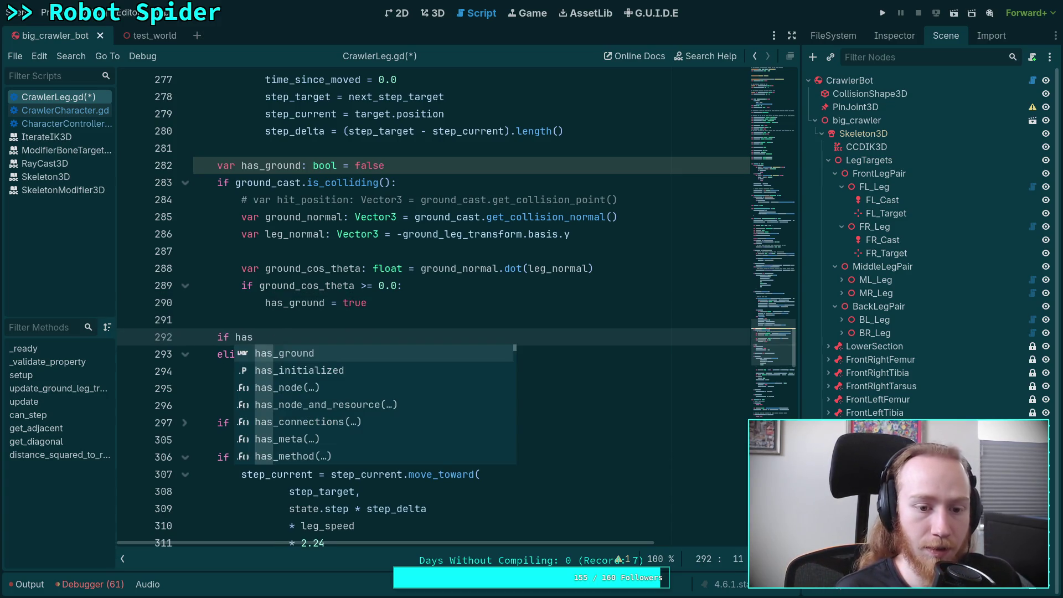
key("Return")
type(":")
key("Return")
type("if not is_gr")
key("Return")
type(":")
key("Return")
type("is_gr")
key("Return")
type("= true")
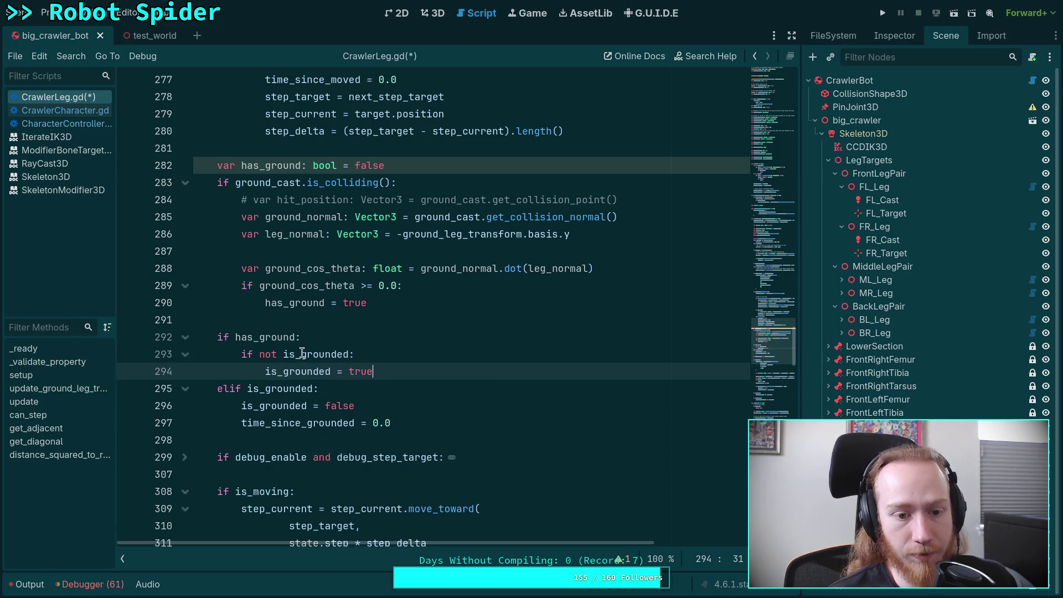
Step: Review the is_grounded usages and save CrawlerLeg.gd
left_click(307, 320)
double_click(304, 389)
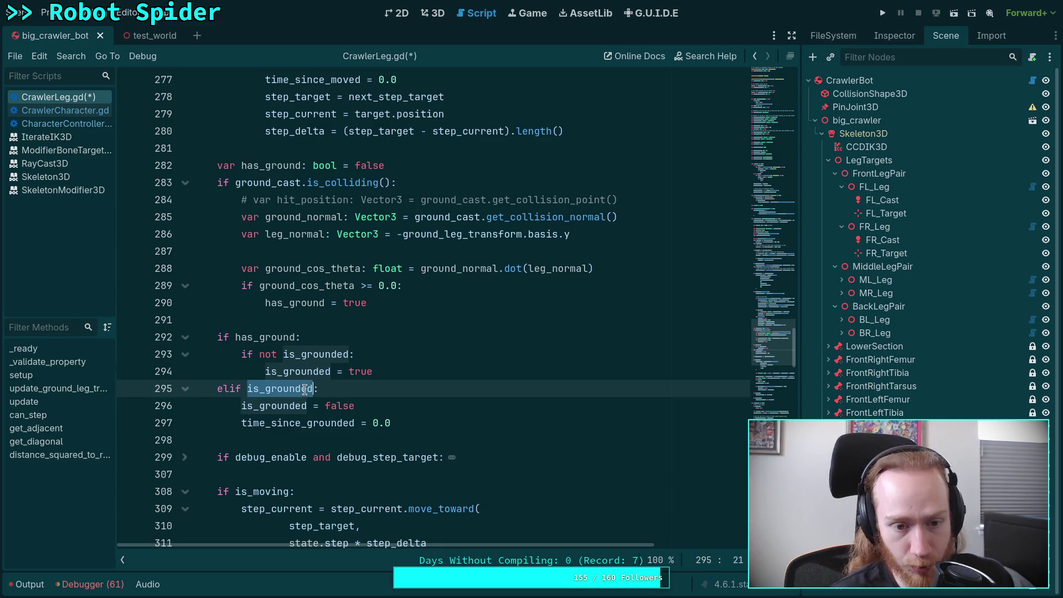
double_click(280, 405)
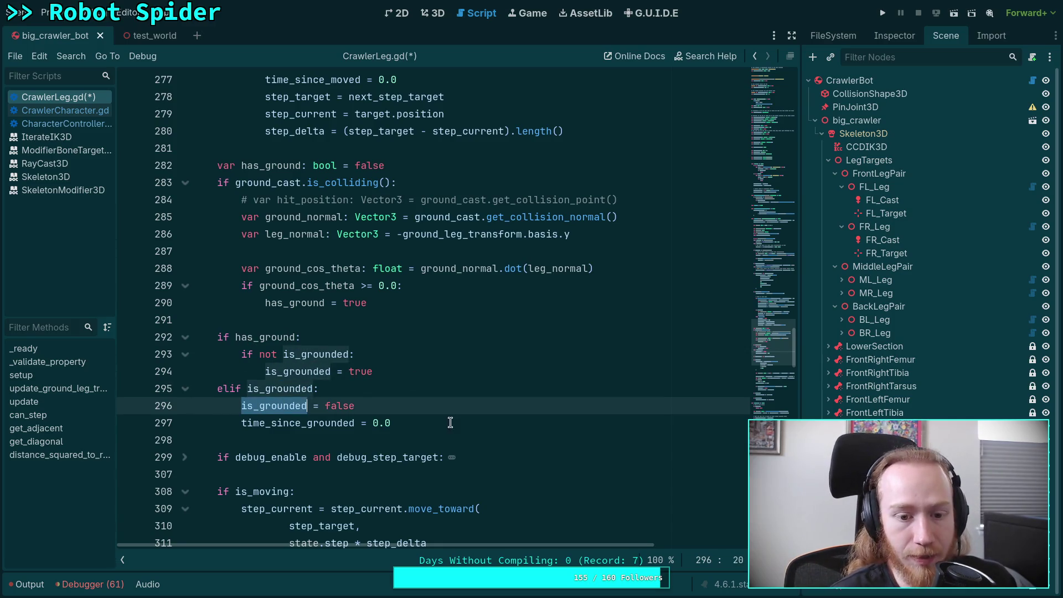
left_click(451, 423)
left_click(417, 317)
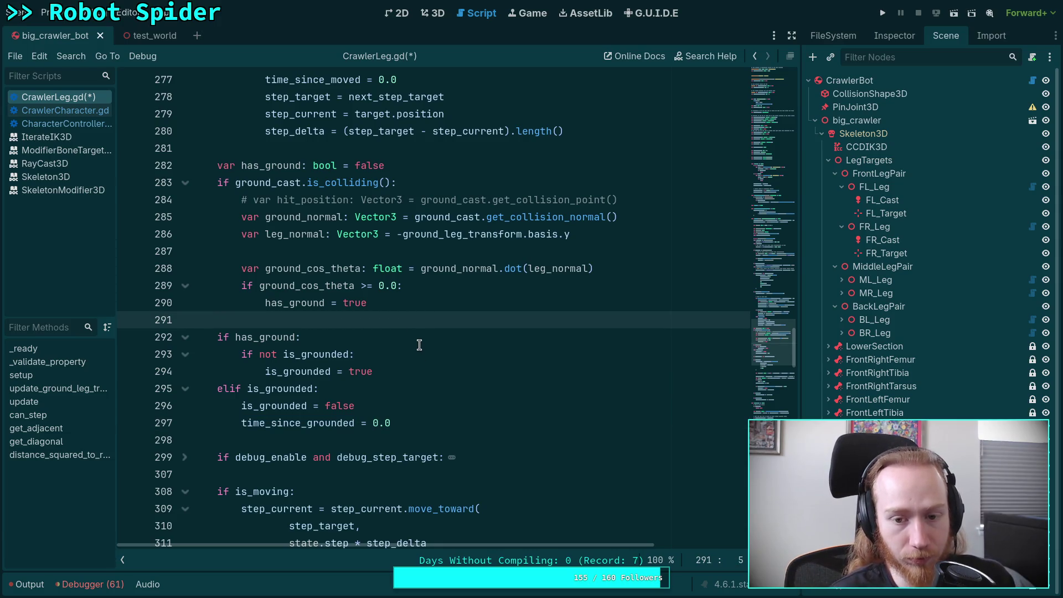
key("ctrl+s")
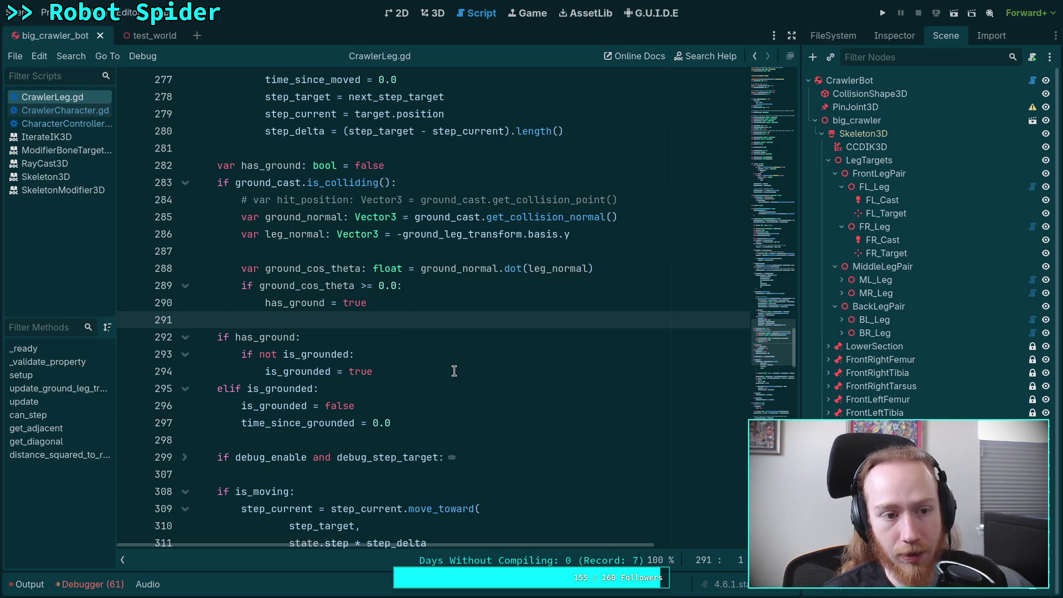
scroll(455, 371, "down", 5)
scroll(455, 371, "down", 9)
Step: Run the project to watch the crawler's legs, then set a breakpoint on line 336 in can_step
left_click(882, 13)
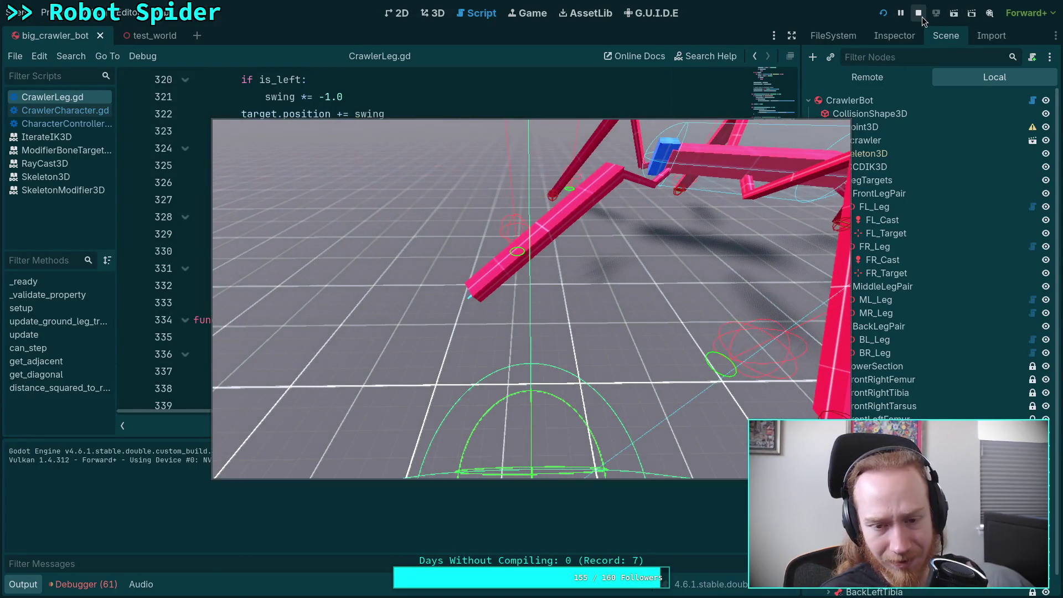
left_click(444, 289)
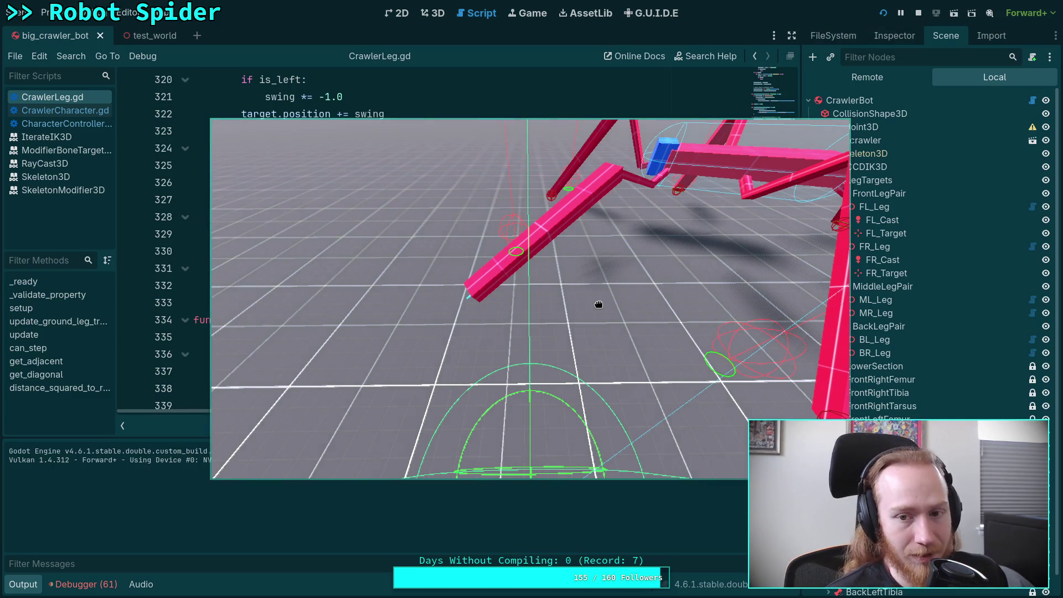
key("F8")
scroll(347, 253, "down", 3)
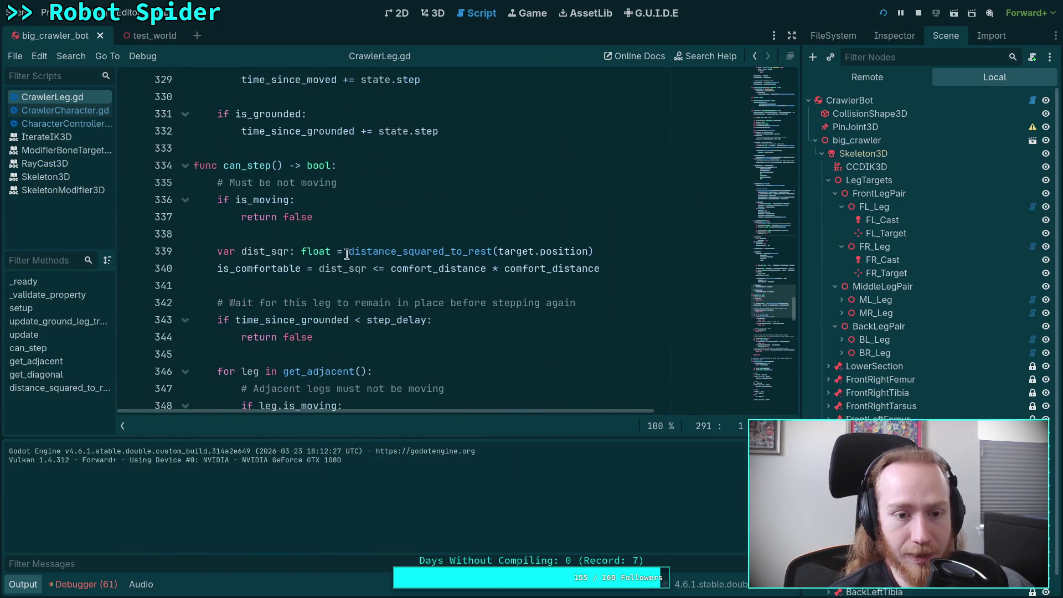
left_click(129, 200)
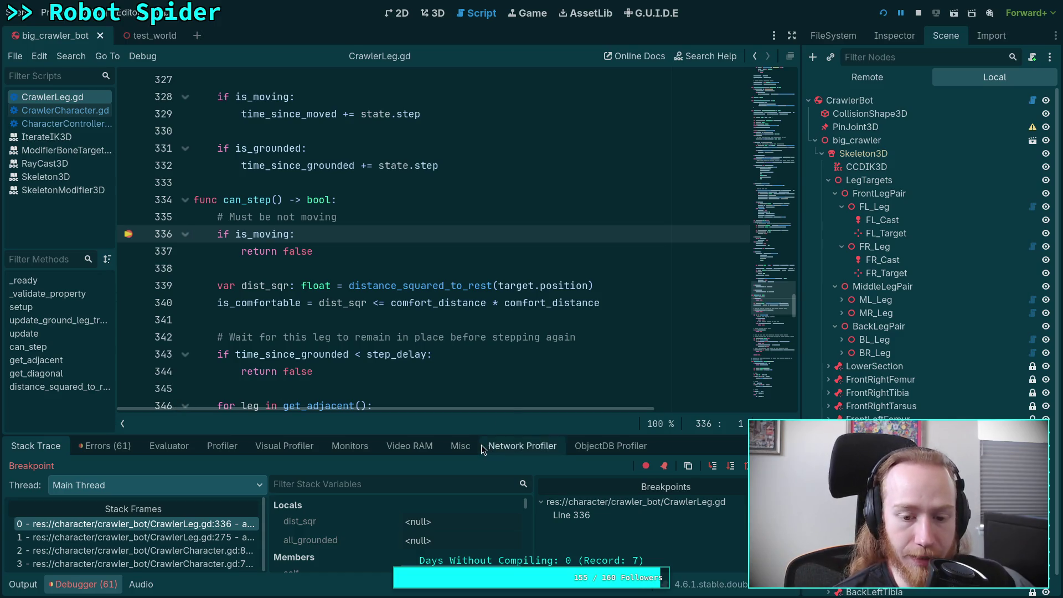
Step: Enlarge the Debugger panel, browse the leg's member values, and step to the next line
left_click_drag(485, 435, 477, 363)
scroll(353, 490, "down", 5)
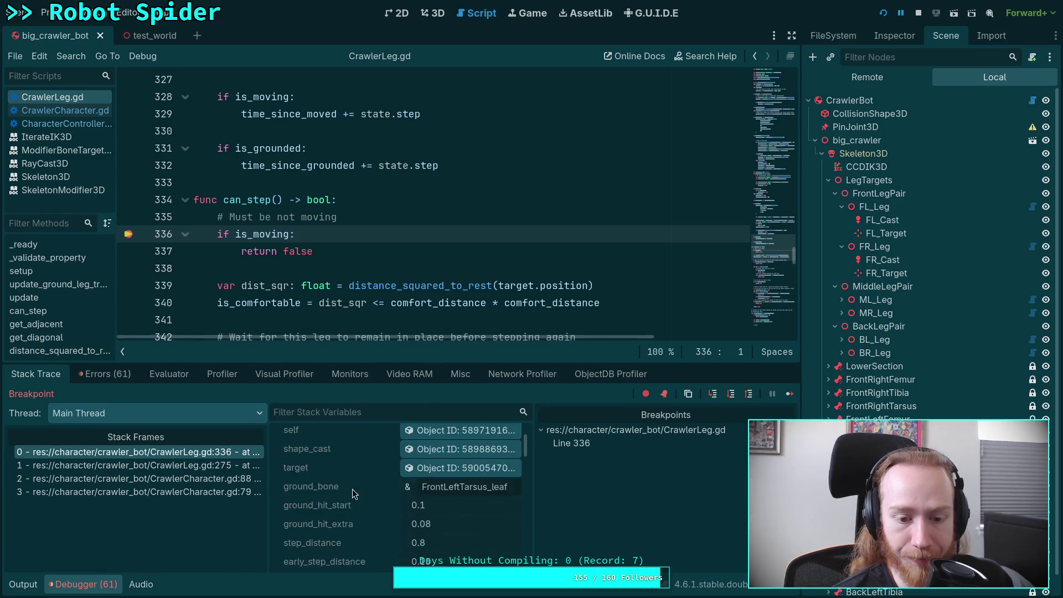
scroll(355, 493, "down", 5)
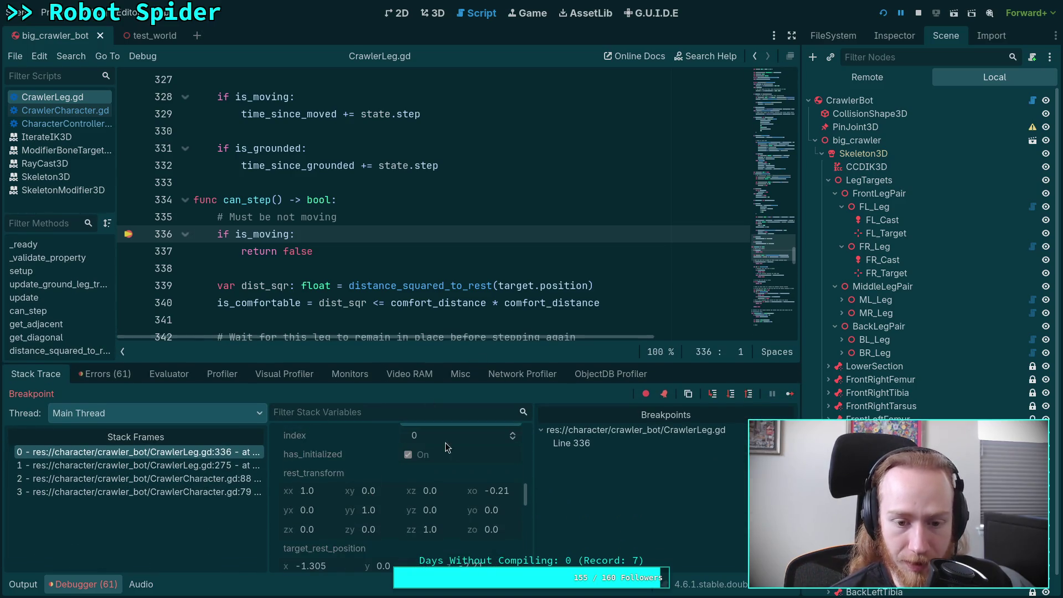
scroll(375, 252, "down", 1)
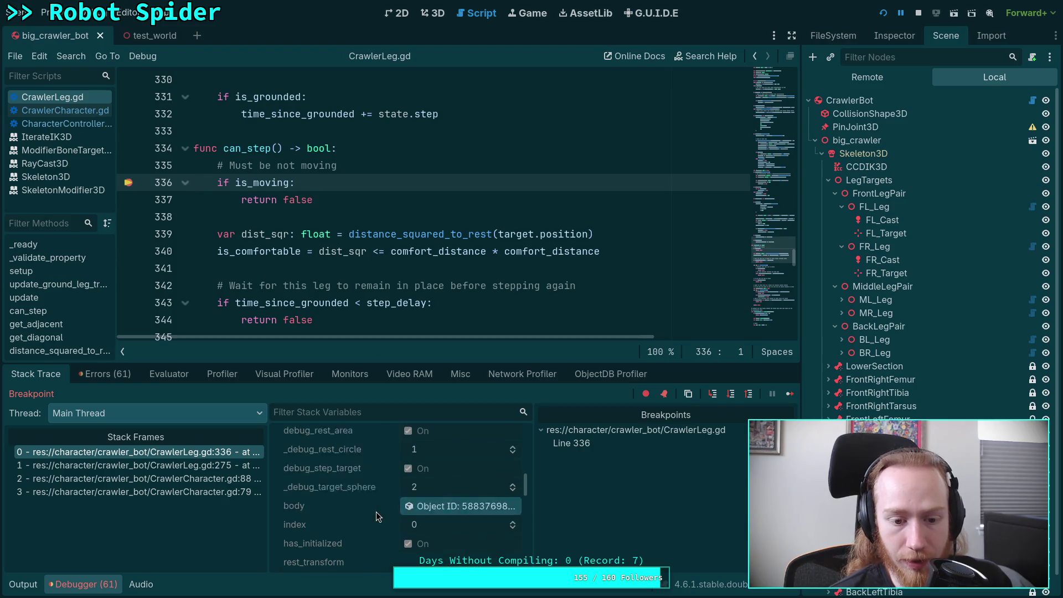
scroll(377, 511, "up", 3)
scroll(377, 511, "up", 7)
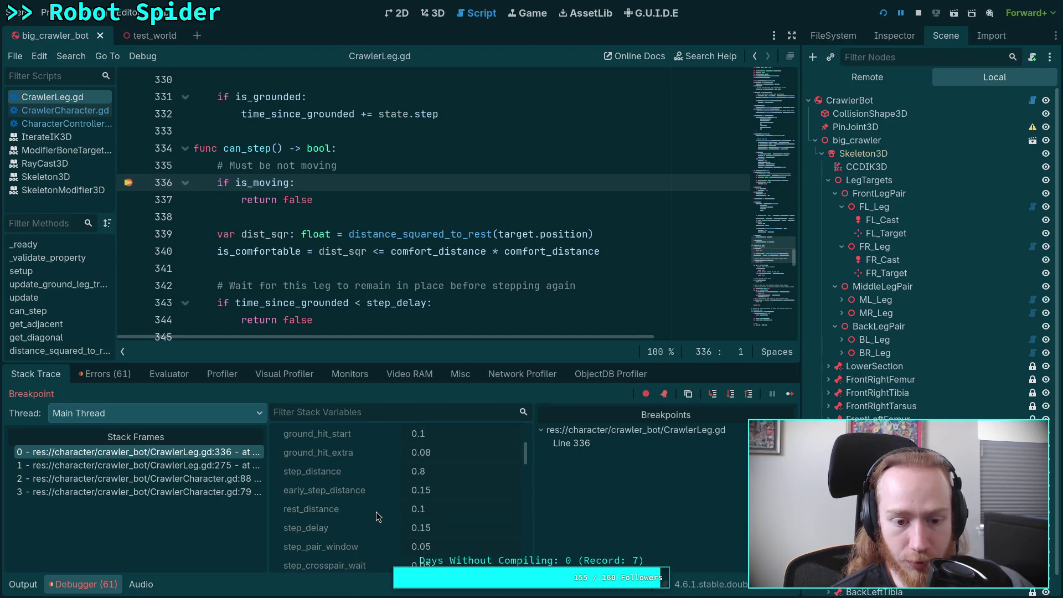
scroll(376, 512, "down", 10)
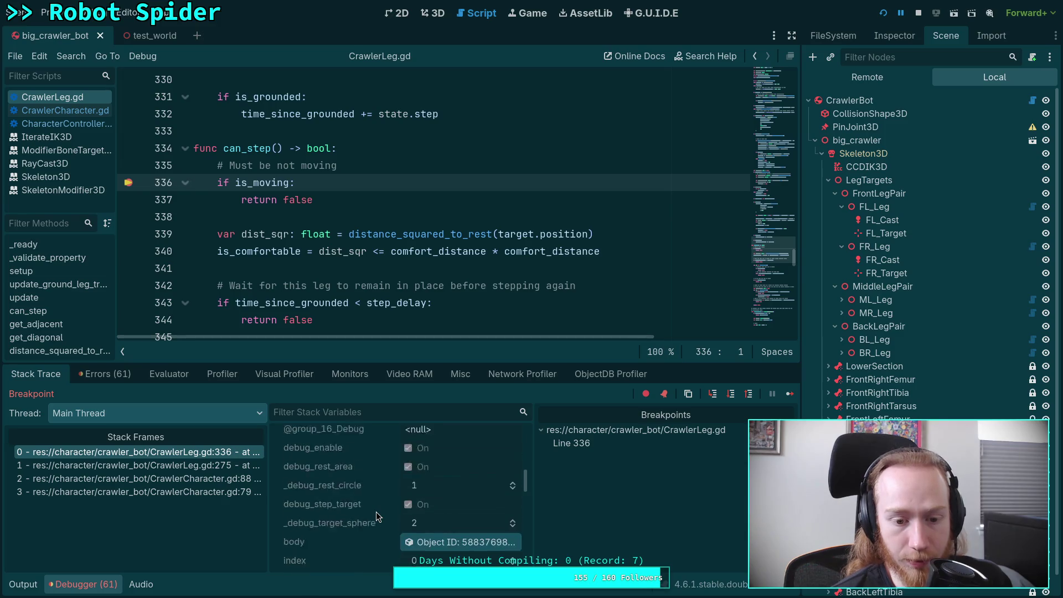
scroll(376, 512, "down", 5)
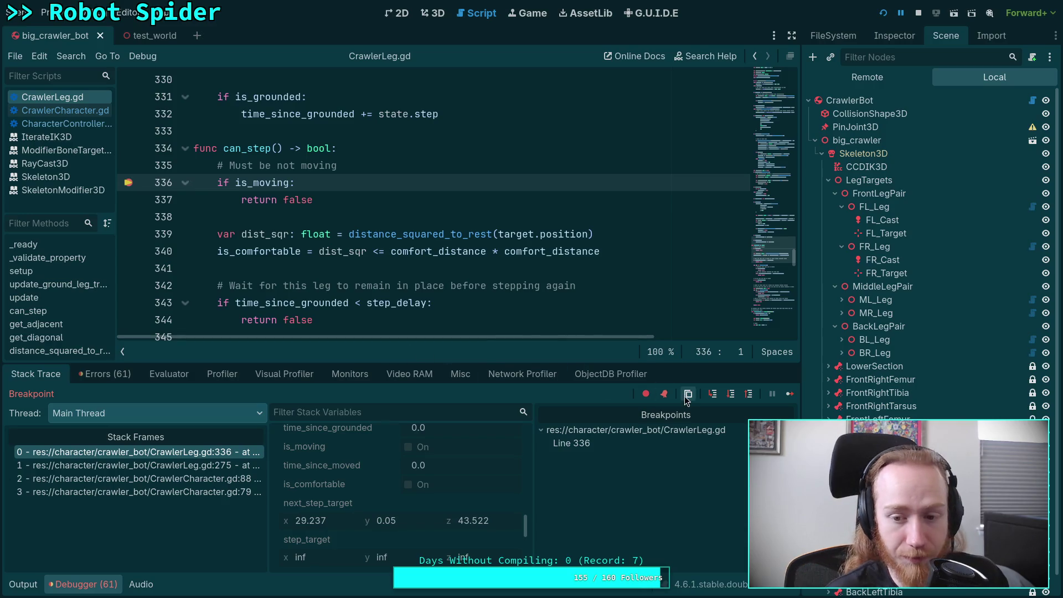
left_click(731, 394)
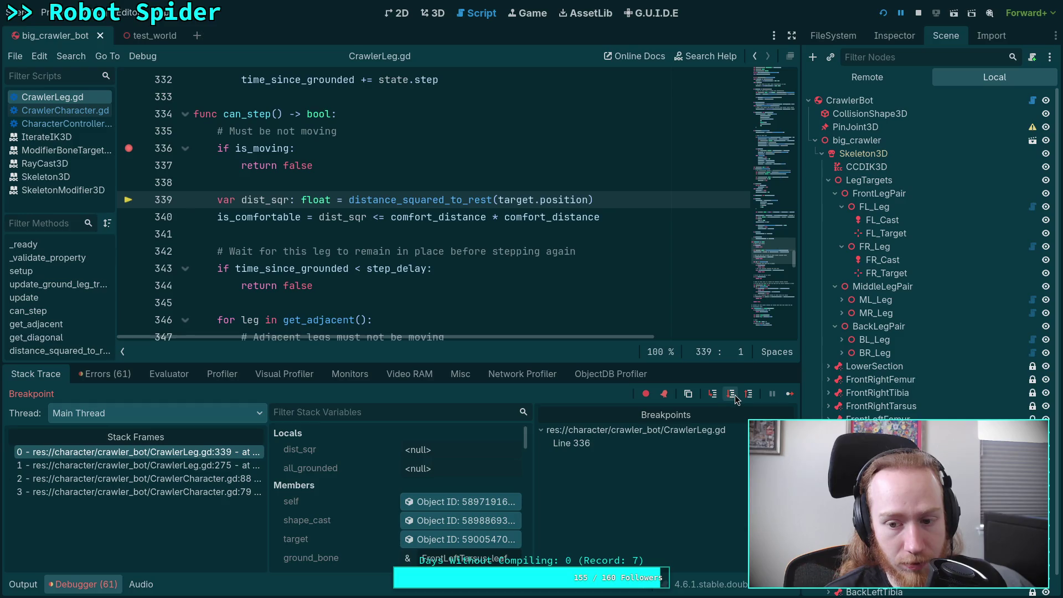
Step: Step over twice to line 343 and scroll Members to is_grounded and time_since_grounded
left_click(731, 394)
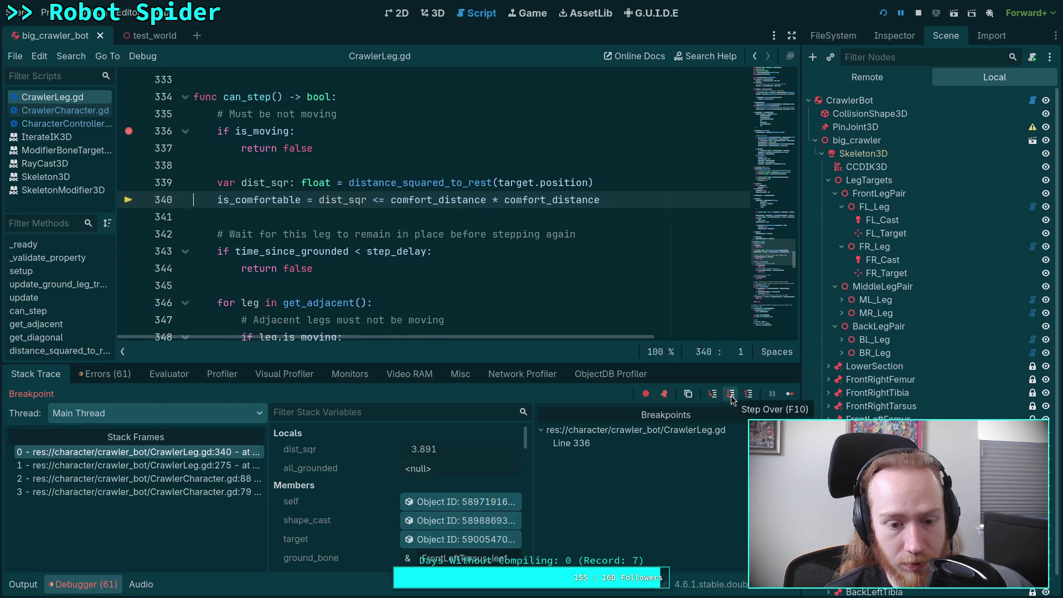
left_click(731, 394)
scroll(354, 467, "down", 3)
scroll(354, 467, "down", 10)
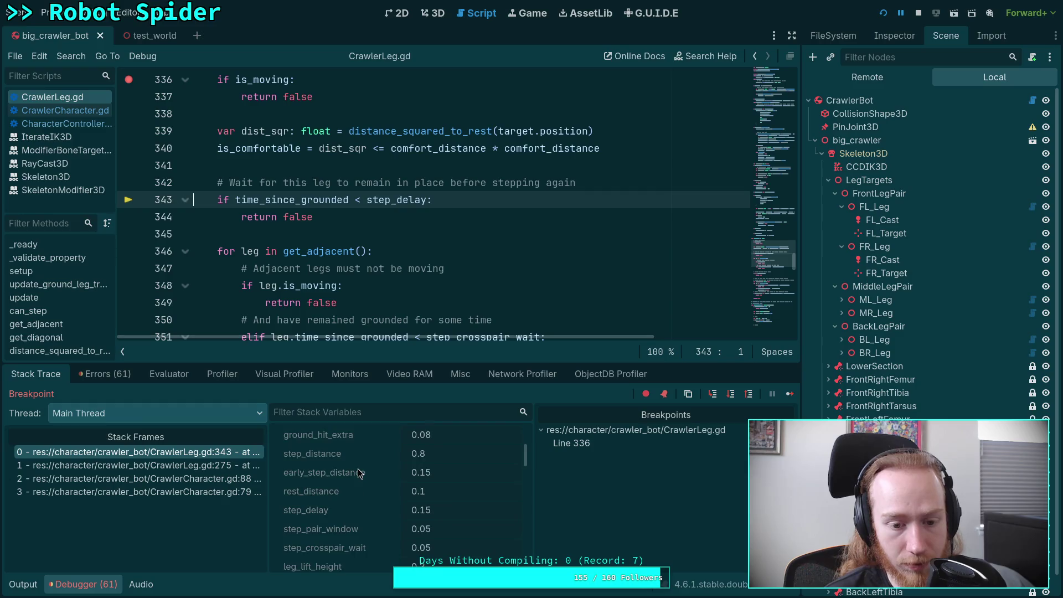
scroll(357, 468, "down", 8)
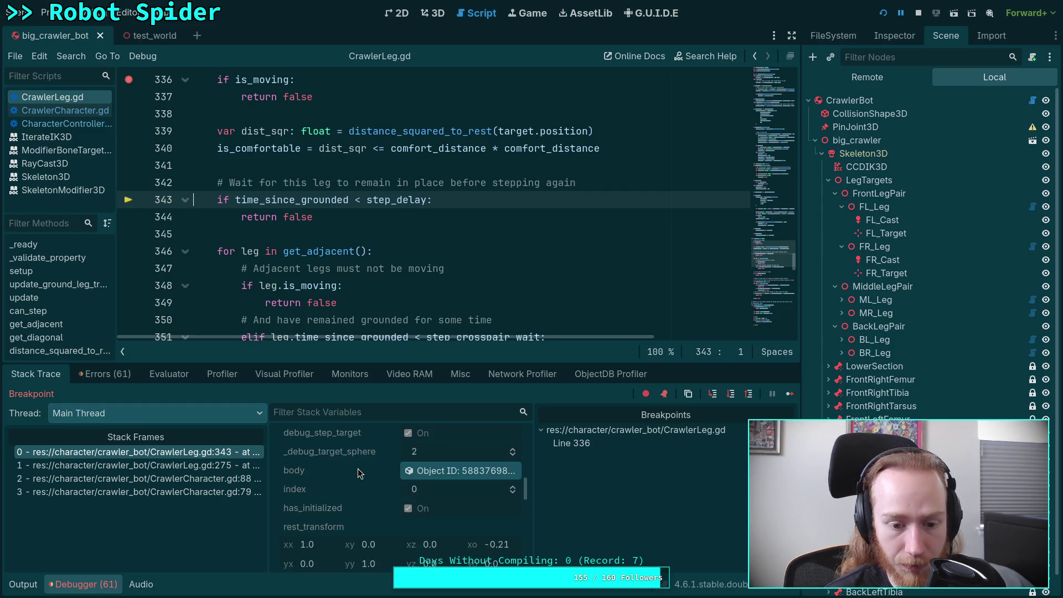
scroll(358, 468, "down", 1)
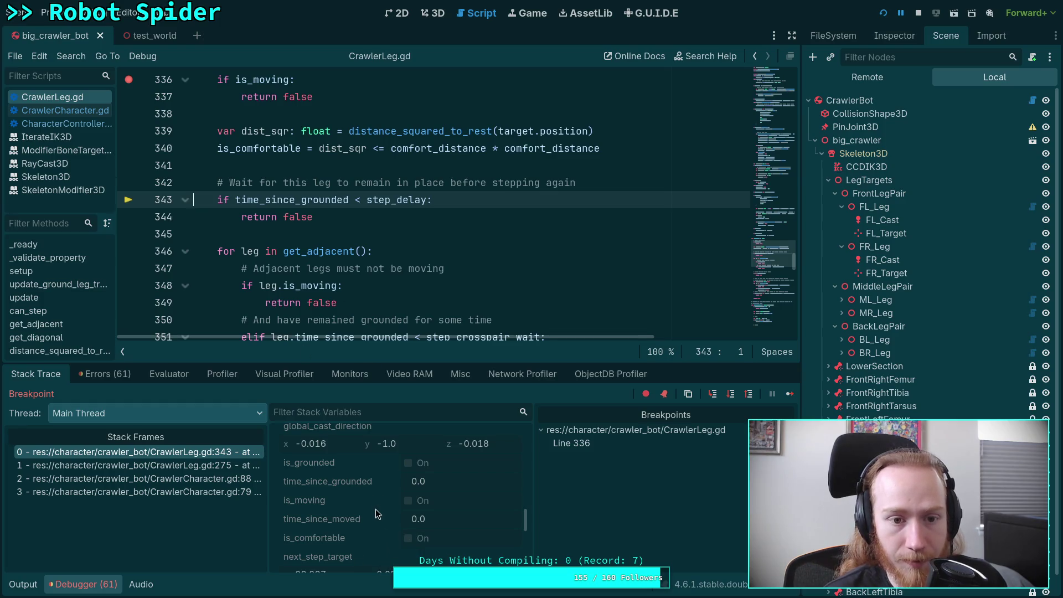
scroll(394, 495, "down", 1)
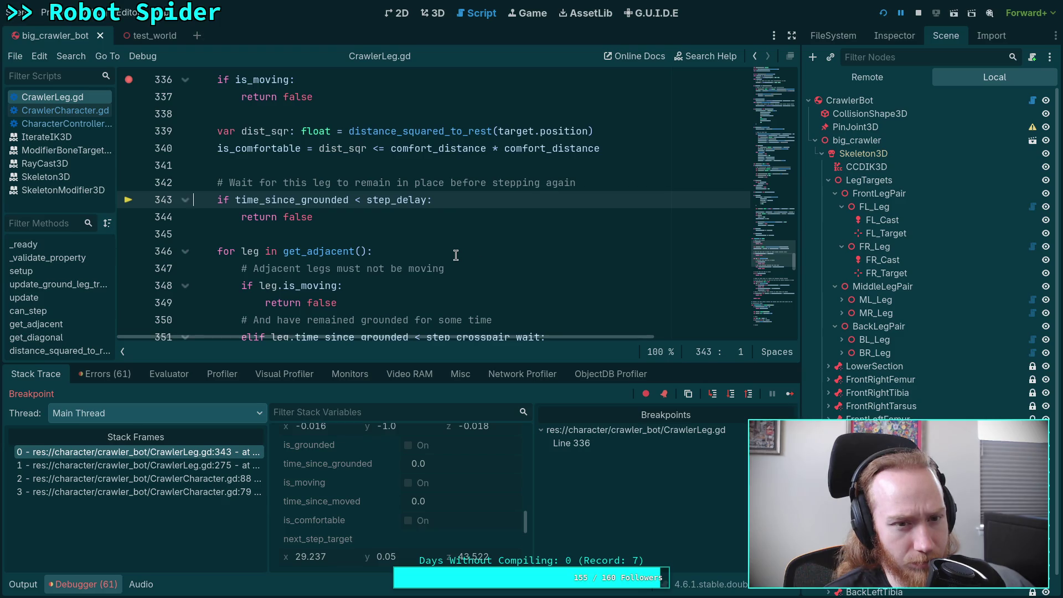
scroll(456, 255, "up", 2)
scroll(469, 269, "down", 1)
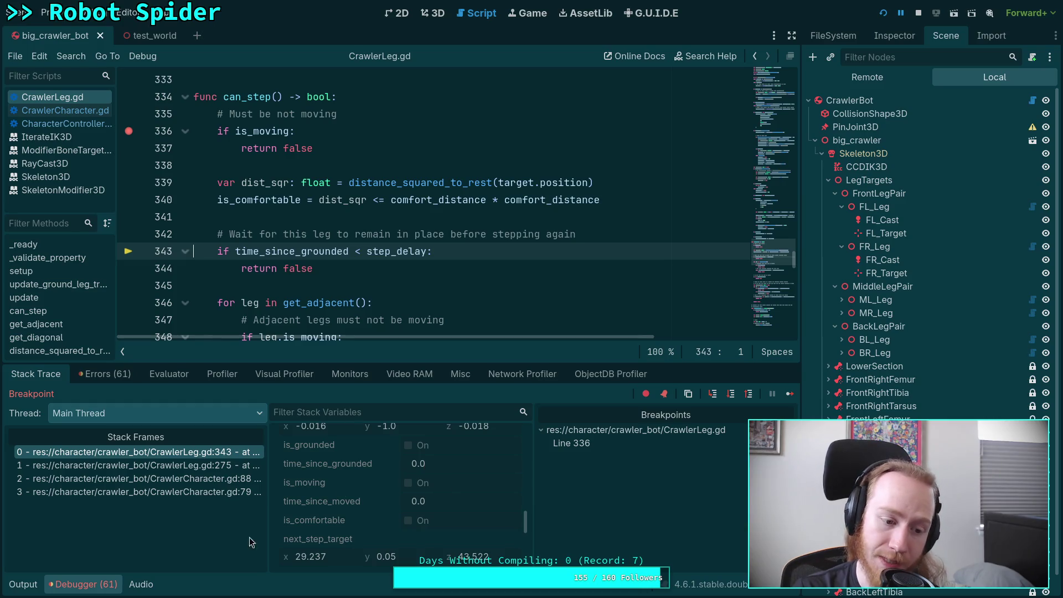
left_click(83, 584)
Step: Place the caret right after 'if' in the step_delay check on line 343
scroll(314, 390, "up", 2)
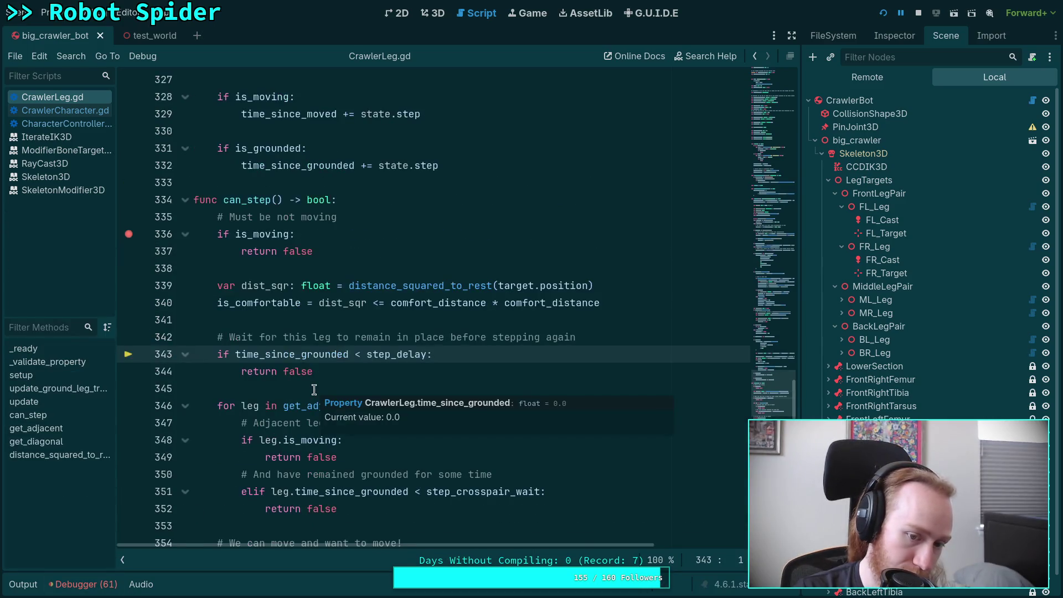
scroll(314, 390, "down", 4)
scroll(344, 371, "up", 5)
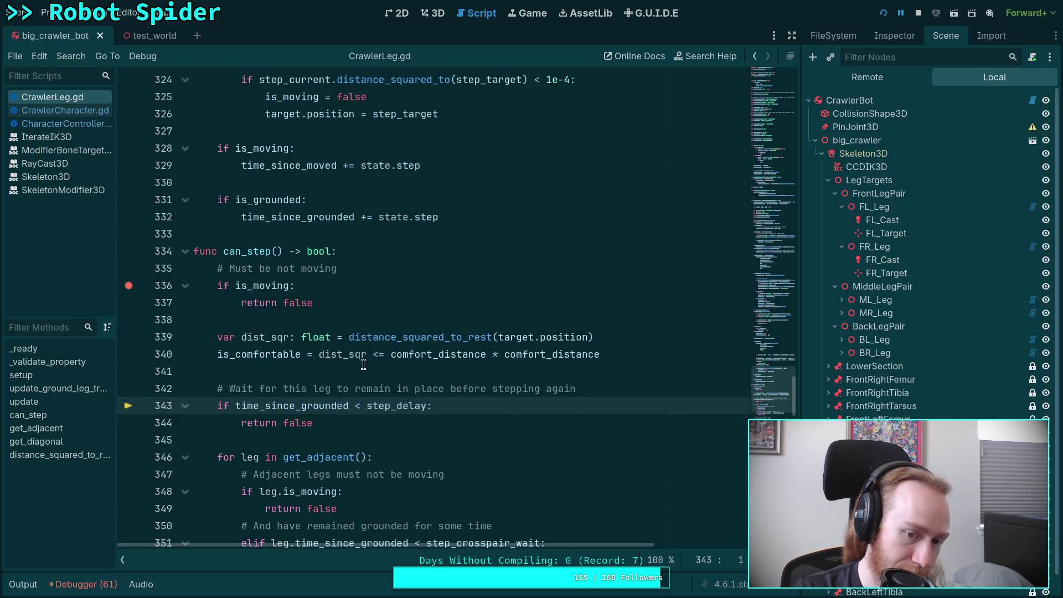
scroll(363, 364, "up", 2)
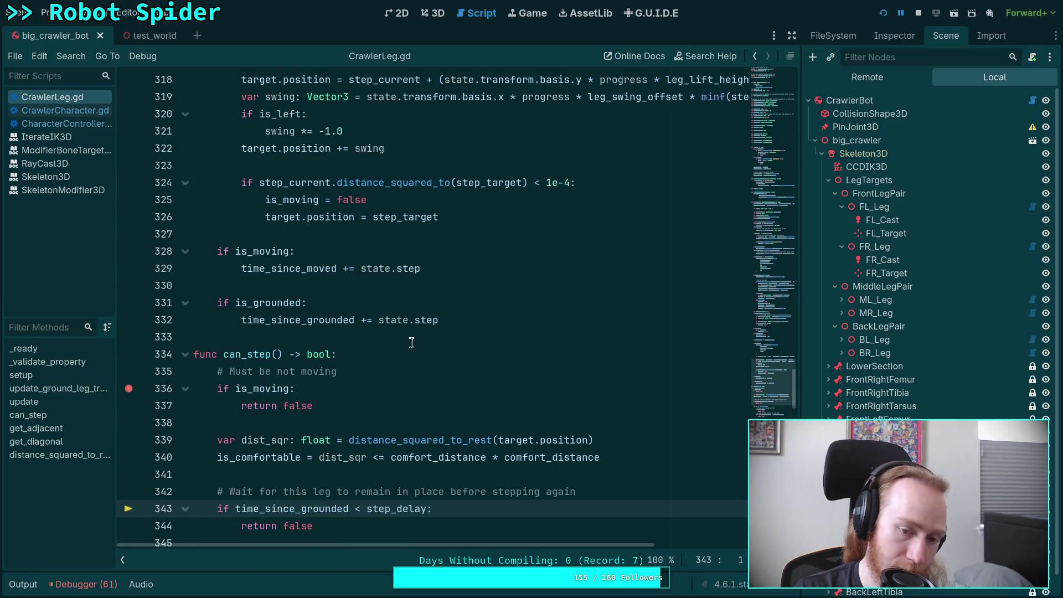
scroll(412, 342, "up", 8)
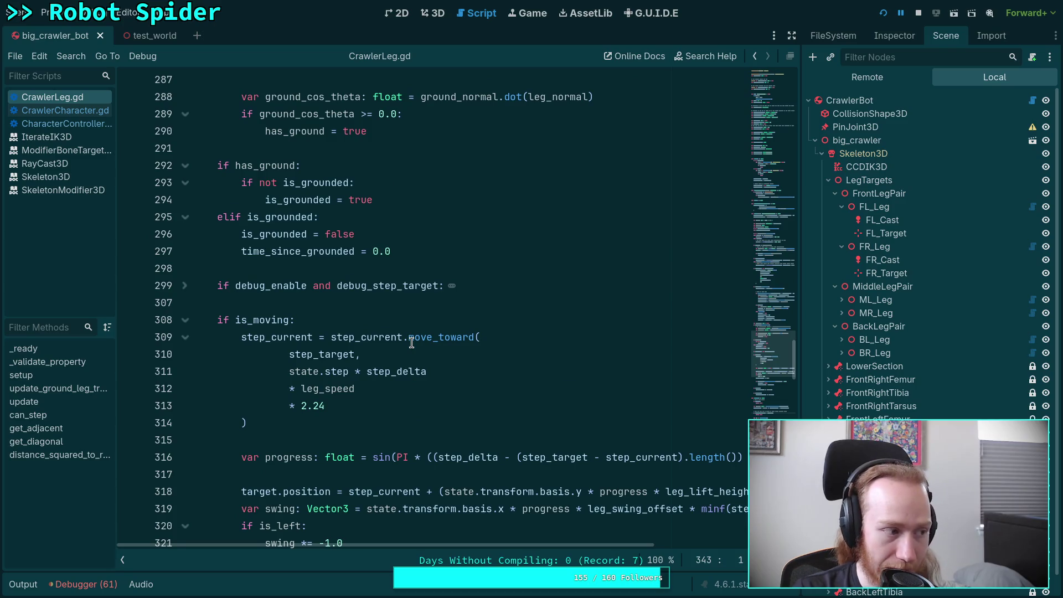
scroll(411, 343, "down", 11)
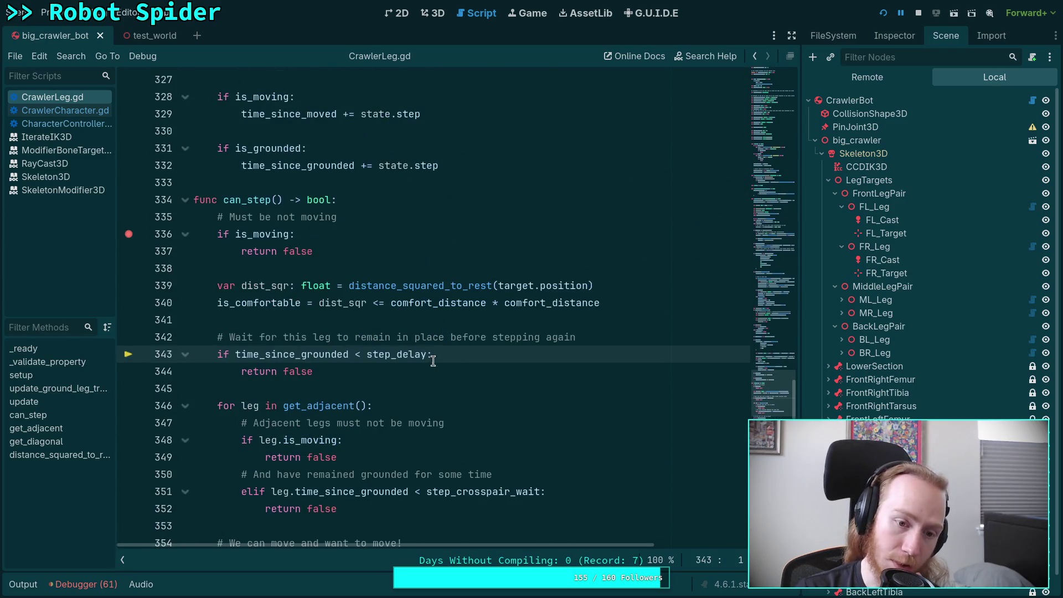
scroll(436, 376, "down", 1)
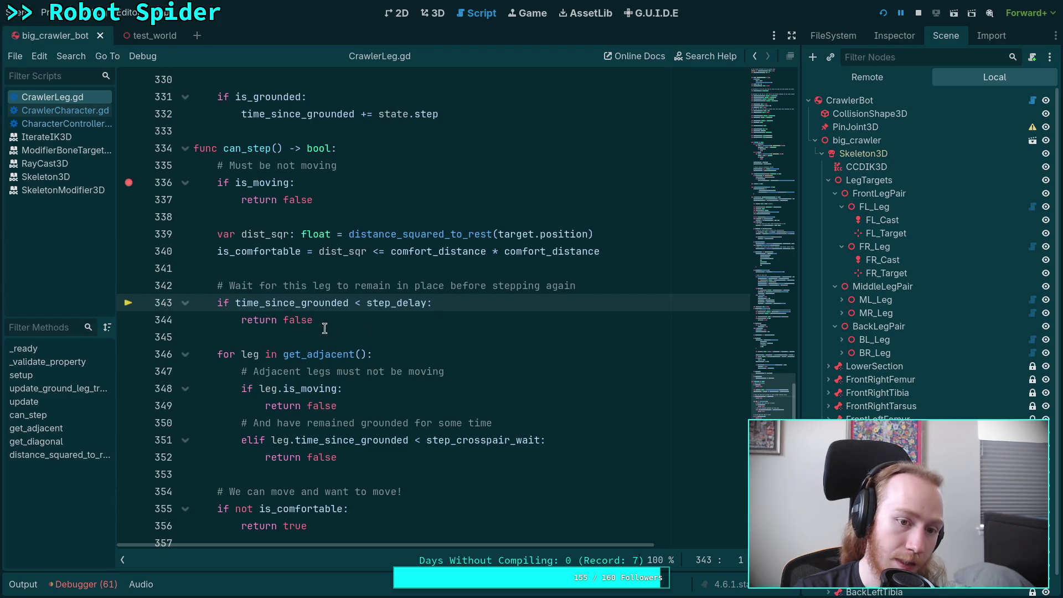
left_click(230, 303)
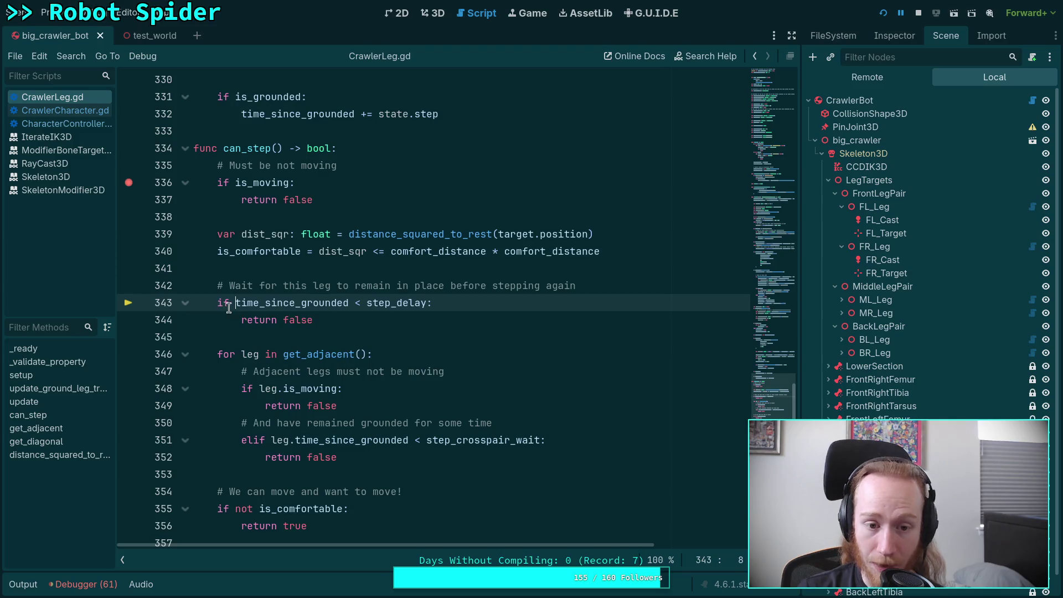
scroll(452, 361, "down", 1)
scroll(452, 360, "down", 3)
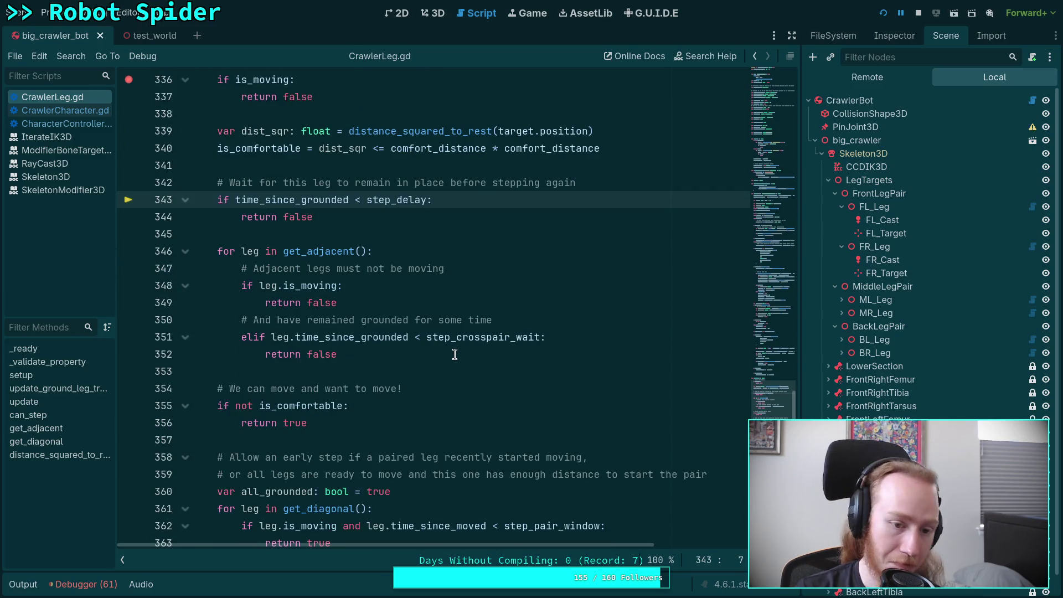
scroll(455, 351, "up", 3)
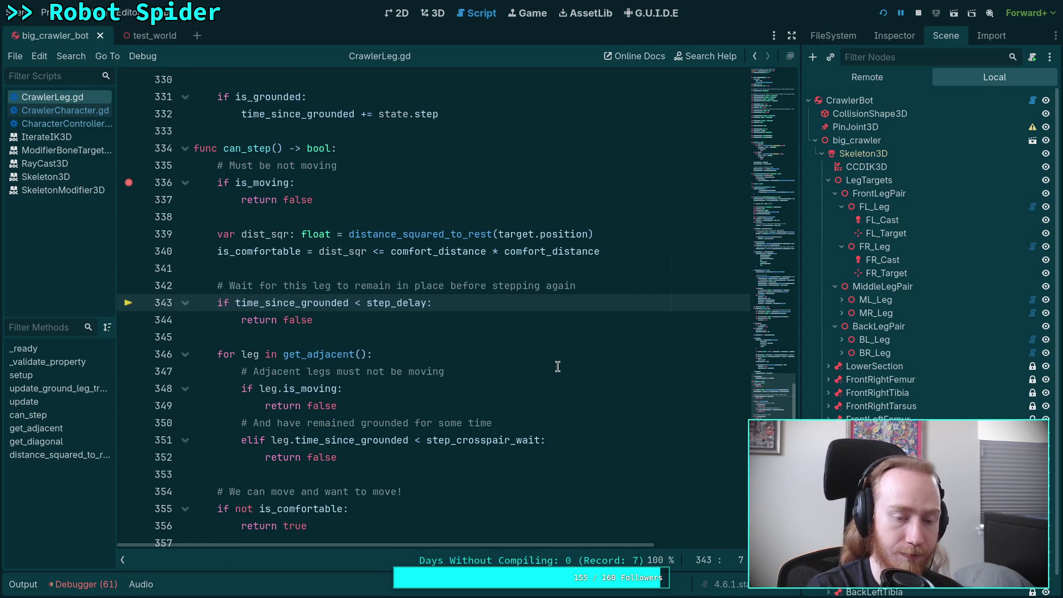
Step: Insert 'is_grounded and' into the line 343 condition
type("ground")
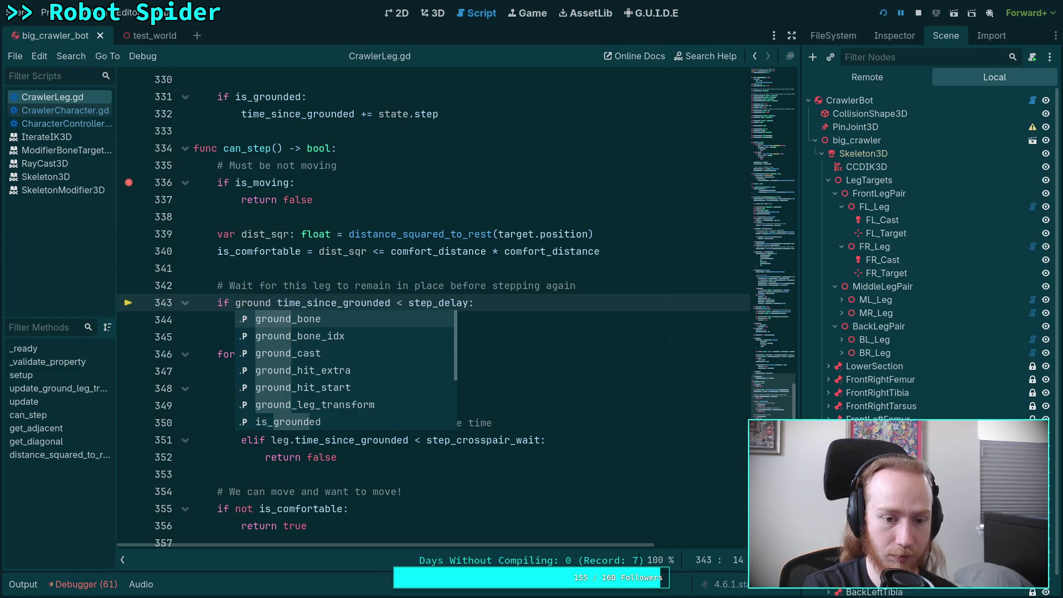
key("Down")
key("Down")
key("Down")
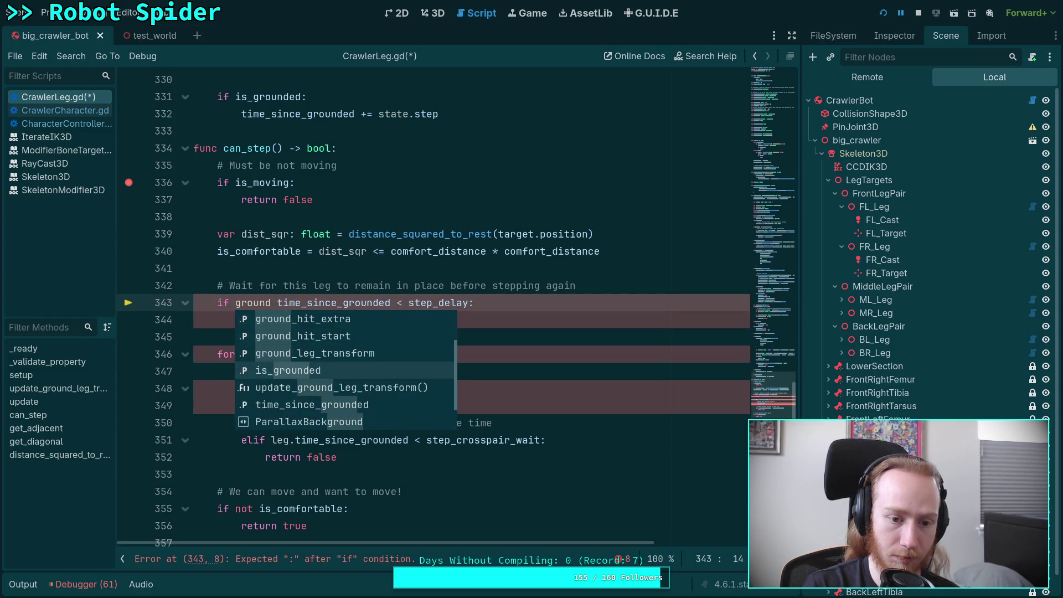
key("Return")
type("and")
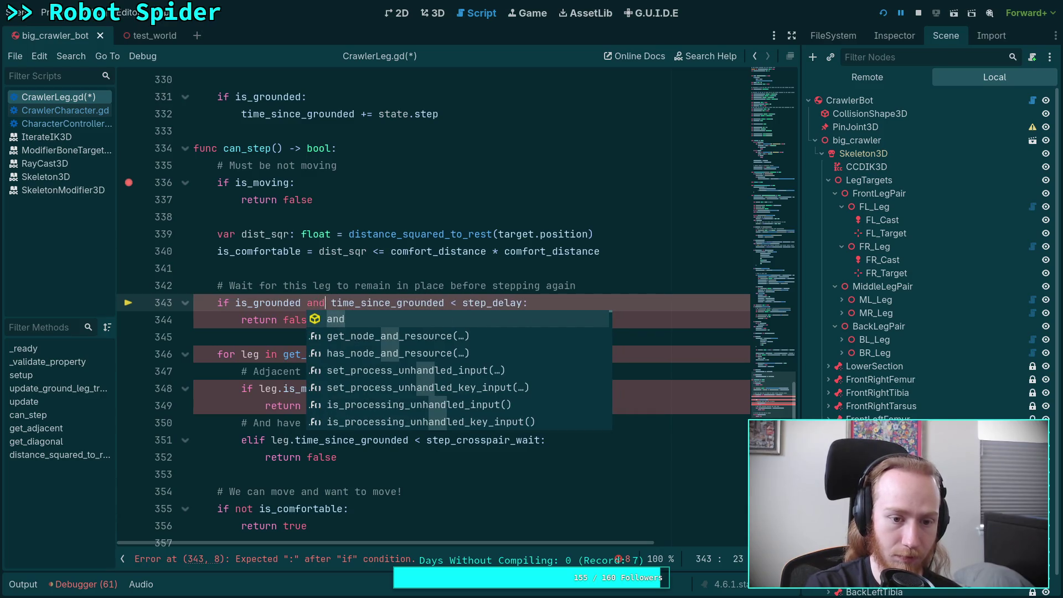
left_click(539, 268)
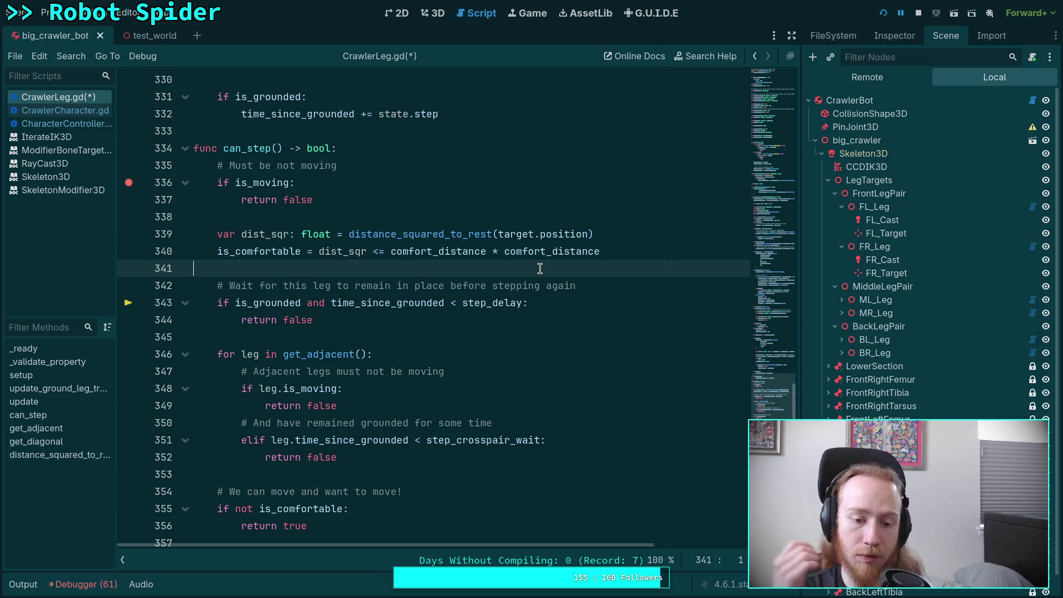
scroll(539, 268, "down", 2)
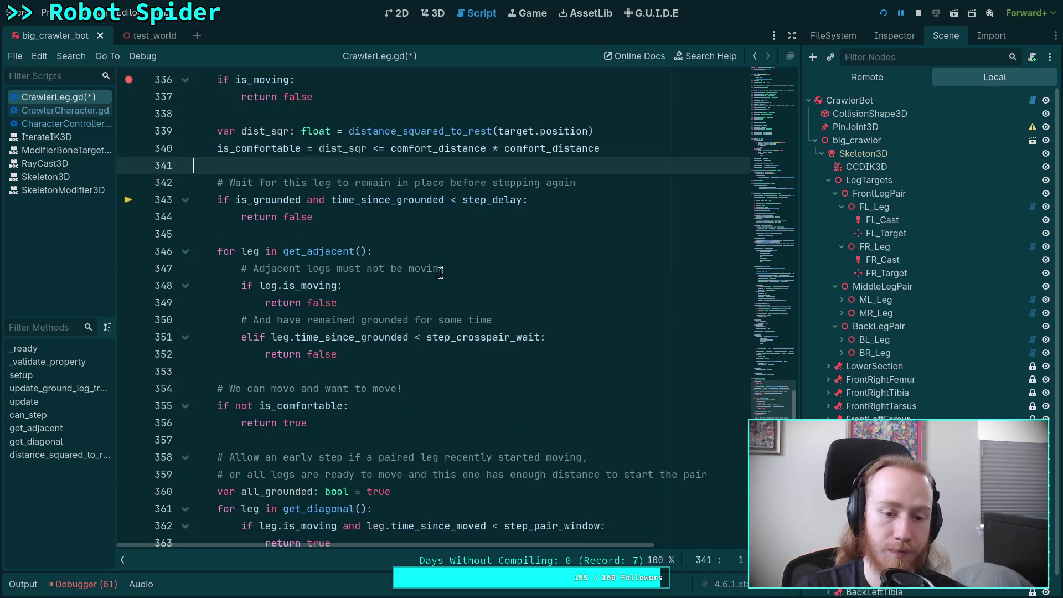
Step: Change line 351 to 'elif leg.is_grounded and leg.time_since_grounded < step_crosspair_wait' and save CrawlerLeg.gd
left_click(270, 336)
key("Left")
type("leg.is_")
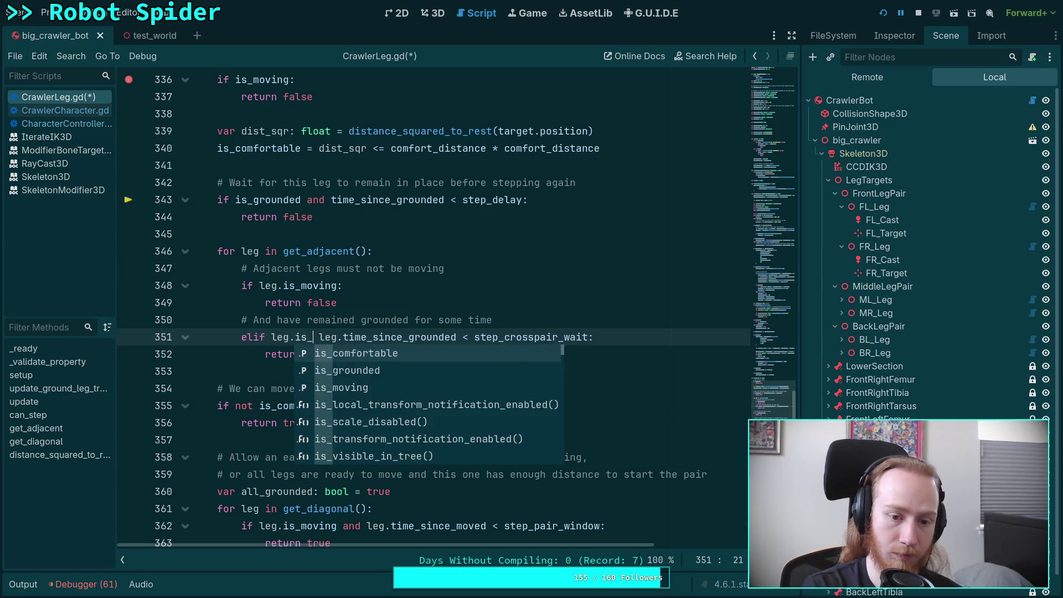
type("ground")
key("BackSpace")
key("BackSpace")
key("BackSpace")
type("is")
key("Escape")
type("_ground")
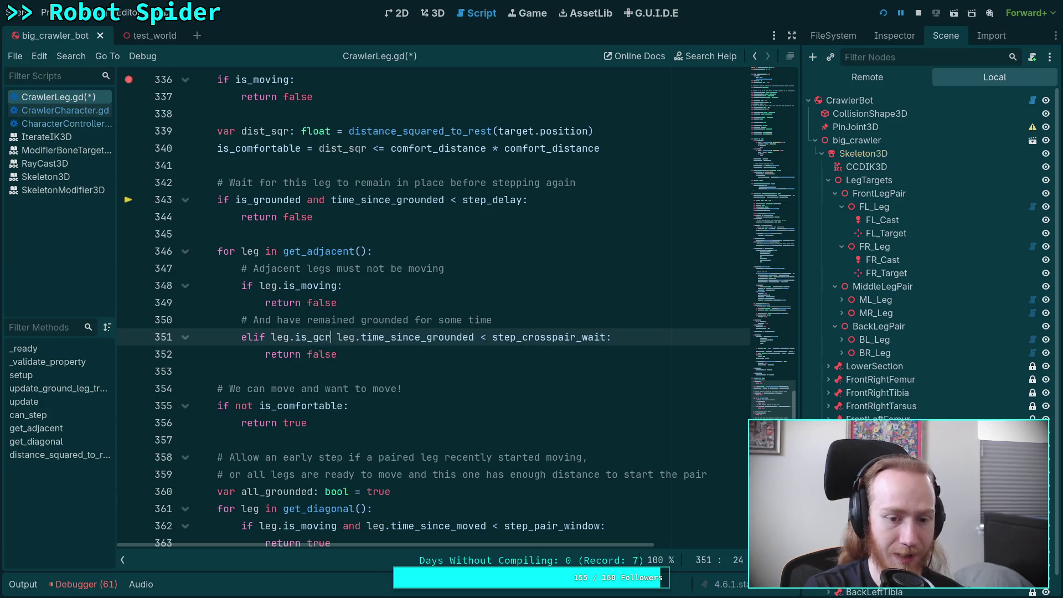
type("ed and")
key("ctrl+s")
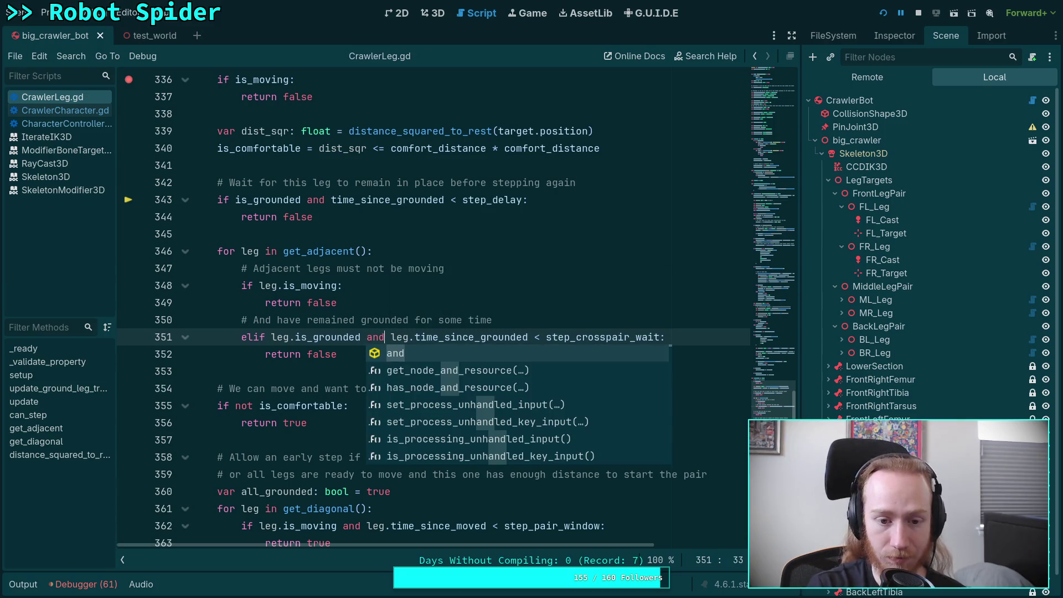
Step: Select the step_delay check and its return on lines 343–344
left_click(283, 286)
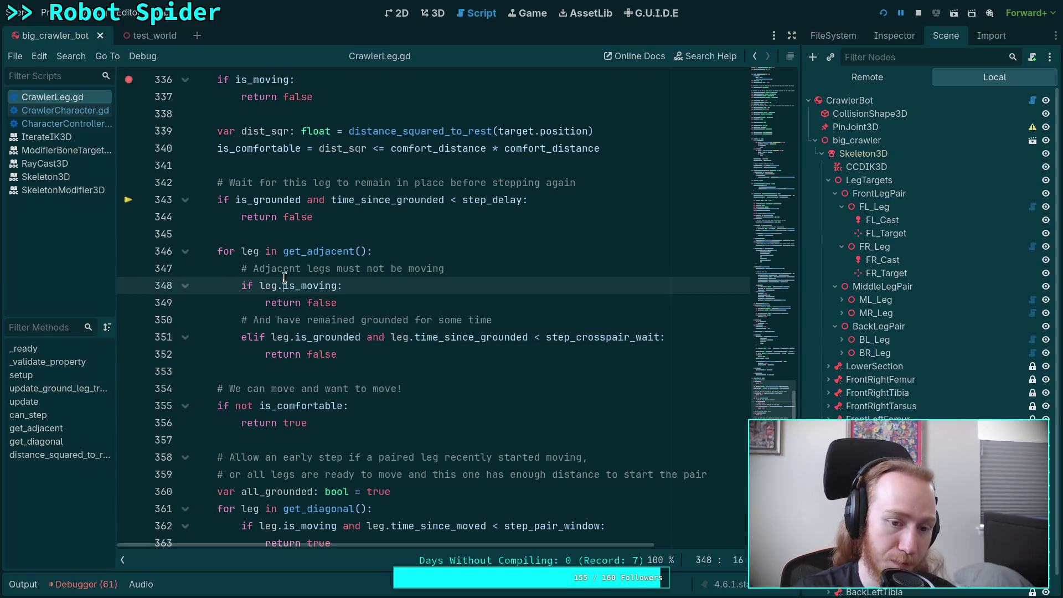
left_click(321, 370)
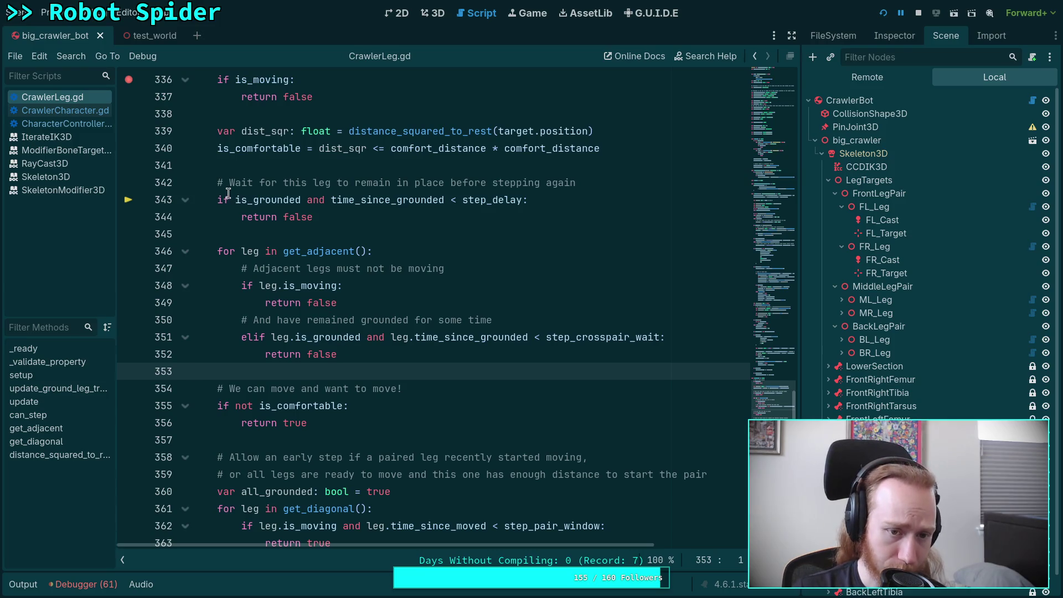
left_click_drag(224, 193, 325, 223)
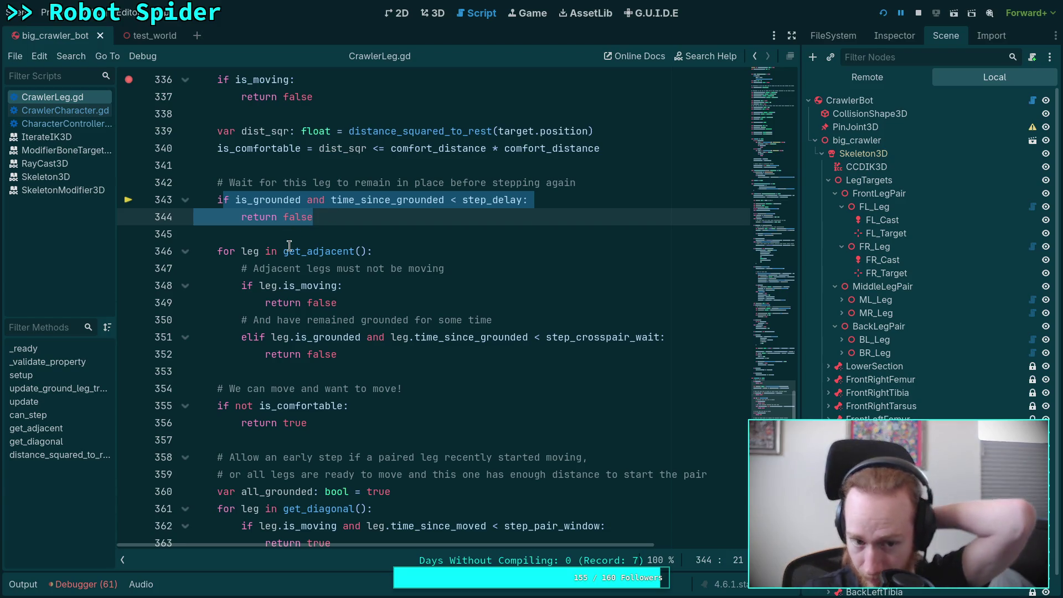
Step: Nest the step_delay check, wait comment and adjacent-leg loop inside an if is_grounded block
key("ctrl+z")
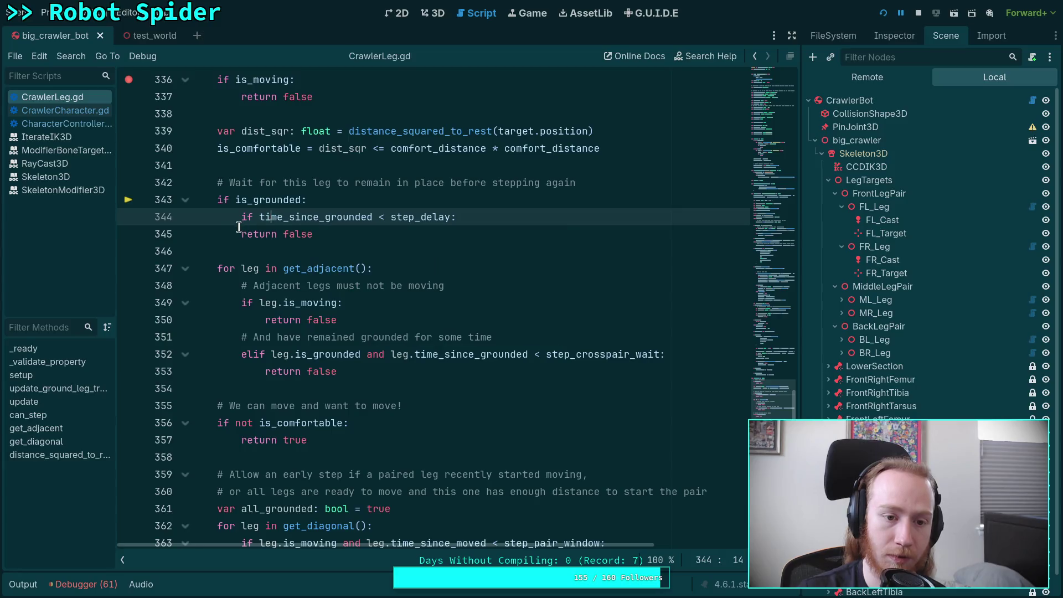
left_click(239, 227)
key("Tab")
left_click_drag(218, 270, 352, 340)
key("shift+Down")
key("shift+Down")
key("Tab")
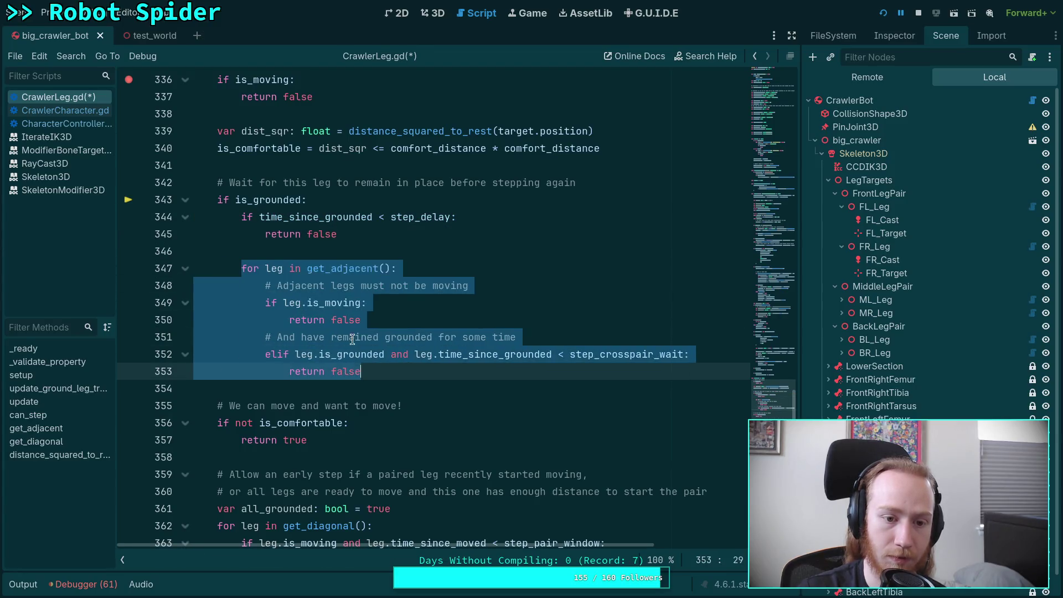
left_click(378, 244)
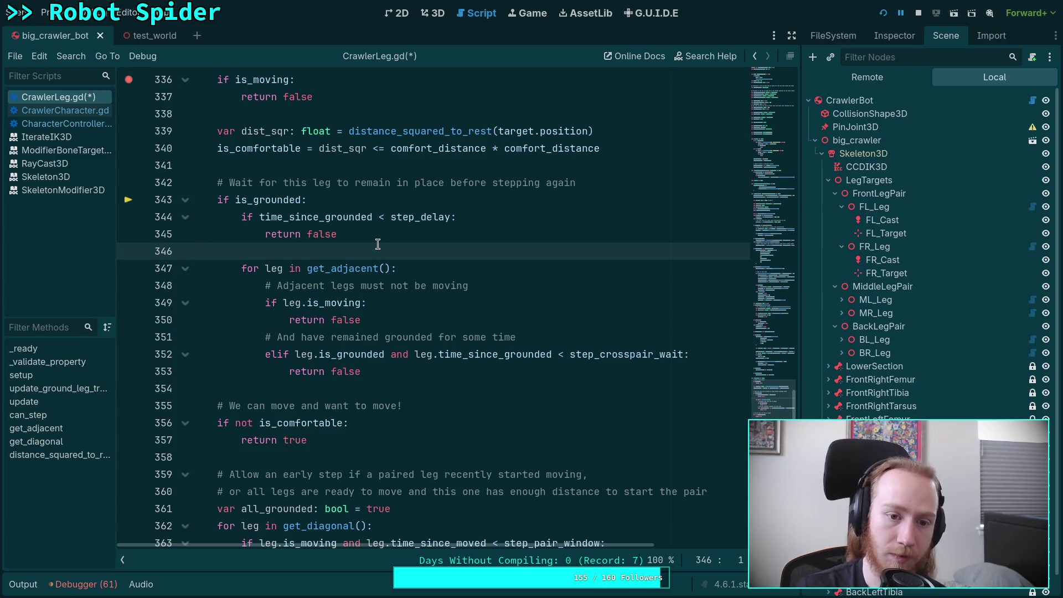
left_click(323, 183)
key("alt+Down")
left_click(216, 198)
key("Tab")
Step: Add the comment 'When grounded, try yielding to other legs' above the grounded check
left_click(326, 165)
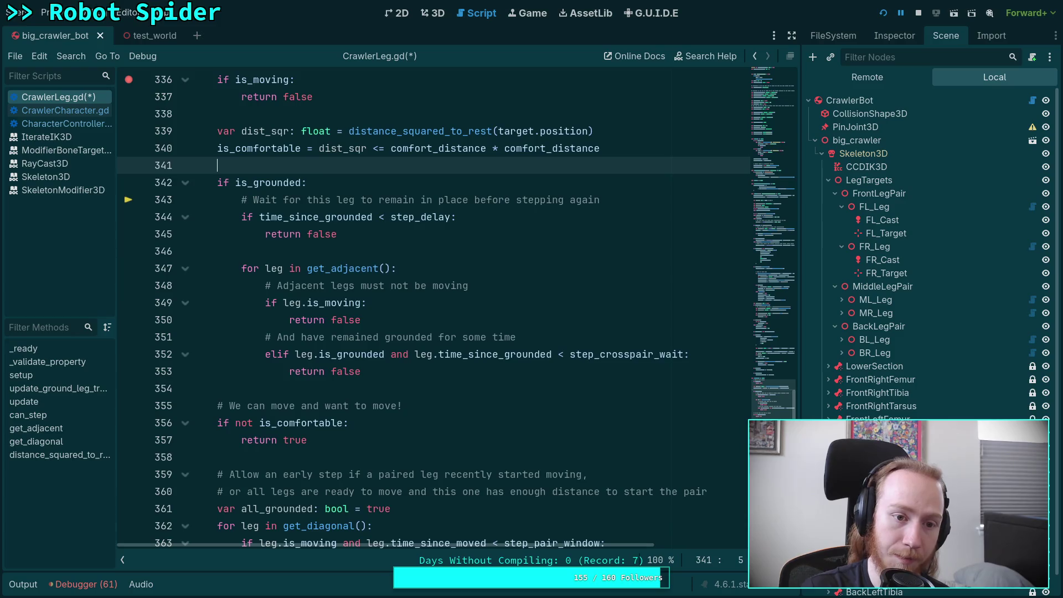
key("Return")
type("# Ske")
key("BackSpace")
key("BackSpace")
key("BackSpace")
type("When grounded, ")
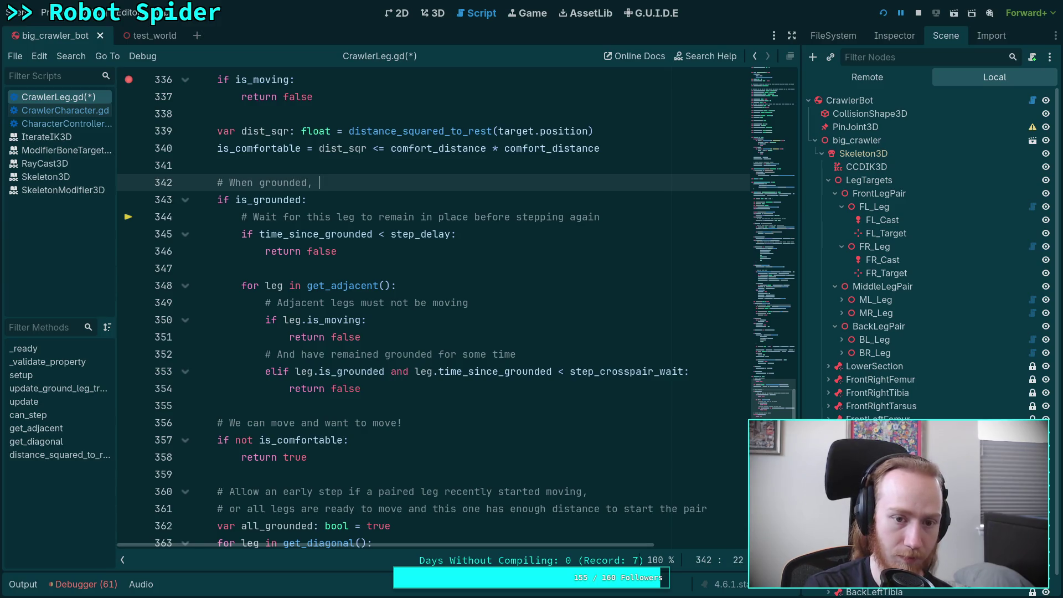
type("try yieldin")
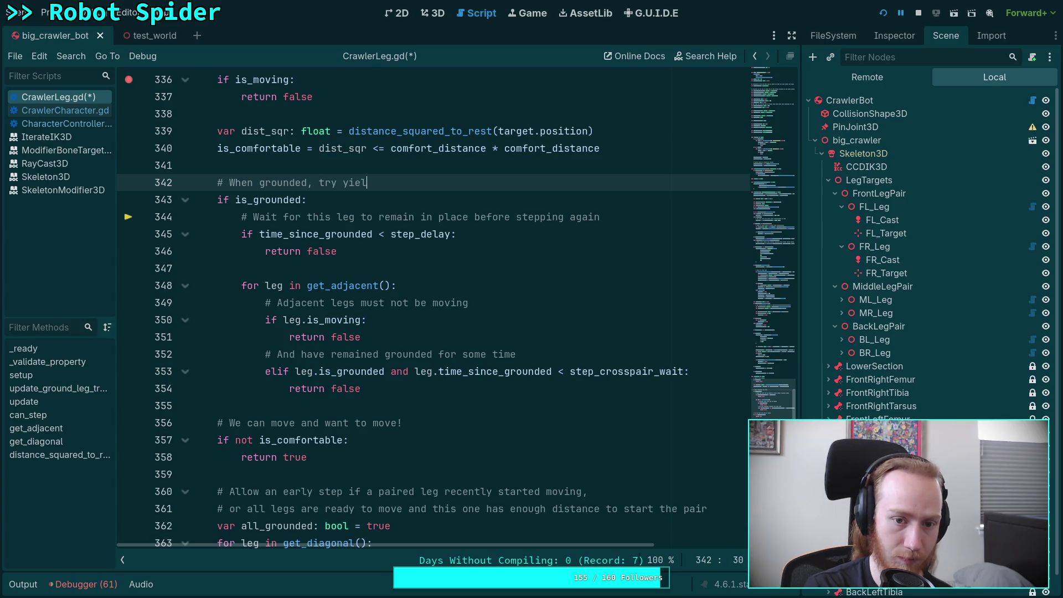
type("g to other legs")
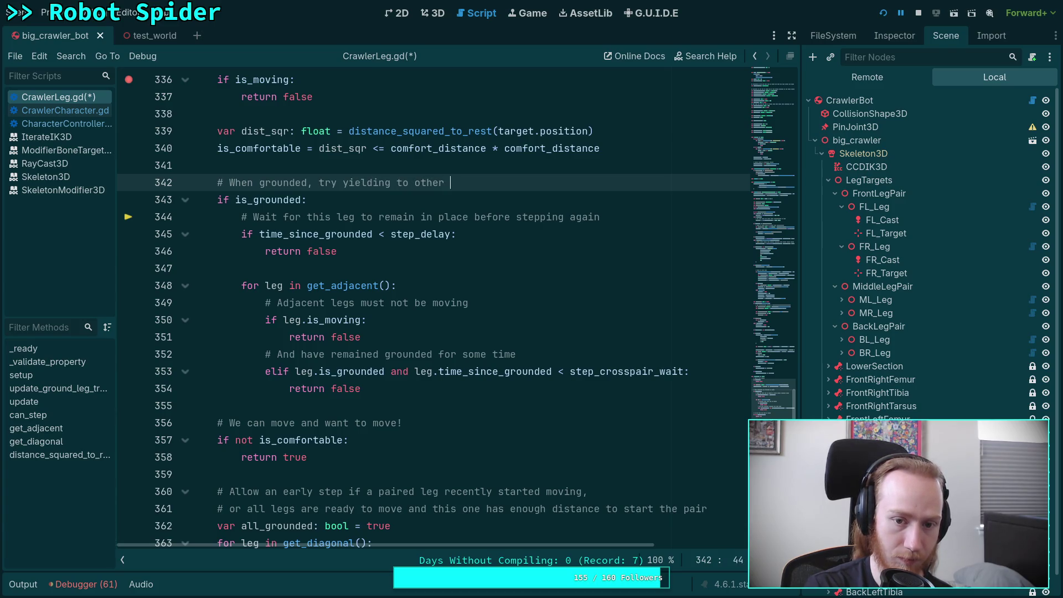
Step: Save CrawlerLeg.gd and restart the game so it runs to the line-336 breakpoint
left_click(334, 268)
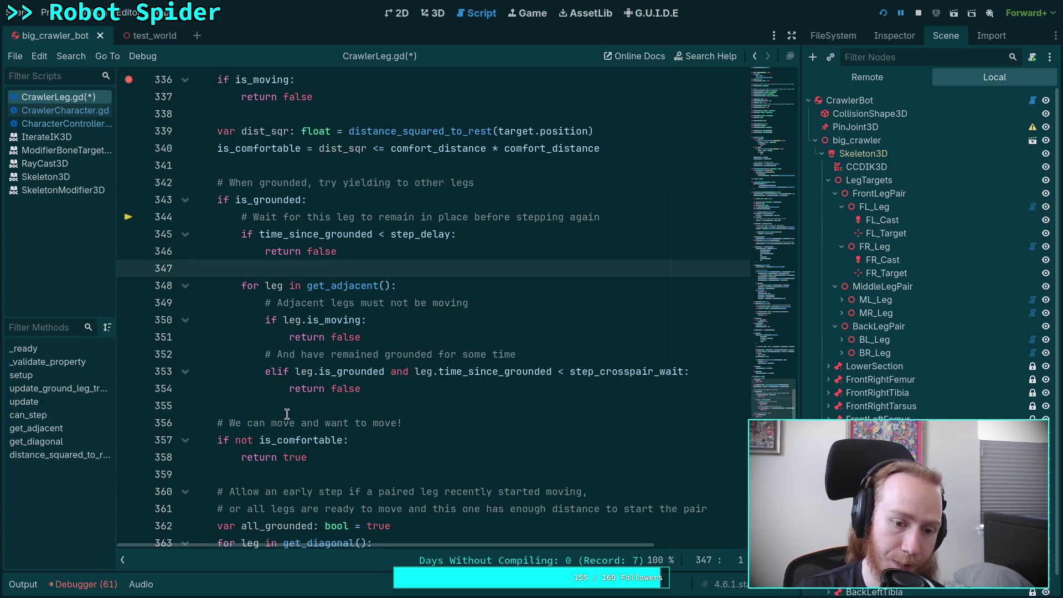
scroll(344, 412, "up", 1)
scroll(345, 414, "down", 1)
left_click(403, 406)
key("ctrl+s")
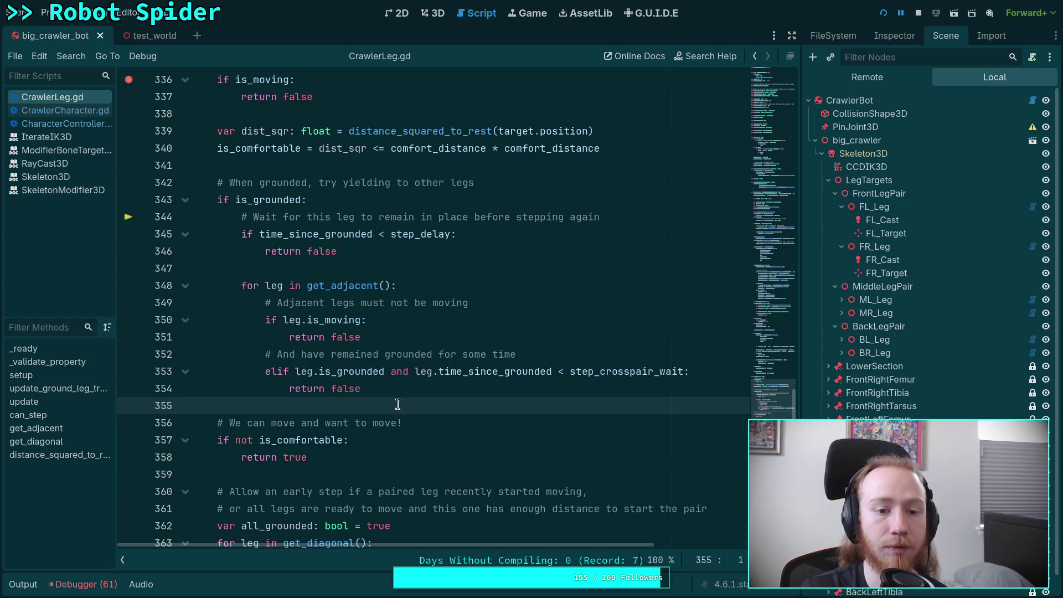
left_click(918, 13)
left_click(884, 16)
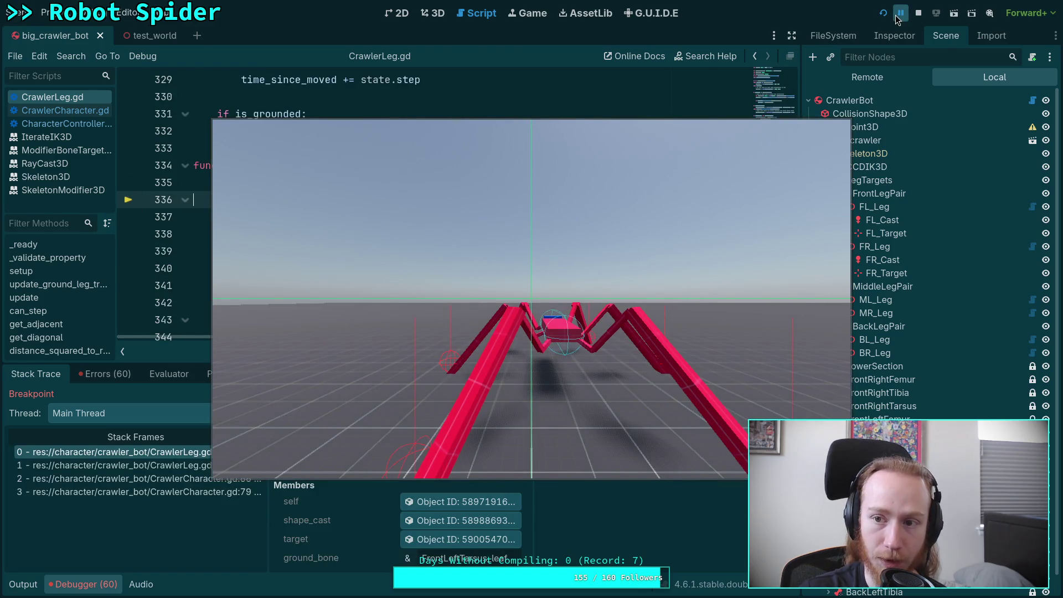
Step: End the debug session paused at the breakpoint and launch the game fresh
left_click(918, 13)
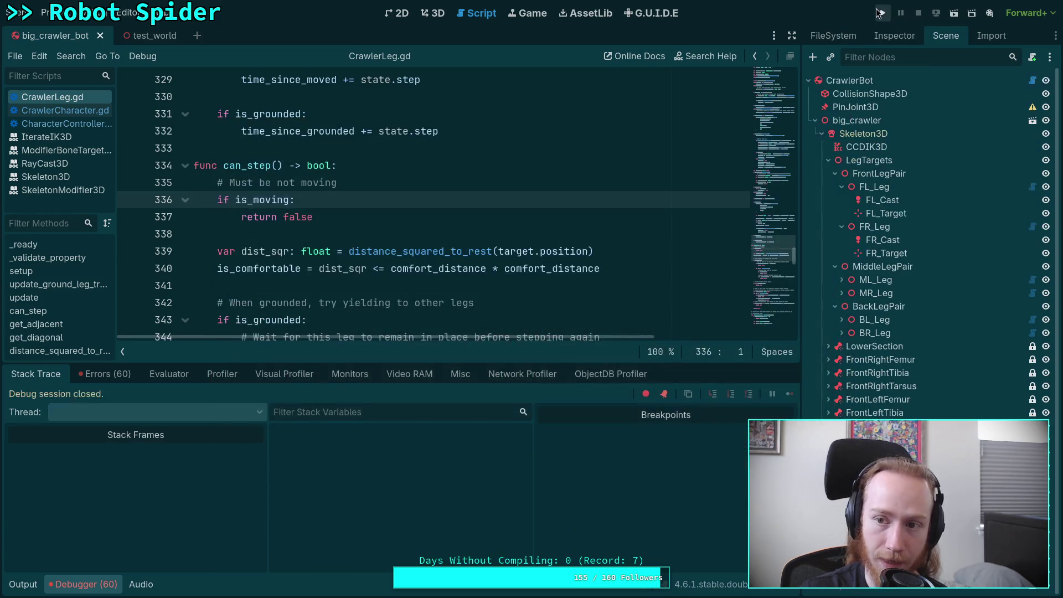
left_click(881, 13)
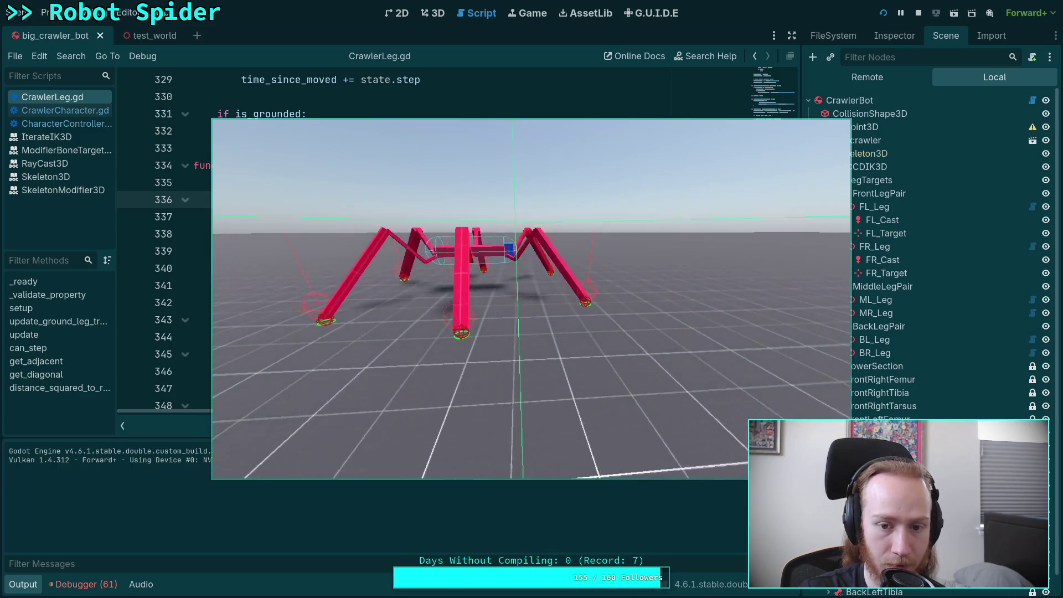
Step: Watch the crawler at 0.25 time scale, then return it to normal speed
key("t")
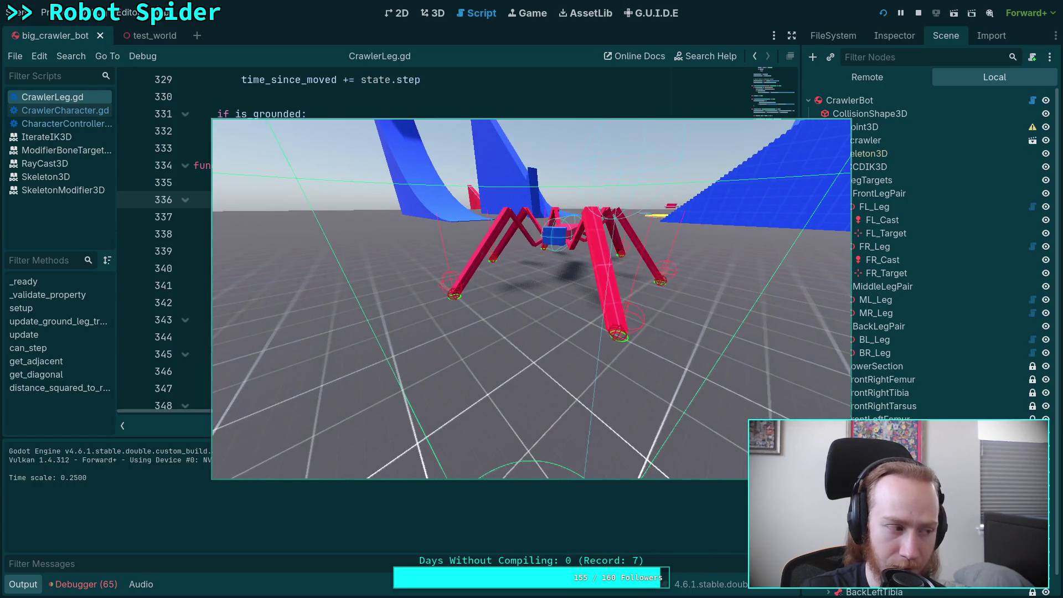
key("t")
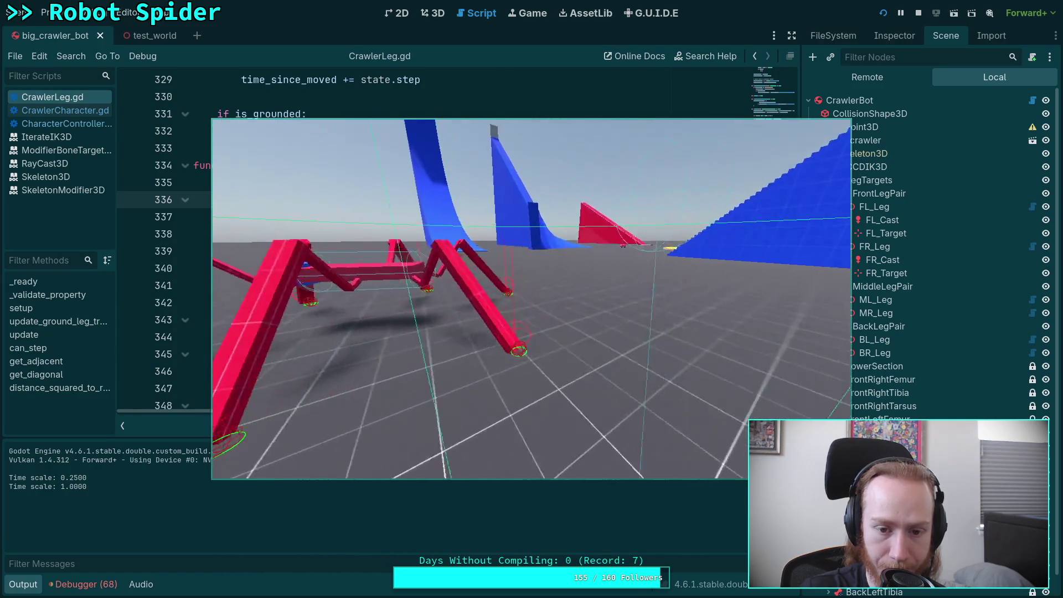
Step: Switch the game back to quarter speed, then stop the game
key("t")
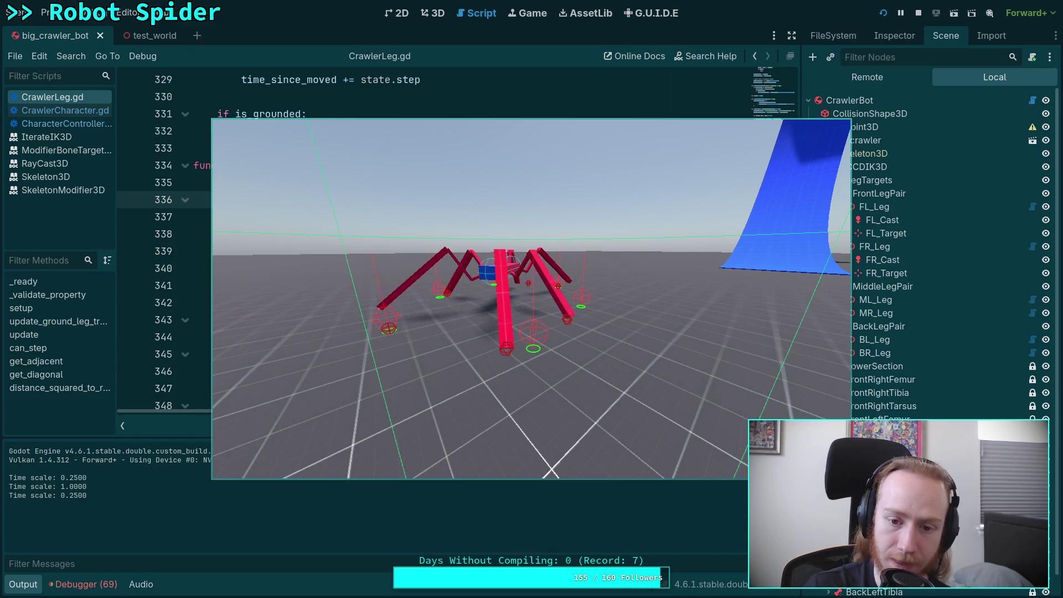
left_click(919, 12)
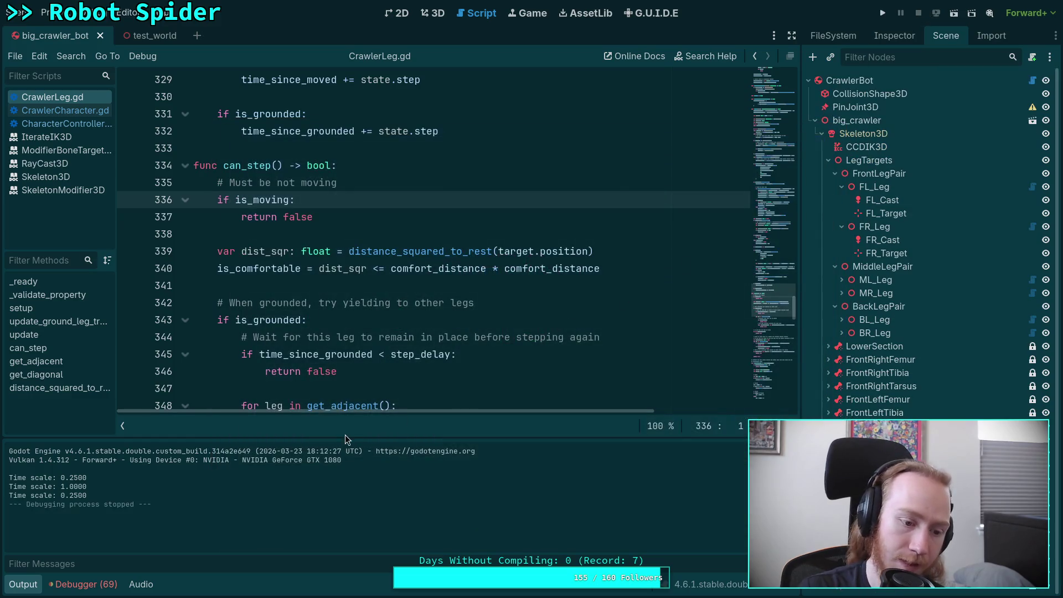
Step: Collapse the output log, open CrawlerCharacter.gd and expand the folded _solve_rotation function
left_click(22, 586)
left_click(254, 385)
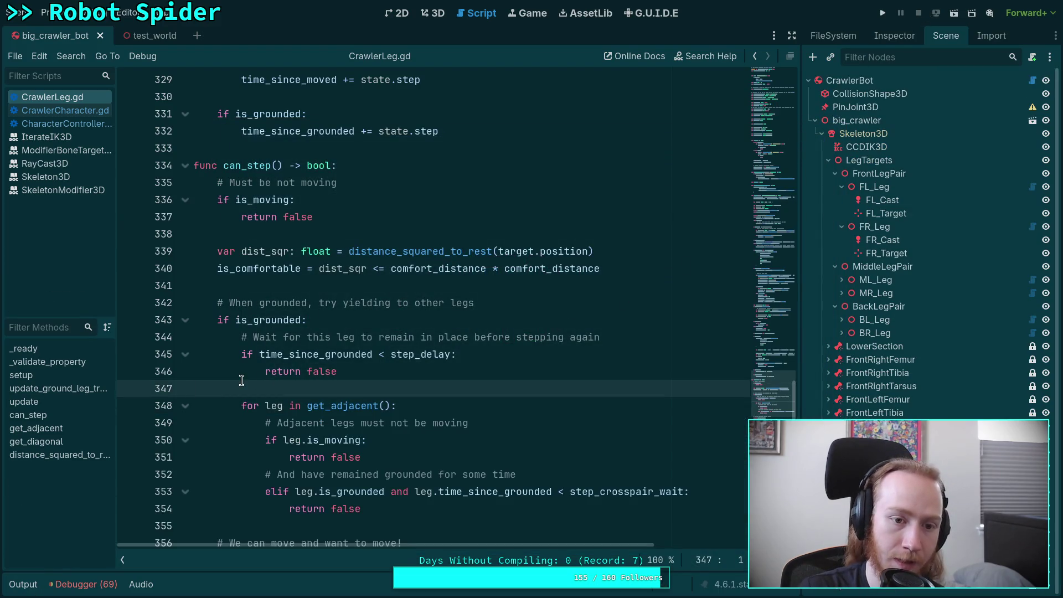
scroll(288, 380, "up", 2)
scroll(290, 379, "up", 3)
left_click(64, 111)
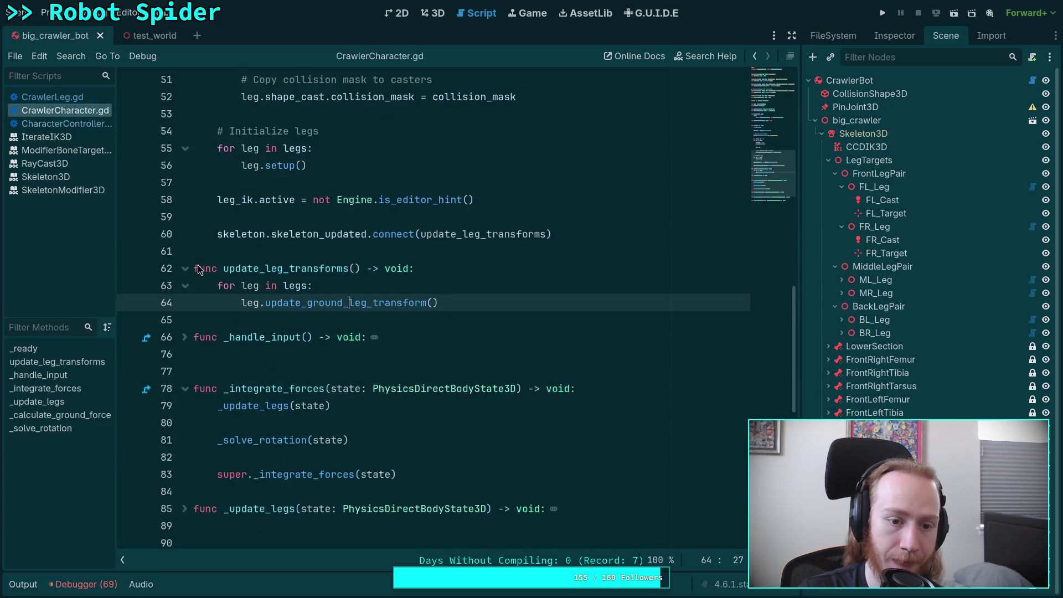
scroll(299, 365, "down", 5)
left_click(184, 338)
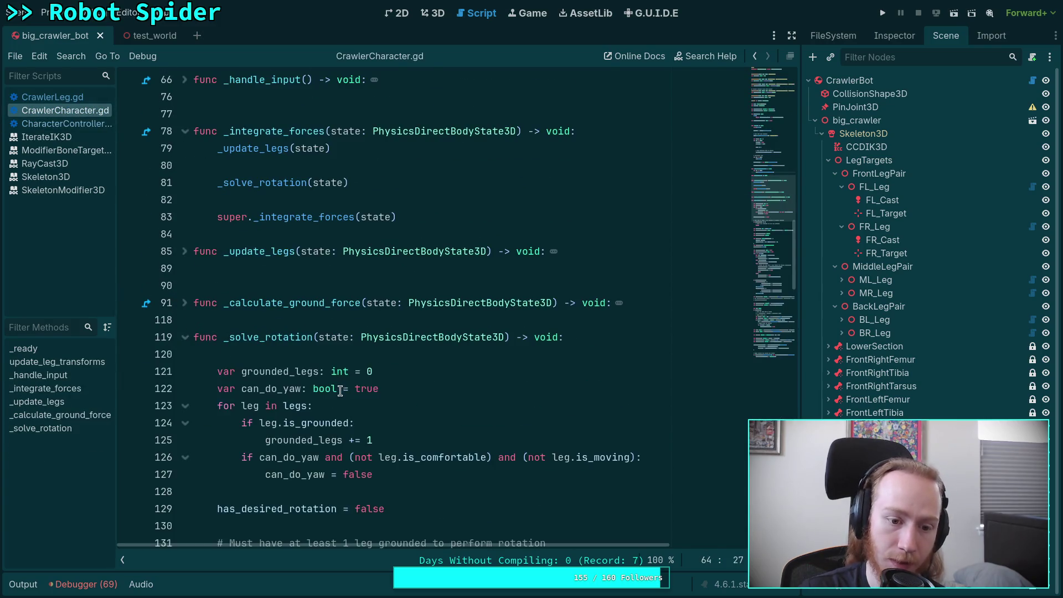
scroll(342, 392, "down", 10)
scroll(335, 382, "down", 2)
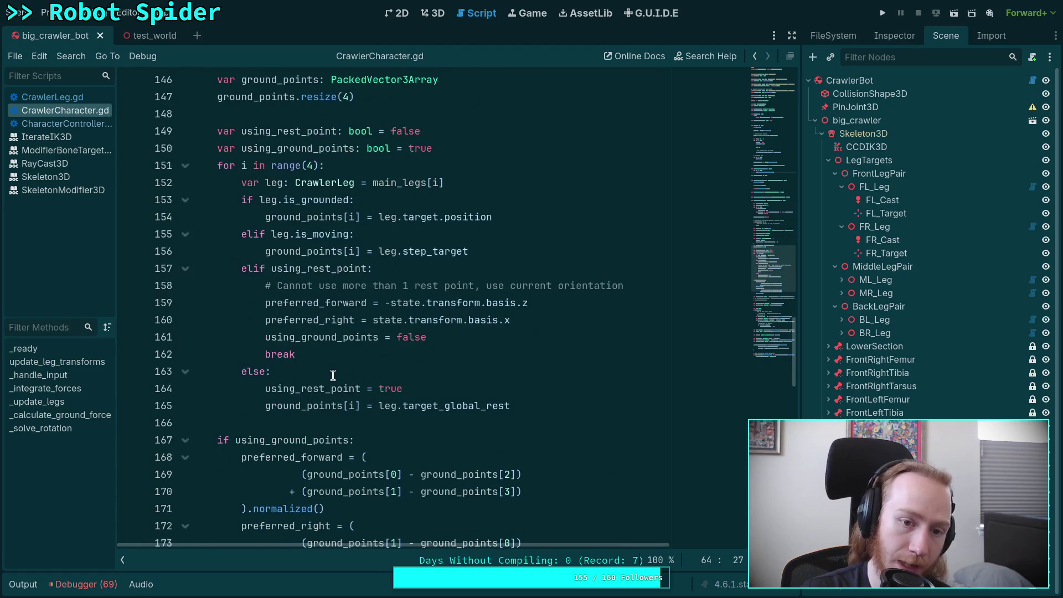
scroll(327, 368, "down", 4)
scroll(326, 365, "down", 12)
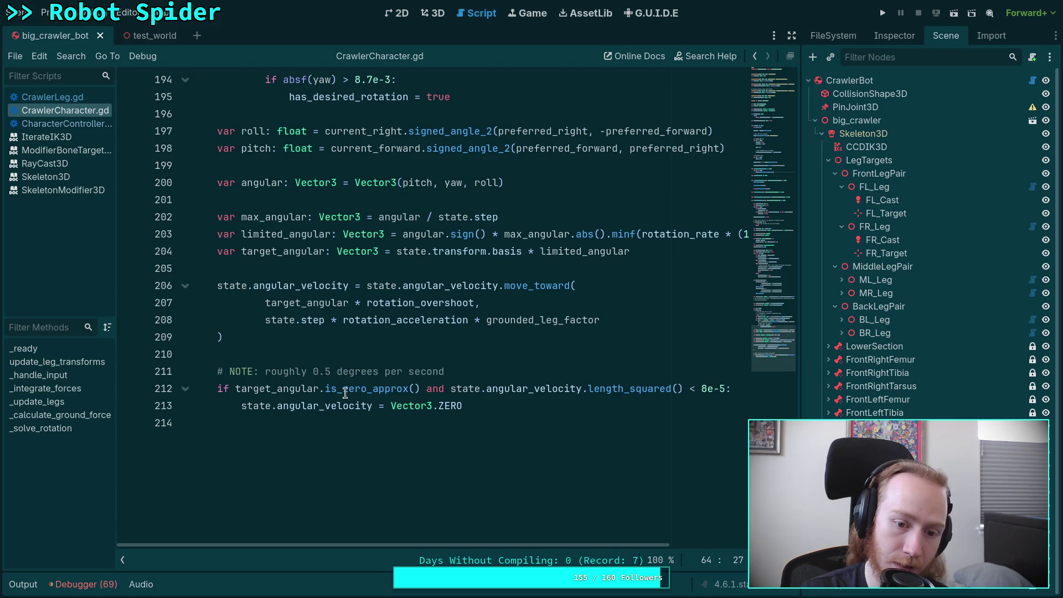
scroll(345, 393, "up", 3)
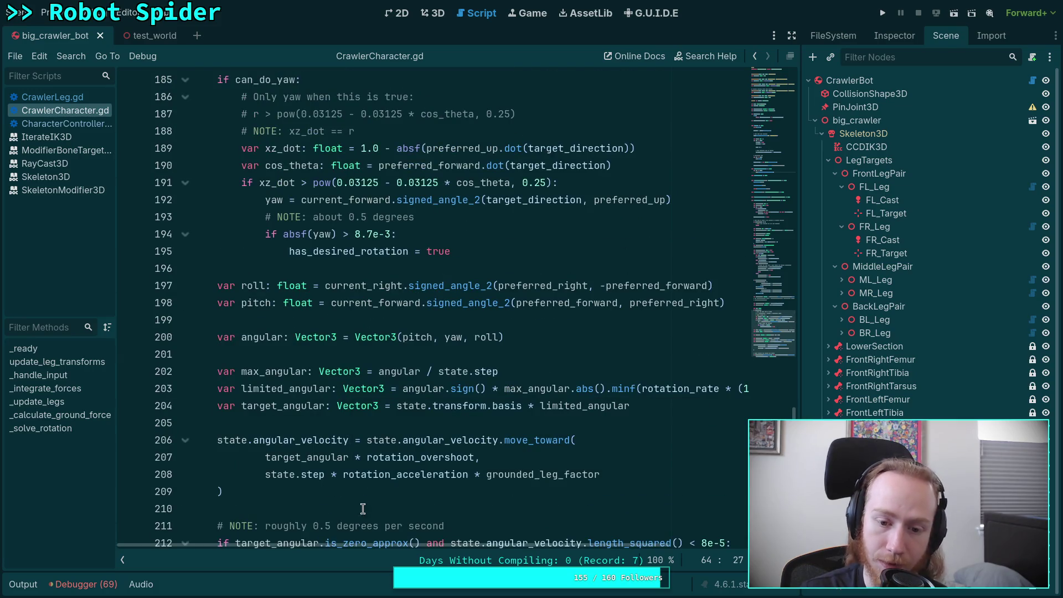
Step: Review the grounded_leg_factor logic around lines 176–208 of CrawlerCharacter.gd
mouse_move(402, 544)
left_mouse_down()
mouse_move(420, 546)
mouse_move(360, 539)
left_mouse_up()
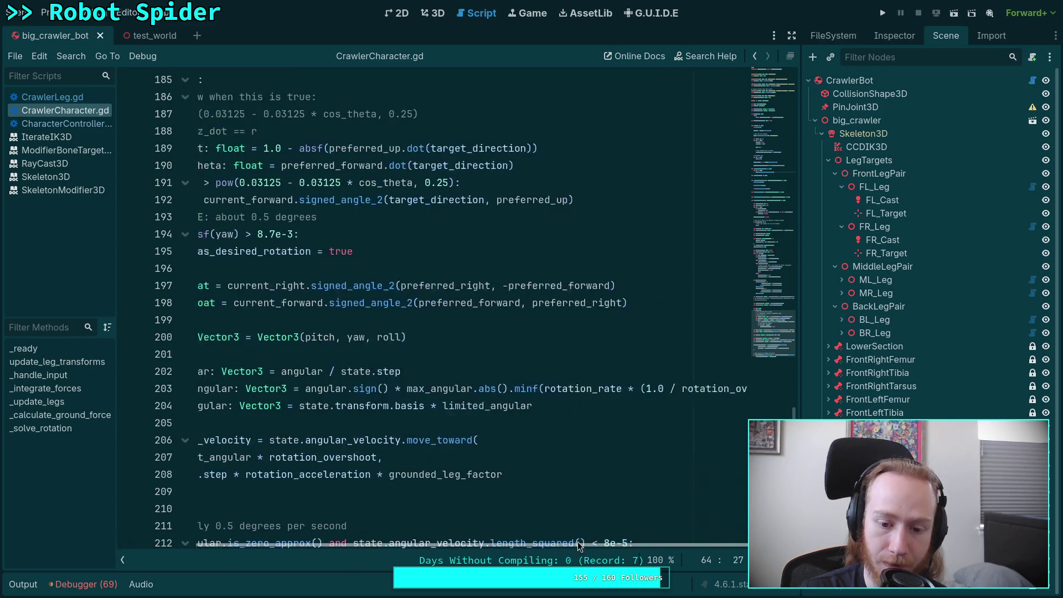
double_click(543, 475)
scroll(443, 488, "down", 3)
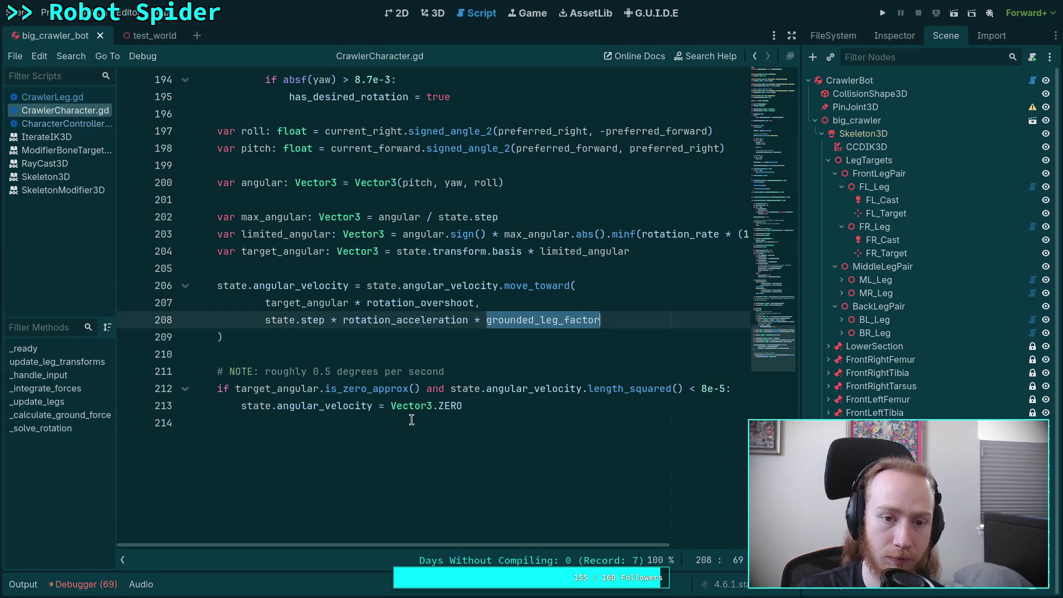
scroll(410, 417, "up", 1)
scroll(375, 416, "up", 4)
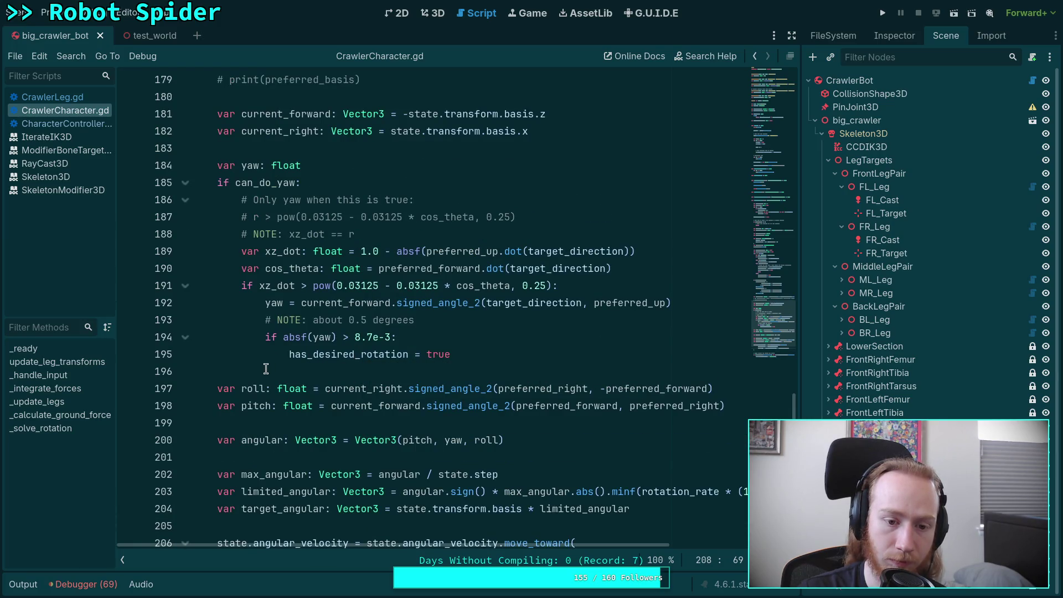
scroll(266, 369, "down", 1)
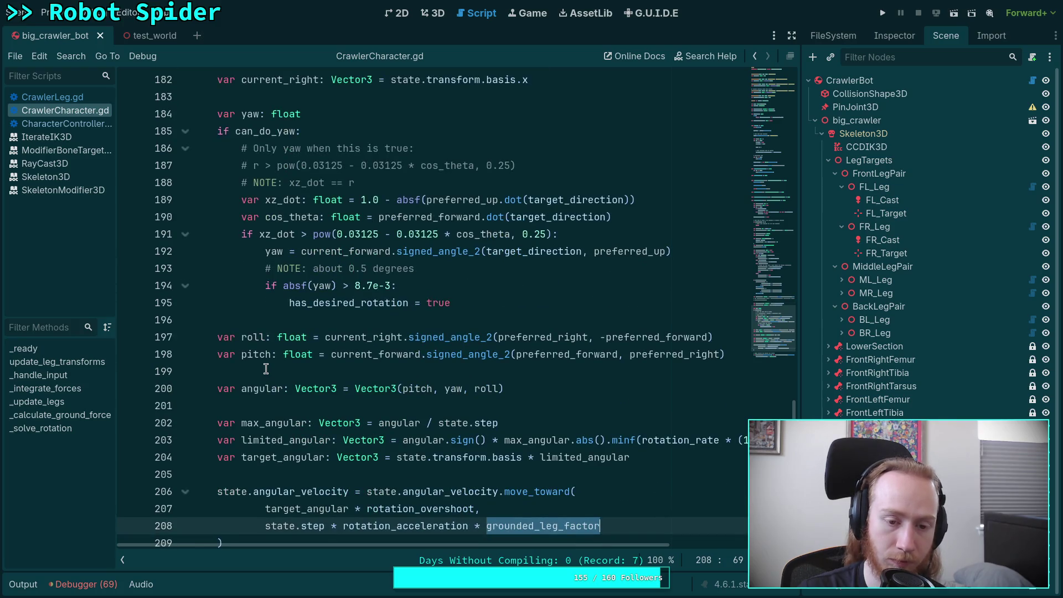
scroll(266, 368, "down", 2)
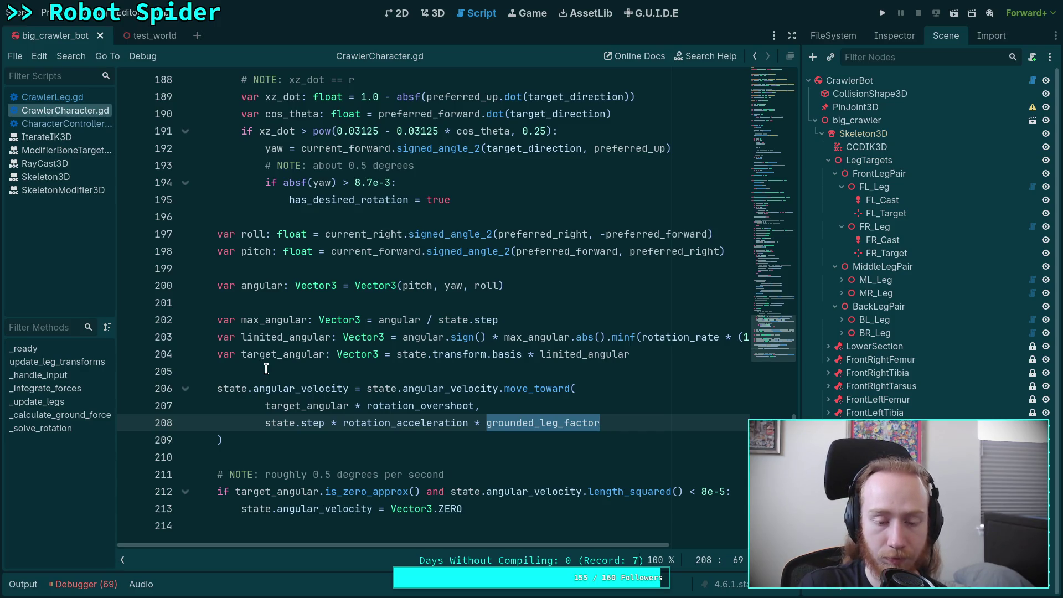
left_click(266, 369)
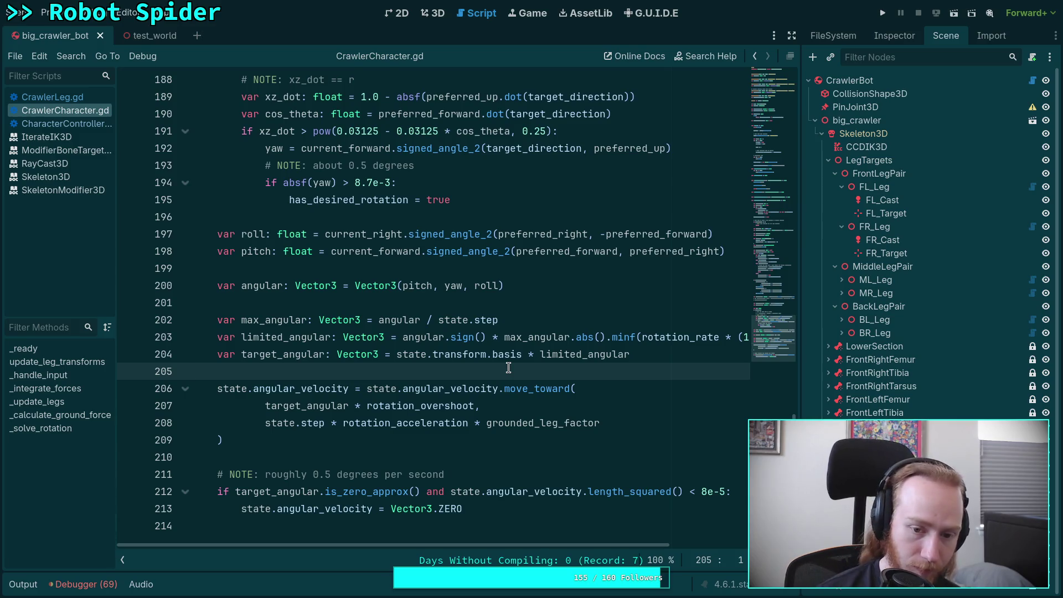
scroll(430, 315, "up", 7)
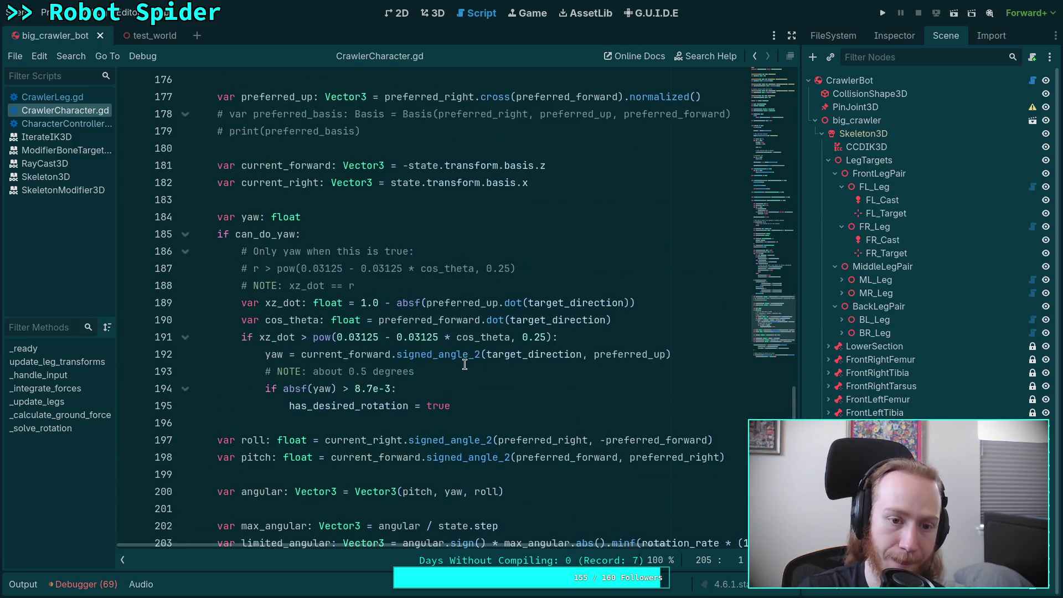
left_click(364, 234)
scroll(364, 234, "up", 4)
scroll(407, 284, "up", 3)
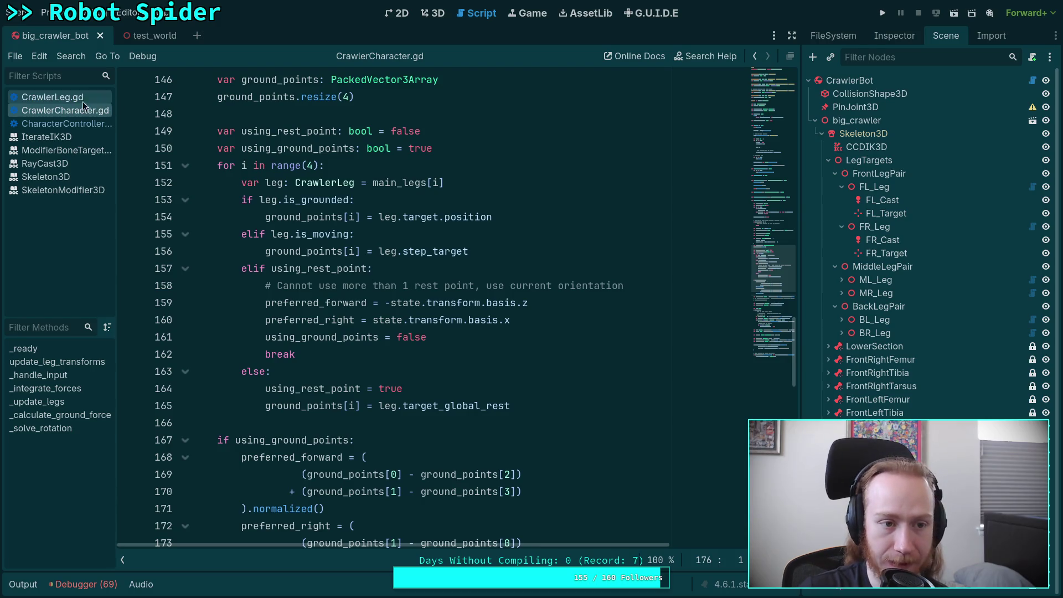
Step: Glance back at CrawlerLeg.gd, then return to CrawlerCharacter.gd
left_click(66, 103)
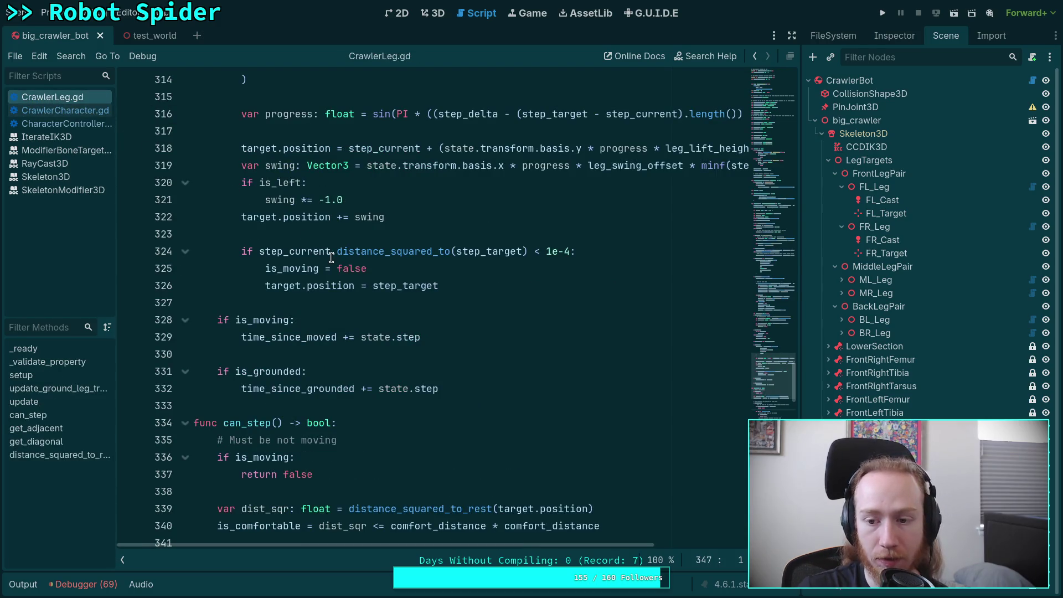
mouse_move(331, 256)
scroll(404, 303, "up", 6)
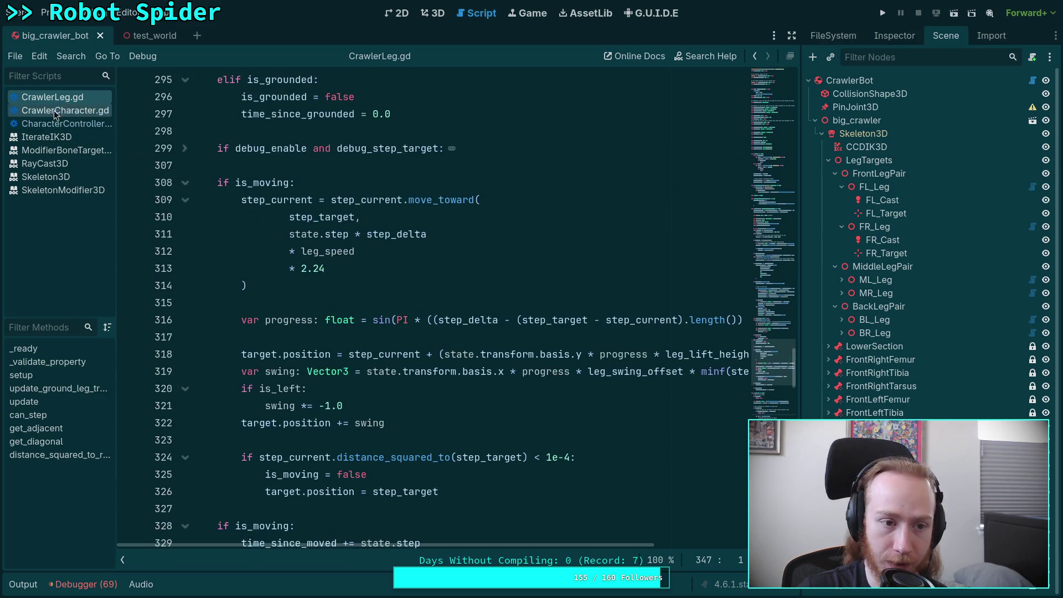
left_click(65, 110)
scroll(409, 320, "down", 6)
scroll(410, 320, "down", 6)
scroll(284, 285, "up", 18)
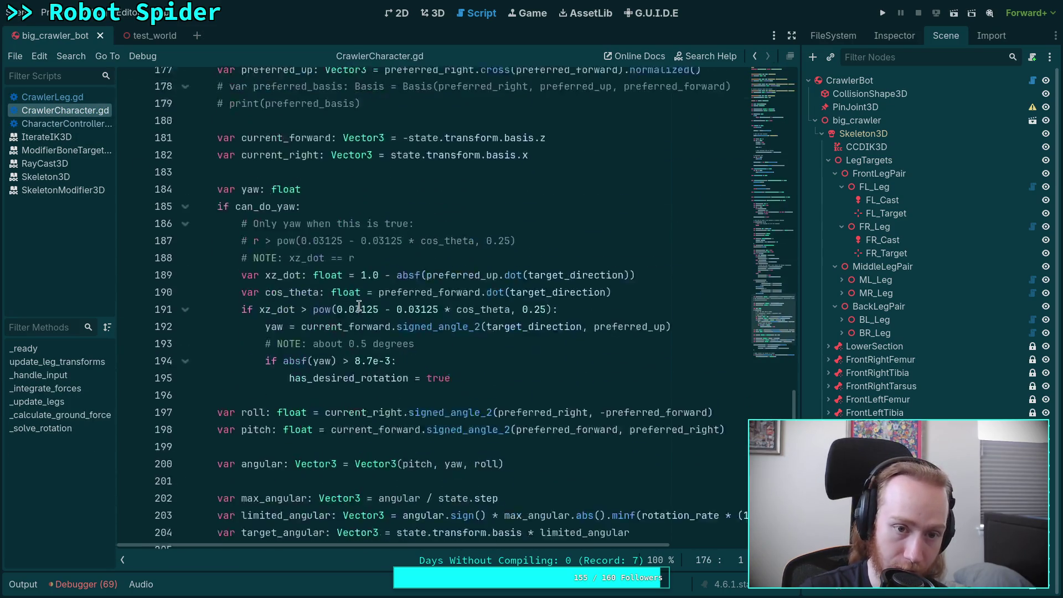
scroll(283, 285, "up", 17)
Step: Fold _calculate_ground_force and _solve_rotation, reread _calculate_ground_force unfolded, then relaunch the game
left_click(185, 303)
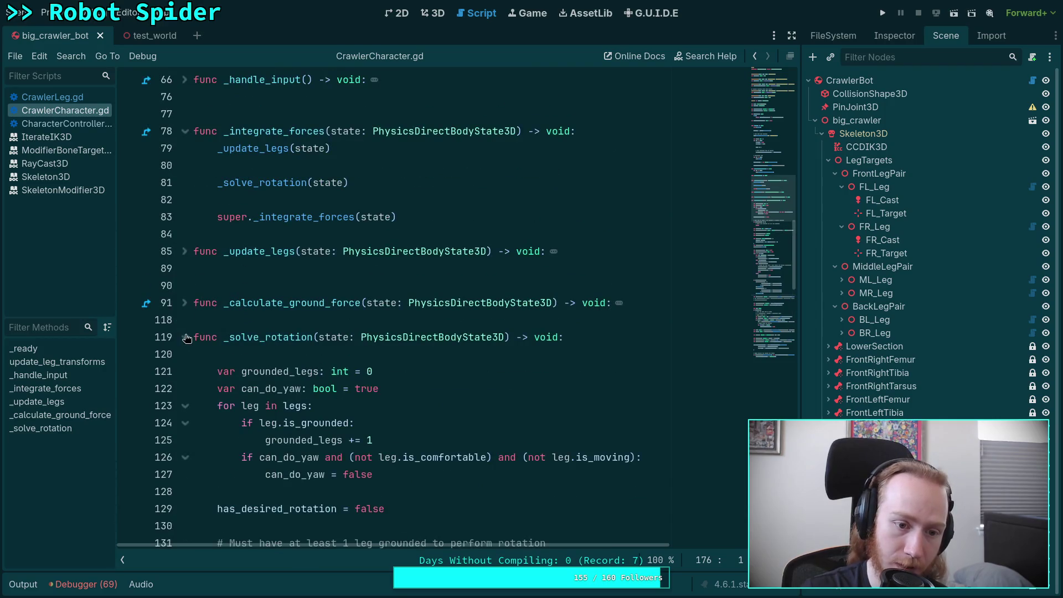
left_click(185, 338)
left_click(191, 305)
scroll(427, 360, "down", 6)
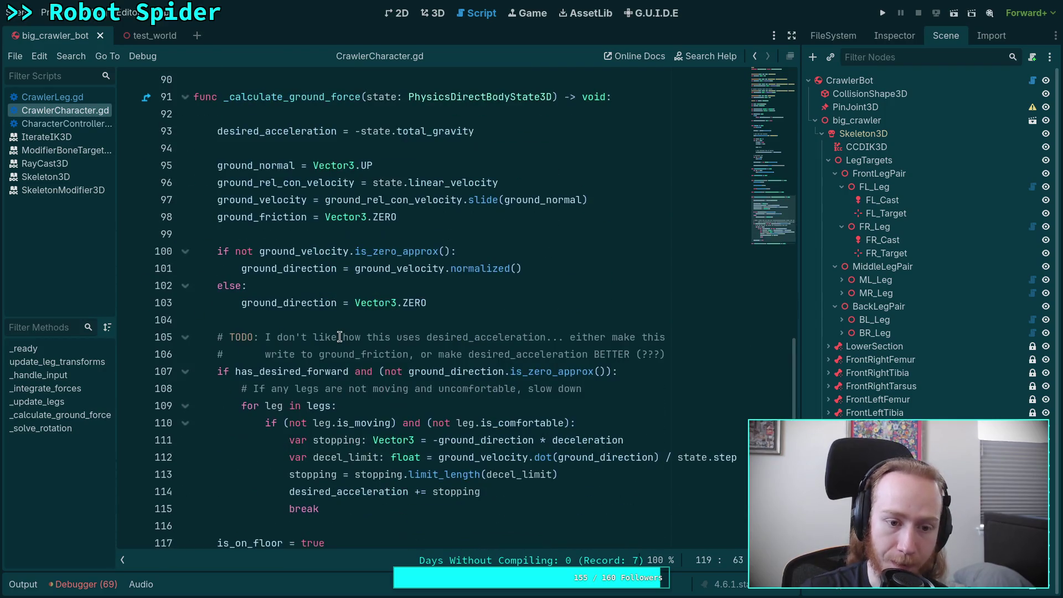
scroll(427, 360, "up", 1)
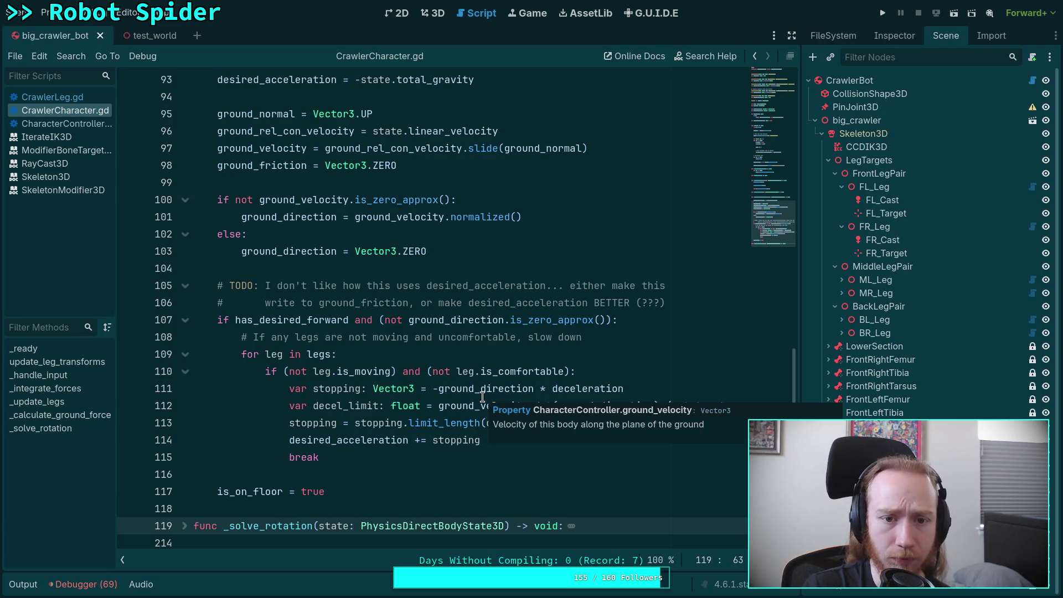
scroll(454, 380, "up", 4)
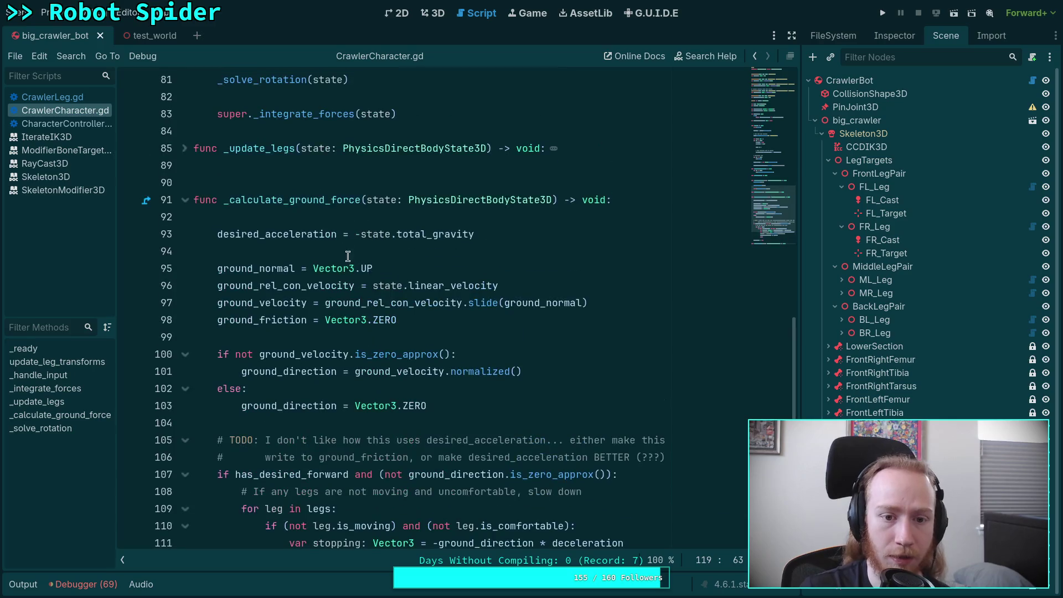
left_click_drag(476, 234, 216, 229)
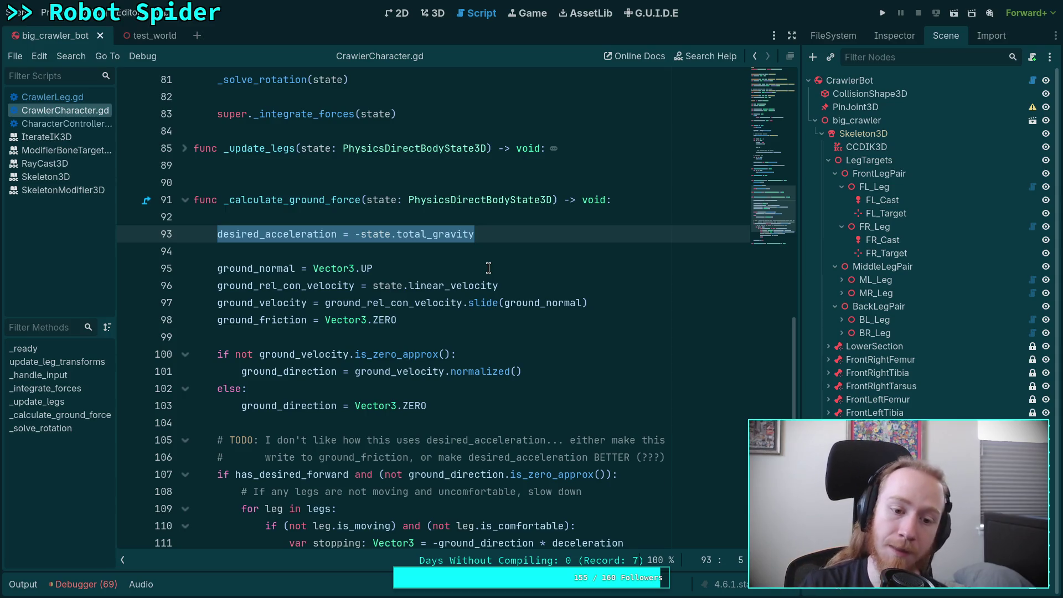
scroll(488, 268, "down", 5)
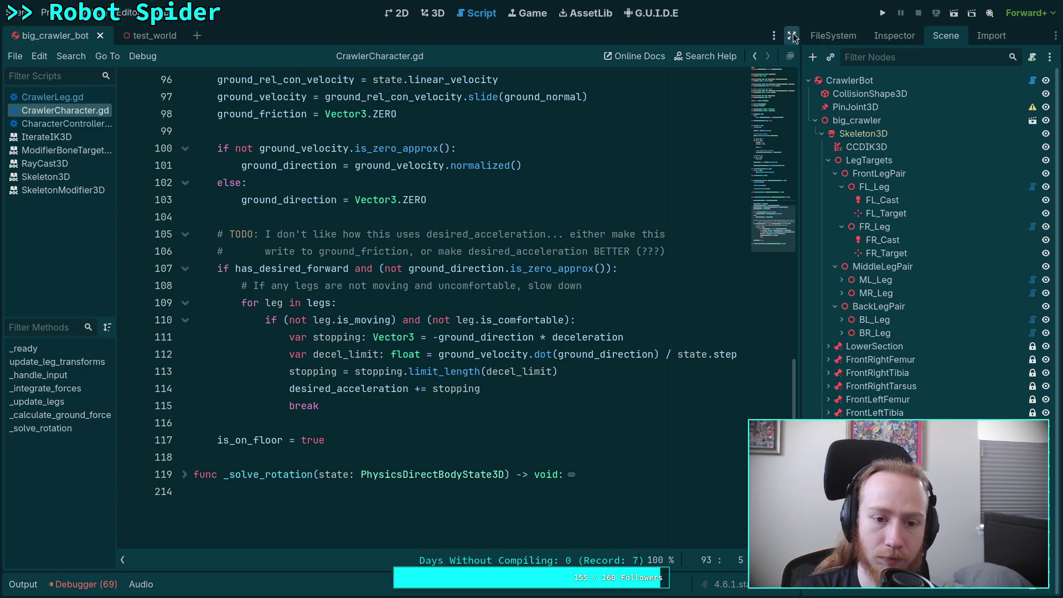
left_click(882, 13)
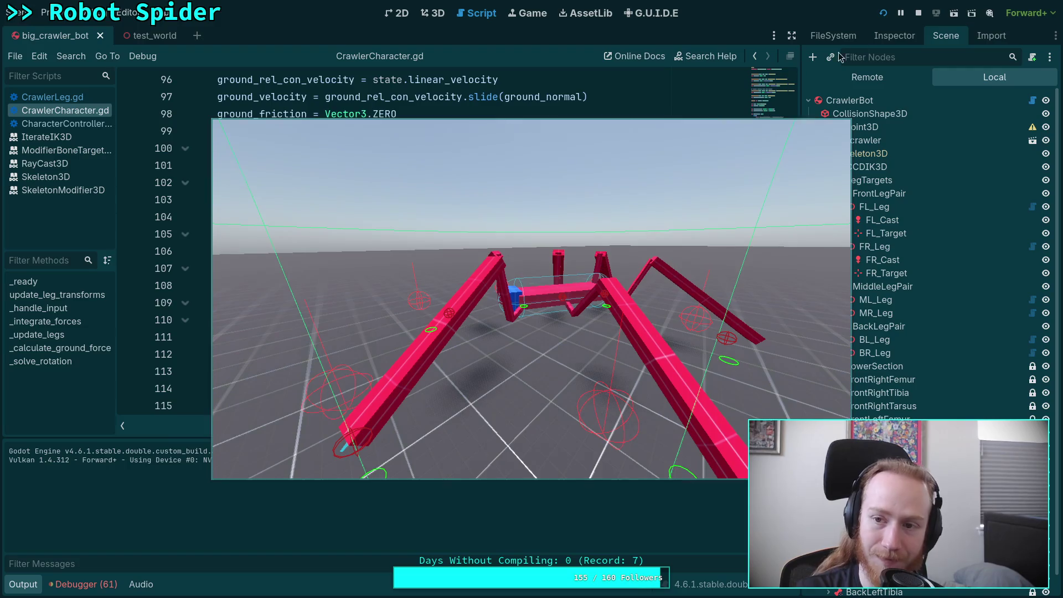
left_click(919, 14)
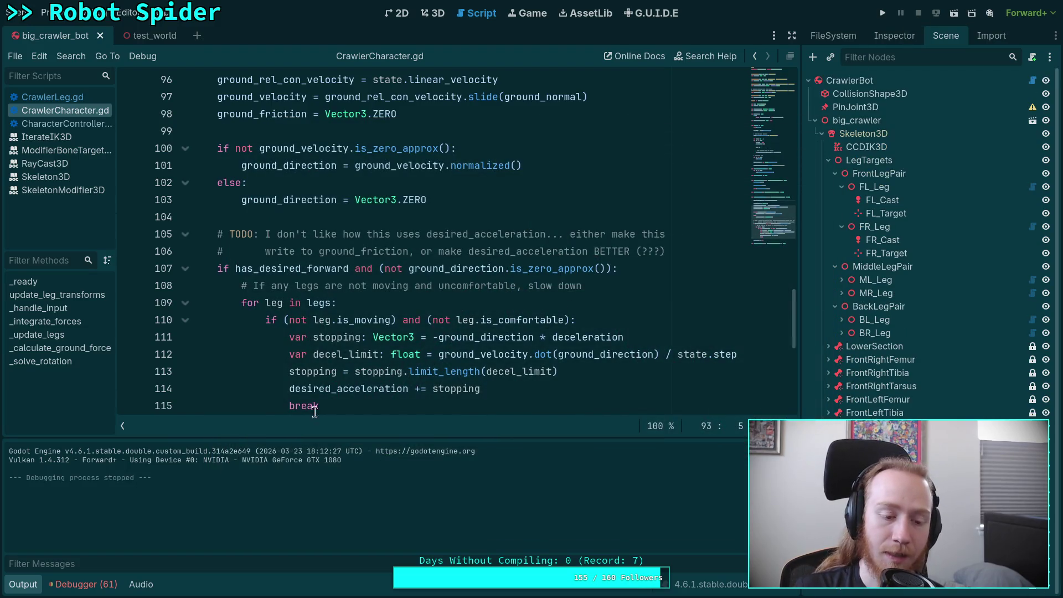
left_click(34, 588)
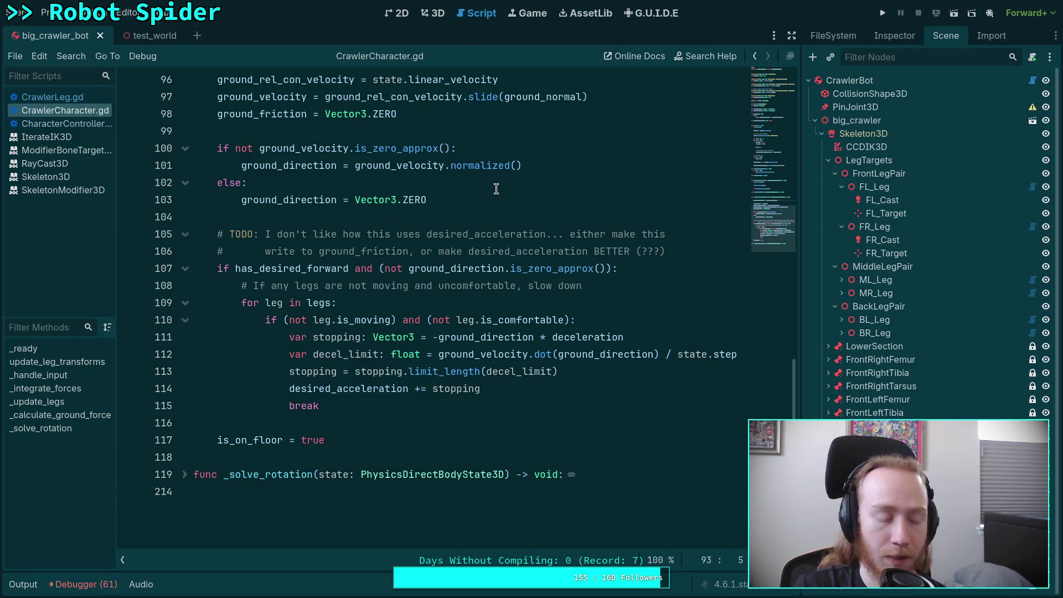
key("alt+Tab")
Step: Check off 'Determine if a leg is actually grounded' in the Crawler Bot plan
scroll(504, 371, "up", 10)
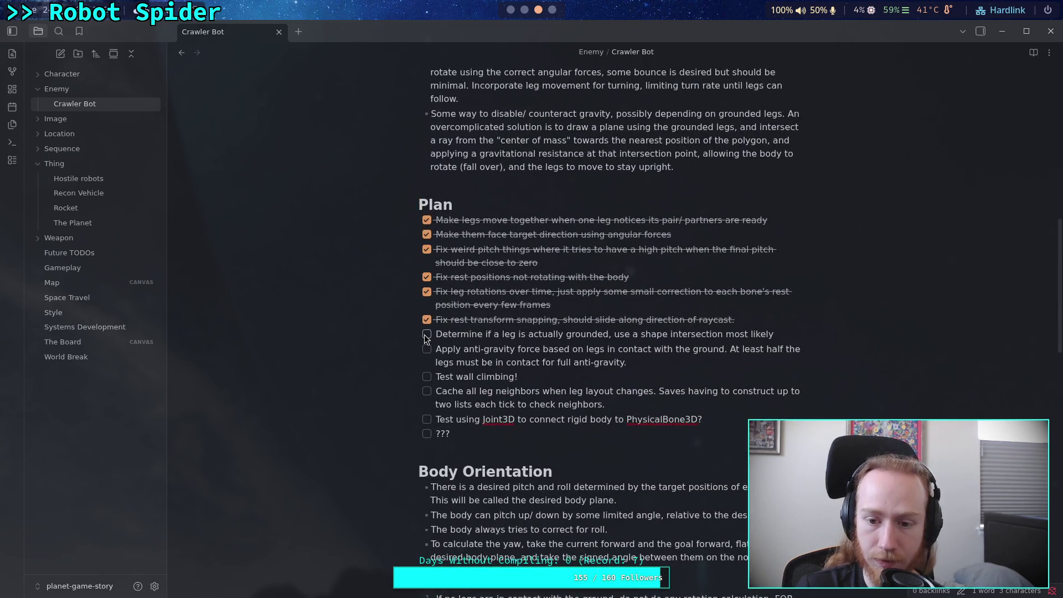
left_click(426, 335)
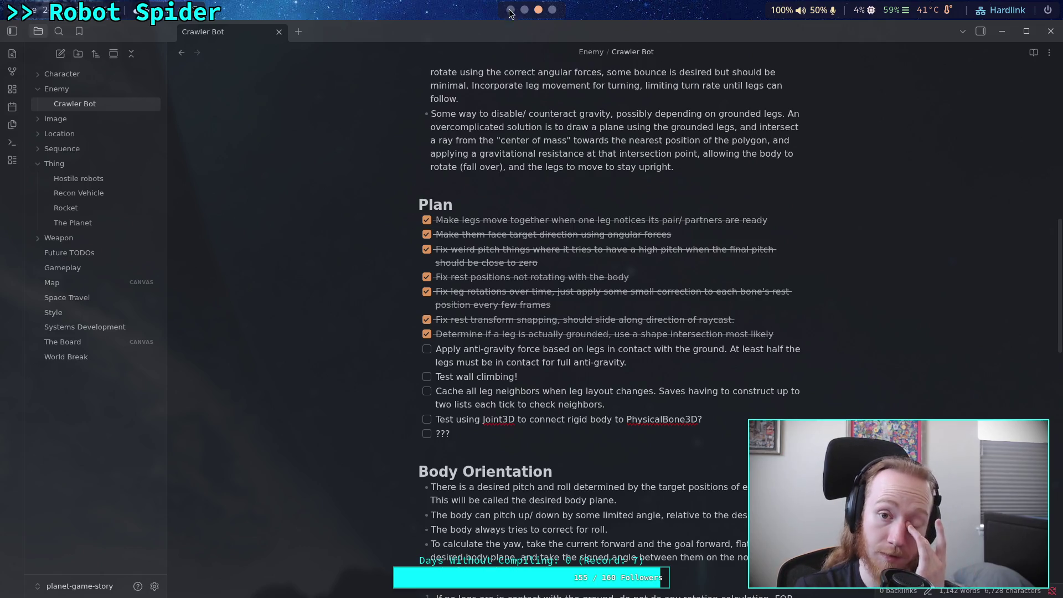
key("alt+Tab")
key("alt+Tab")
key("alt+Tab")
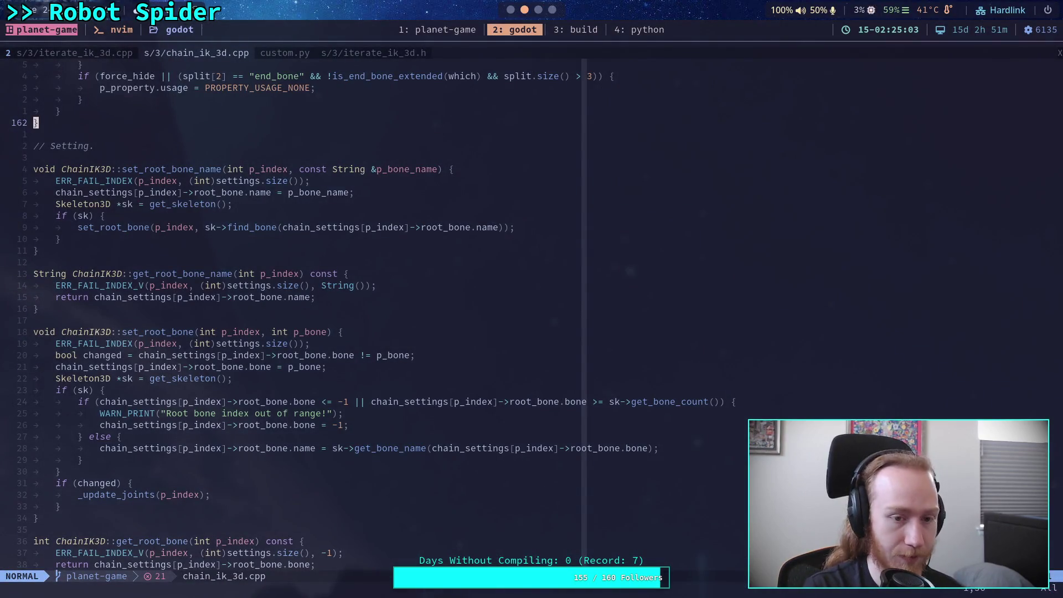
Step: Run git status and git diff in the tmux shell window
key("ctrl+b")
type("1git status")
key("Return")
type("git diff")
key("Return")
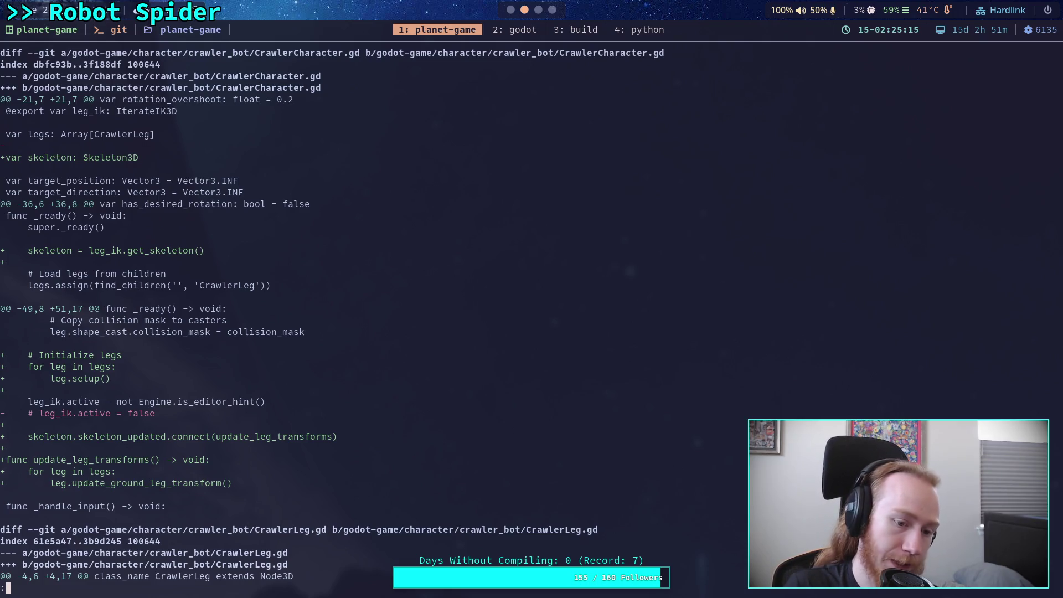
Step: Read the CrawlerLeg.gd diff through can_step and get_adjacent to the big_crawler_bot.tscn header
scroll(332, 316, "down", 8)
scroll(299, 316, "down", 5)
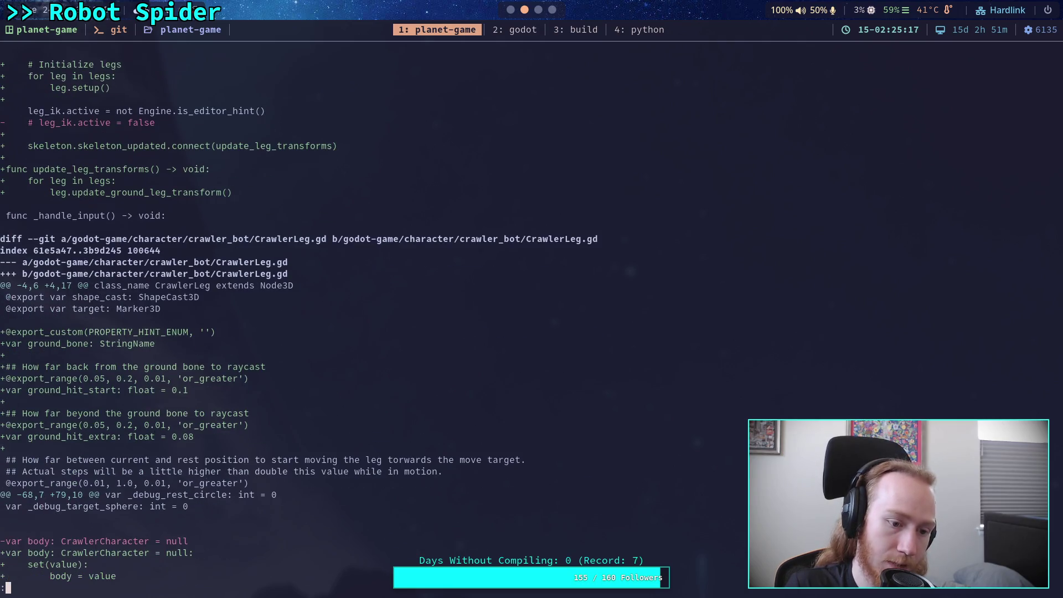
scroll(300, 316, "down", 1)
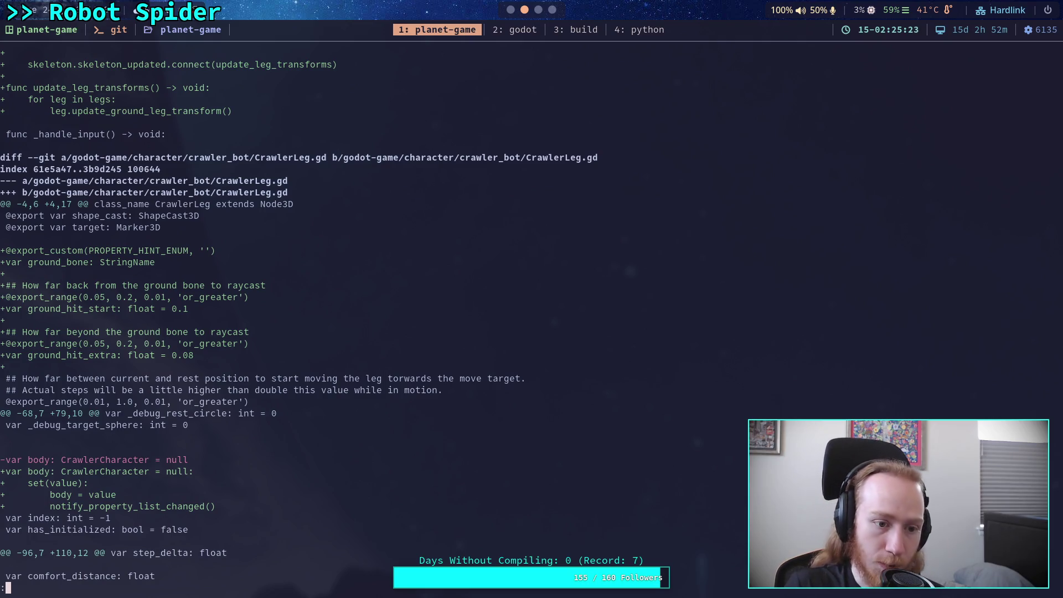
scroll(299, 316, "down", 3)
scroll(299, 315, "down", 4)
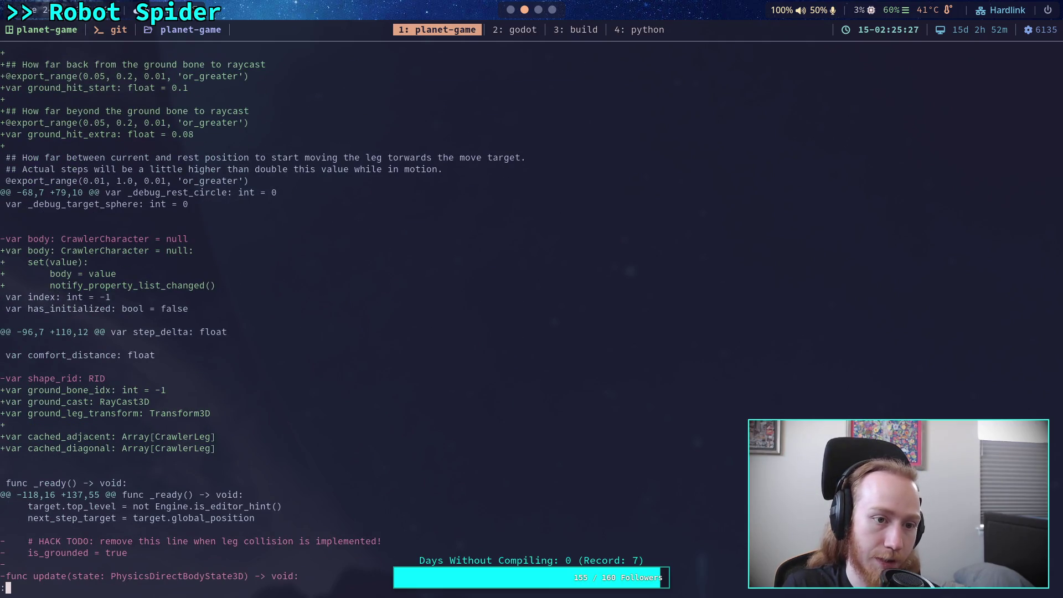
scroll(299, 315, "down", 5)
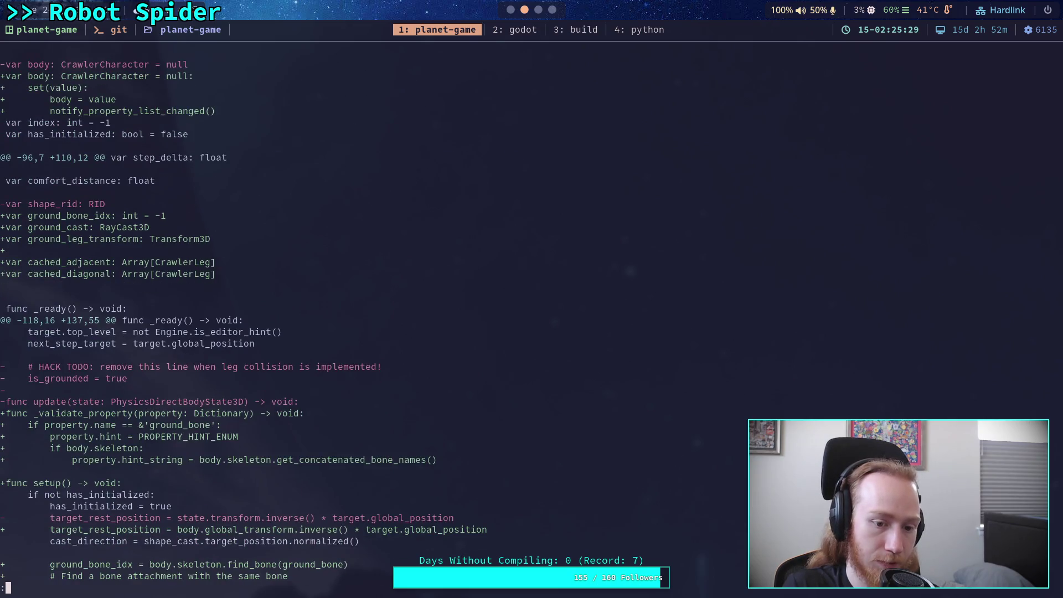
scroll(299, 316, "down", 1)
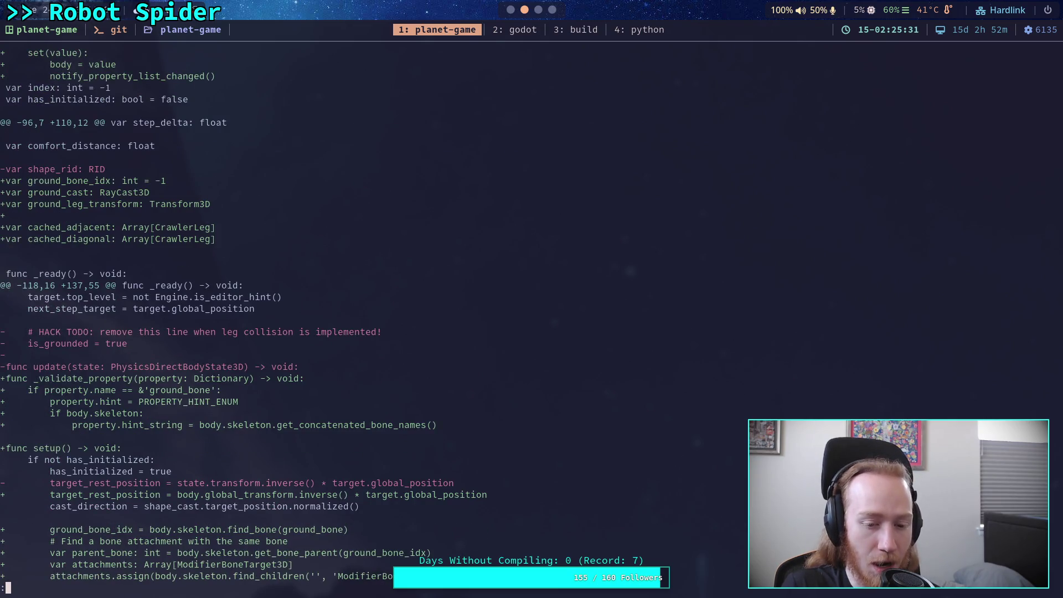
scroll(299, 315, "down", 4)
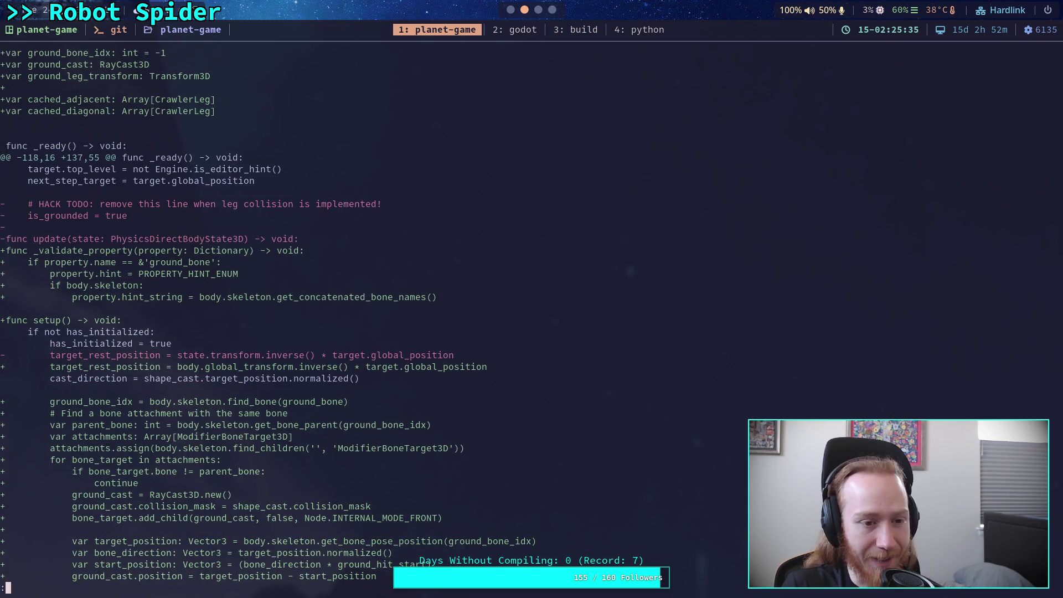
scroll(299, 316, "down", 3)
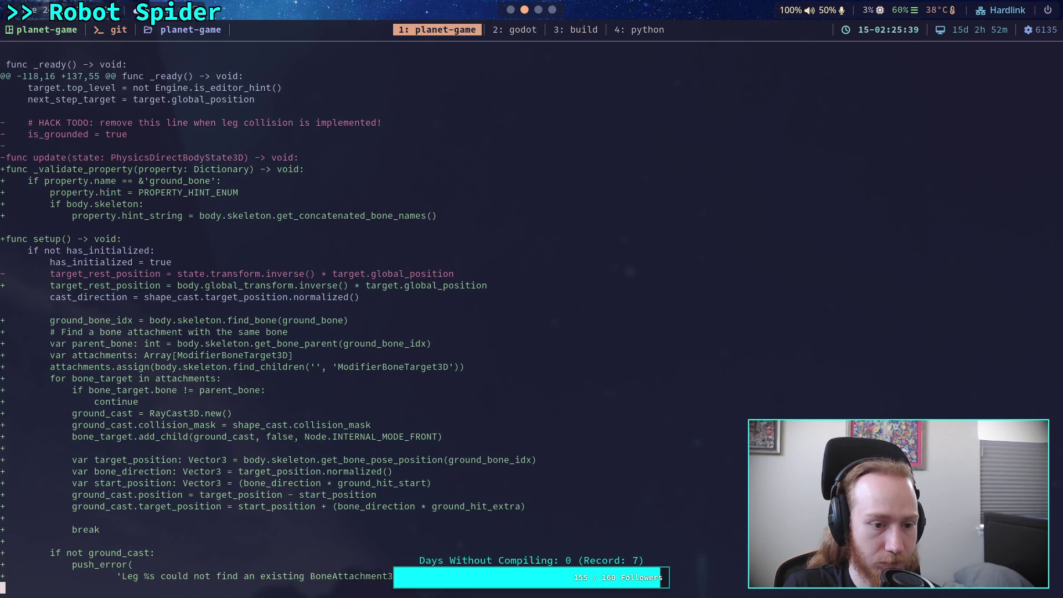
scroll(299, 315, "down", 6)
scroll(532, 310, "down", 3)
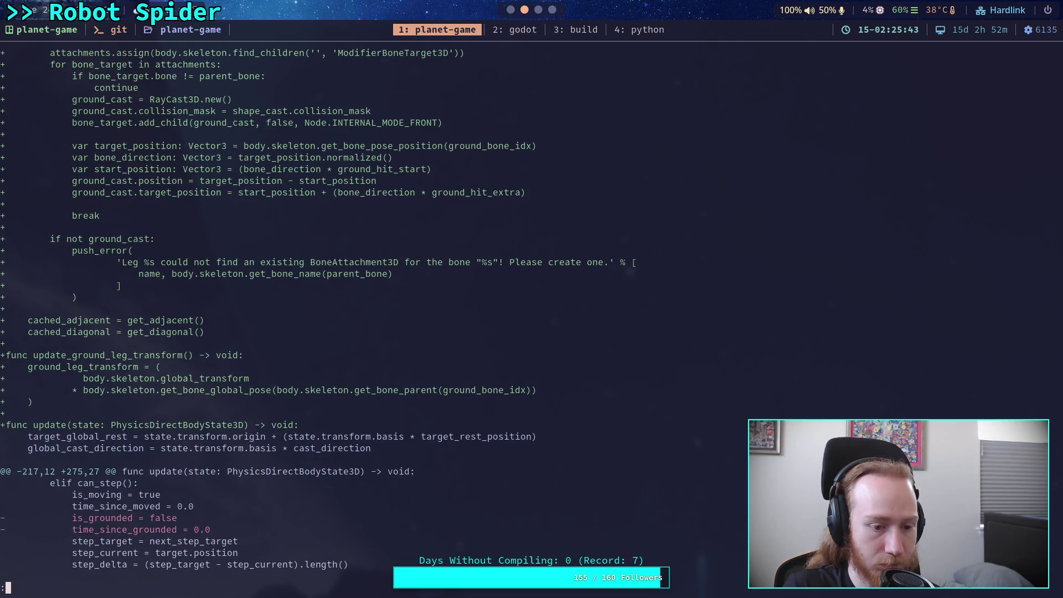
scroll(313, 315, "up", 4)
scroll(313, 315, "up", 7)
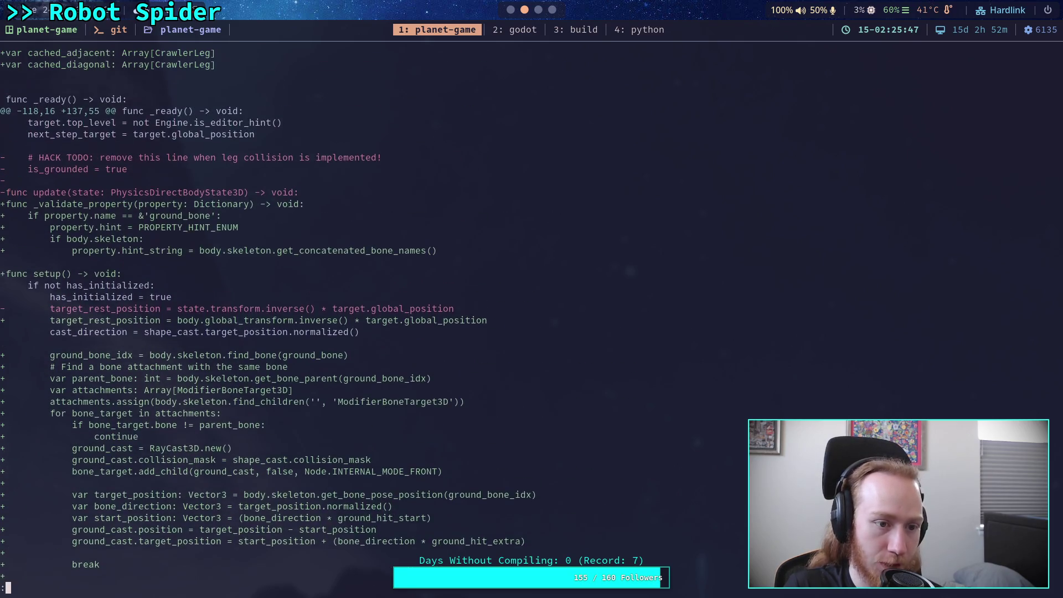
scroll(313, 314, "down", 8)
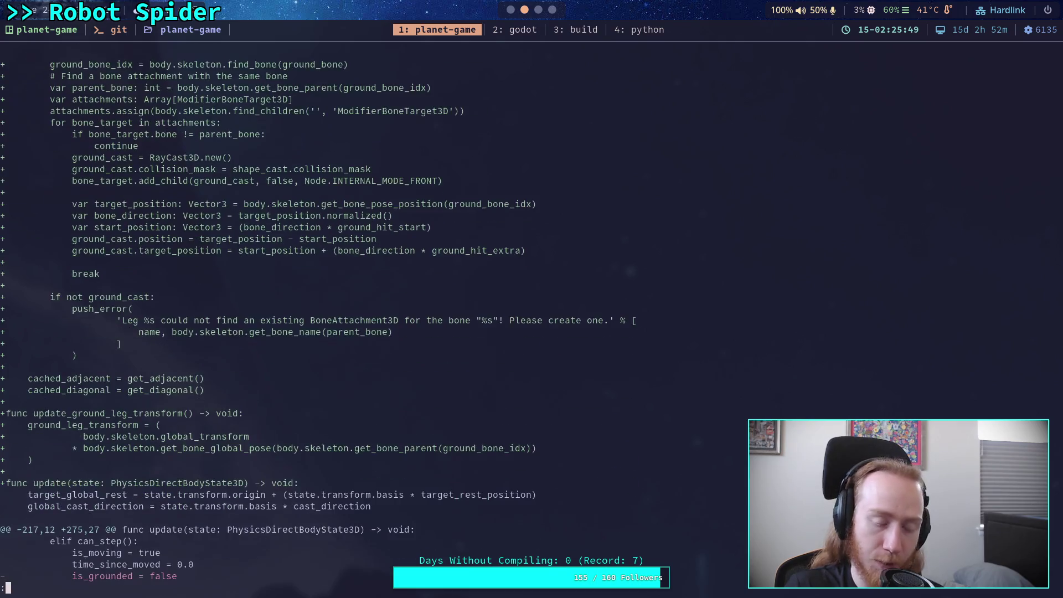
scroll(313, 314, "up", 9)
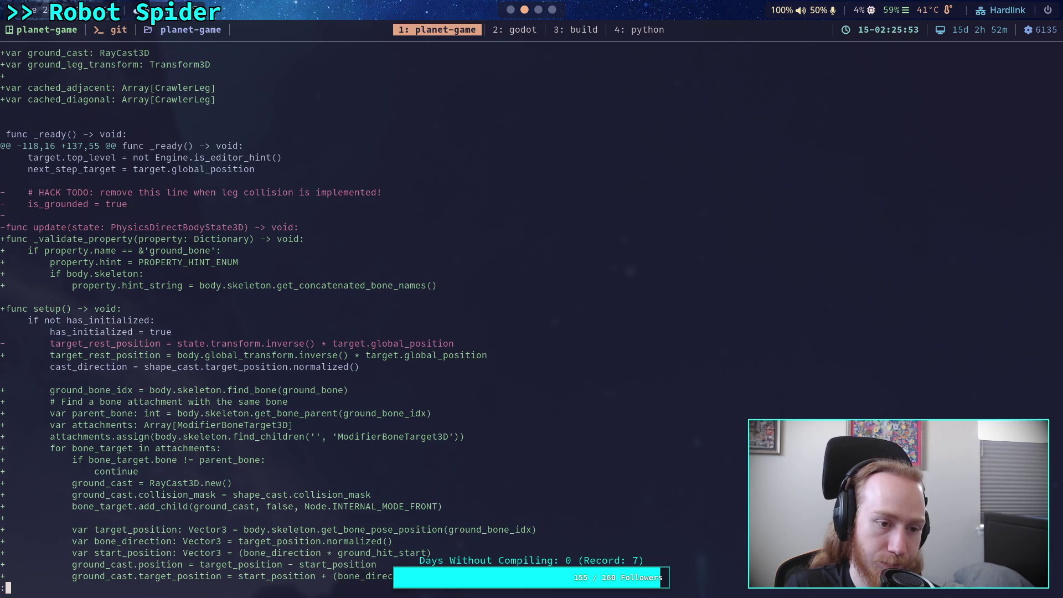
scroll(313, 314, "down", 10)
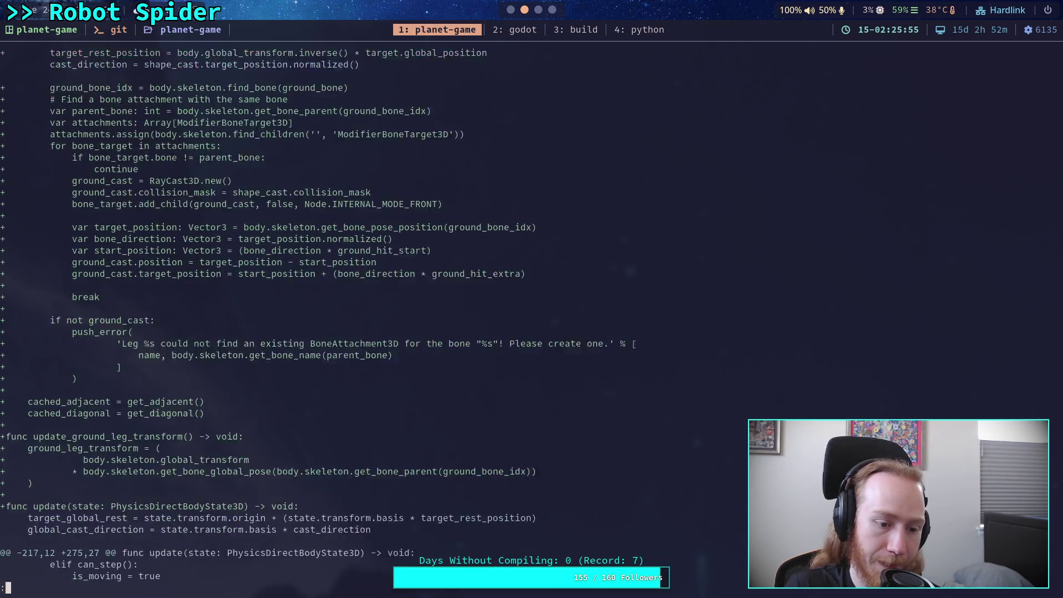
scroll(313, 315, "up", 5)
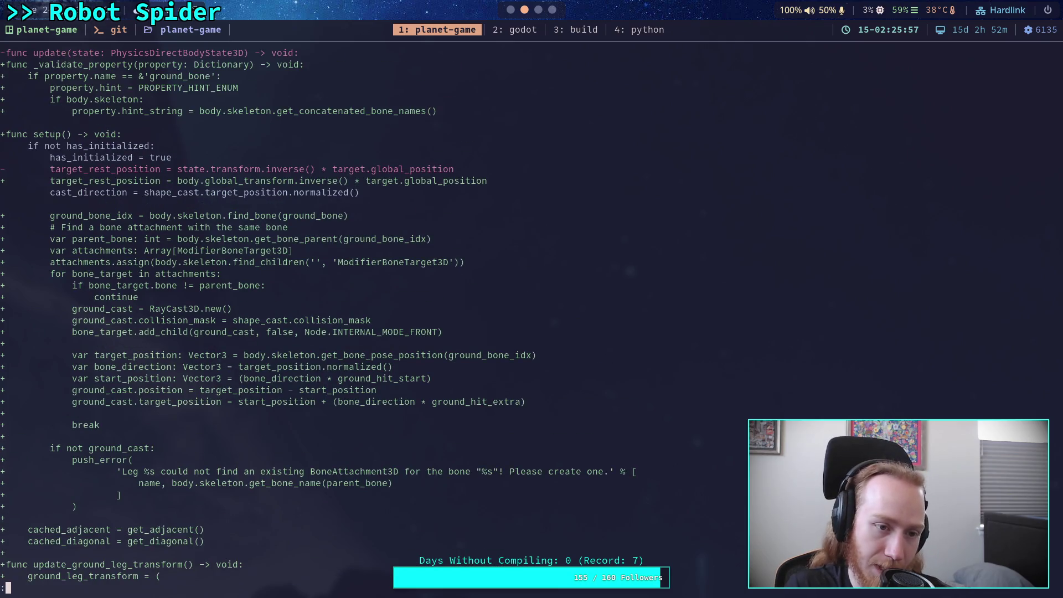
scroll(313, 314, "down", 7)
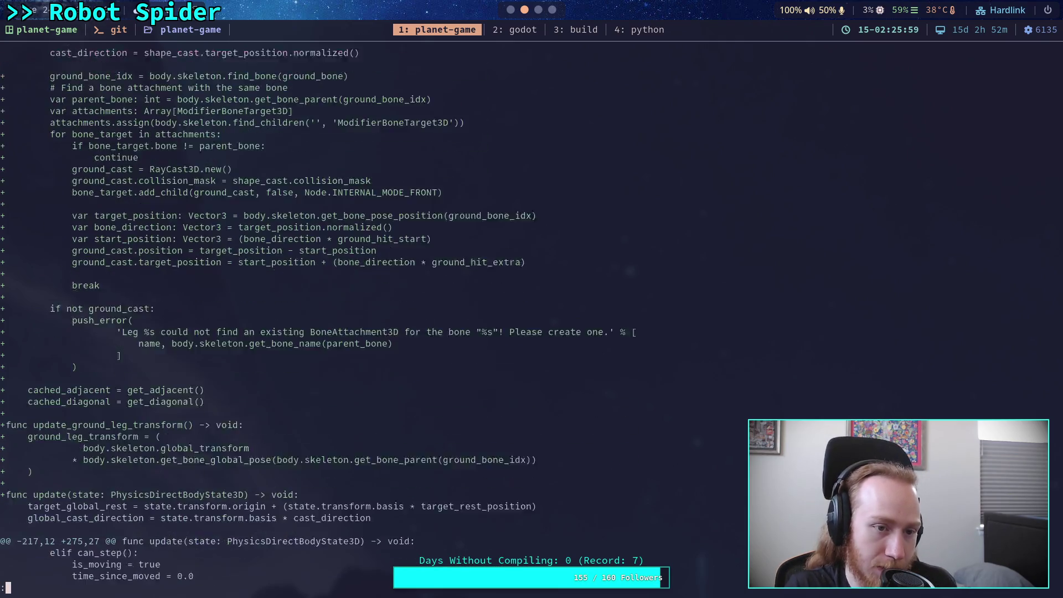
scroll(313, 321, "up", 7)
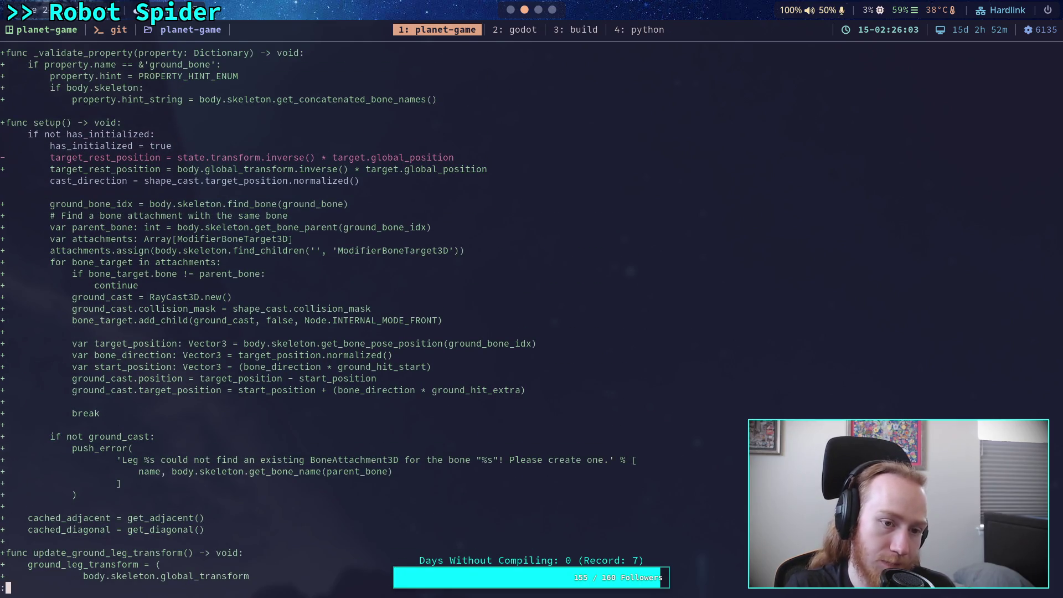
scroll(313, 315, "down", 3)
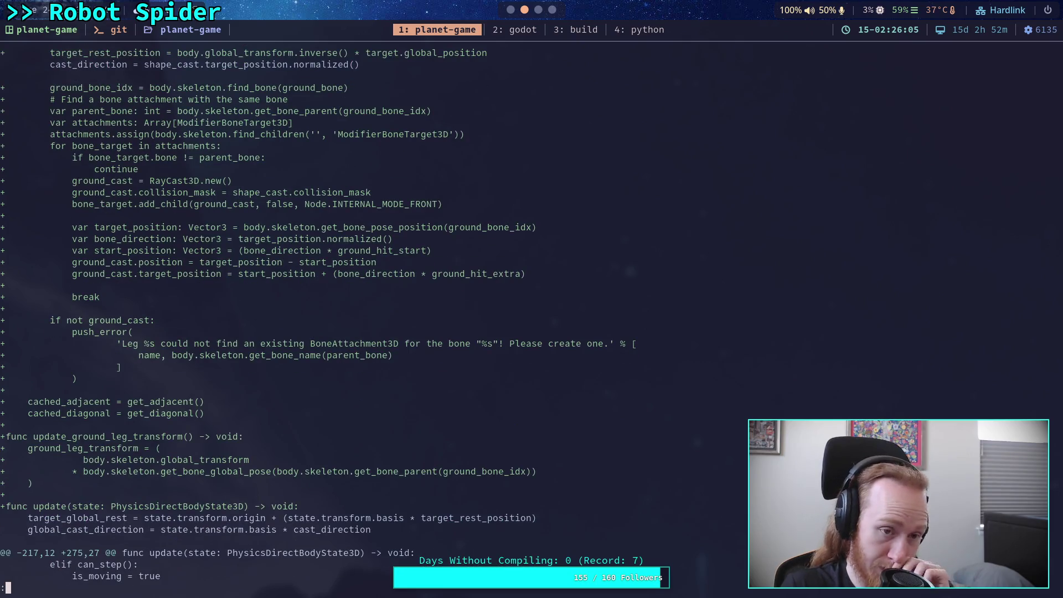
scroll(313, 315, "down", 13)
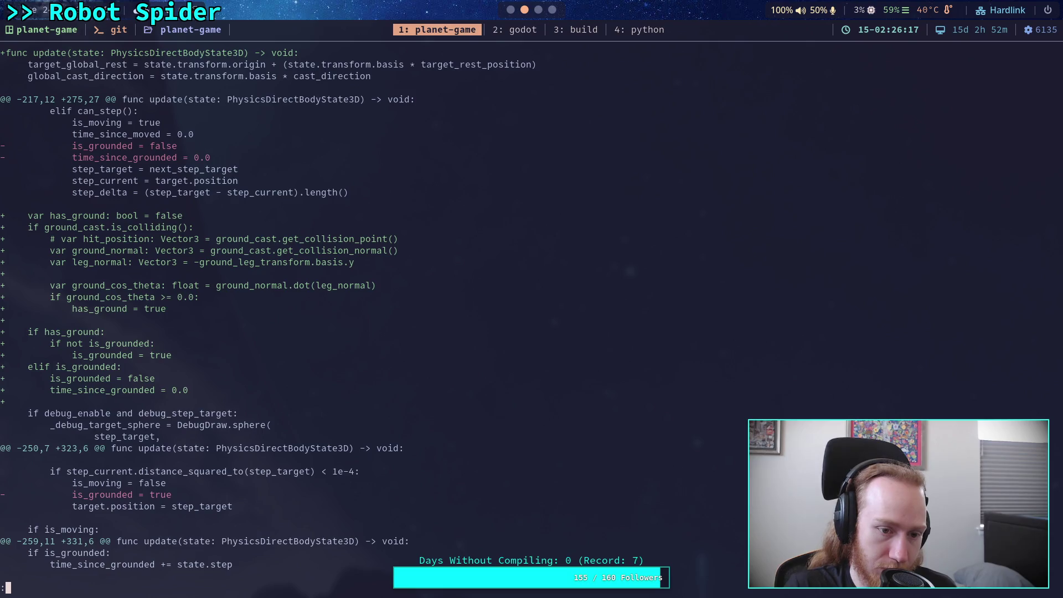
scroll(267, 315, "down", 9)
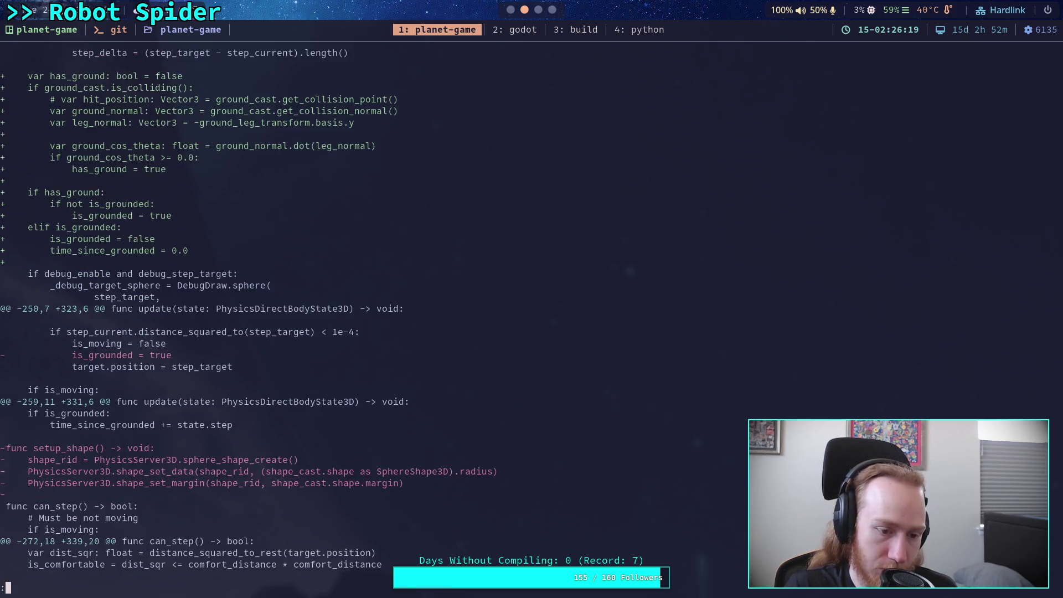
scroll(268, 314, "down", 7)
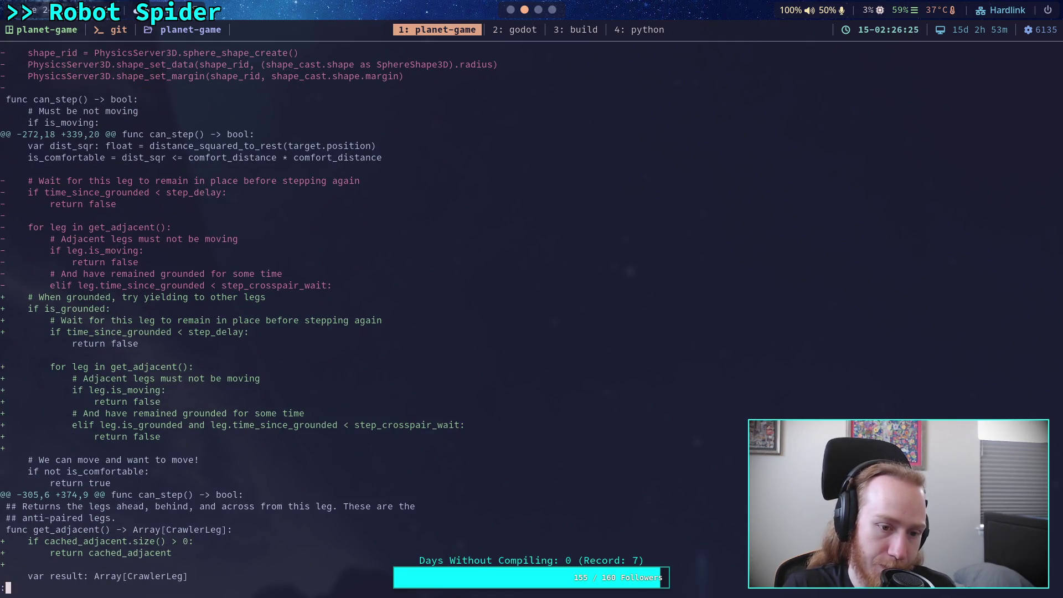
scroll(267, 314, "down", 3)
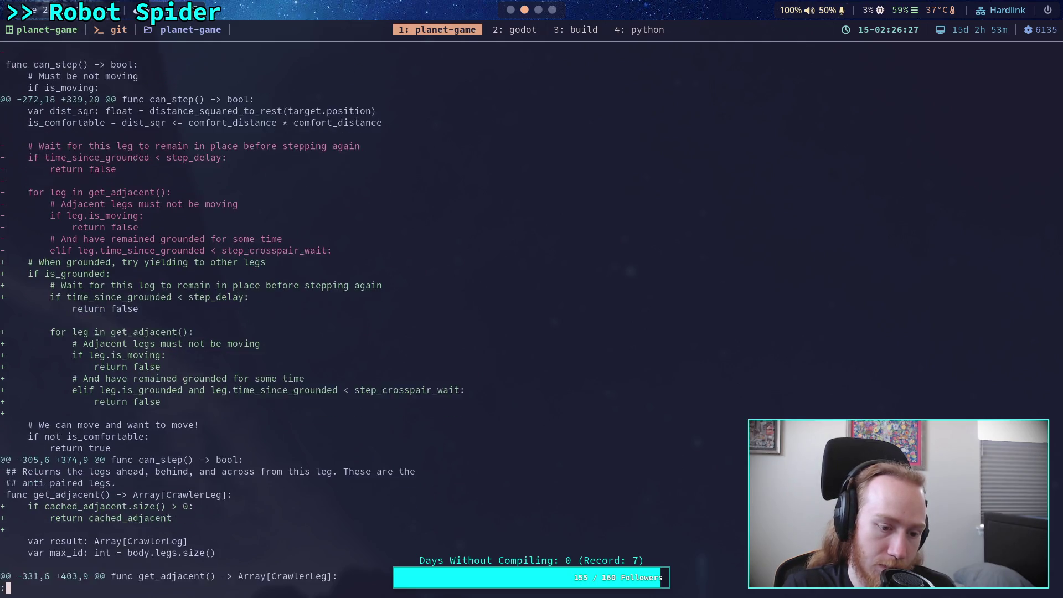
scroll(267, 315, "down", 9)
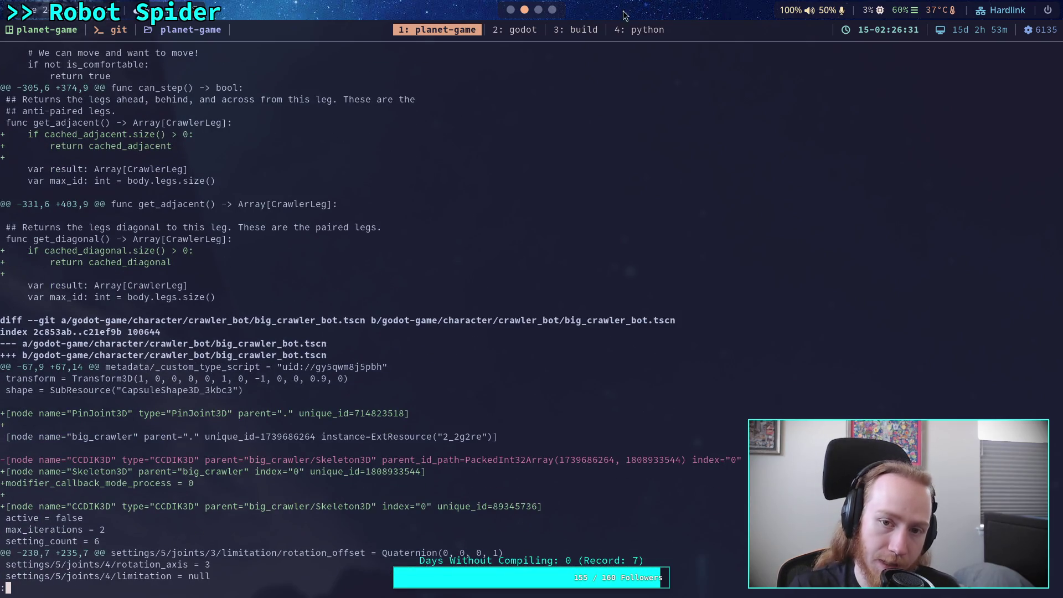
key("super+1")
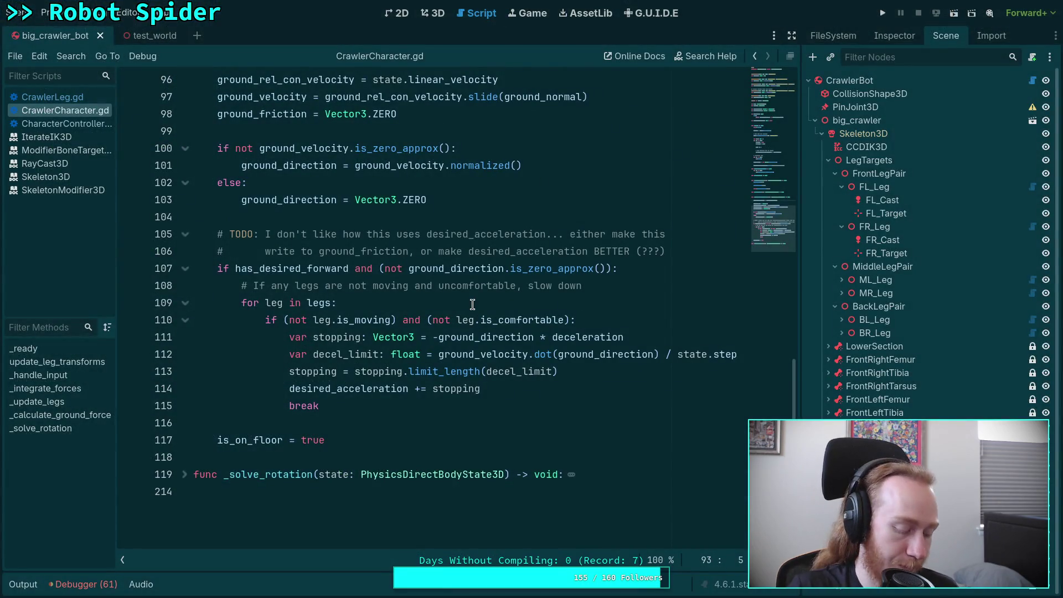
Step: Tick the 'Cache all leg neighbors' item in the Obsidian Crawler Bot plan
key("super+3")
left_click(427, 392)
key("shift+Home")
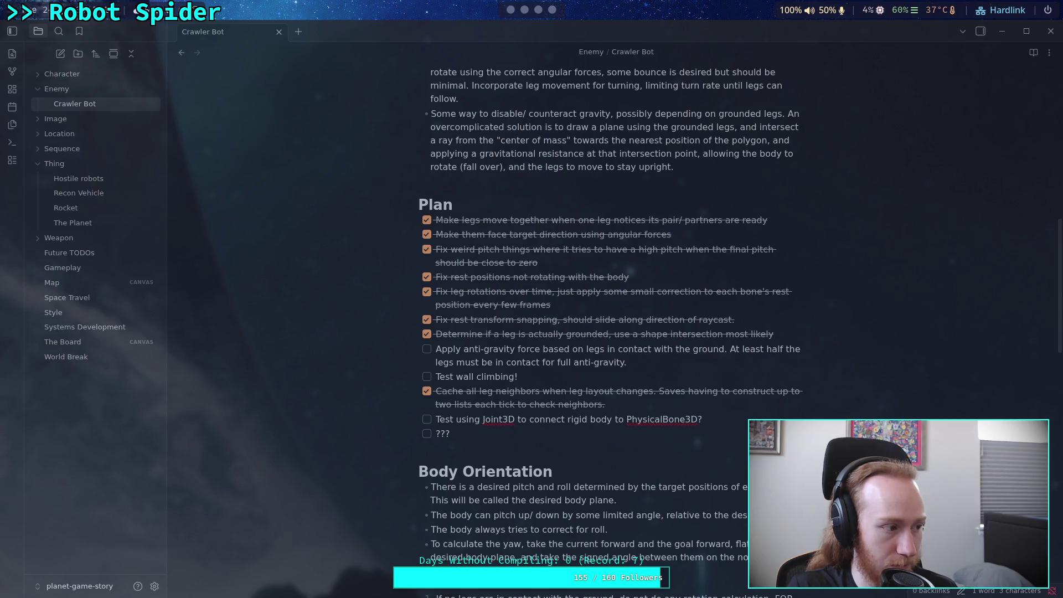
key("super+2")
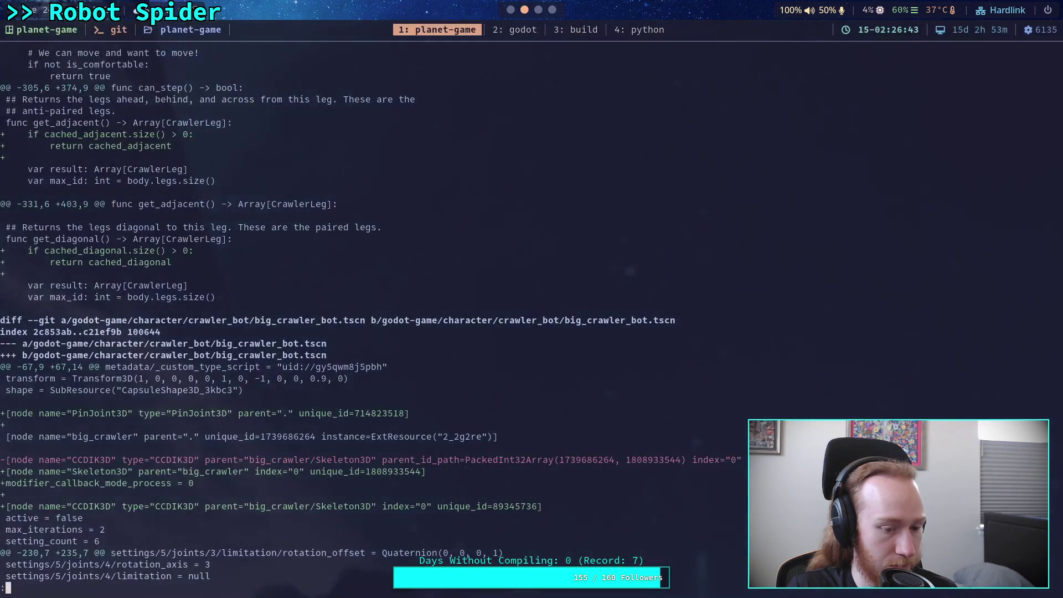
Step: Step line by line into the big_crawler_bot.tscn diff to the BR_Target leg bone changes
key("Down")
key("Down")
key("Down")
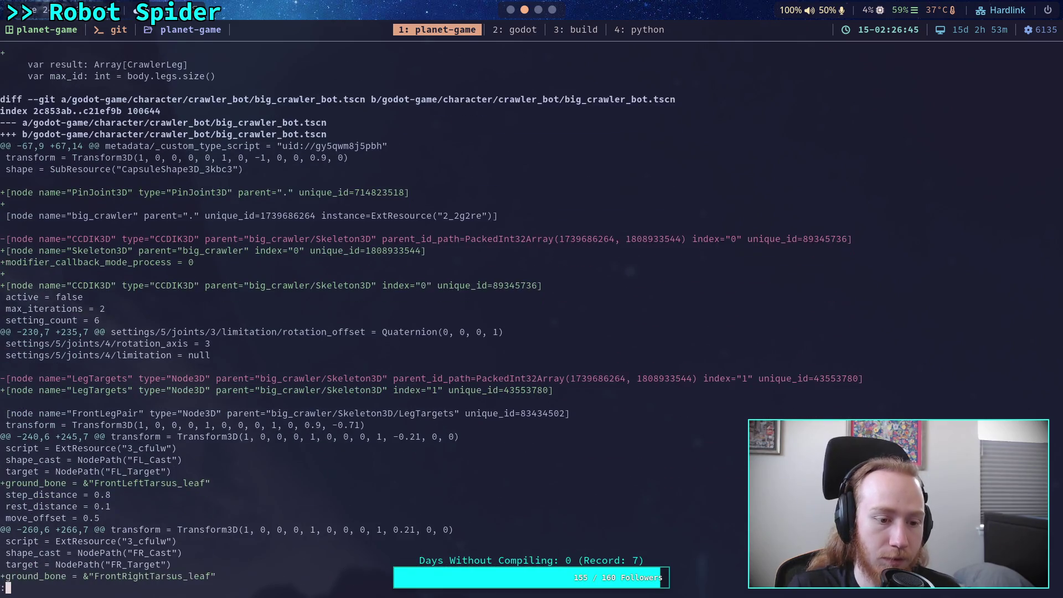
key("Down")
key("Down")
key("Down")
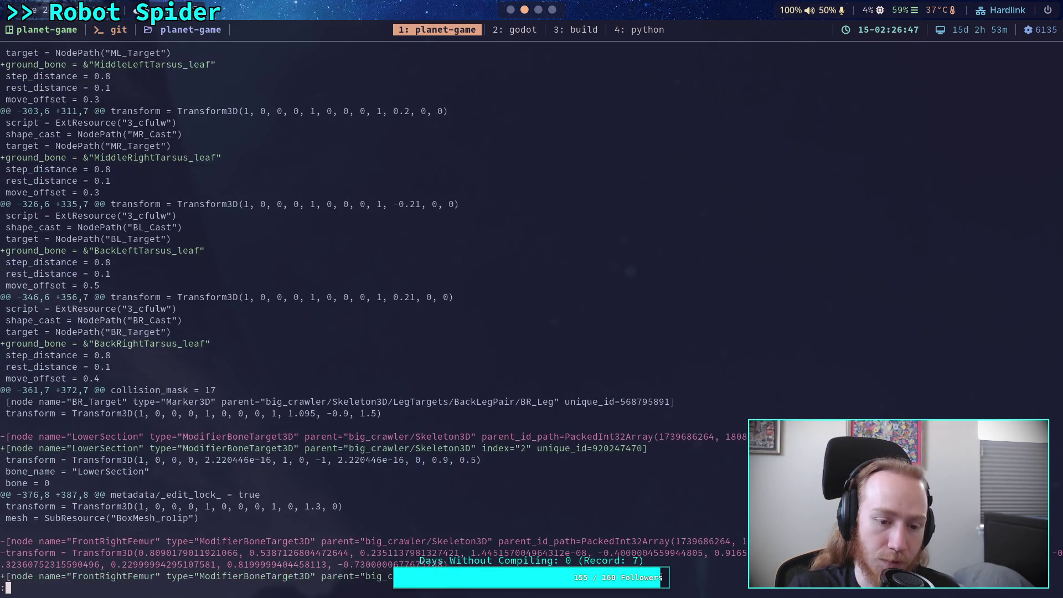
key("Down")
key("Down")
key("Down")
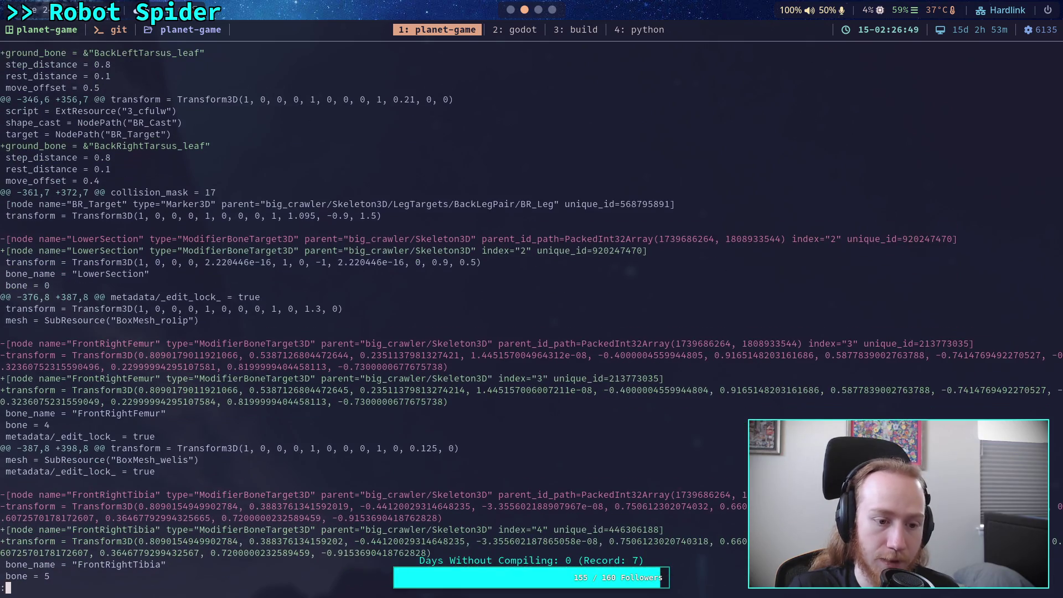
key("Down")
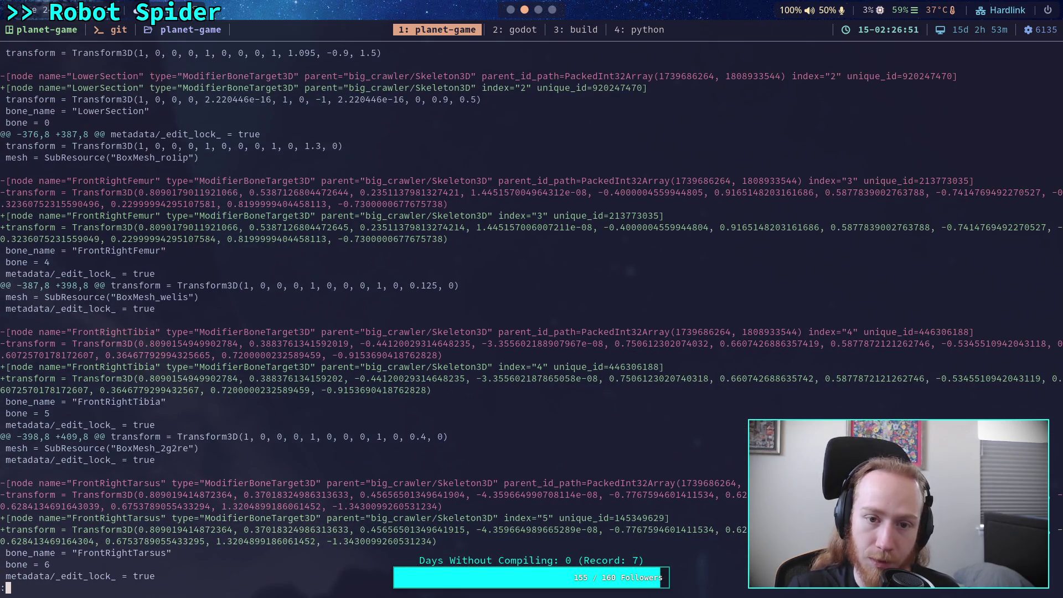
key("Up")
key("Up")
key("Up")
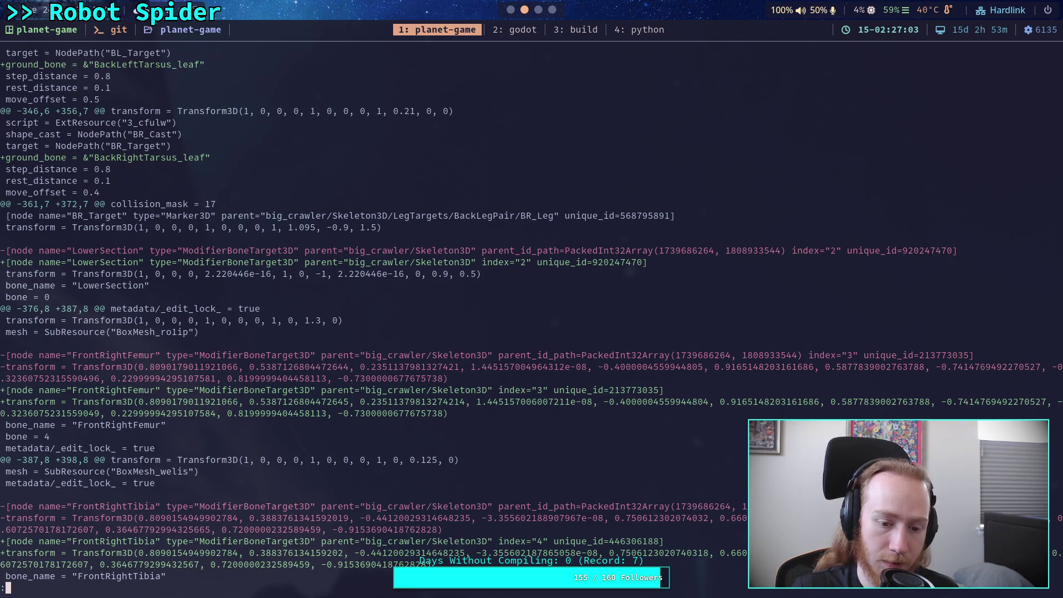
Step: Scroll the rest of the diff through the Crawler Bot.md checklist changes to (END)
scroll(531, 315, "down", 10)
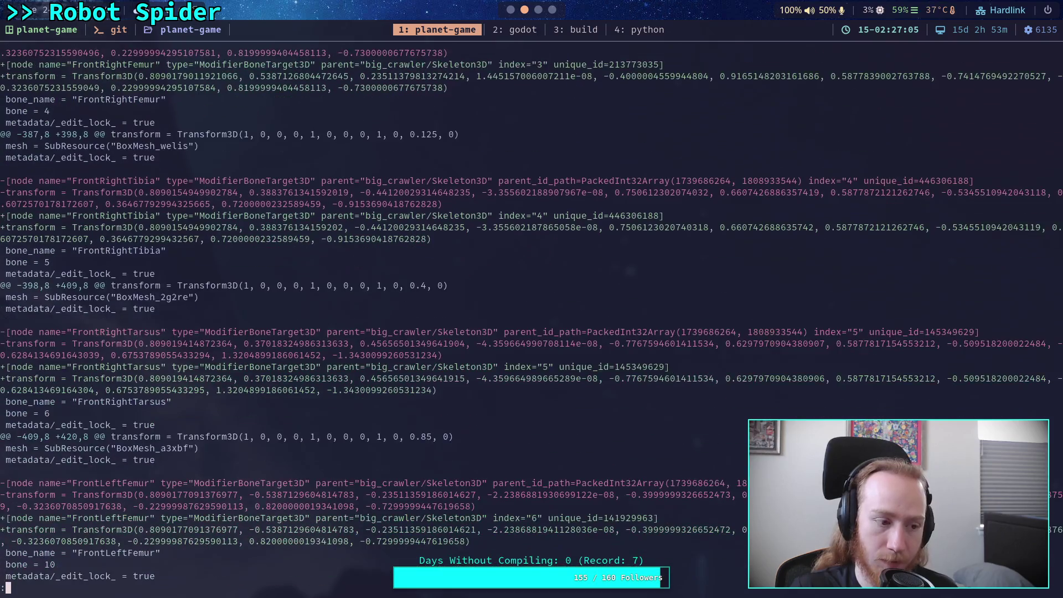
scroll(532, 321, "down", 11)
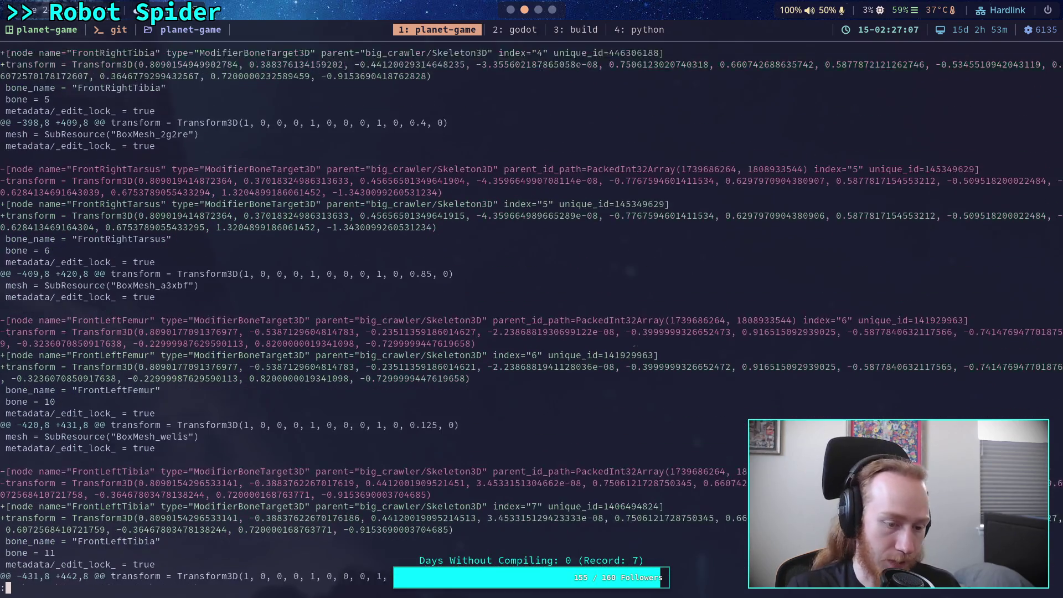
scroll(532, 315, "down", 14)
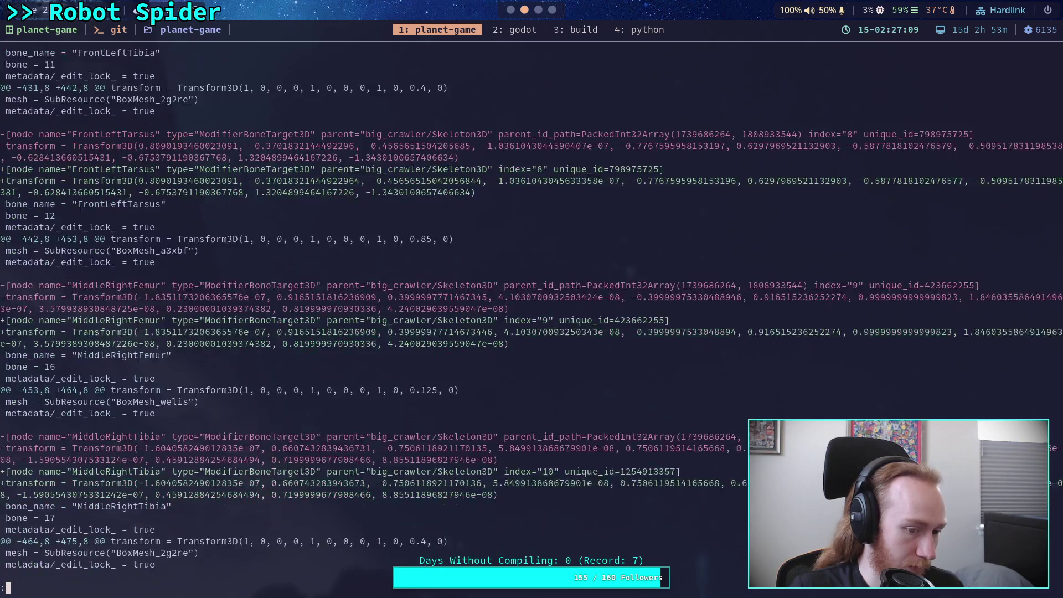
scroll(532, 315, "down", 5)
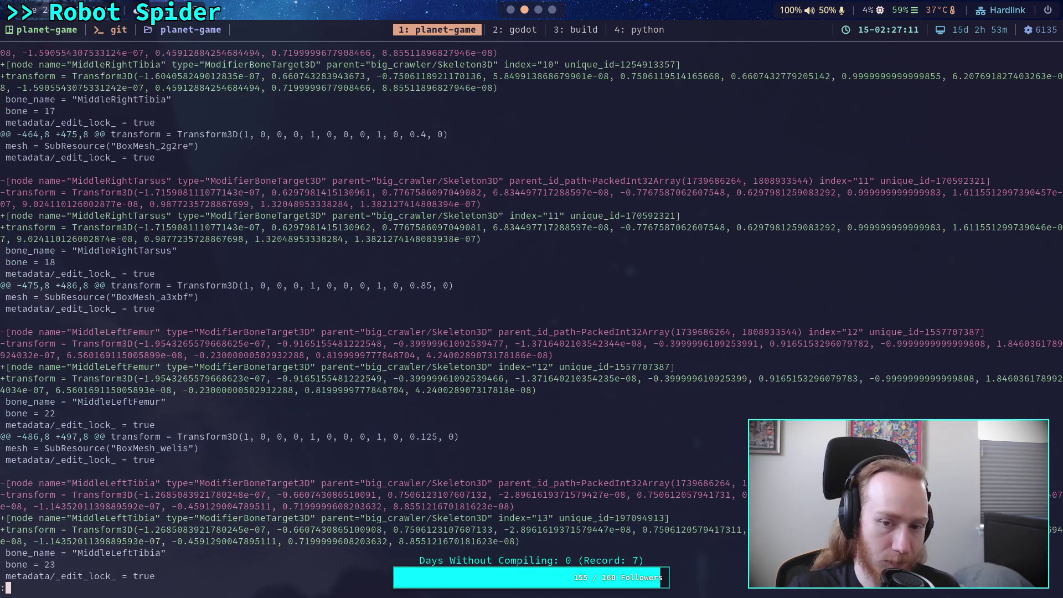
scroll(532, 315, "down", 4)
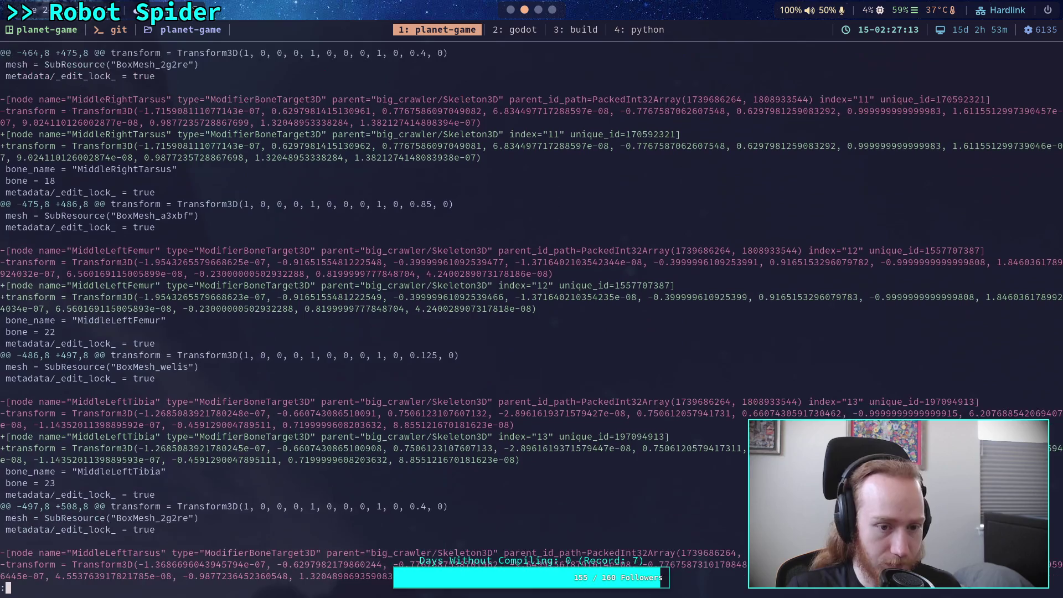
scroll(532, 315, "down", 17)
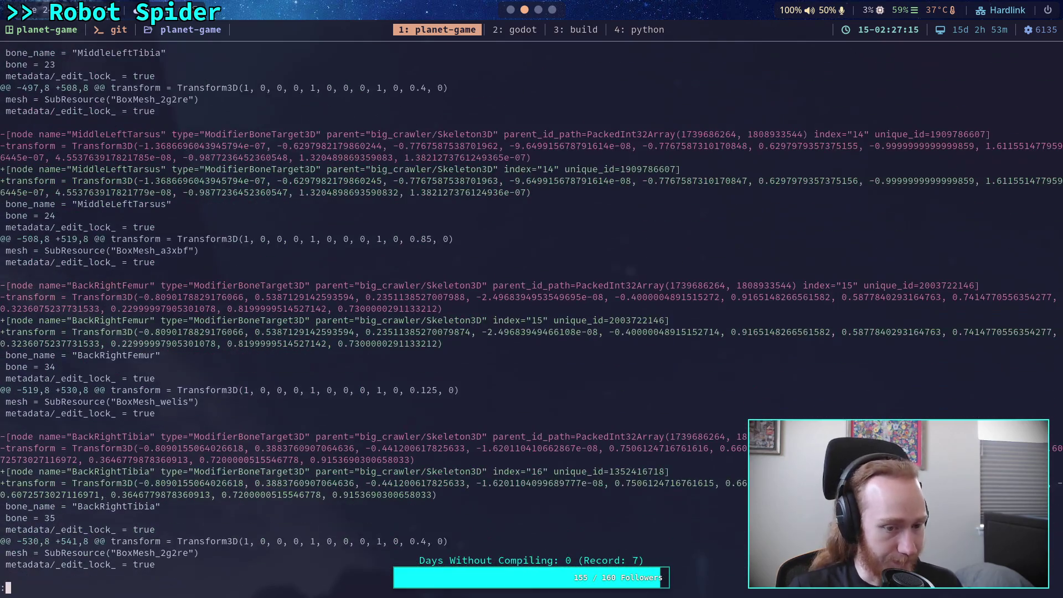
scroll(532, 314, "down", 18)
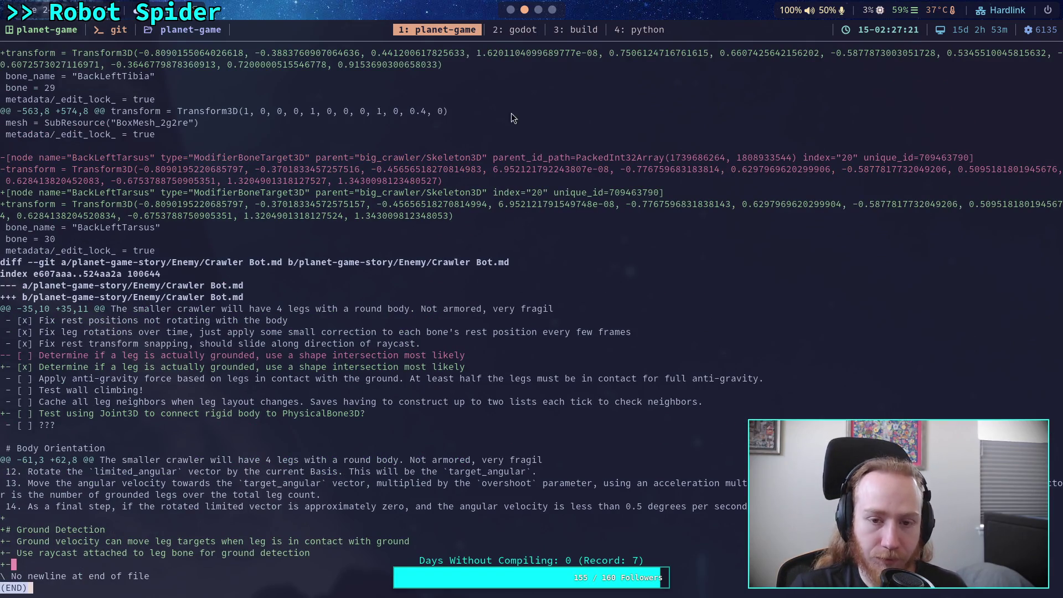
left_click(524, 10)
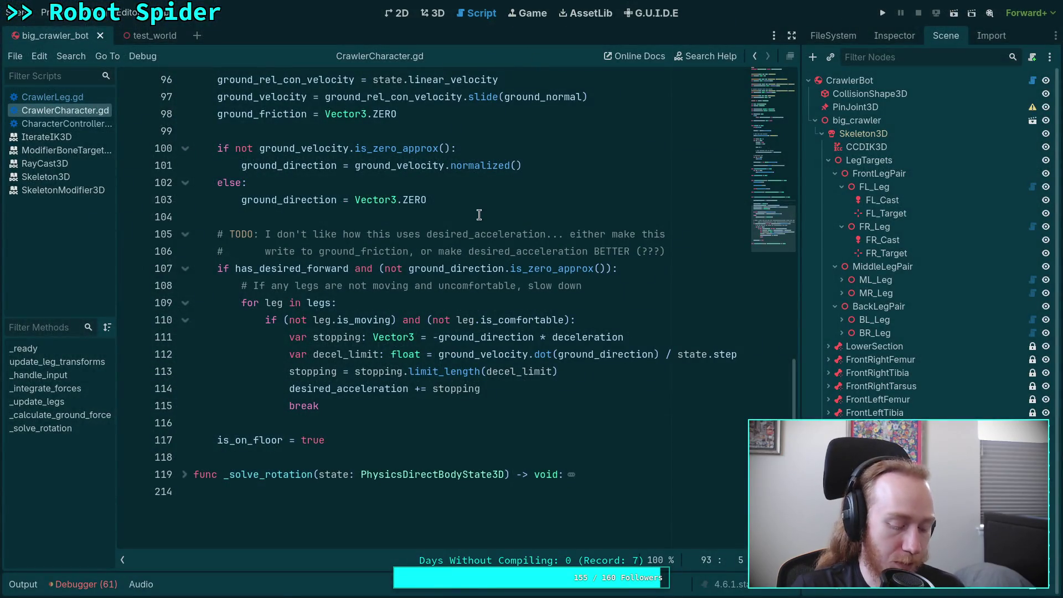
Step: Delete the empty trailing bullet under Ground Detection in the Crawler Bot note in Obsidian
key("super+3")
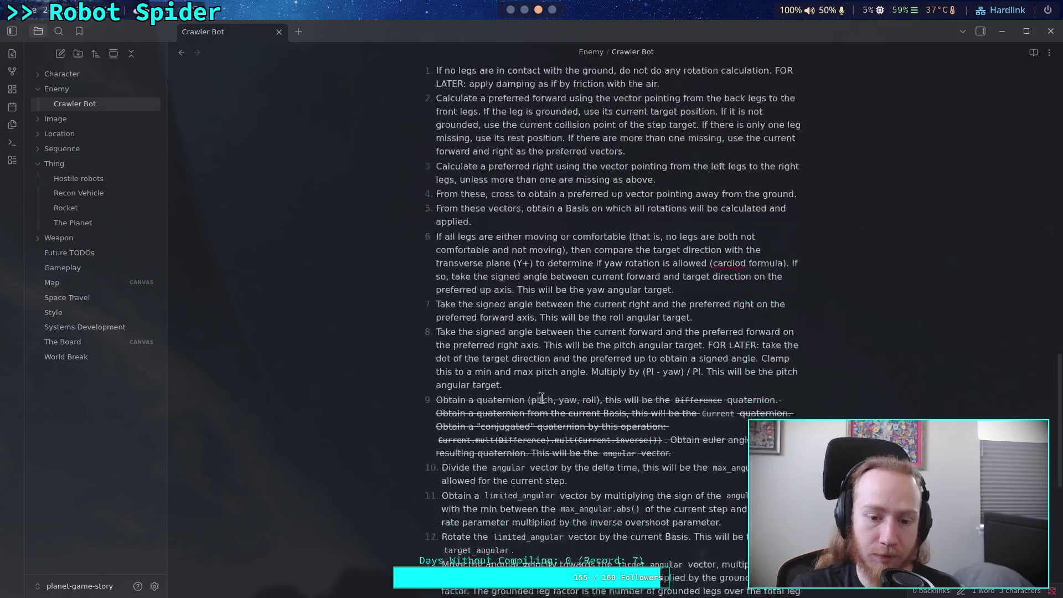
scroll(541, 398, "down", 10)
left_click(550, 421)
key("BackSpace")
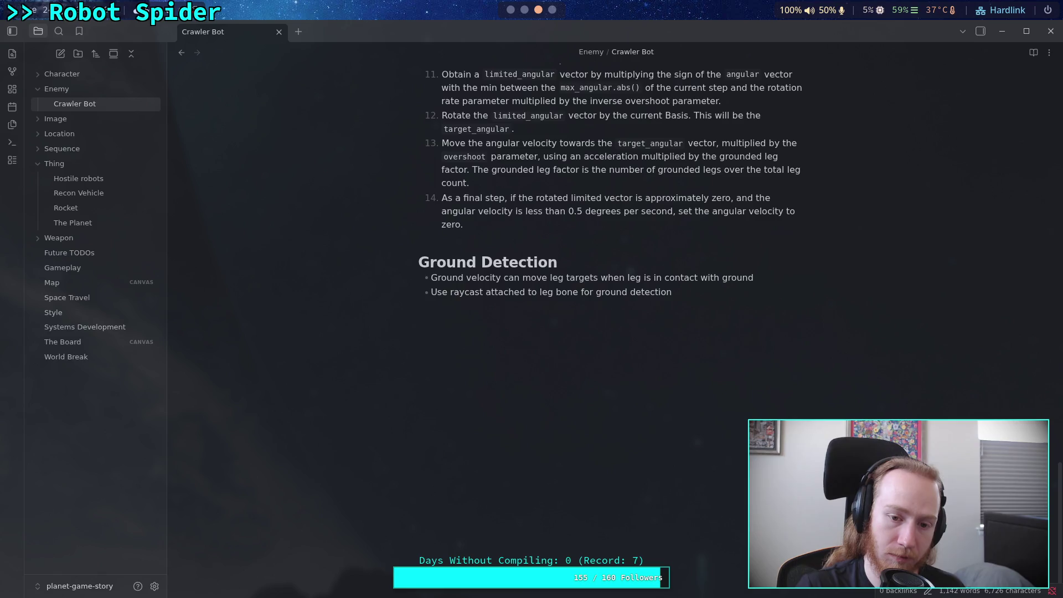
Step: Rerun git diff in the terminal and check the end of the diff for the updated checklist
key("super+2")
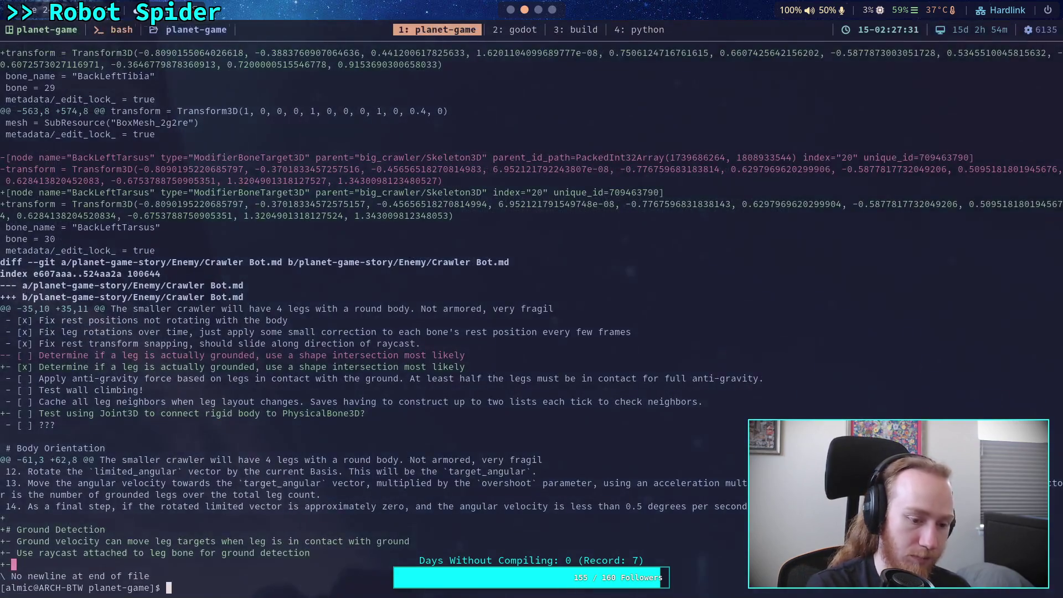
type("git diff")
key("Return")
key("space")
key("space")
key("space")
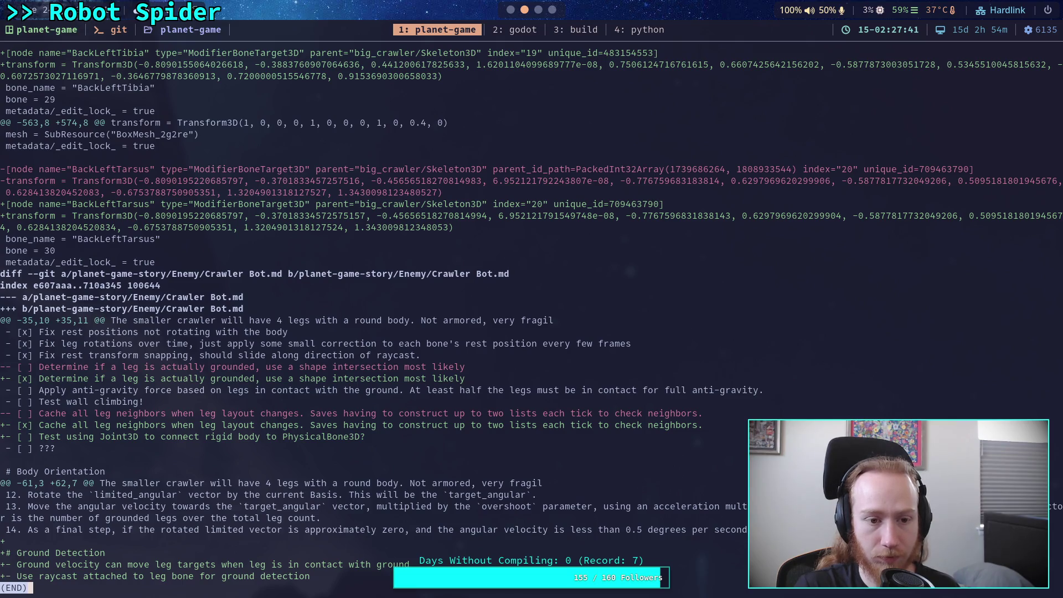
scroll(532, 321, "up", 3)
scroll(532, 322, "down", 3)
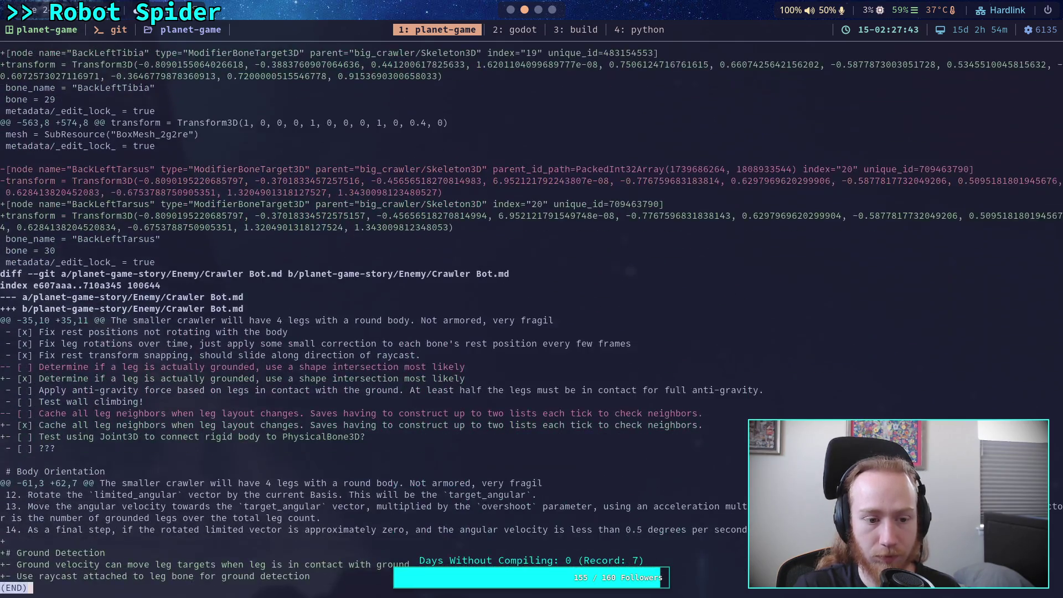
Step: Check git status, then stage godot-game/character/crawler_bot/*.gd scripts
type("qgit status")
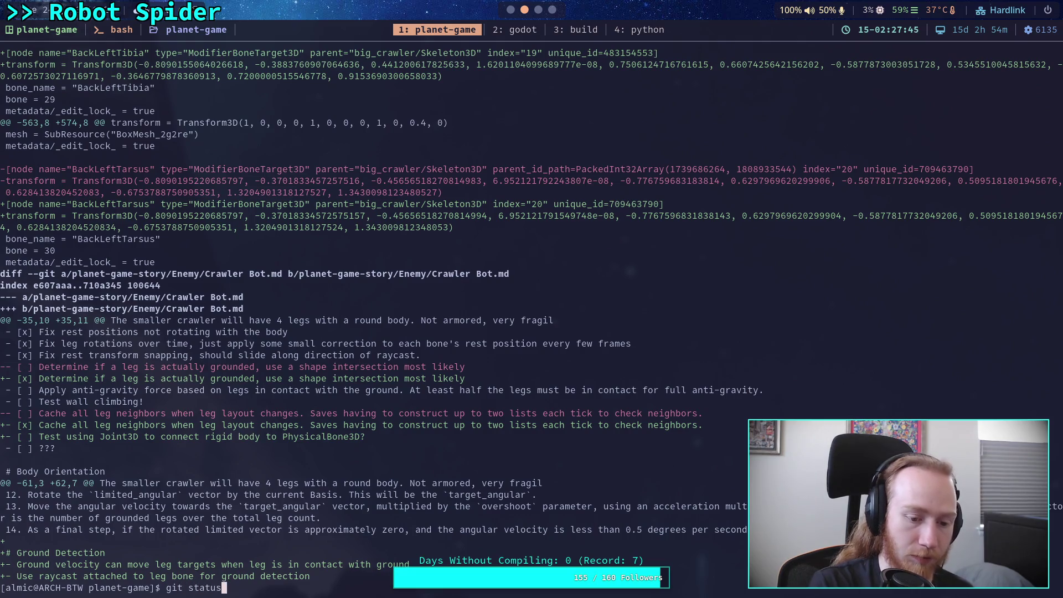
key("Return")
type("git add ")
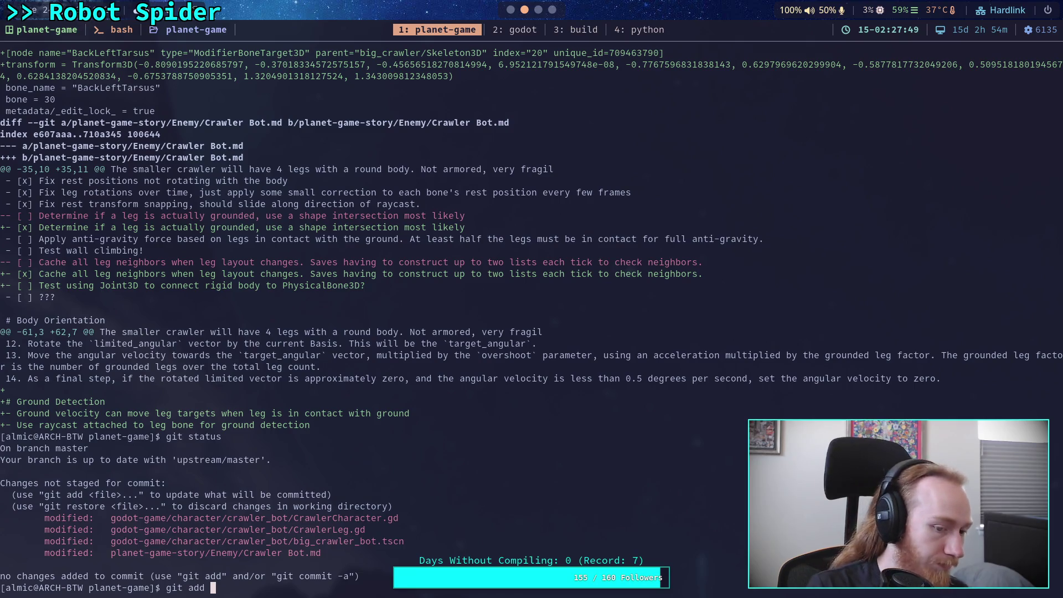
type("god")
key("Tab")
type("ch")
key("Tab")
type("cr")
key("Tab")
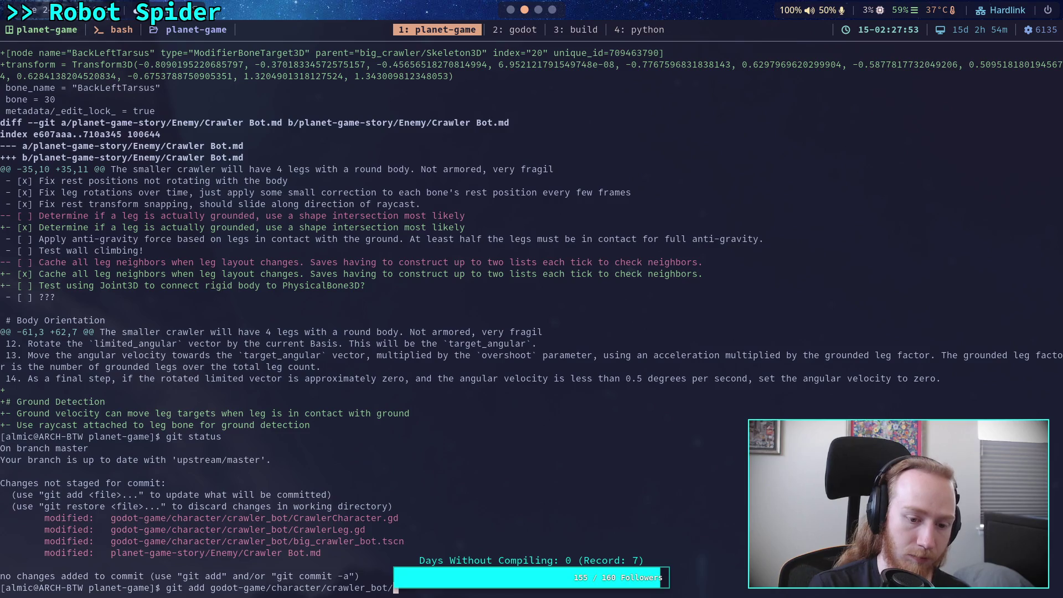
type("*.")
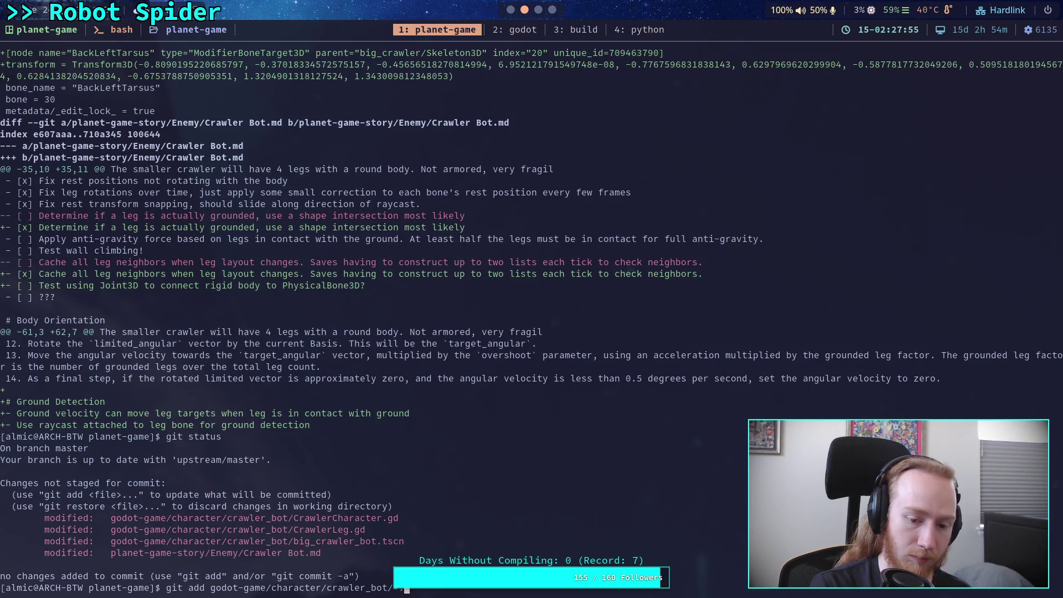
type("gd")
key("Return")
Step: Stage the planet-game-story/ folder and start git add -i on godot-game/ in patch mode
type("git add planet-game-story/")
key("Return")
type("git add -i godot-game/")
key("Return")
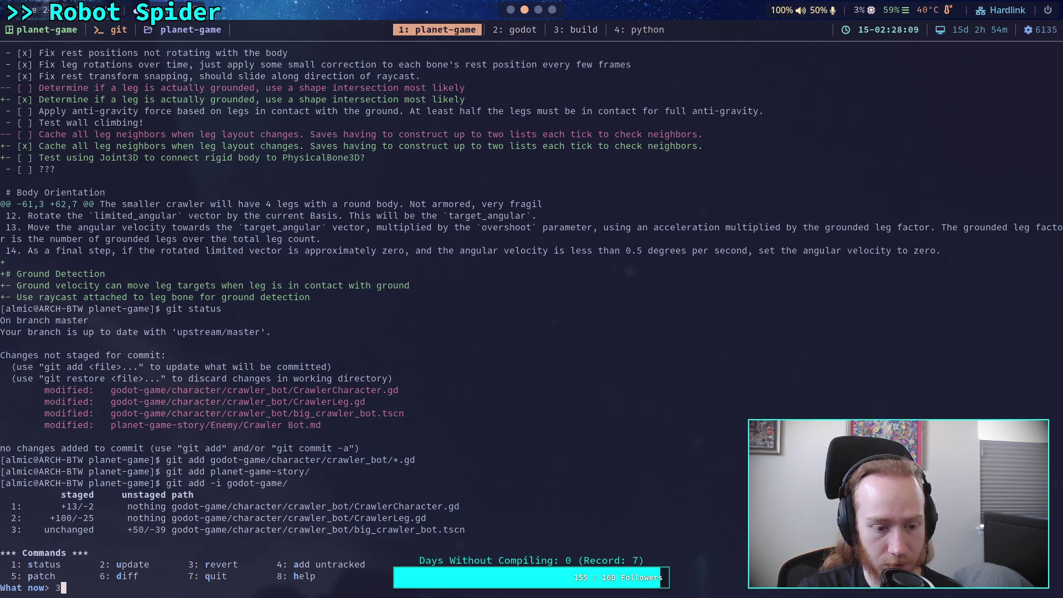
type("5")
key("Return")
Step: Select big_crawler_bot.tscn for patching, then delete the PinJoint3D node from the crawler scene in Godot
type("1")
key("Return")
key("Return")
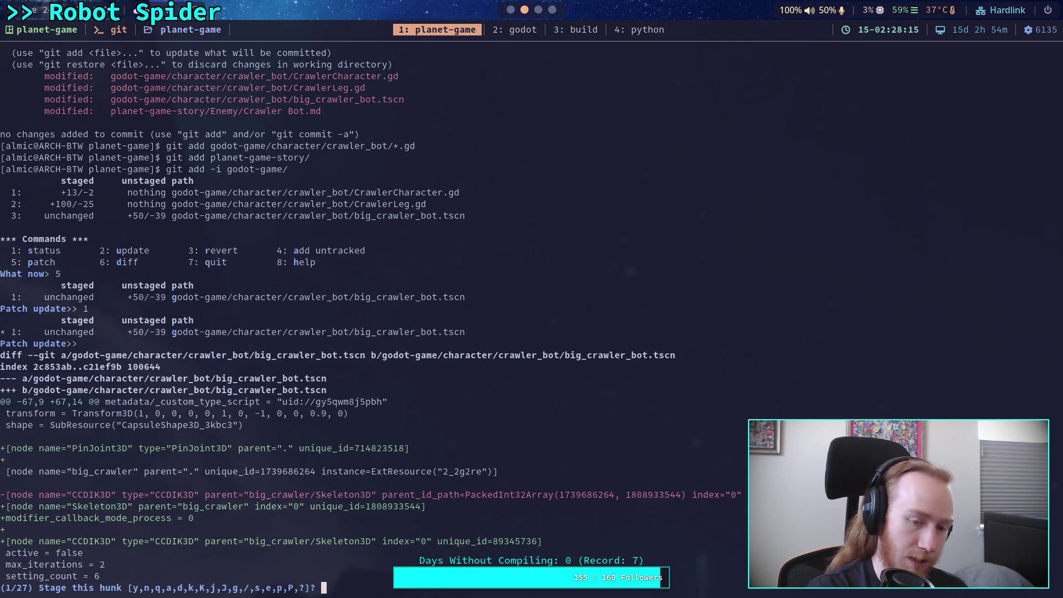
key("super+2")
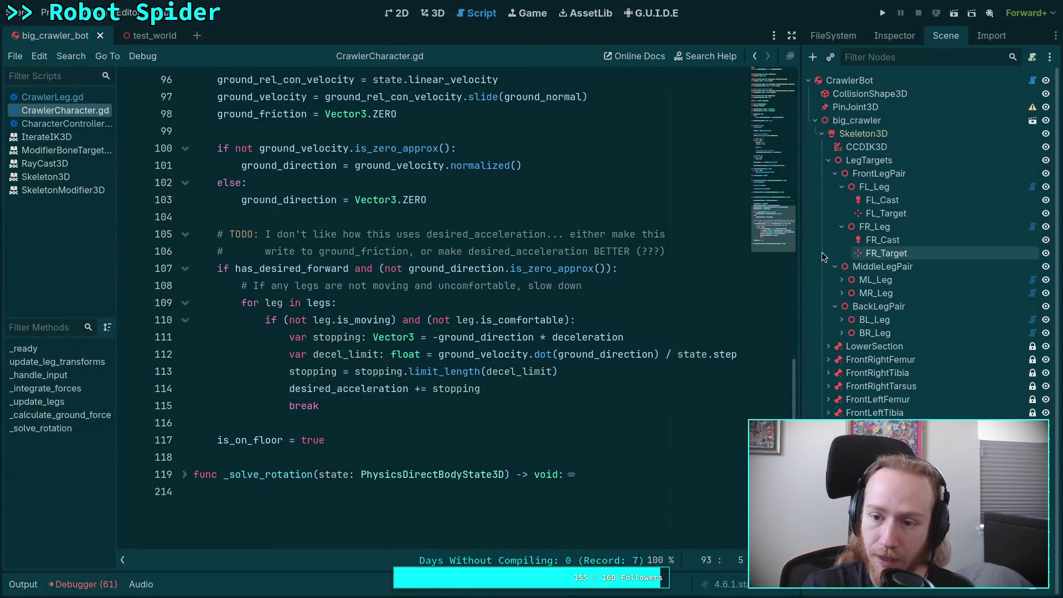
left_click(859, 107)
key("Delete")
key("Return")
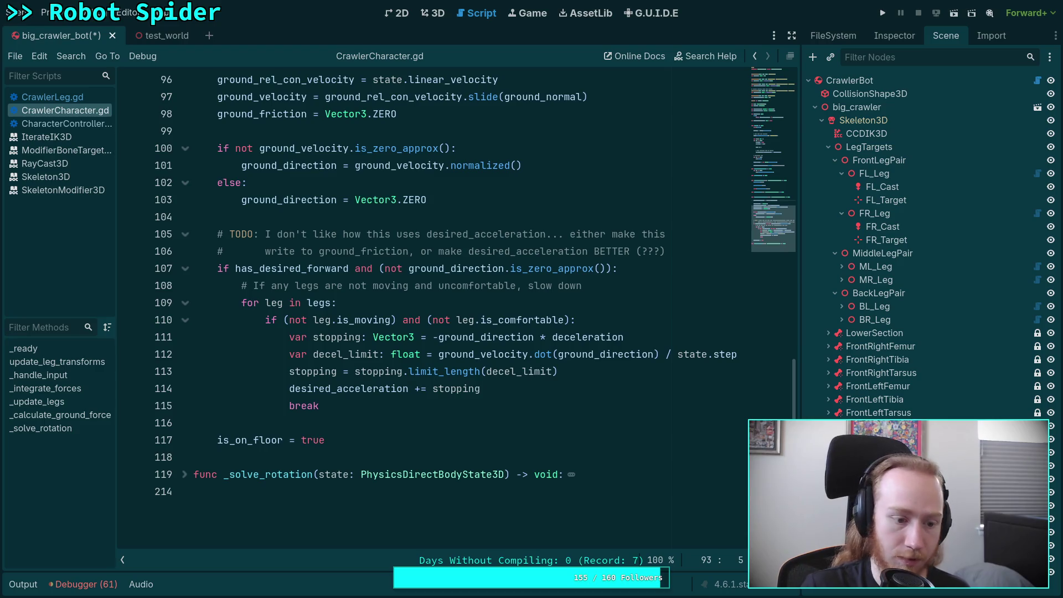
Step: Quit and rerun git add -i godot-game/, choosing patch mode for big_crawler_bot.tscn
key("super+1")
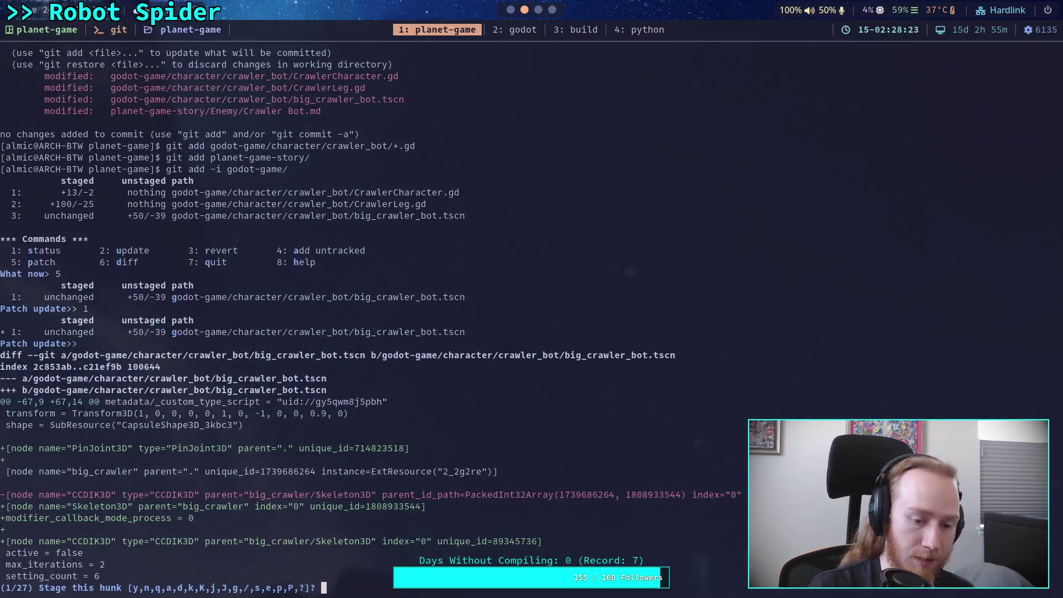
type("q")
key("Return")
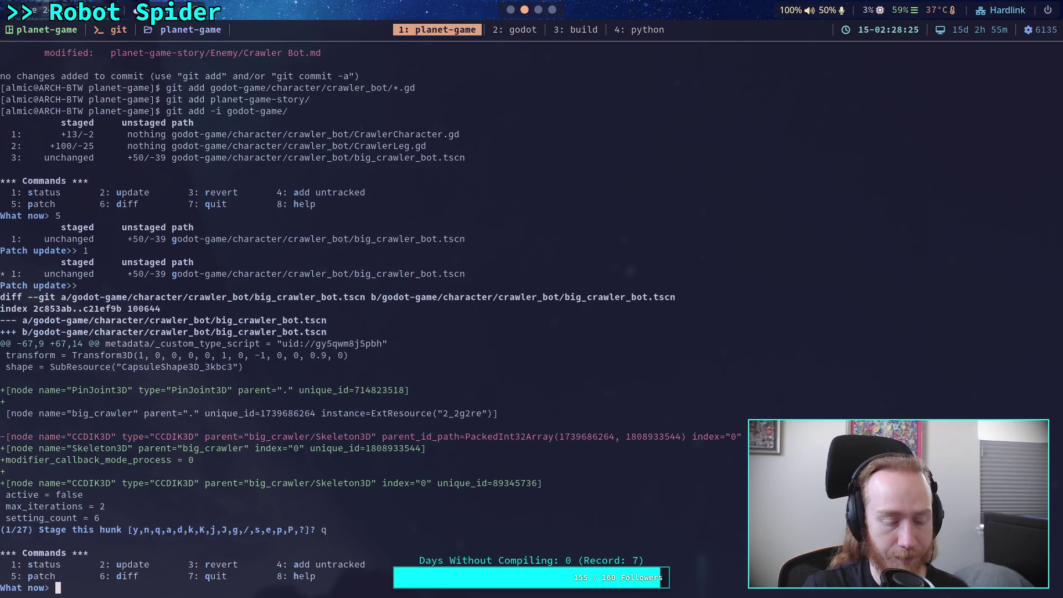
type("q")
key("Return")
key("Up")
key("Return")
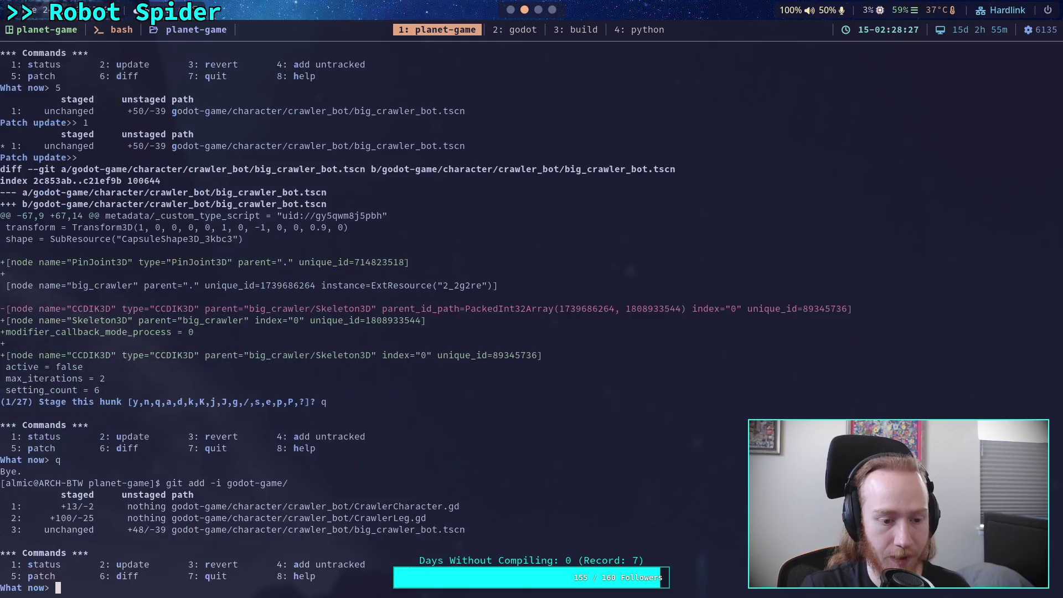
type("6")
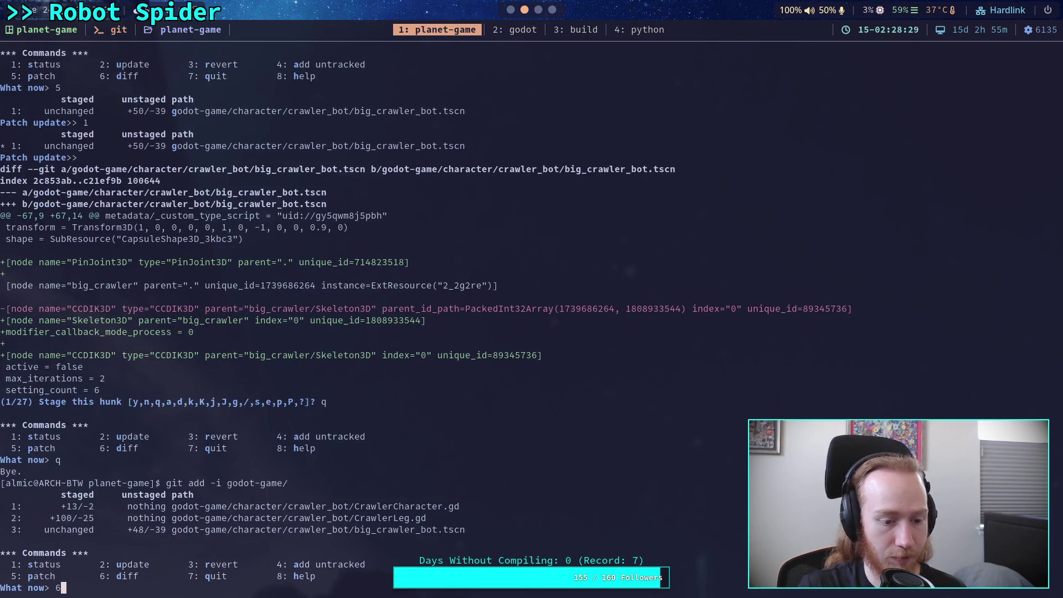
key("Return")
type("1")
key("Return")
key("Return")
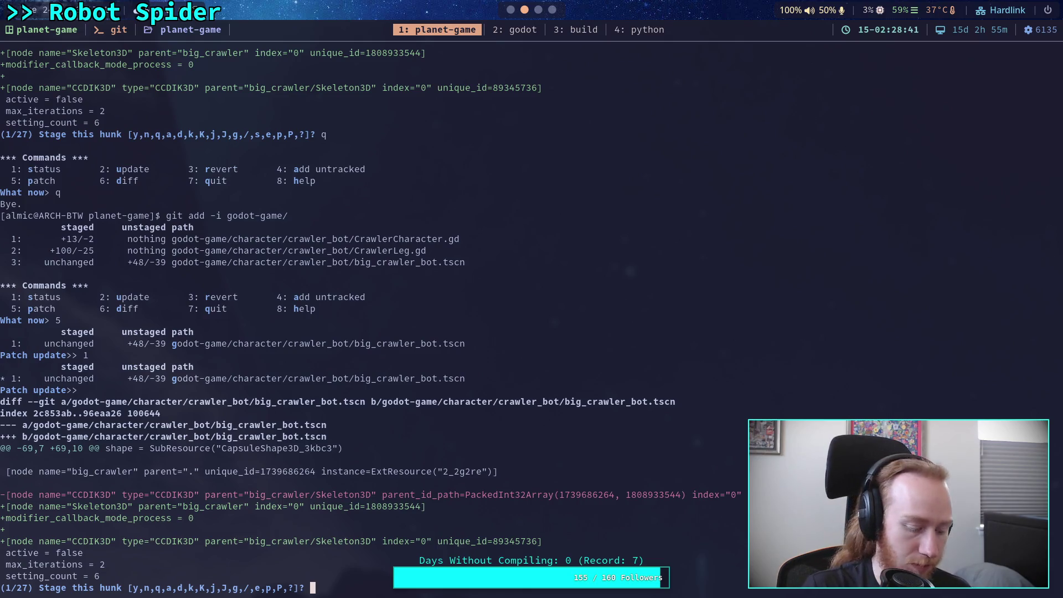
Step: Stage hunks 1 through 9 of big_crawler_bot.tscn
type("y")
key("Return")
type("f")
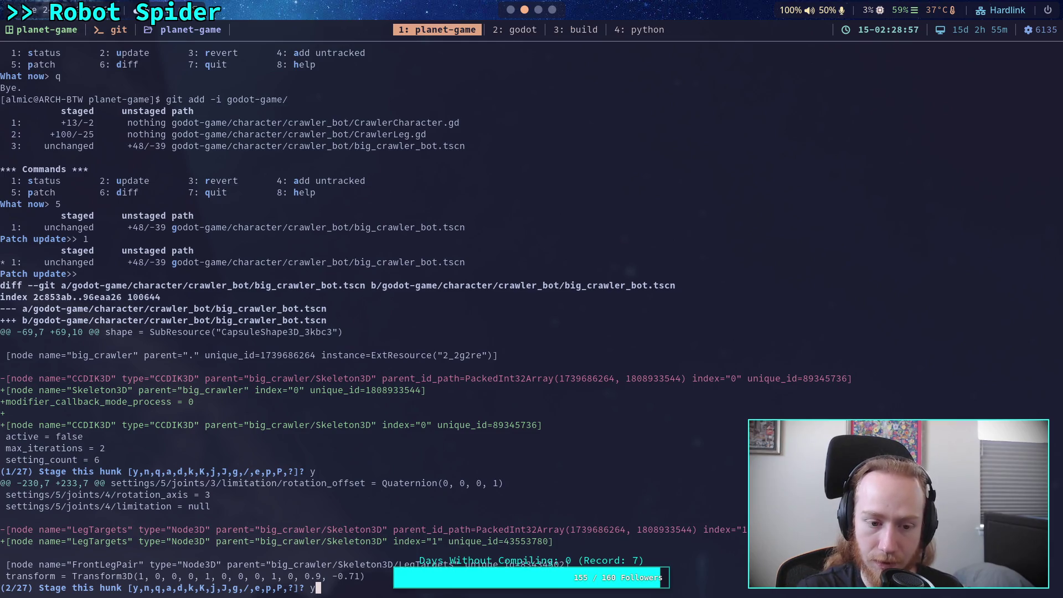
key("Return")
type("y")
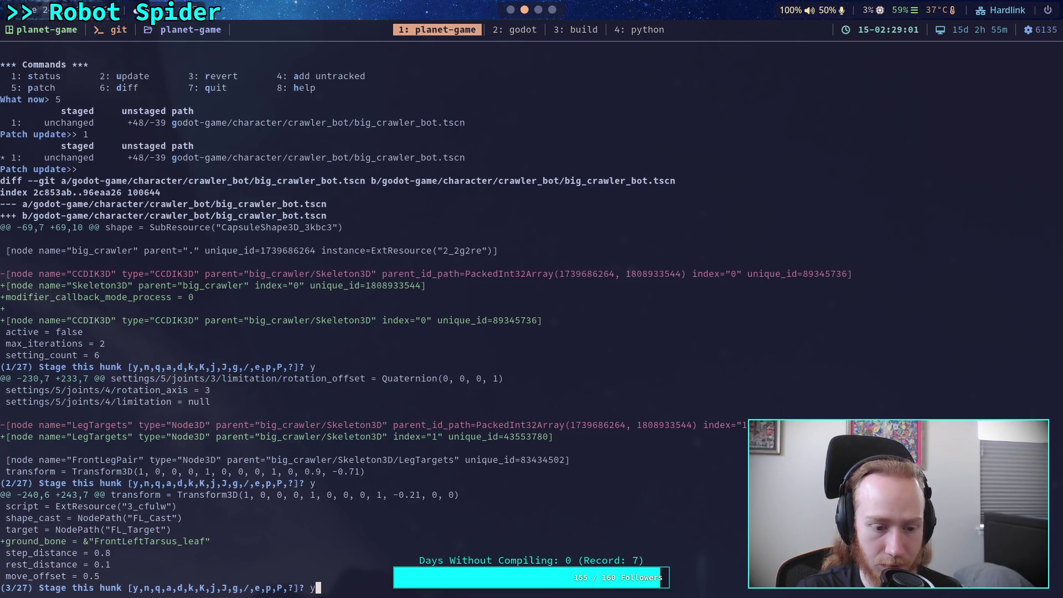
key("Return")
type("y")
key("Return")
type("y")
key("Return")
type("y")
key("Return")
type("y")
key("Return")
type("y")
key("Return")
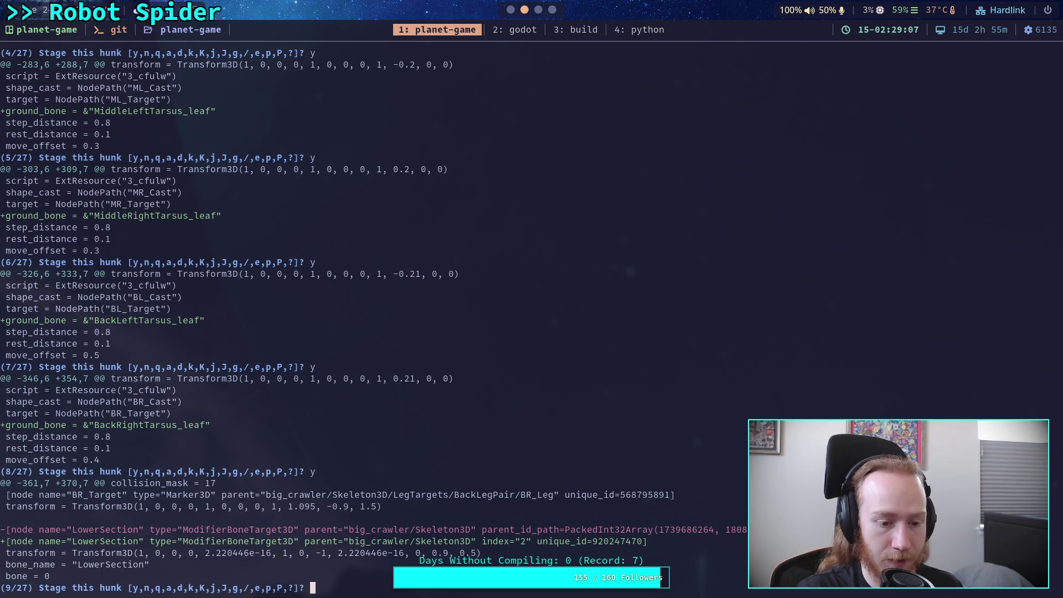
type("y")
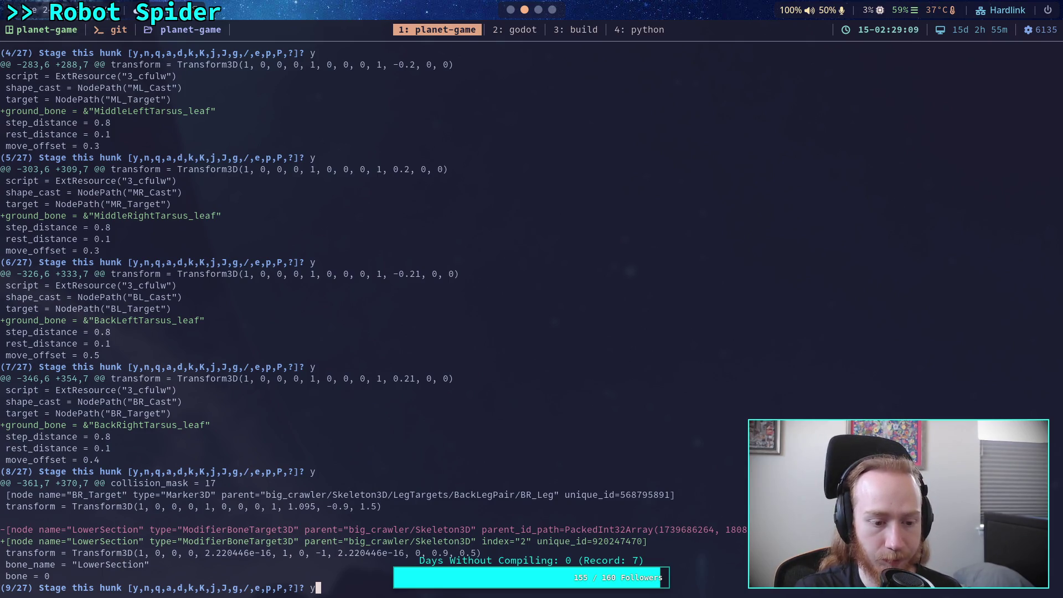
key("Return")
Step: Try splitting hunk 10, then quit patch staging and the interactive session
type("s")
key("Return")
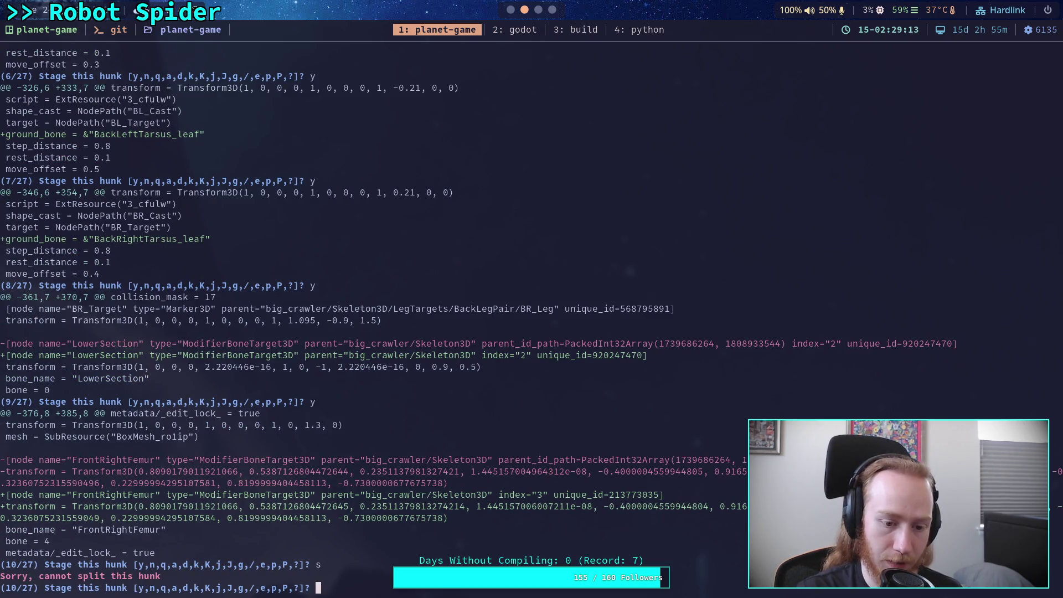
type("q")
key("Return")
type("q")
key("Return")
key("super+2")
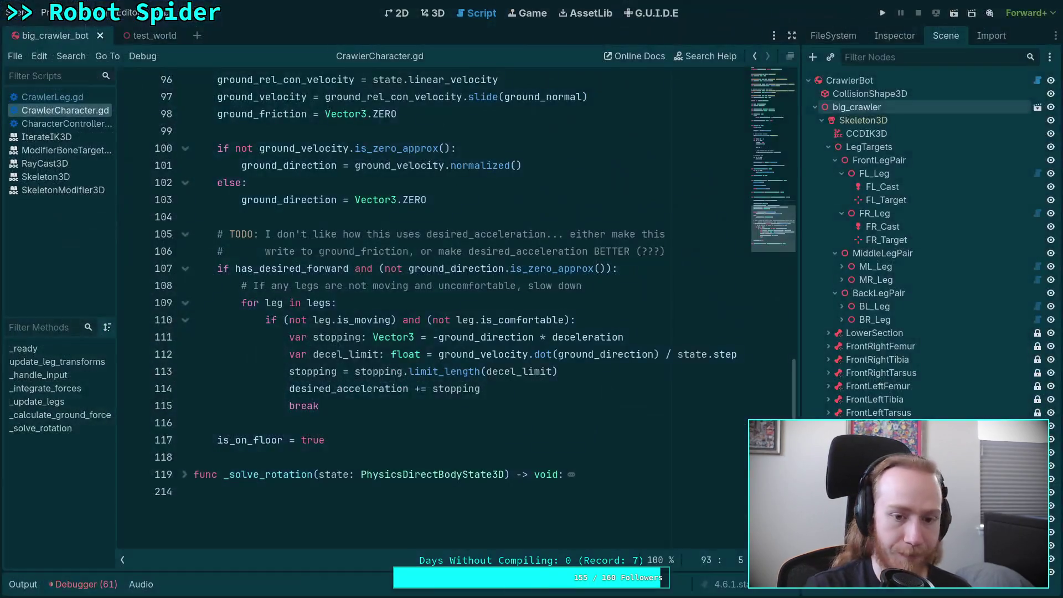
Step: View the crawler bot in the 3D viewport with the CCDIK3D node's properties in the Inspector
left_click(437, 13)
left_click(867, 134)
left_click(895, 36)
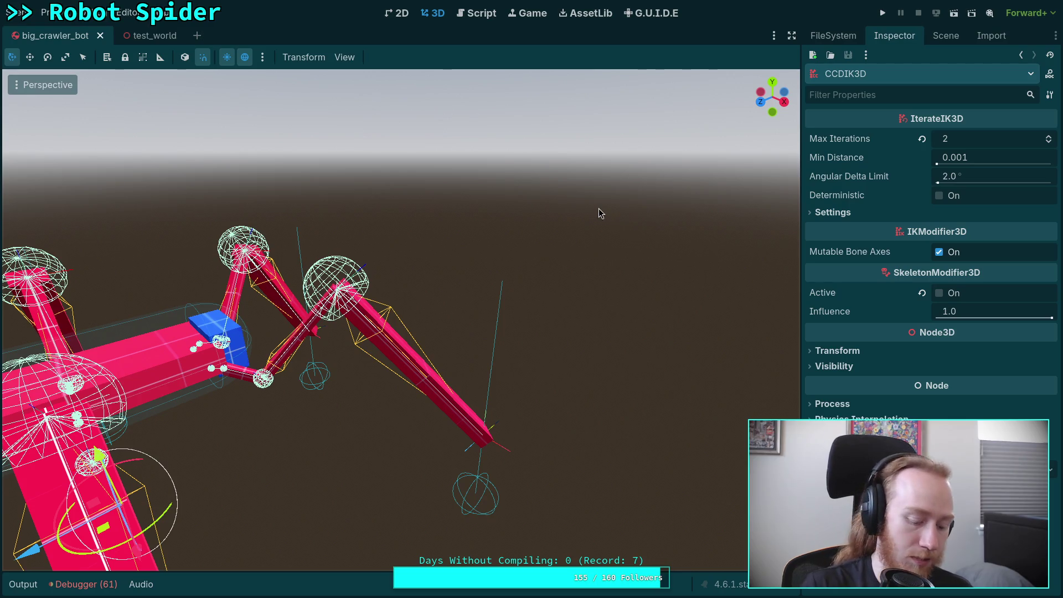
mouse_move(116, 42)
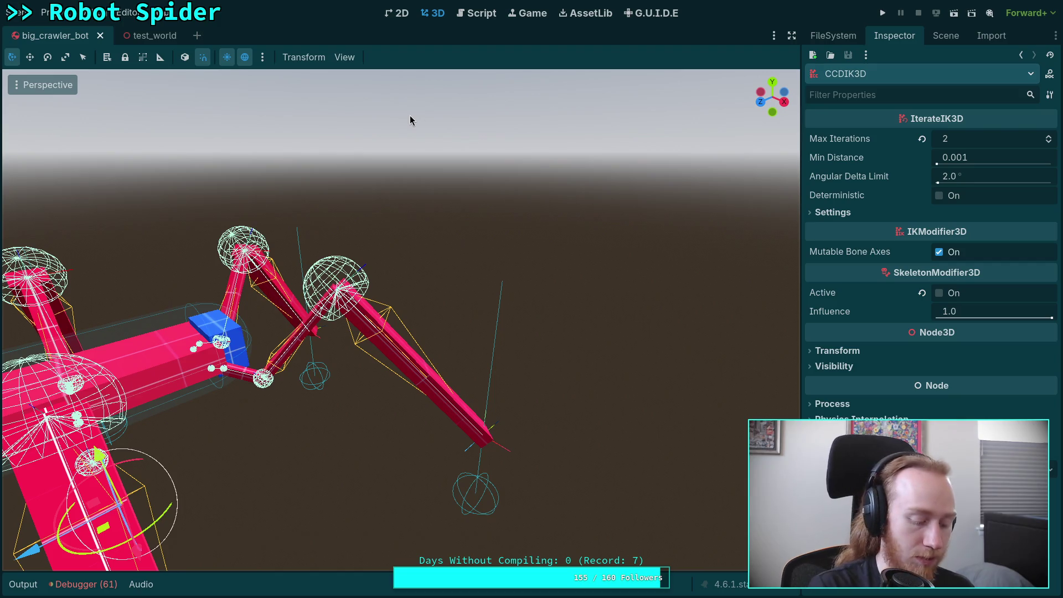
key("super+1")
key("Up")
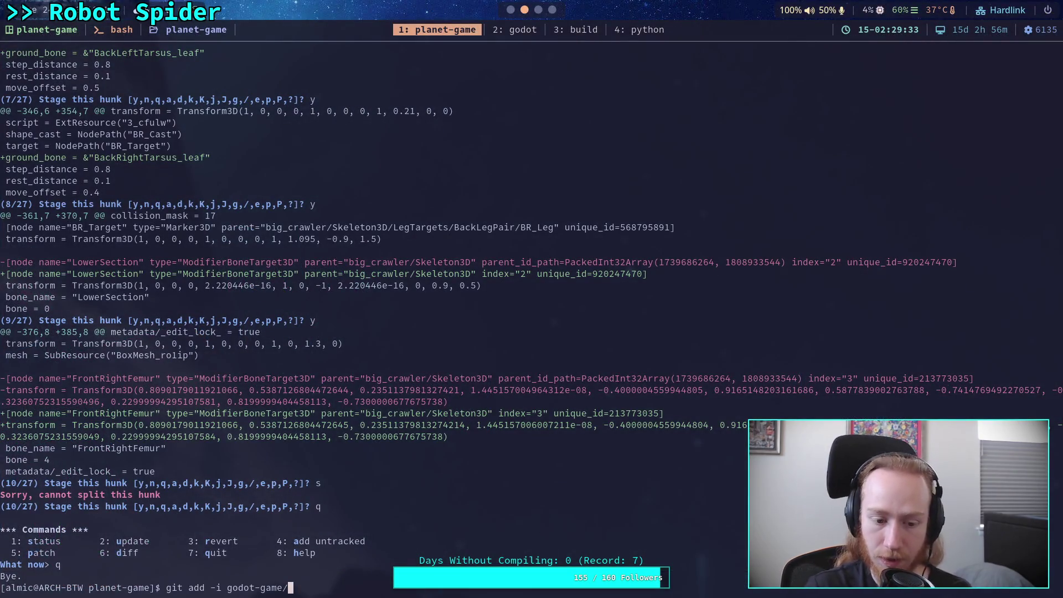
Step: Stage everything with git add . and page the staged diff through CrawlerLeg.gd's can_step changes
key("BackSpace")
key("BackSpace")
key("BackSpace")
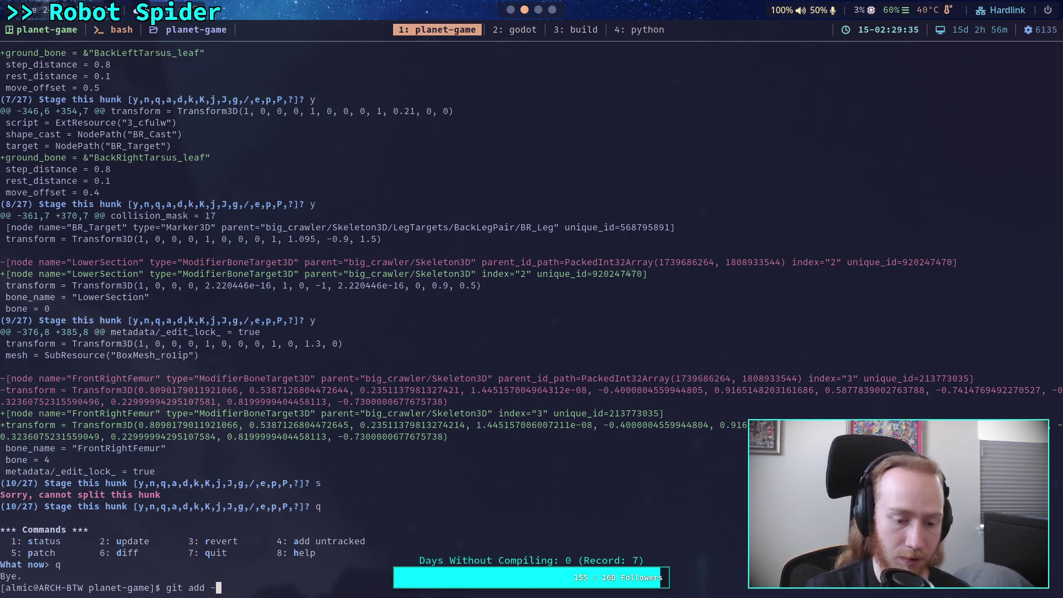
key("Return")
type("git diff")
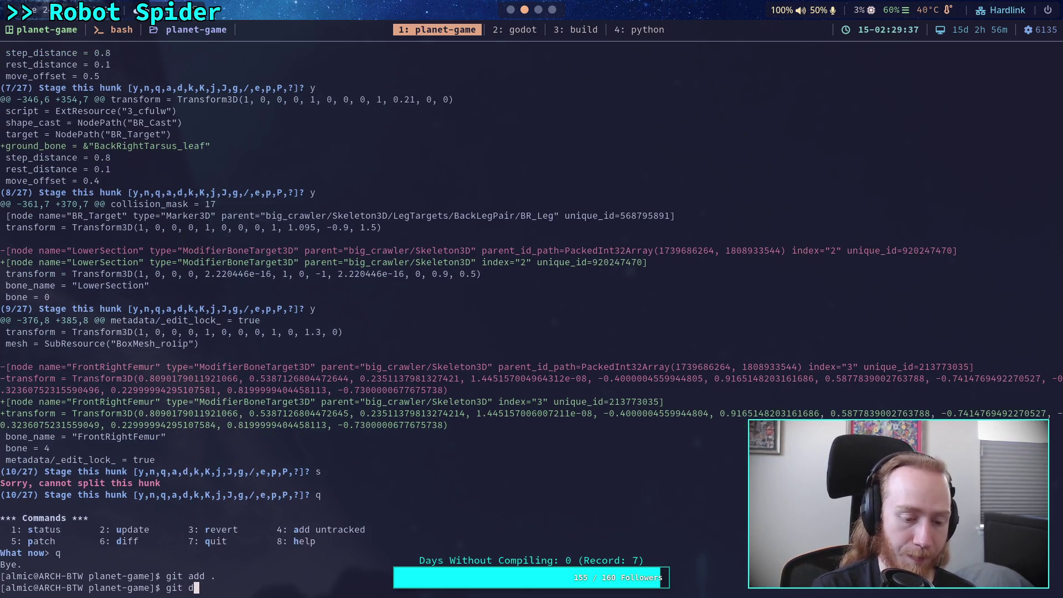
type(" --staged")
key("Return")
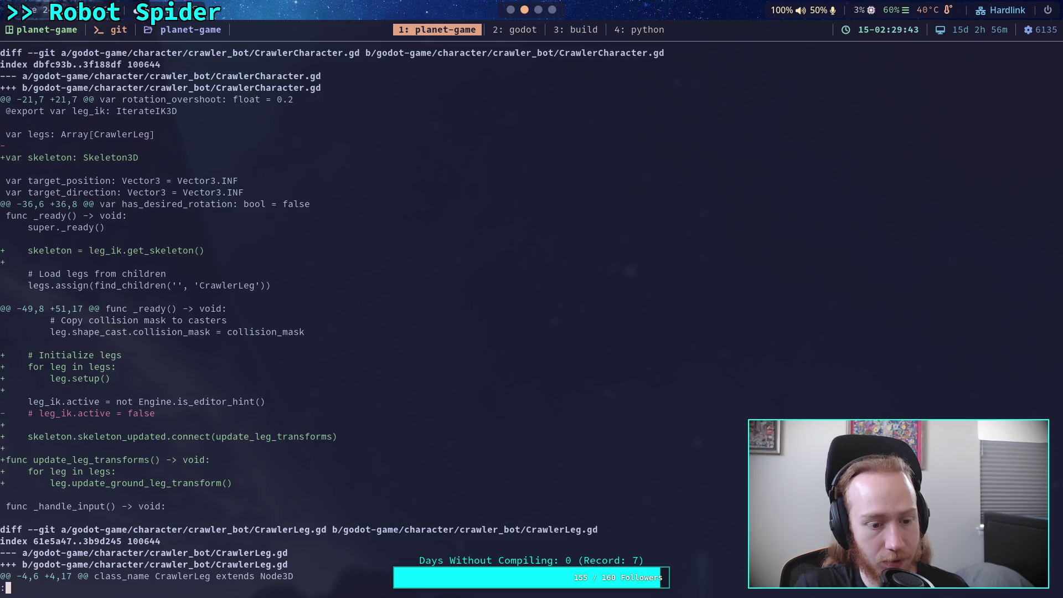
key("space")
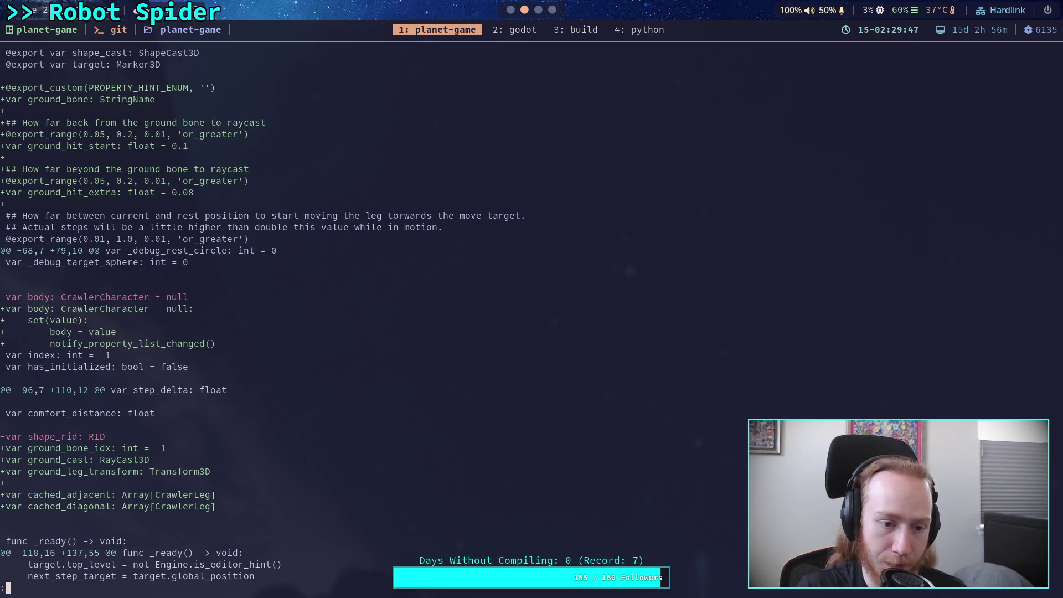
key("space")
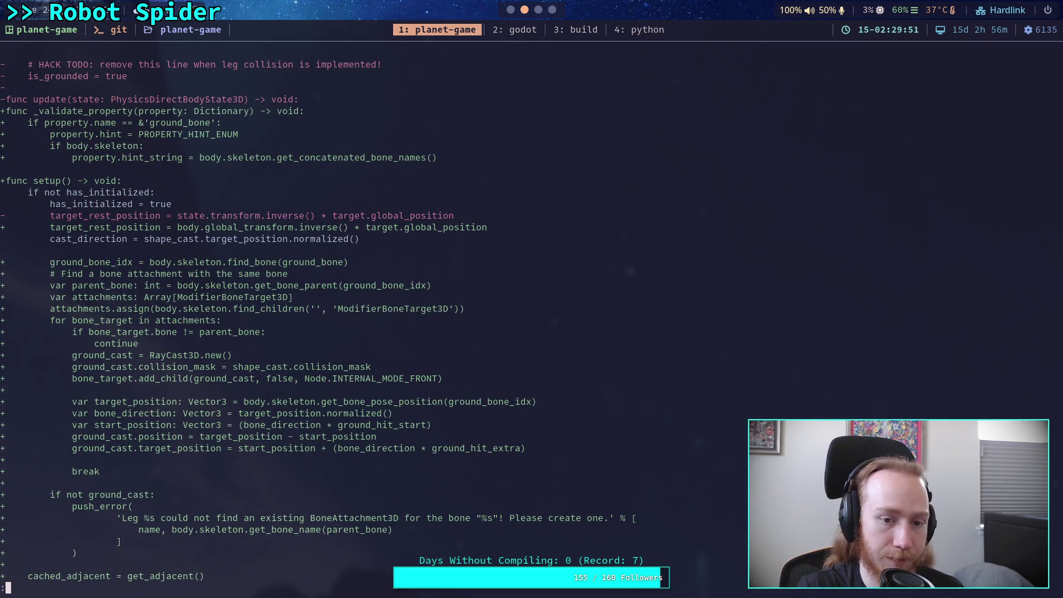
key("space")
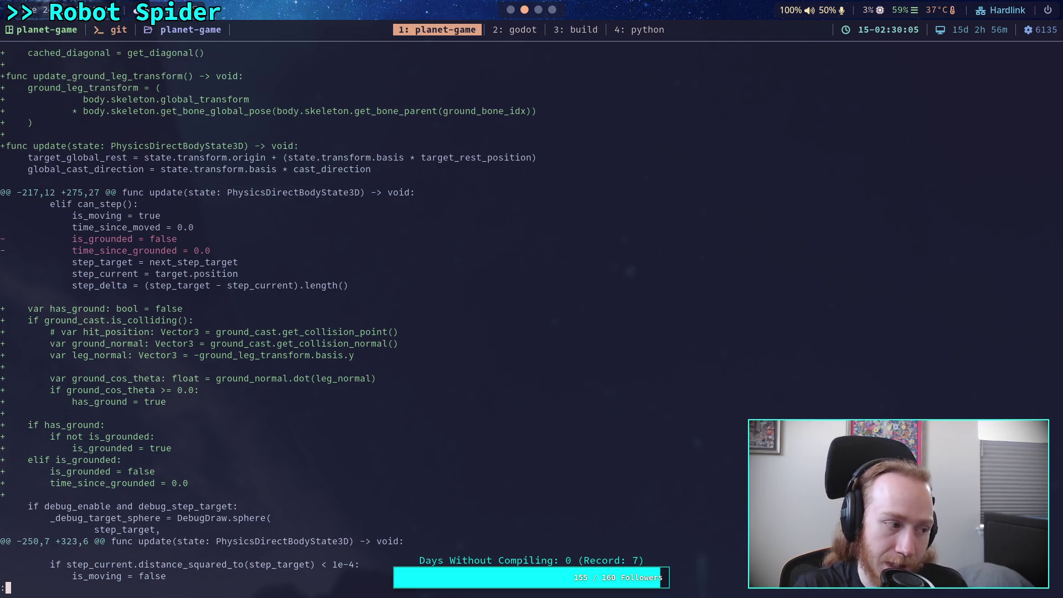
key("space")
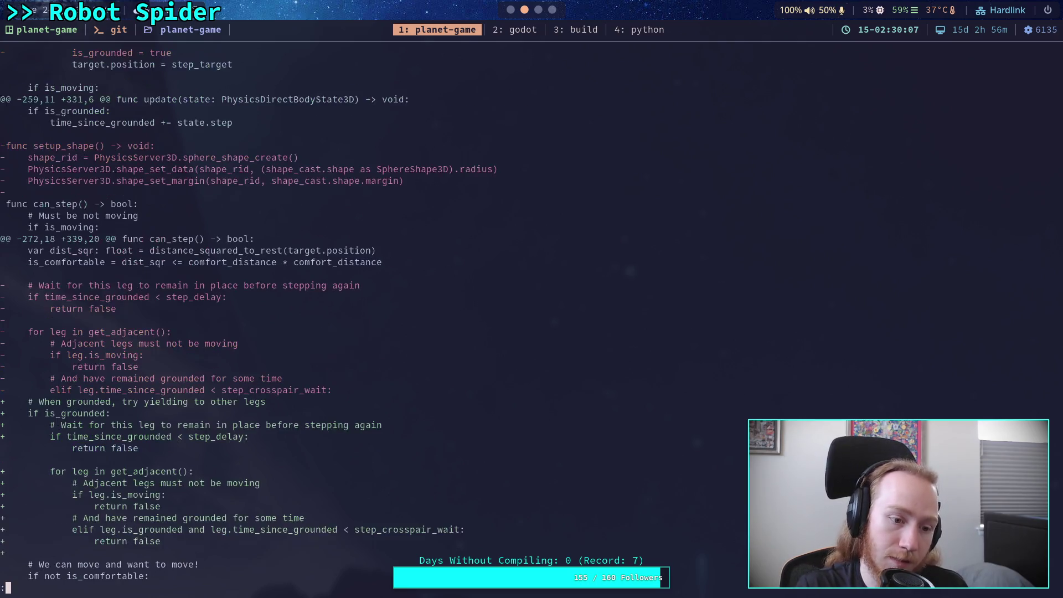
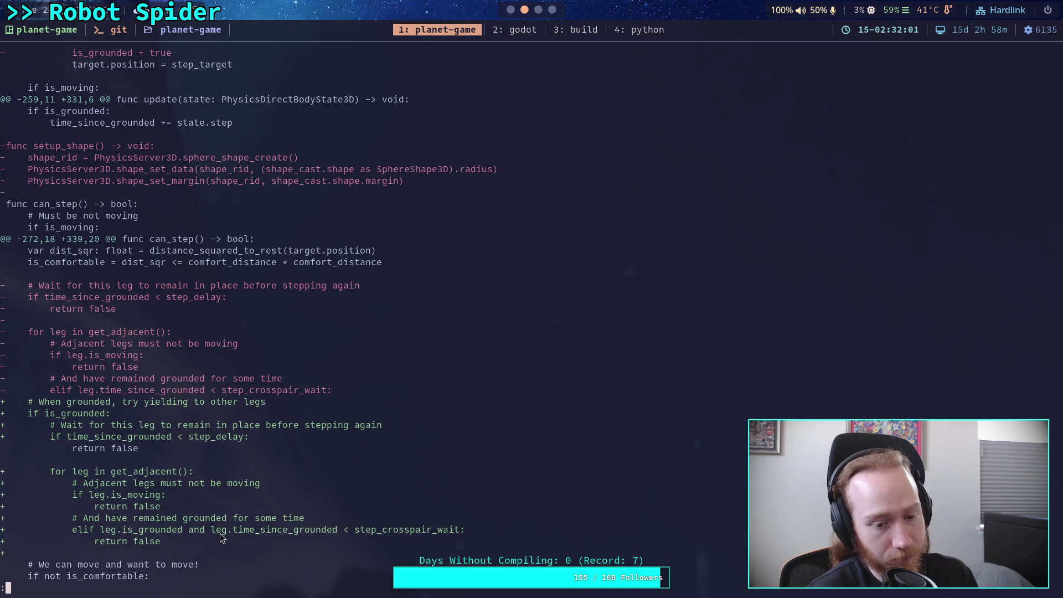
Step: Copy 'leg.is_grounded and ' from the git diff and switch to Godot's script editor
left_click_drag(100, 531, 154, 534)
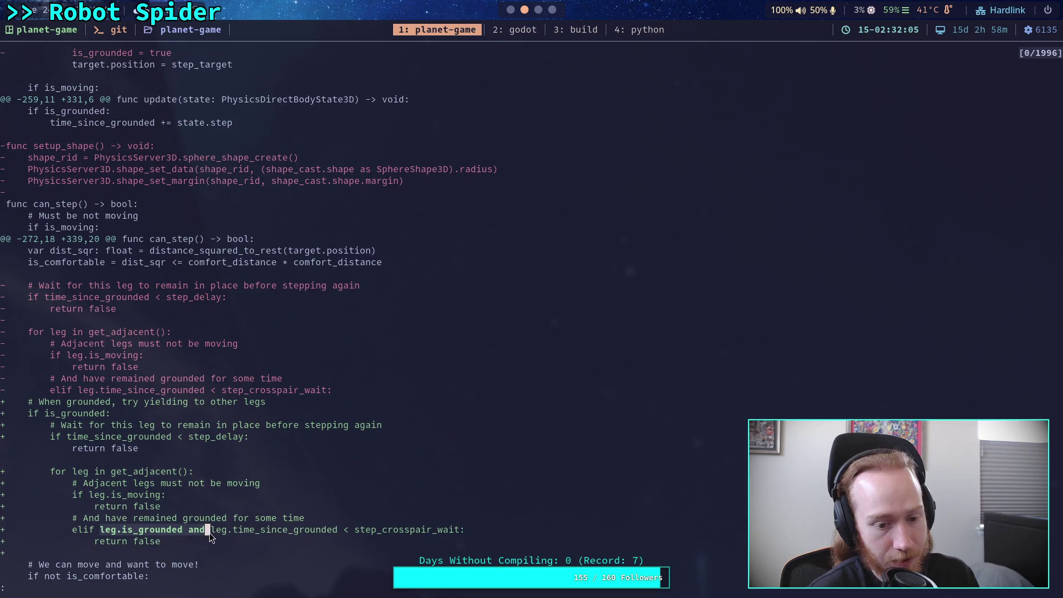
left_click_drag(212, 531, 213, 530)
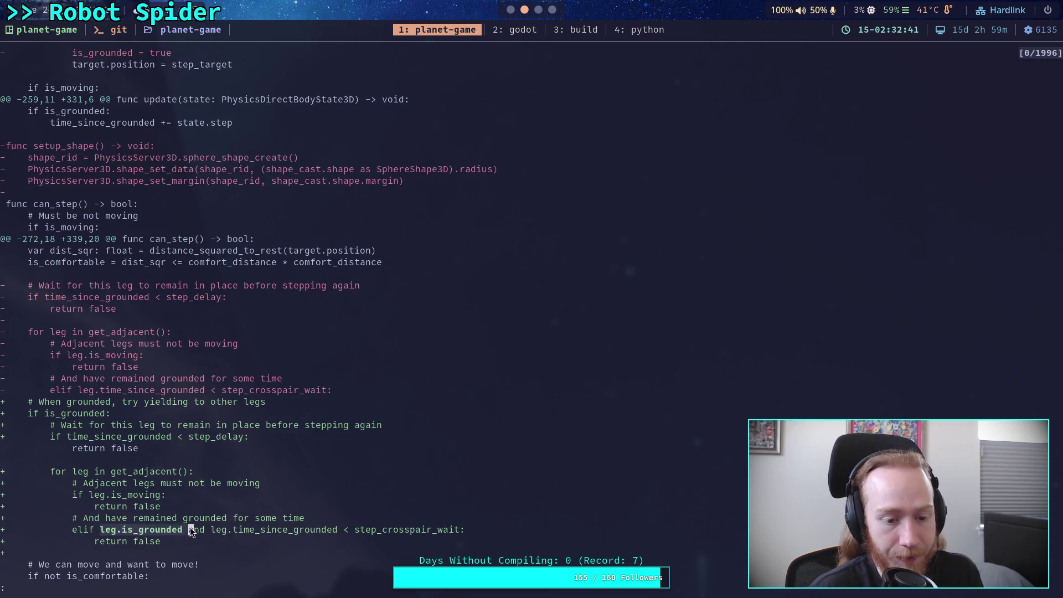
key("super+2")
left_click(483, 20)
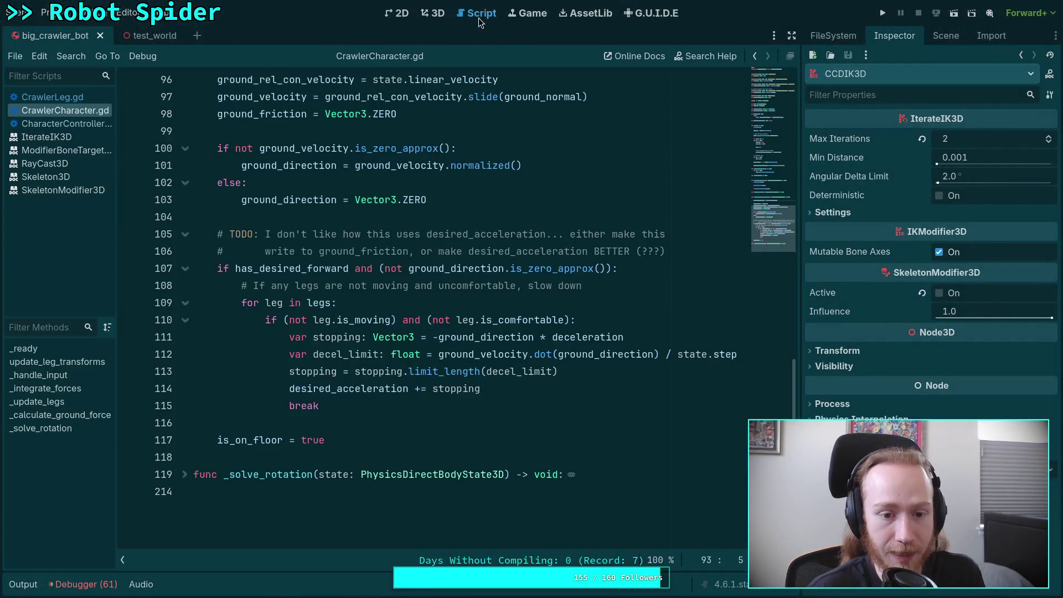
Step: Delete 'leg.is_grounded and ' from line 353 of CrawlerLeg.gd and run the game
scroll(212, 249, "up", 5)
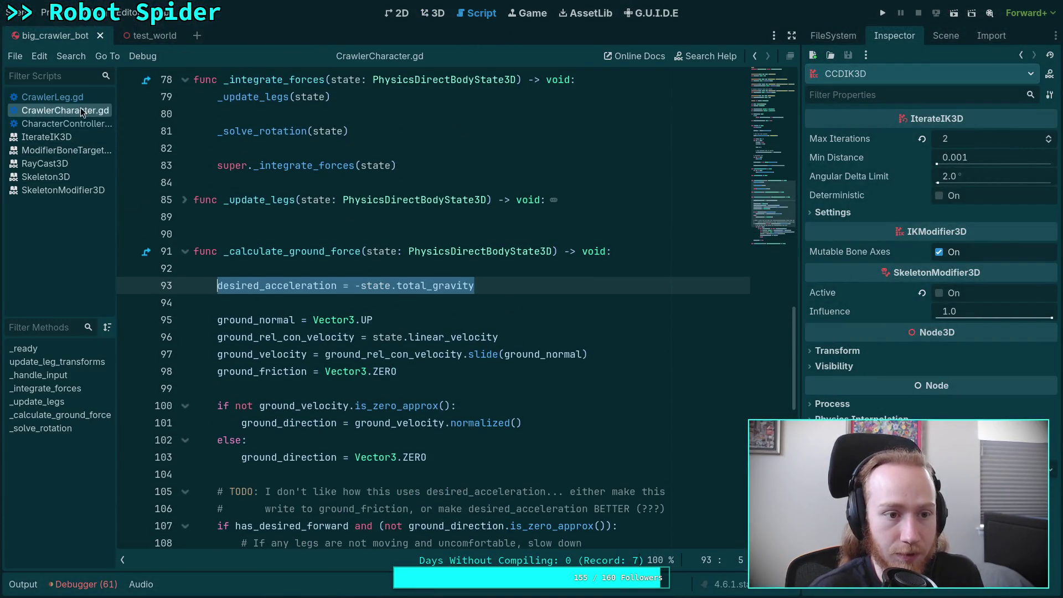
left_click(52, 97)
scroll(284, 327, "down", 10)
left_click_drag(296, 337, 412, 336)
key("BackSpace")
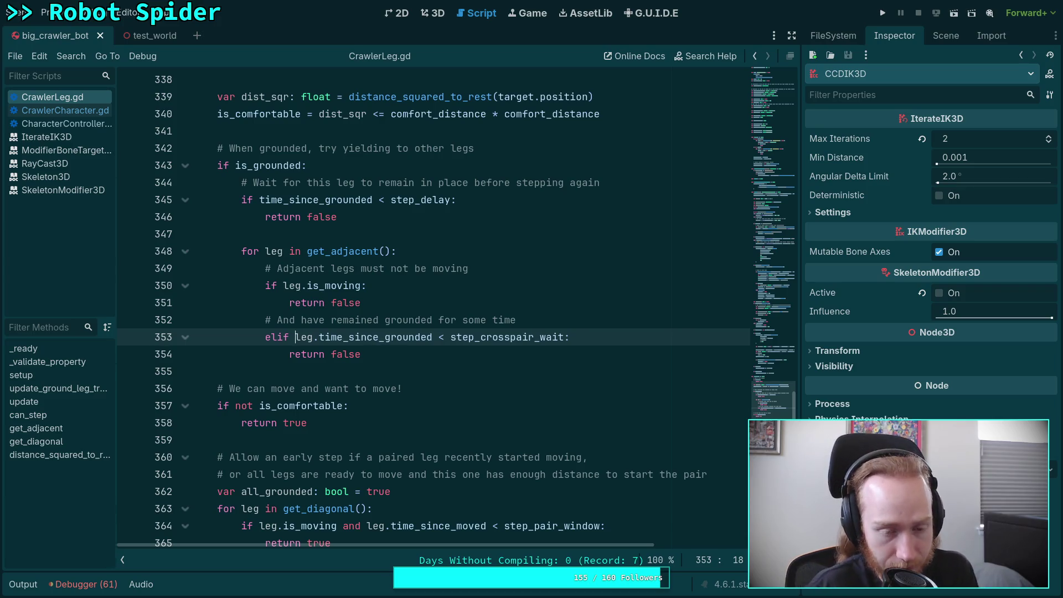
mouse_move(385, 357)
left_mouse_down()
mouse_move(263, 337)
mouse_move(369, 353)
left_mouse_up()
key("Down")
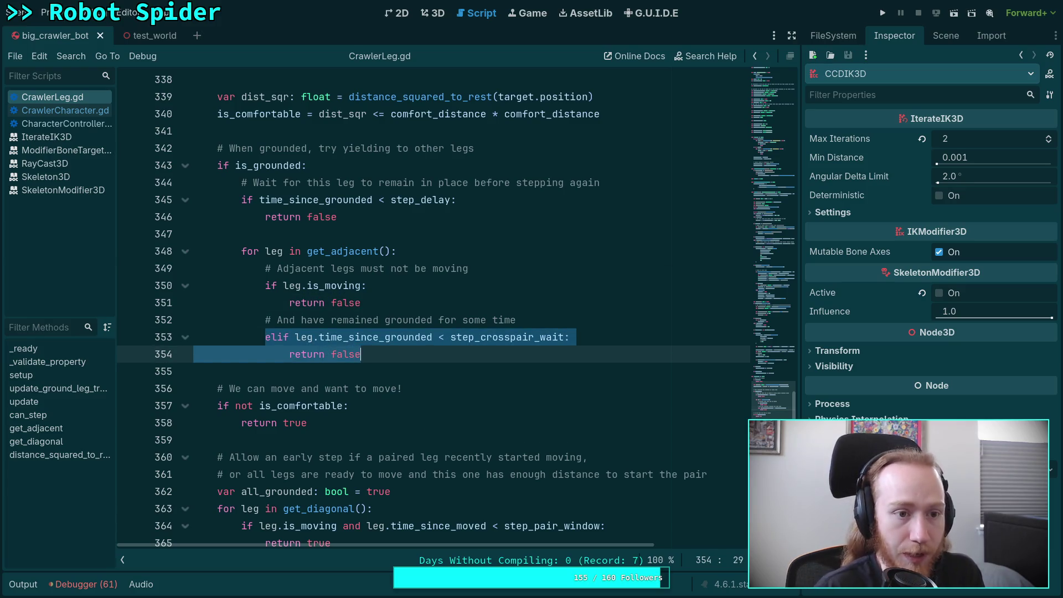
left_click(882, 13)
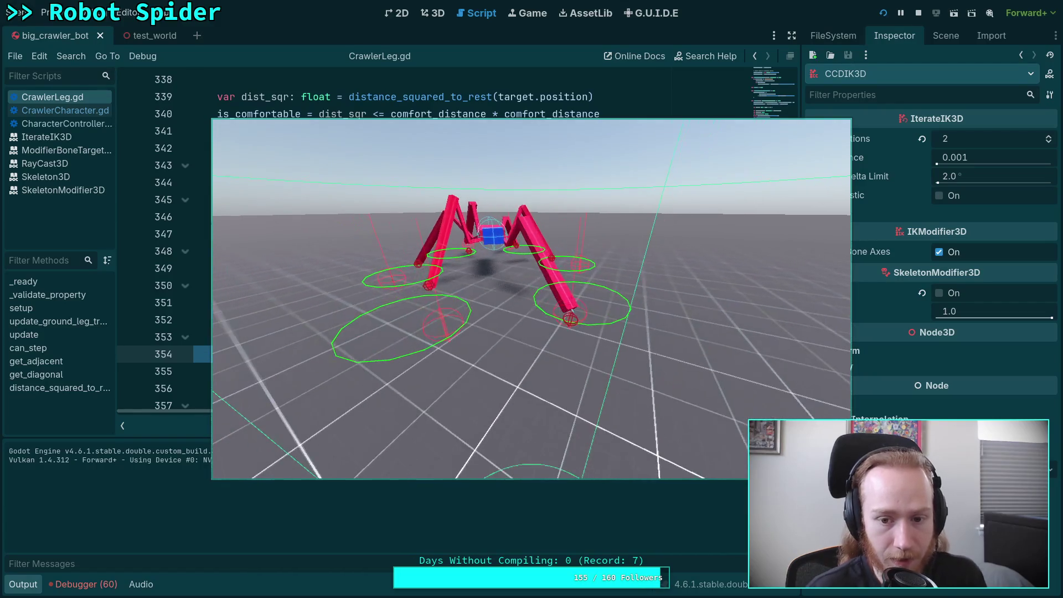
Step: Stop the game, hide the Output panel, reread can_step, then relaunch from the 3D view
left_click(921, 12)
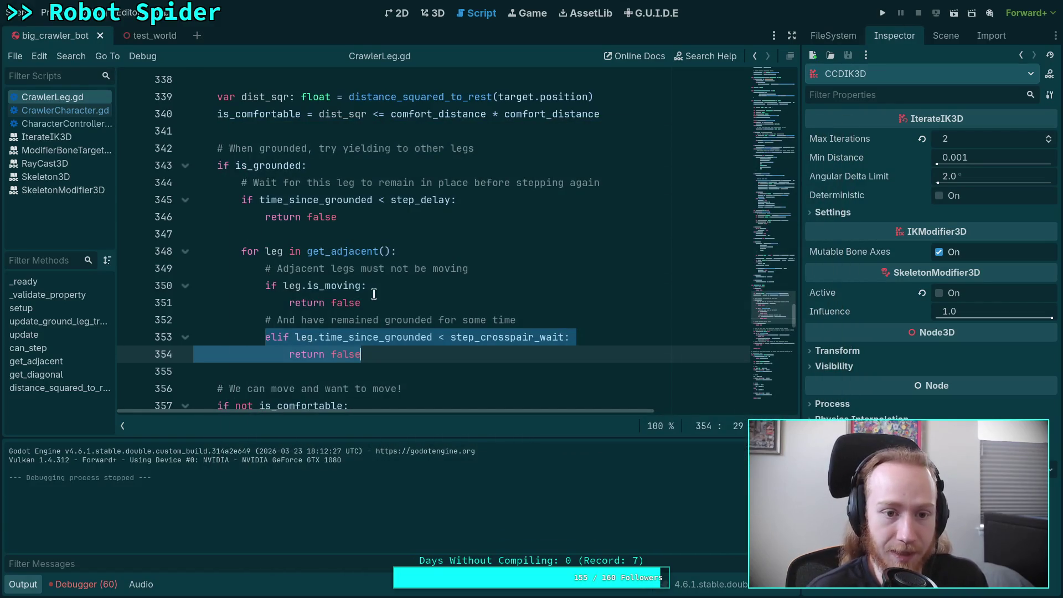
left_click(32, 587)
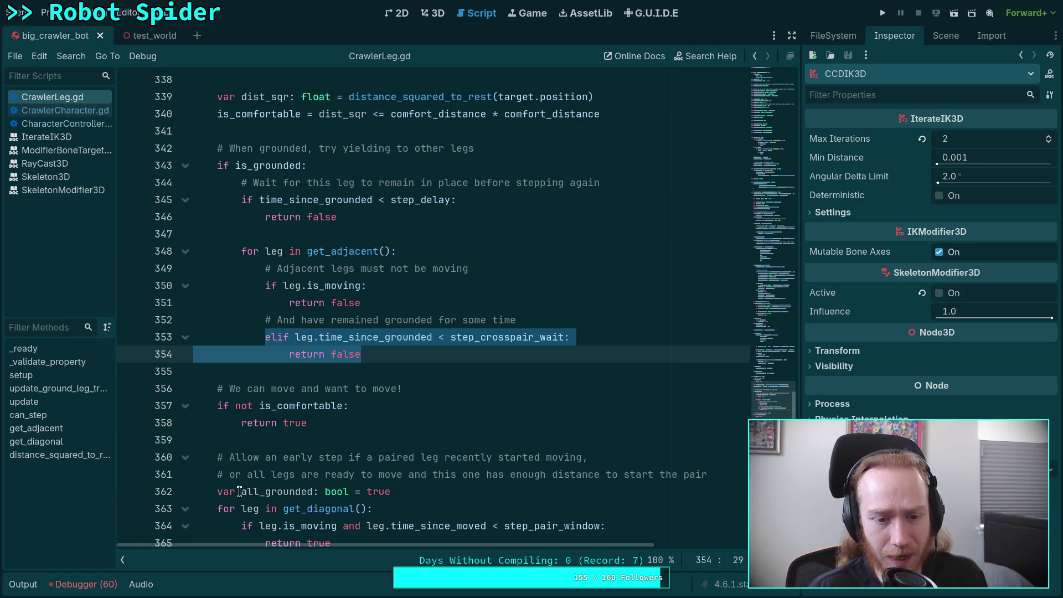
scroll(303, 410, "up", 2)
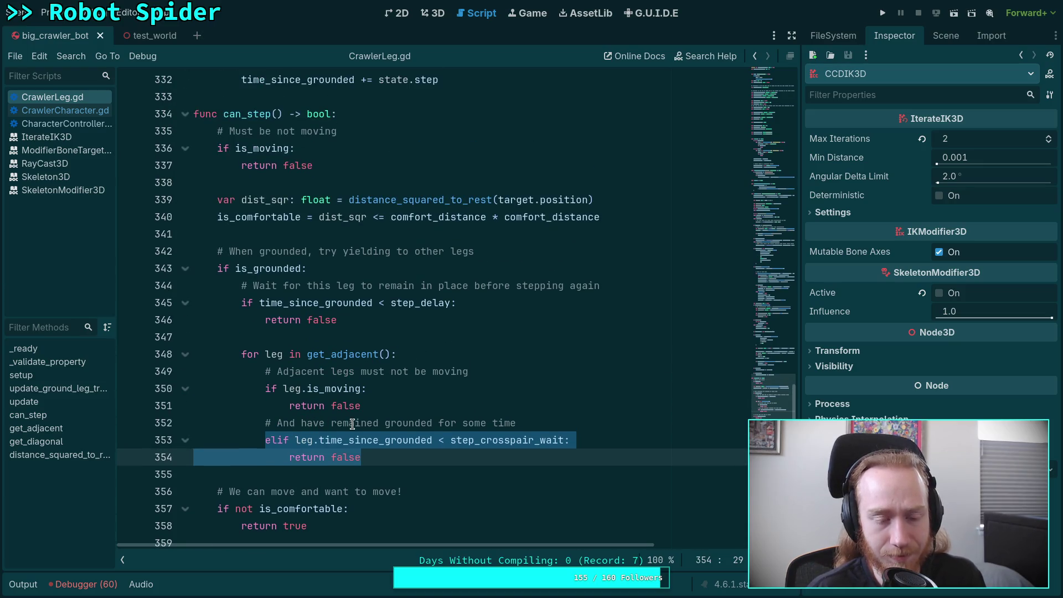
scroll(332, 393, "up", 6)
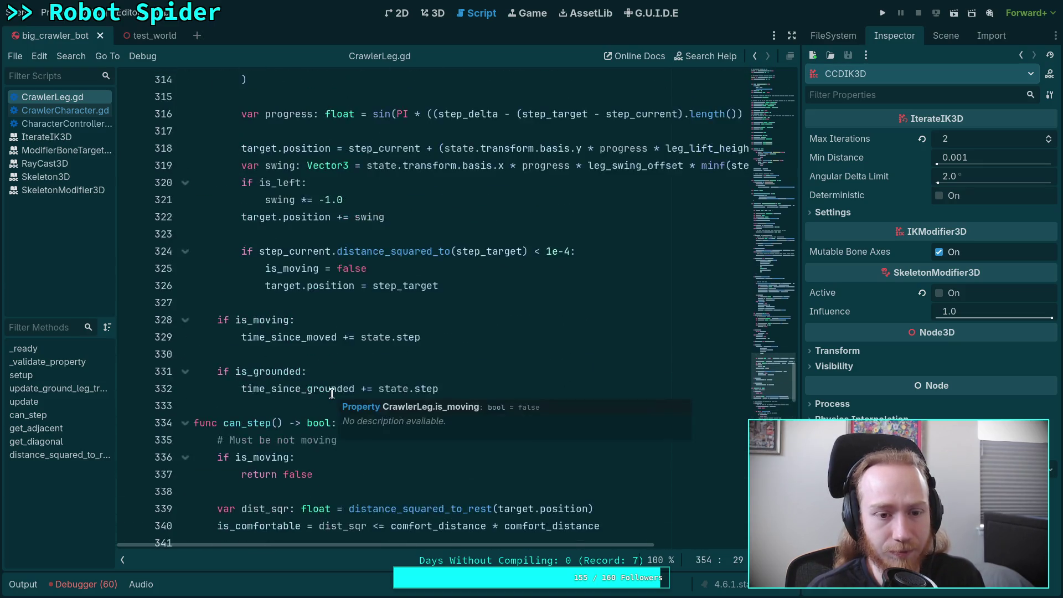
scroll(332, 393, "up", 1)
scroll(443, 330, "down", 9)
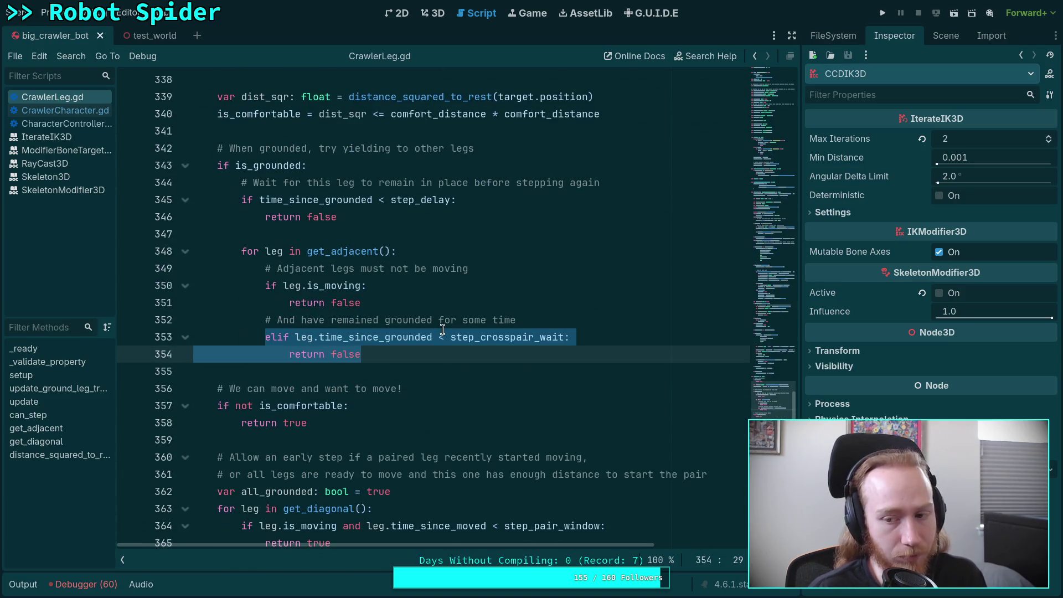
scroll(443, 329, "up", 2)
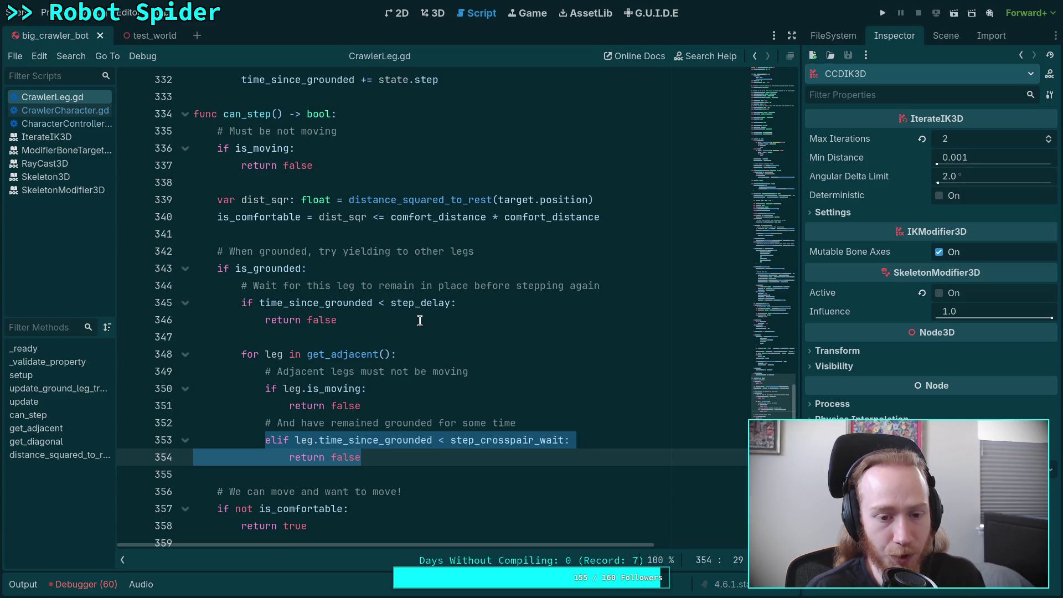
left_click(434, 12)
left_click(884, 14)
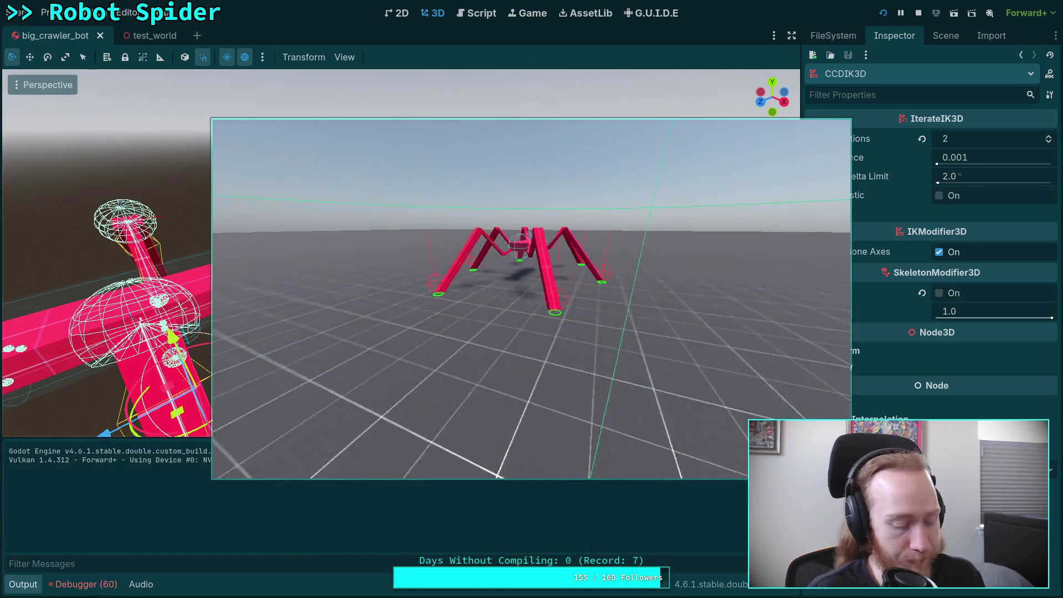
Step: Run the spider at 0.25 time scale to observe its legs, then stop and return to the script
key("minus")
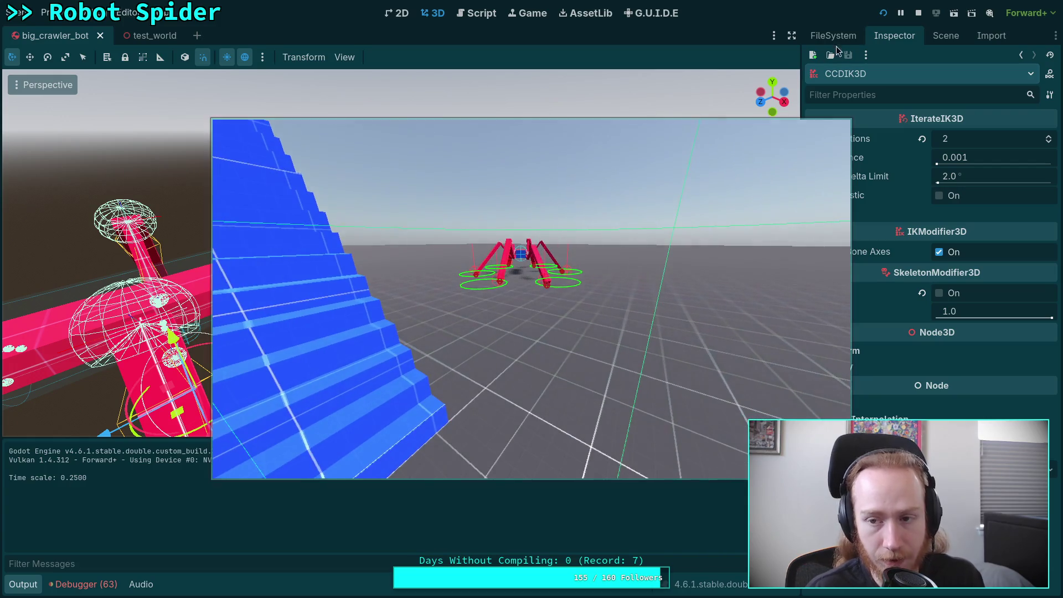
left_click(918, 12)
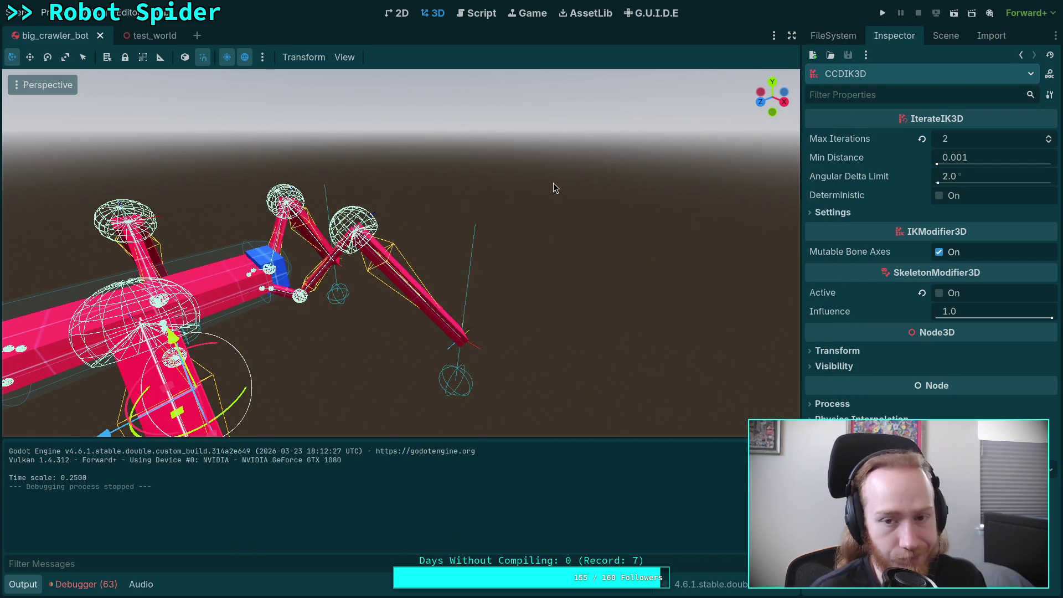
left_click(478, 13)
Step: Hide the Output panel and highlight every use of time_since_moved in can_step
scroll(435, 324, "down", 3)
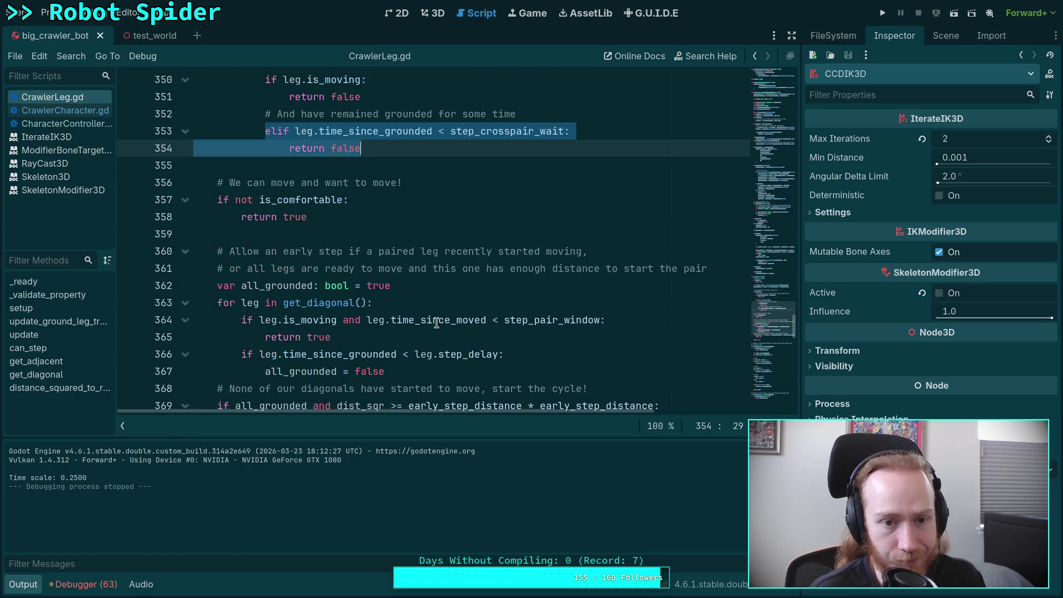
scroll(433, 318, "up", 3)
left_click(371, 309)
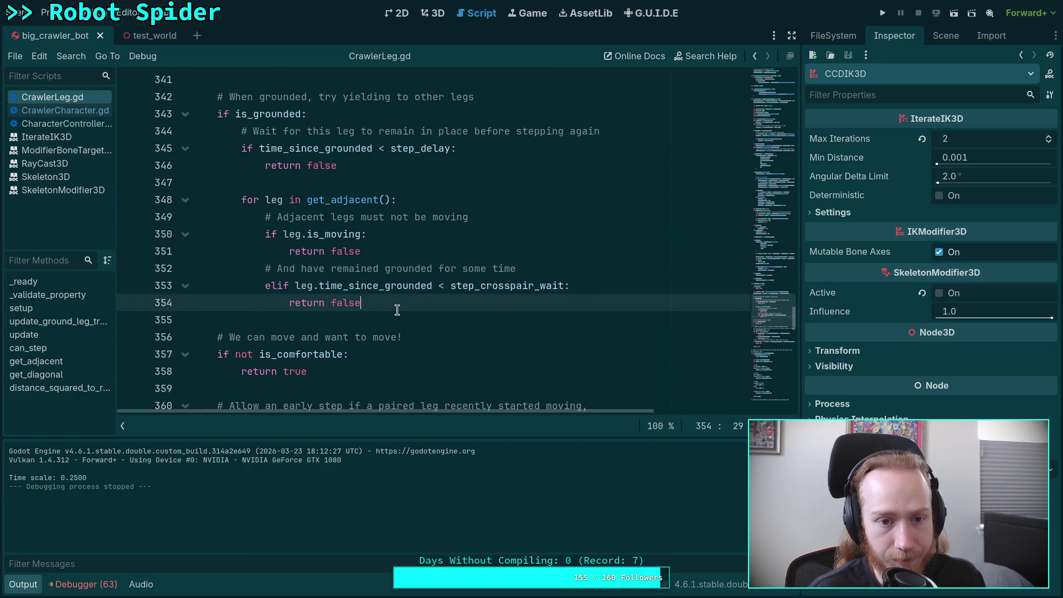
left_click(12, 583)
scroll(343, 432, "up", 2)
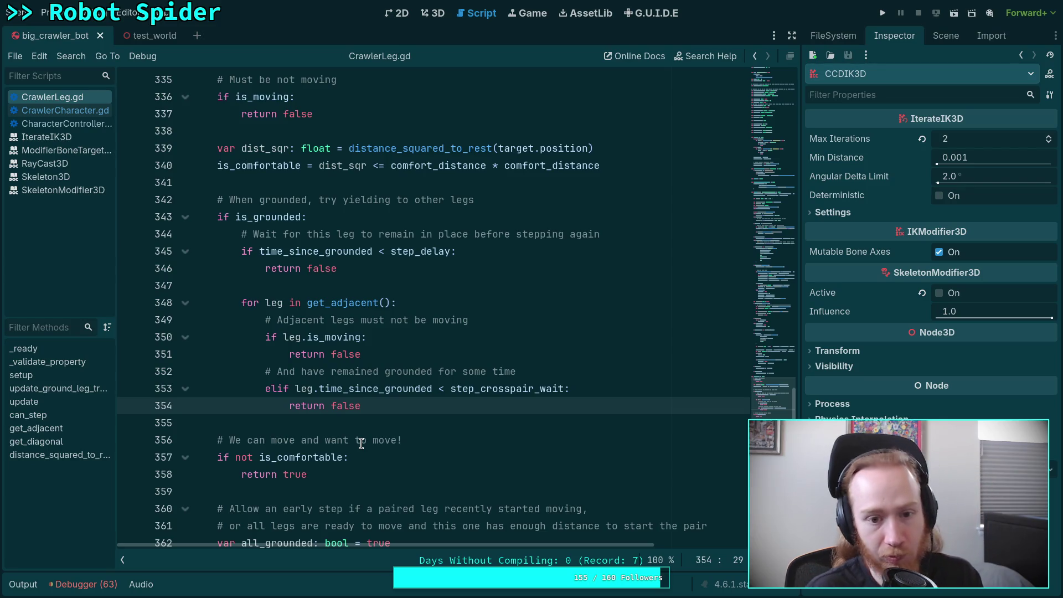
scroll(426, 307, "up", 2)
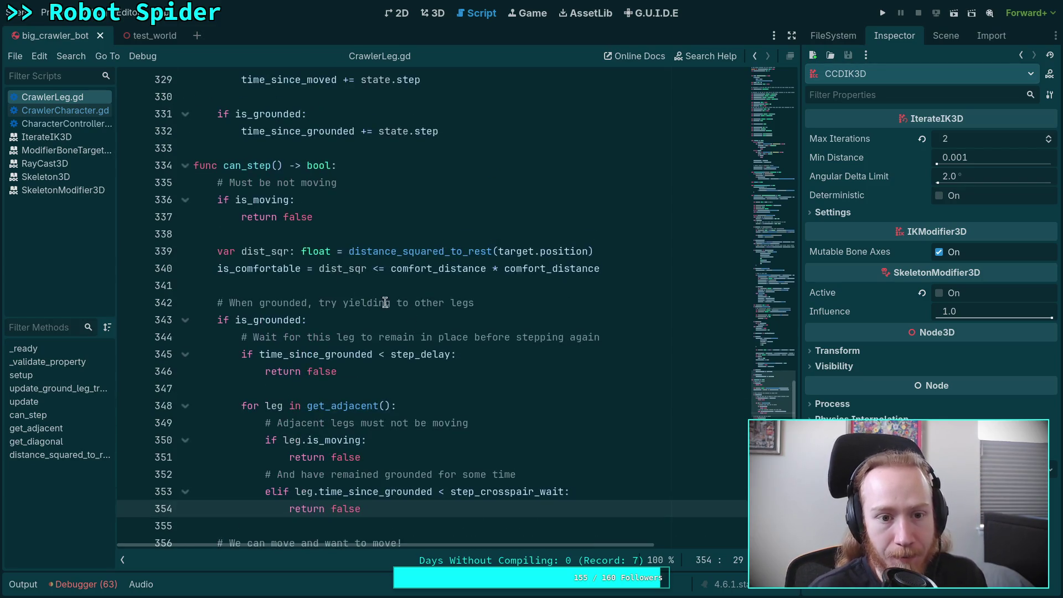
scroll(308, 228, "up", 2)
double_click(294, 183)
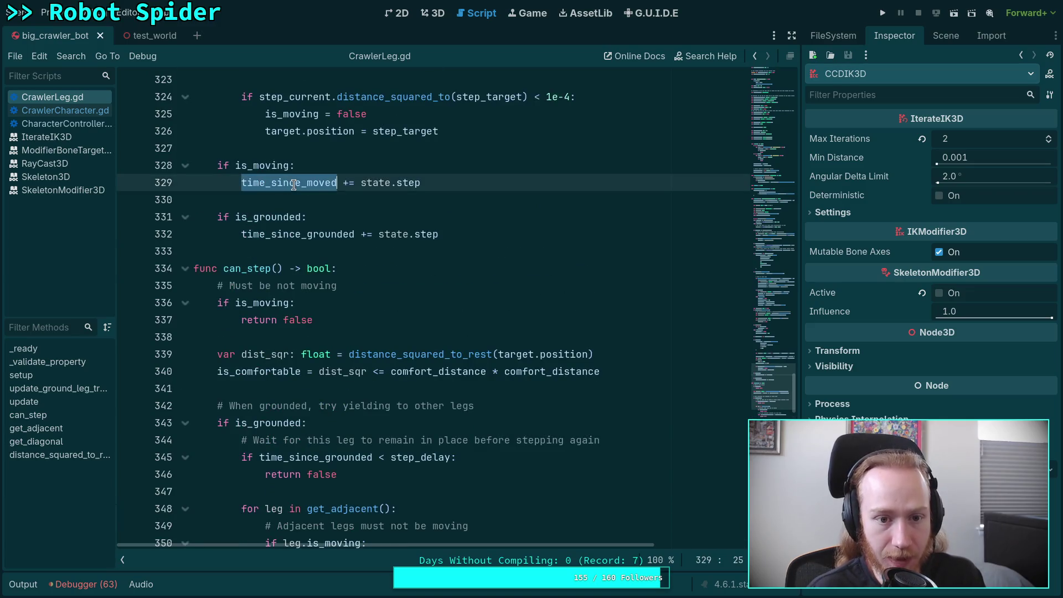
Step: Highlight time_since_moved in the diagonal check and review can_step's grounded timing logic
scroll(388, 238, "down", 3)
scroll(441, 254, "down", 2)
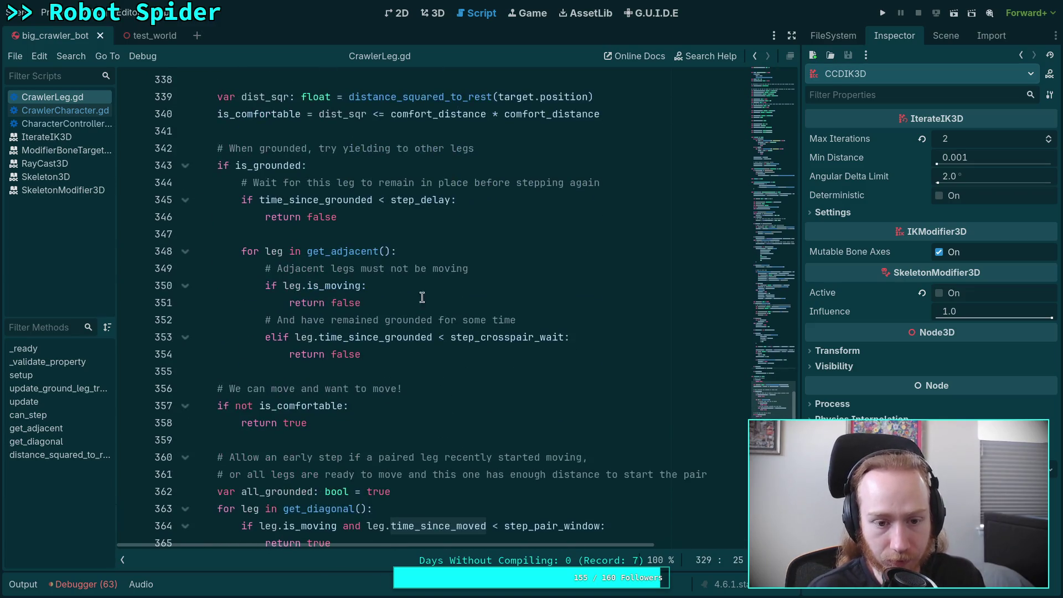
left_click(491, 348)
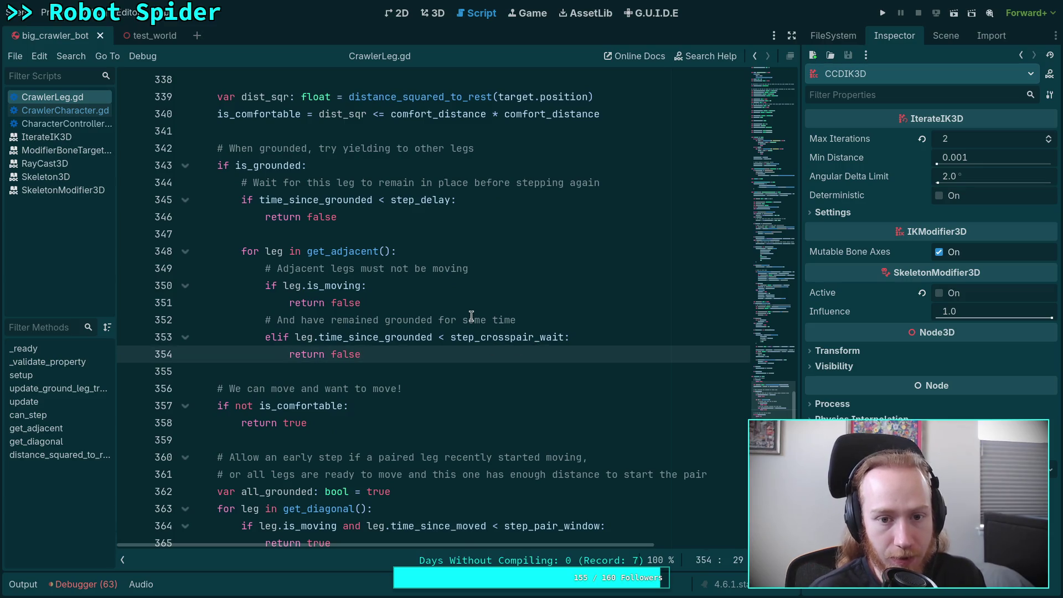
mouse_move(547, 340)
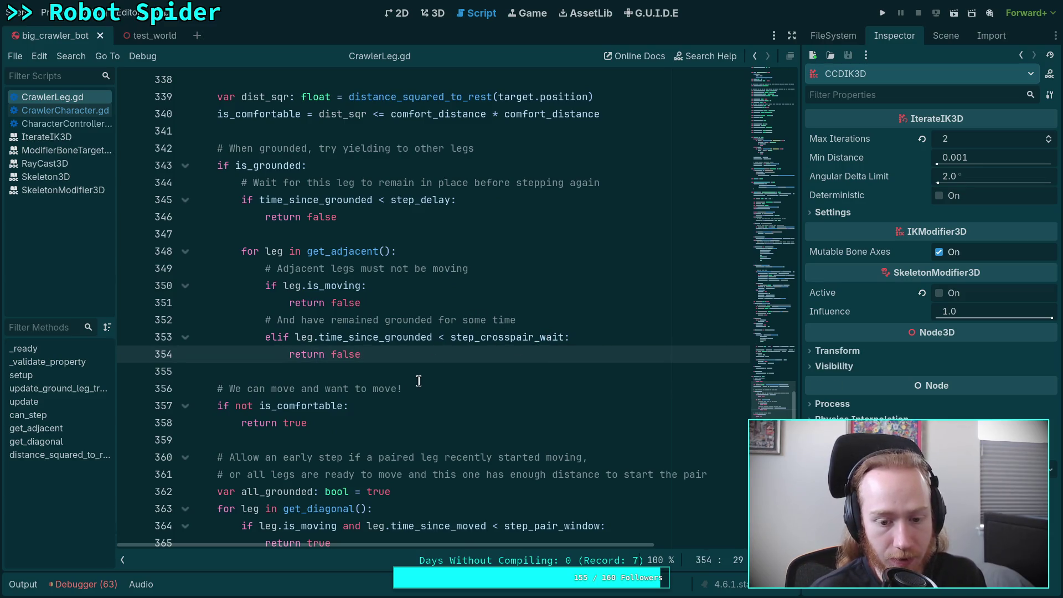
double_click(415, 525)
scroll(388, 360, "up", 10)
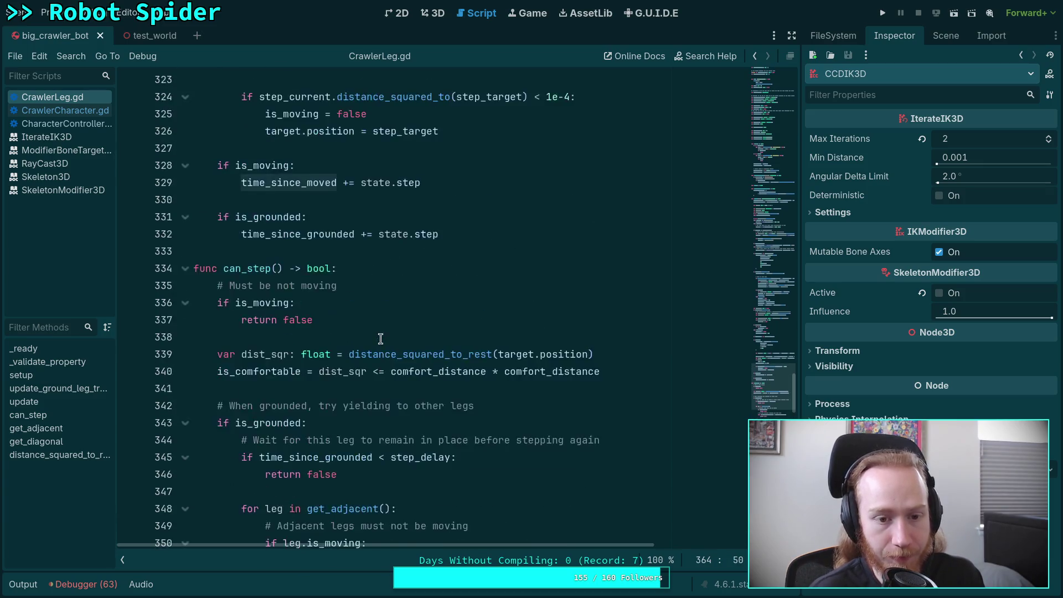
scroll(380, 339, "up", 4)
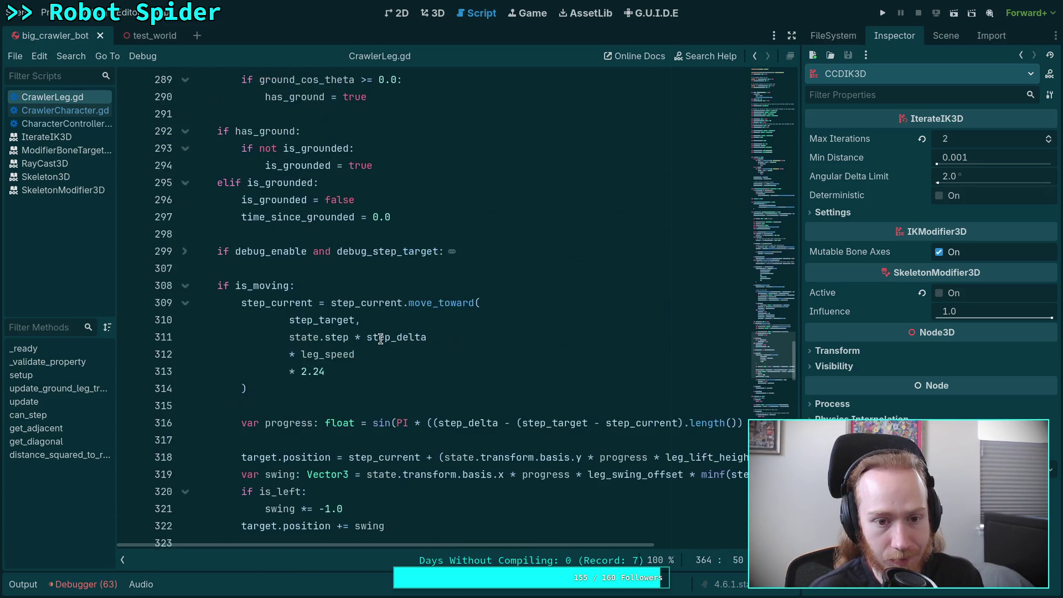
scroll(381, 339, "down", 8)
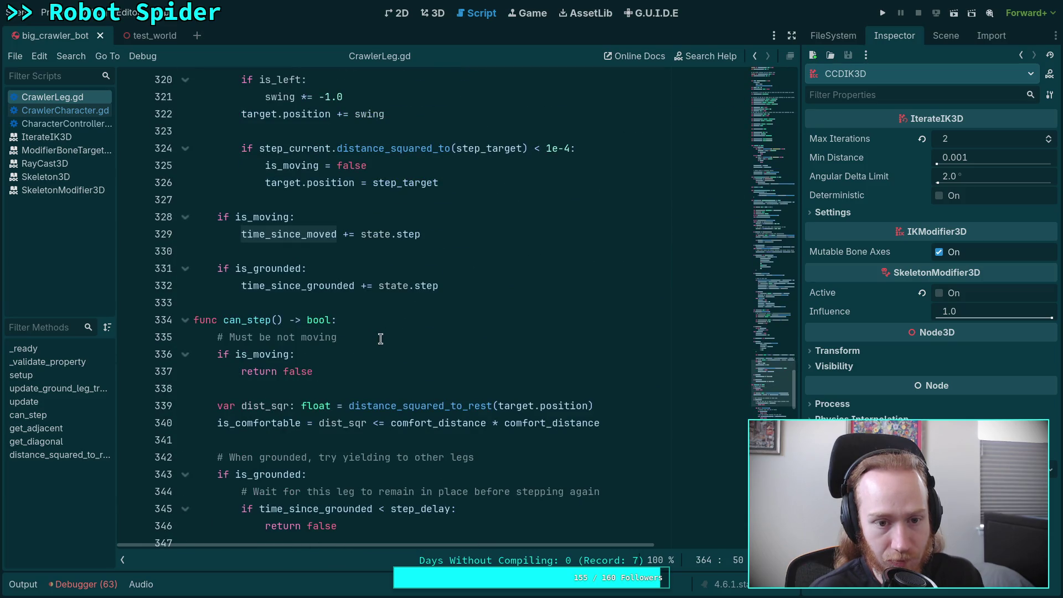
scroll(380, 339, "up", 4)
scroll(380, 339, "down", 7)
scroll(381, 339, "down", 2)
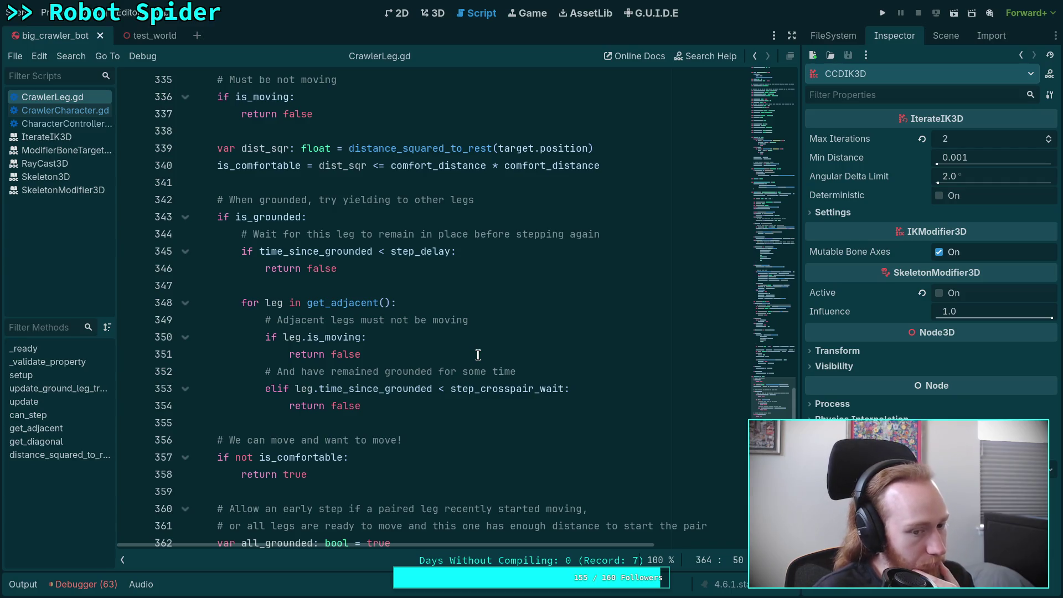
double_click(299, 253)
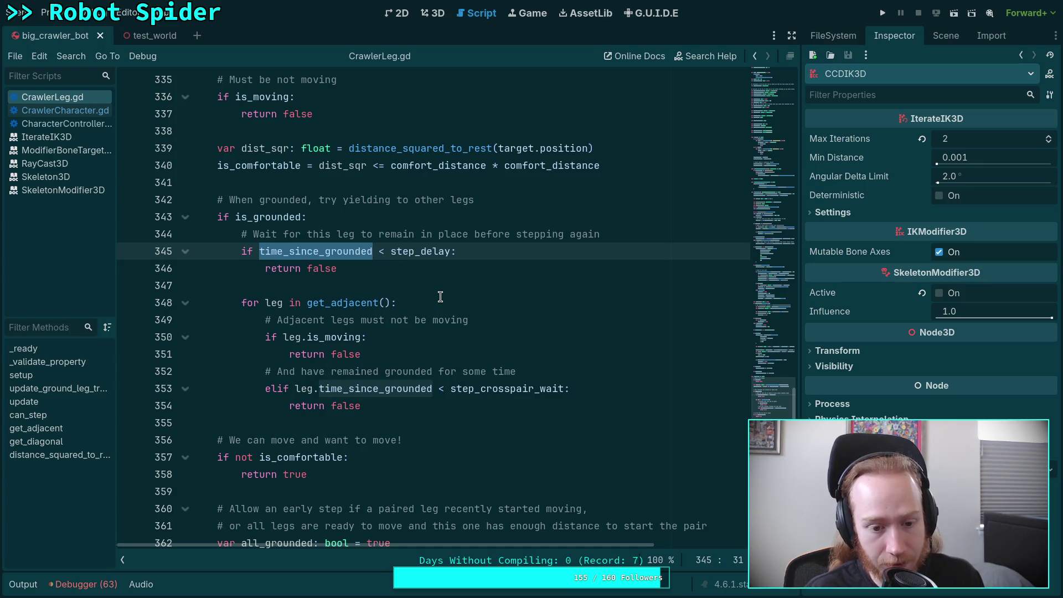
scroll(440, 297, "down", 4)
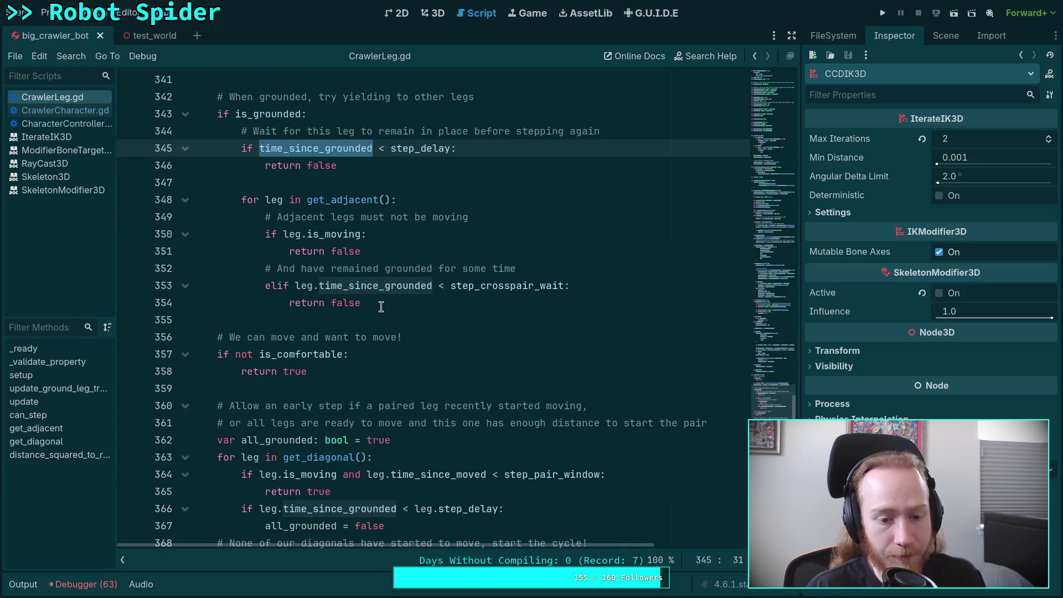
mouse_move(399, 428)
left_mouse_down()
mouse_move(243, 406)
mouse_move(311, 385)
left_mouse_up()
left_click(406, 425)
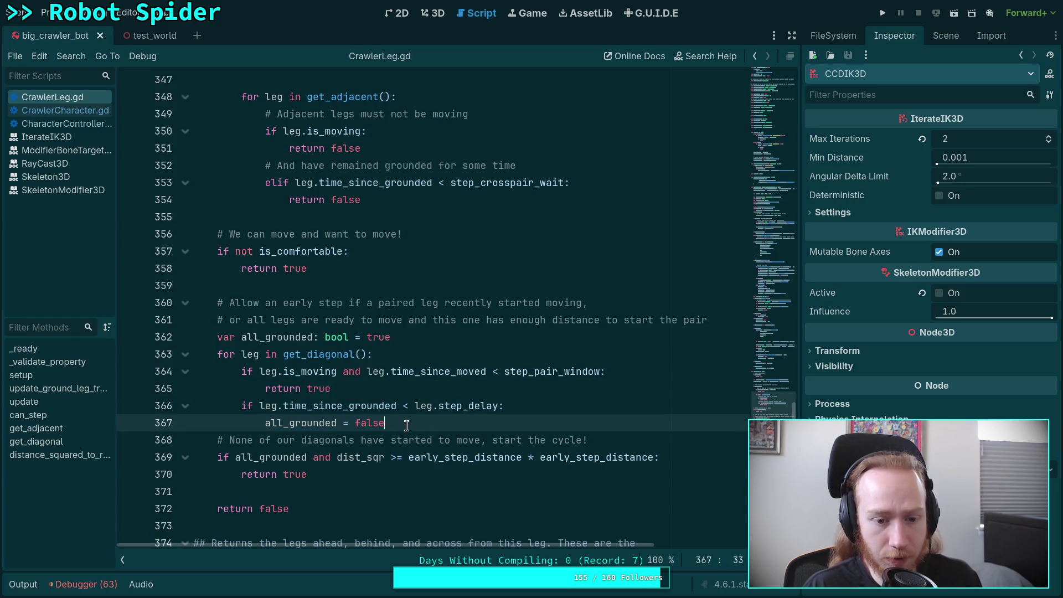
left_click_drag(406, 426, 274, 366)
left_click(429, 406)
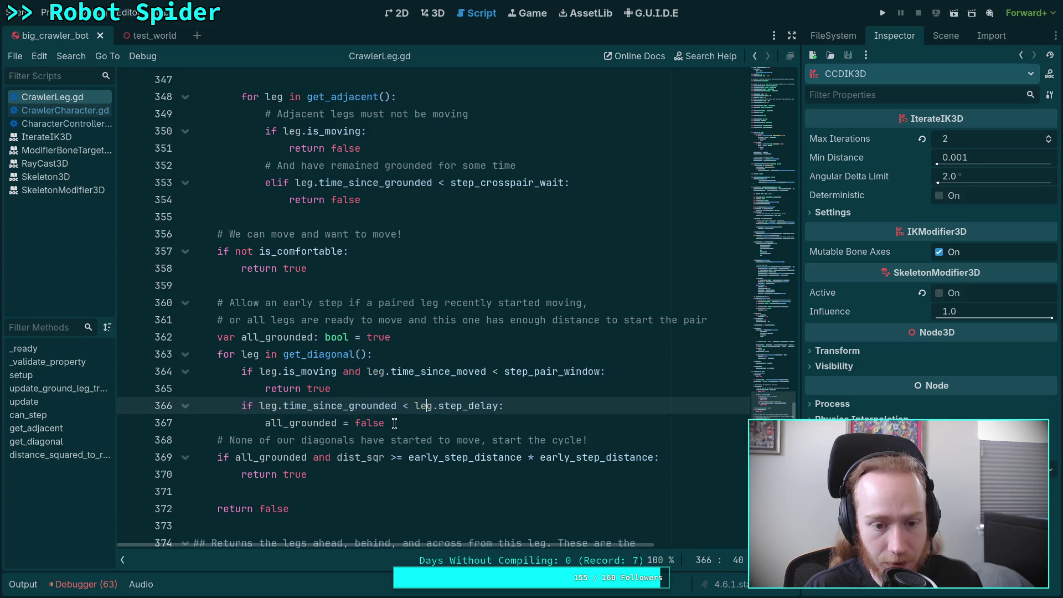
left_click_drag(399, 424, 239, 406)
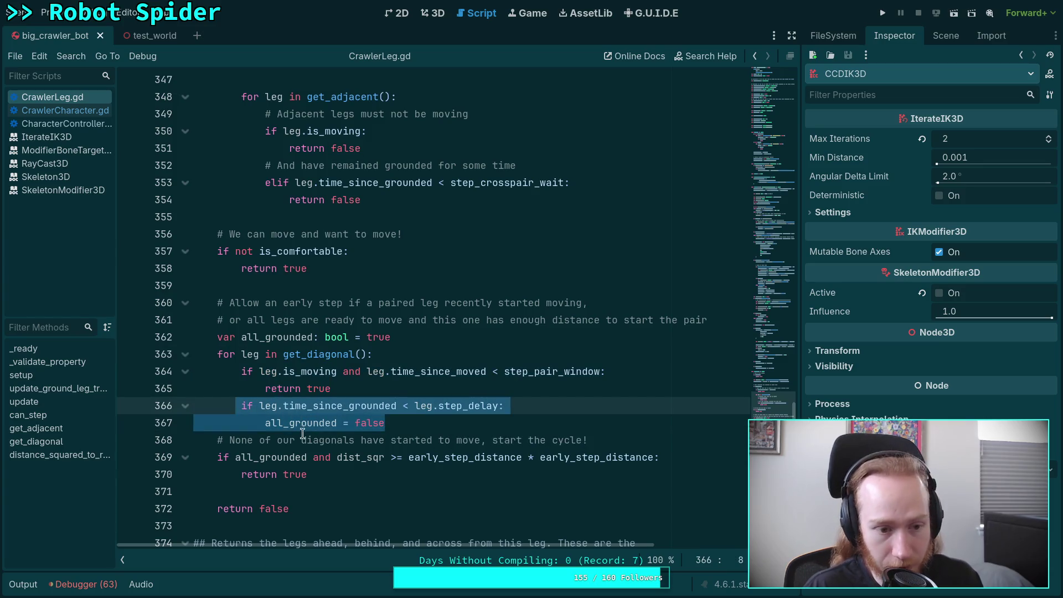
double_click(328, 406)
left_click(259, 406)
left_click_drag(259, 405, 498, 407)
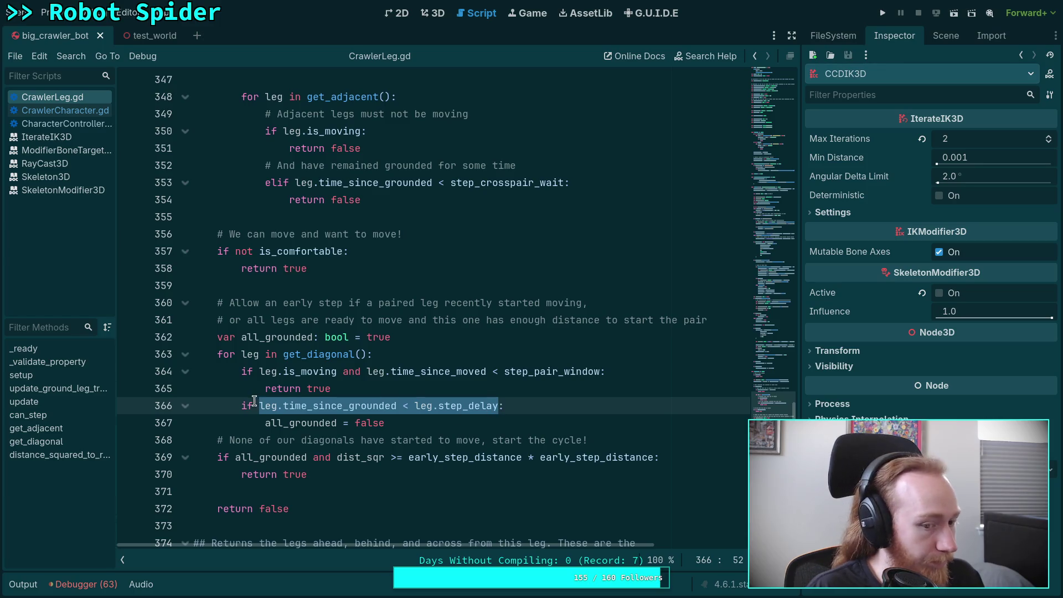
key("Left")
key("Left")
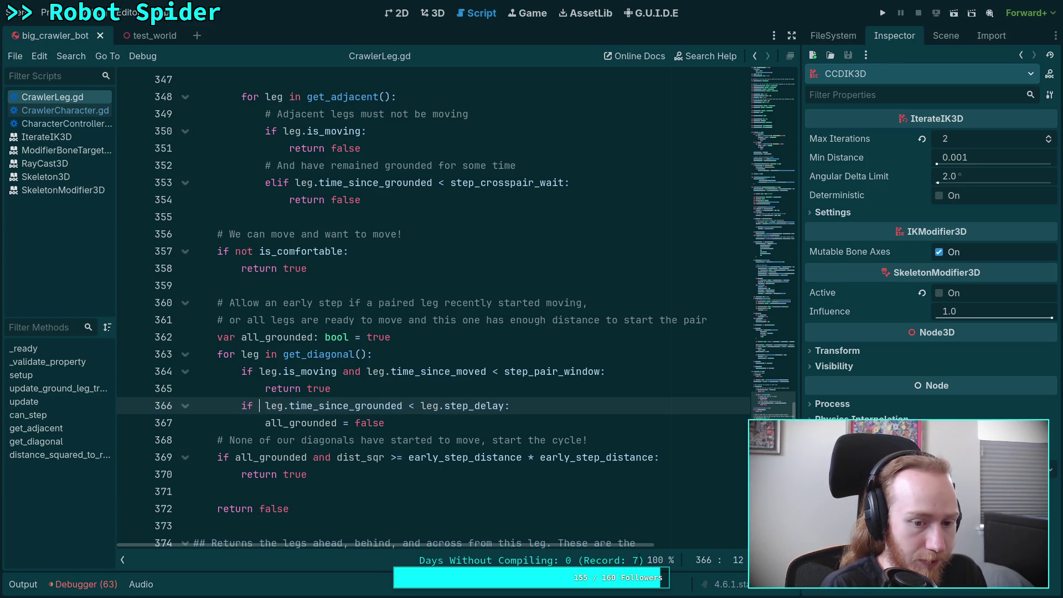
left_click(404, 455)
scroll(404, 455, "up", 6)
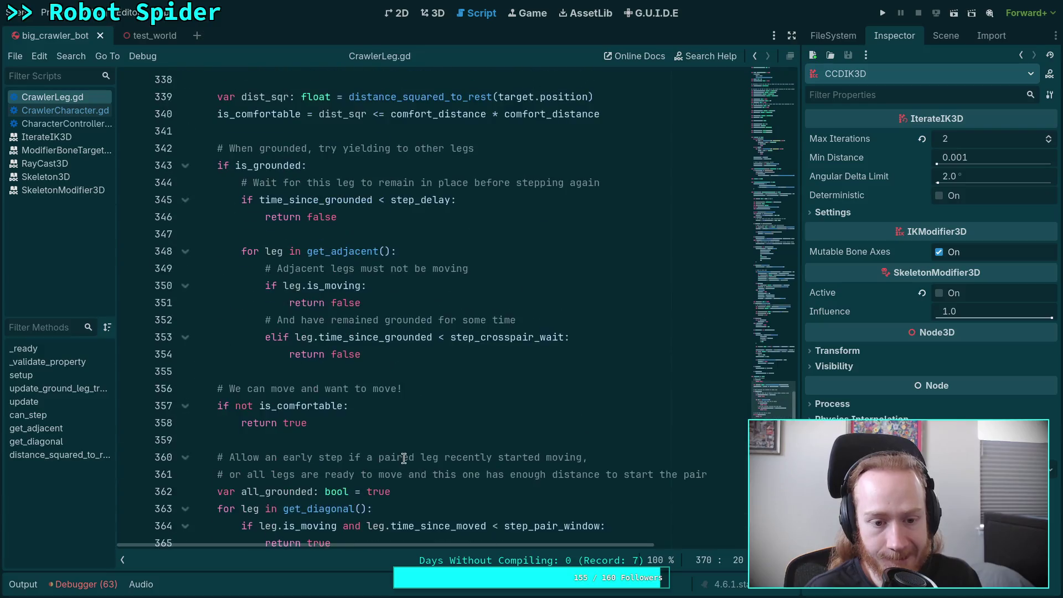
scroll(404, 455, "down", 2)
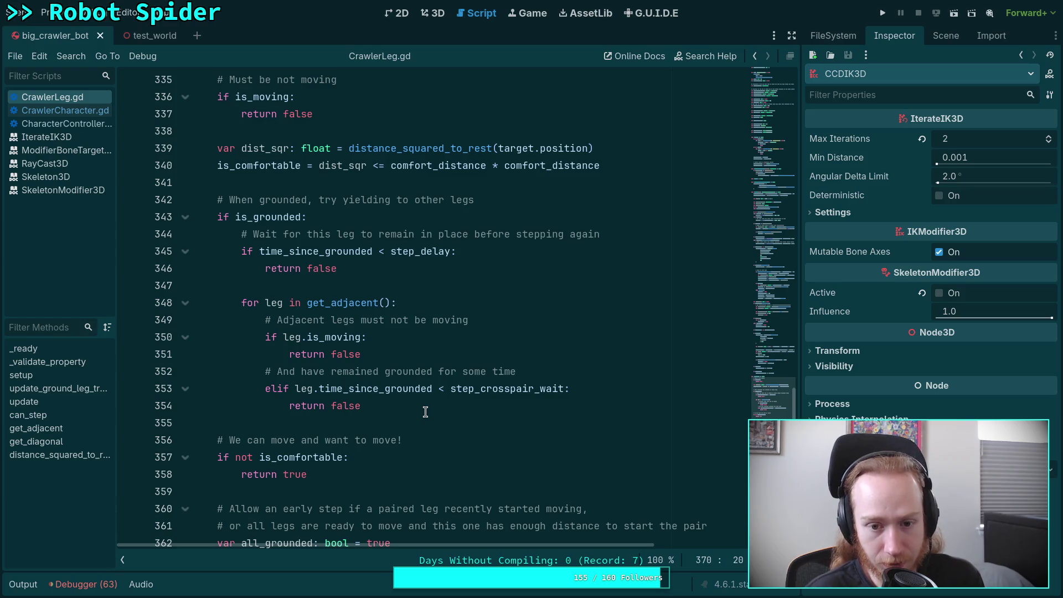
Step: Add is_grounded = true on a new line after is_moving = false in the step-complete block
scroll(426, 411, "up", 10)
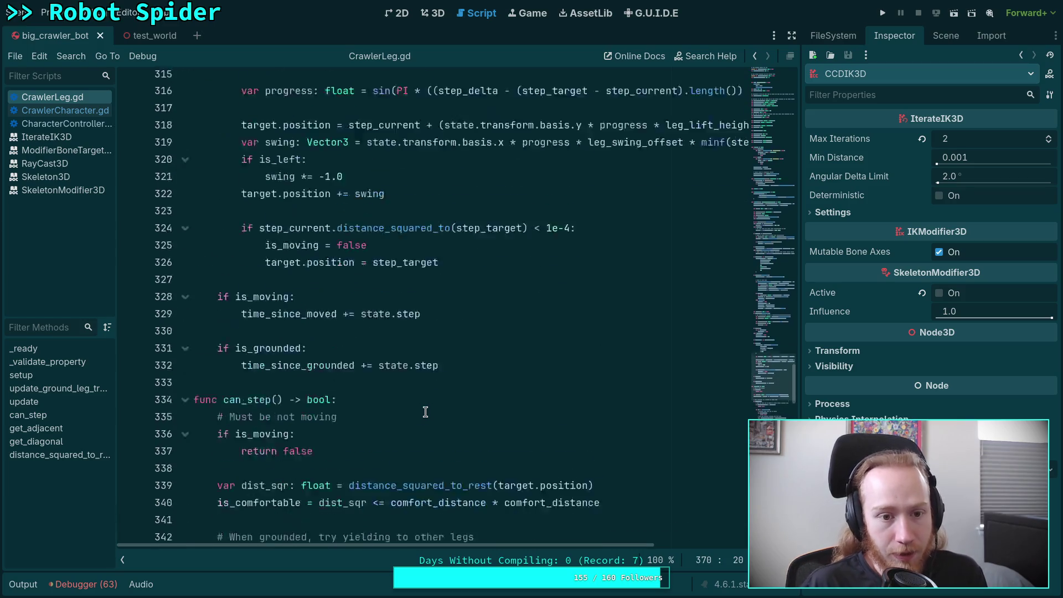
scroll(450, 413, "up", 3)
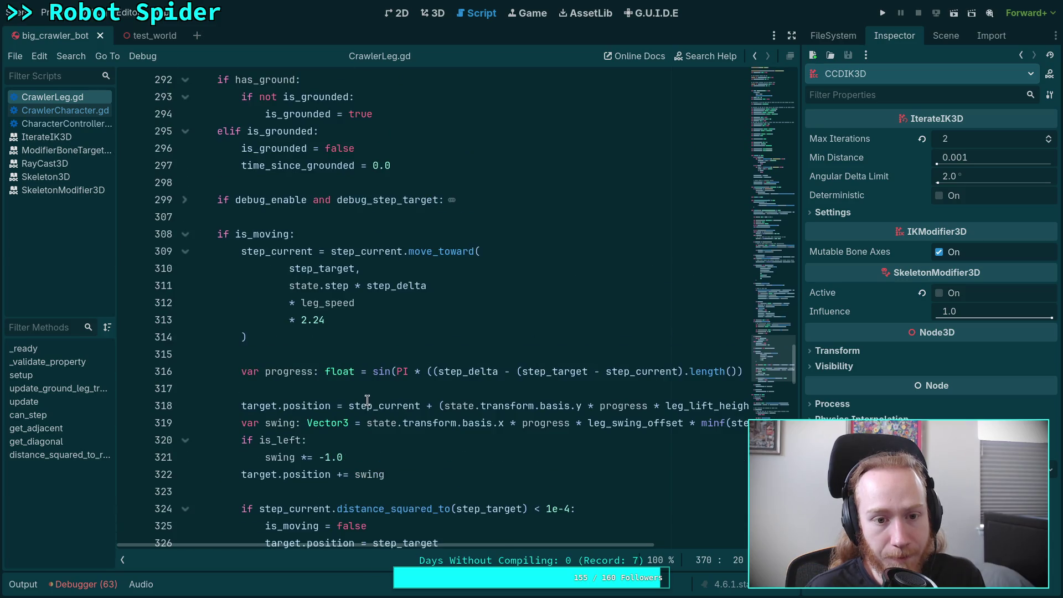
scroll(372, 388, "down", 3)
scroll(372, 388, "down", 1)
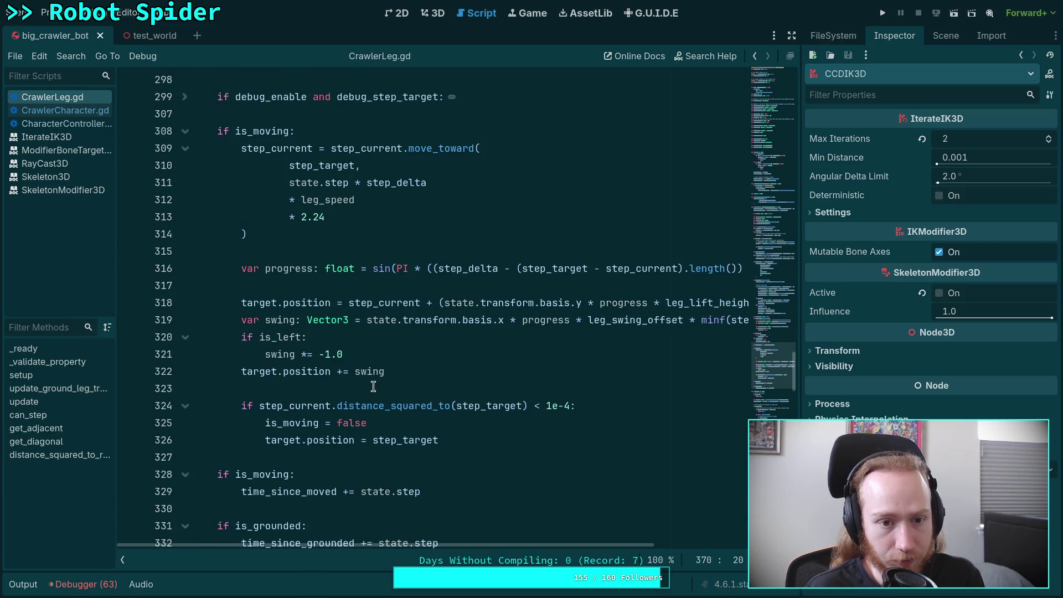
left_click(410, 424)
scroll(425, 424, "down", 2)
scroll(495, 406, "down", 2)
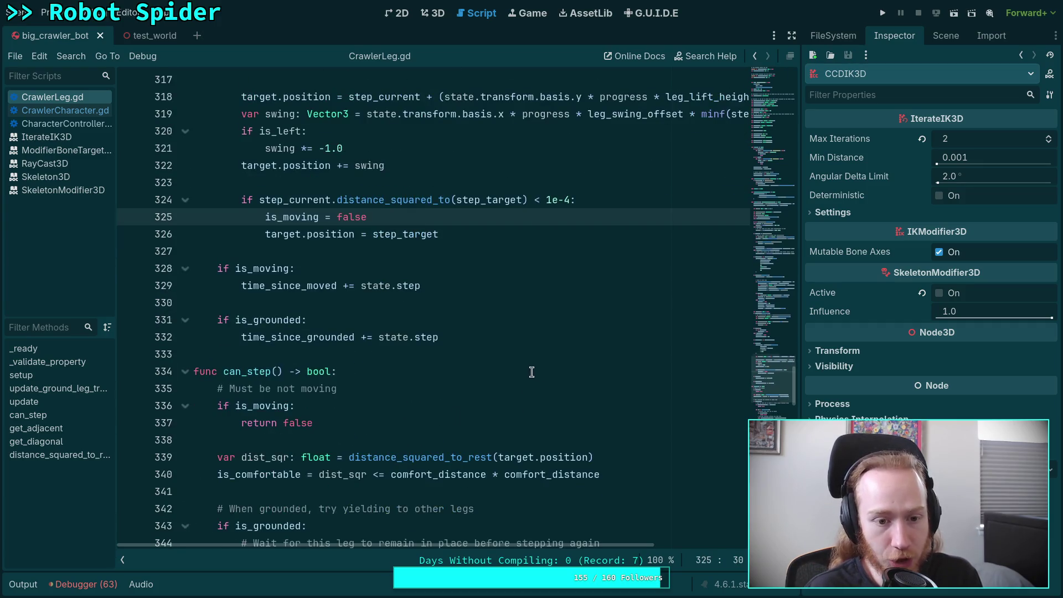
scroll(534, 377, "up", 2)
scroll(553, 363, "up", 3)
scroll(568, 373, "down", 2)
key("Return")
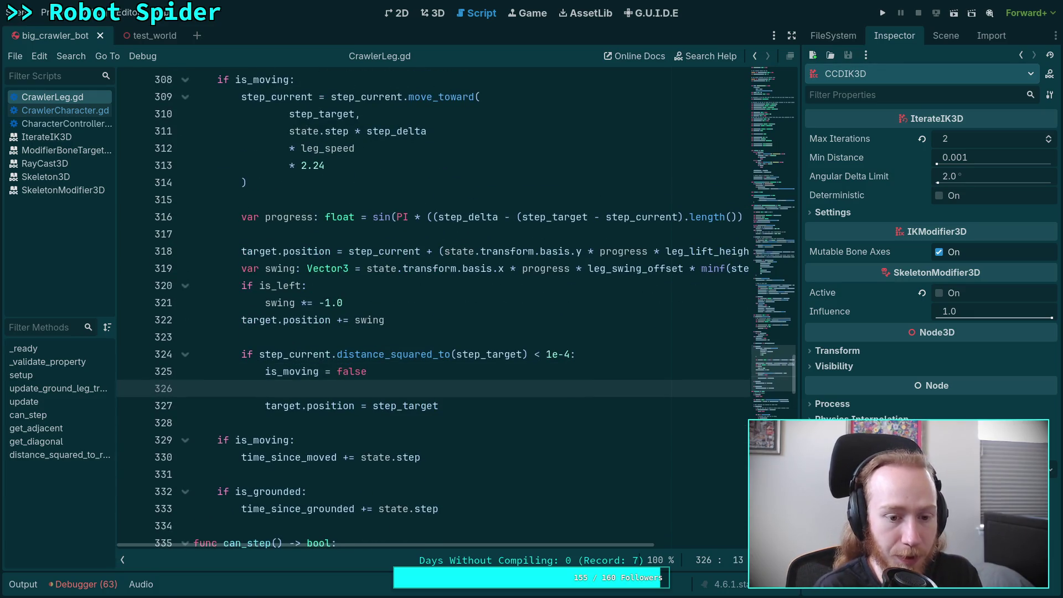
type("is_grounded")
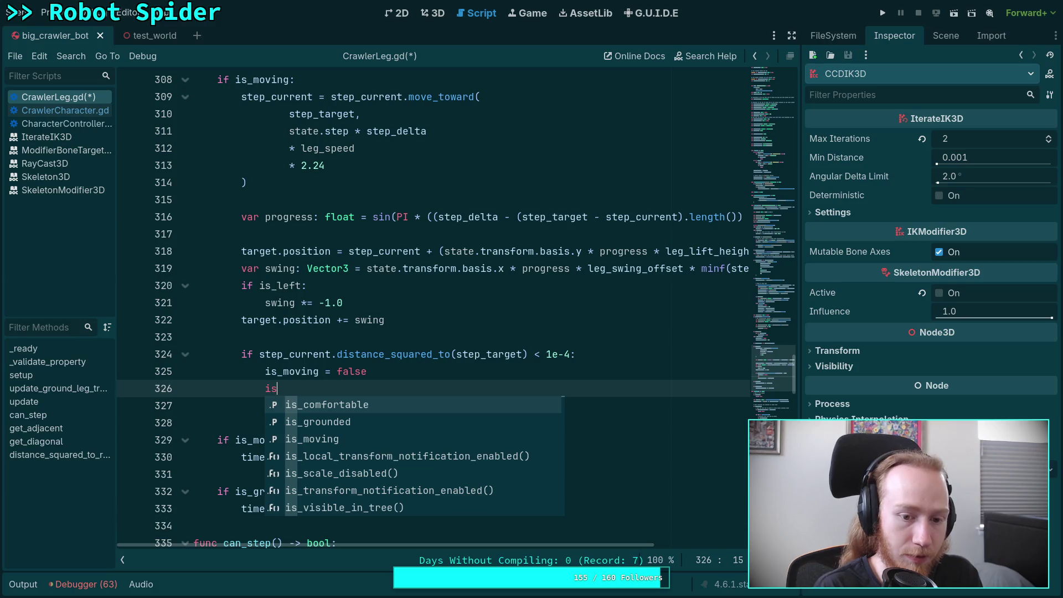
key("BackSpace")
key("BackSpace")
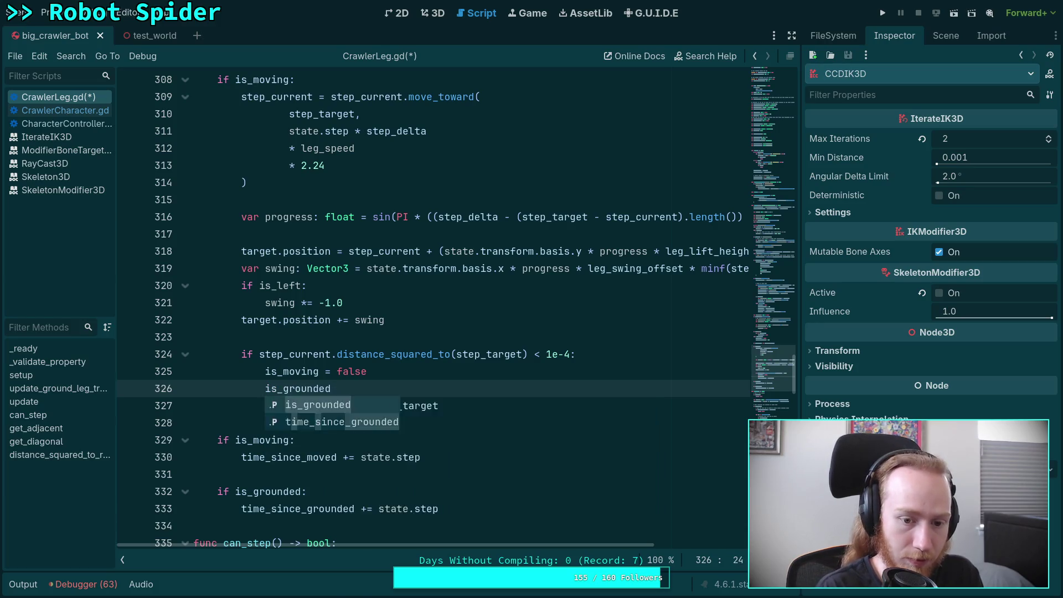
type("= tnr")
key("BackSpace")
key("BackSpace")
type("ru")
Step: Add the comment '# Force at least 1 tick of grounding' above it and save CrawlerLeg.gd
key("Return")
key("Up")
key("Return")
type("#")
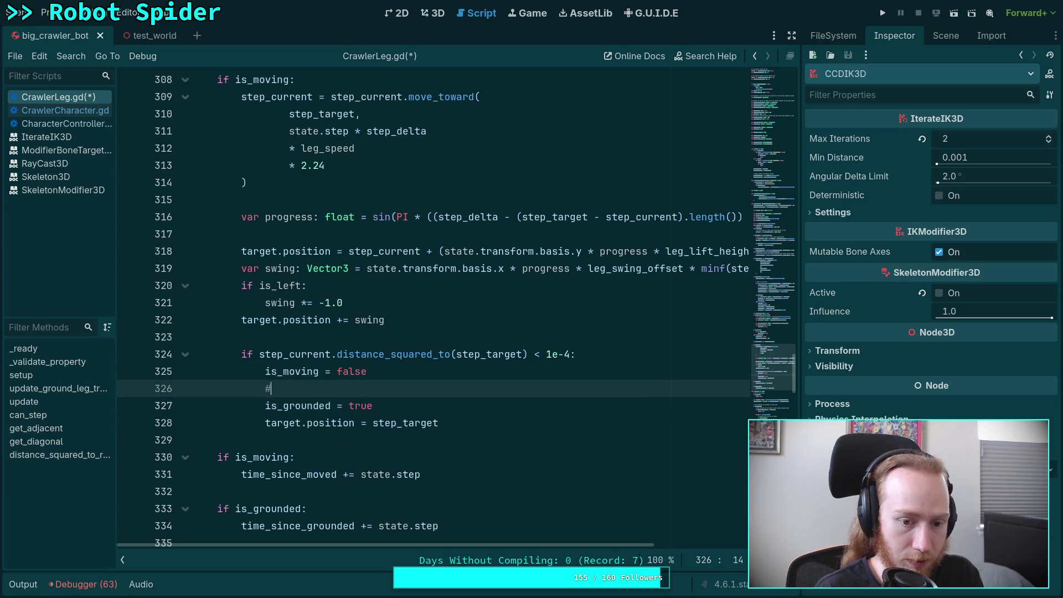
type(" Force at least 1")
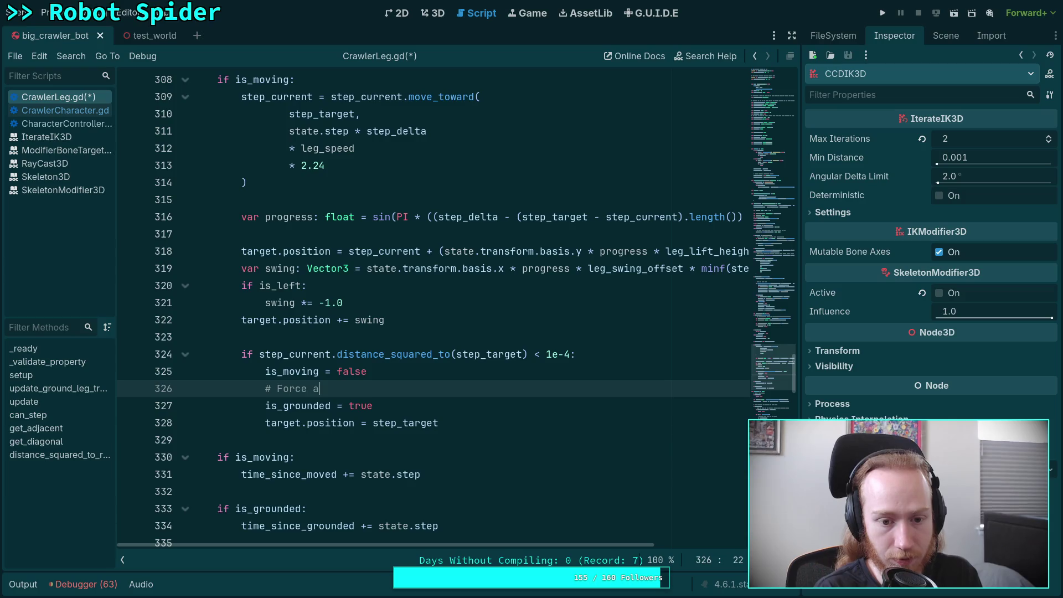
type(" tickx ")
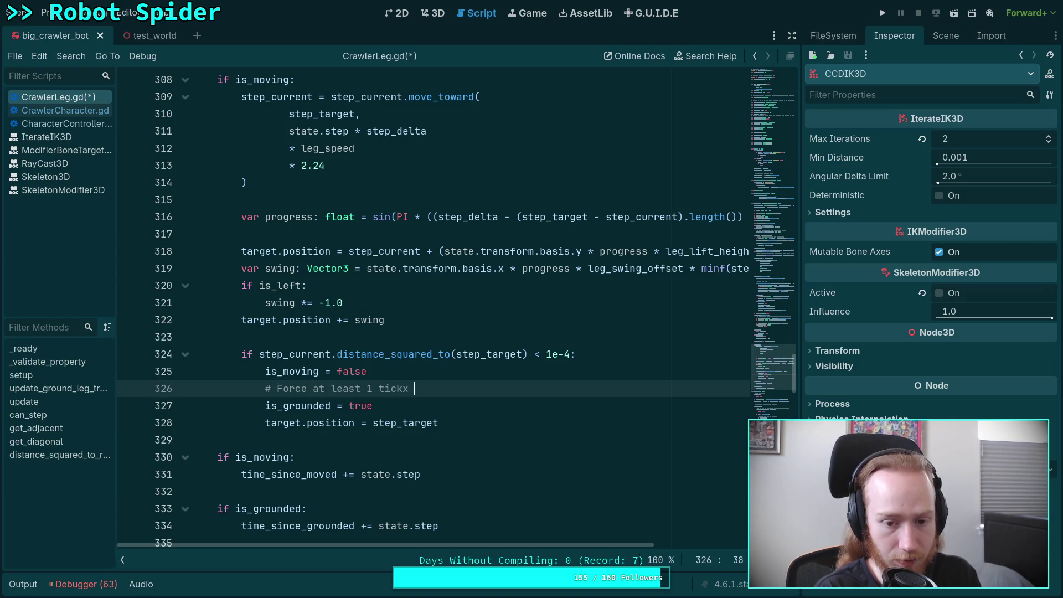
type("of grounding")
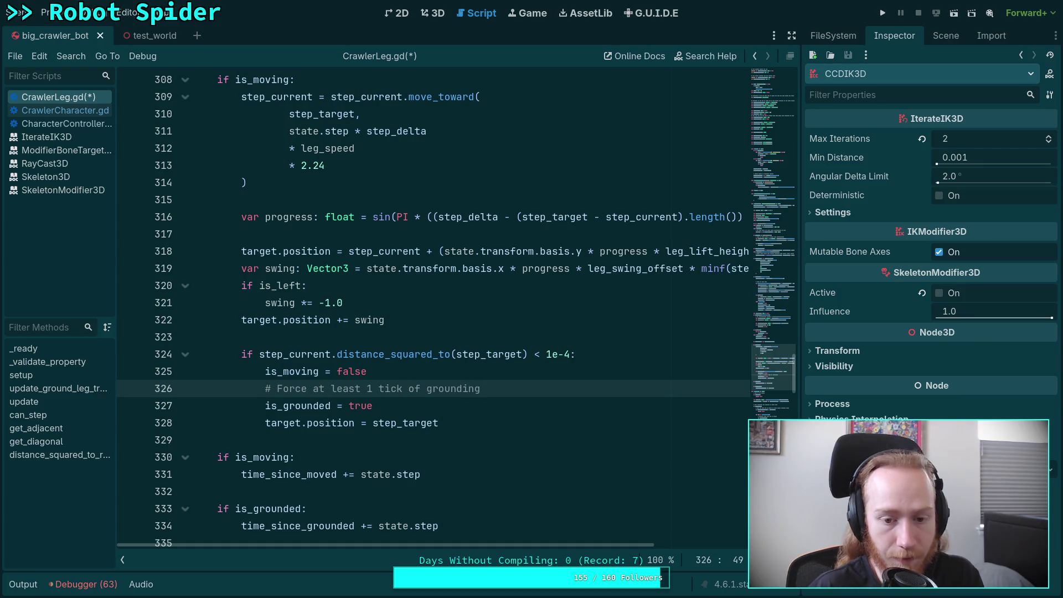
key("ctrl+s")
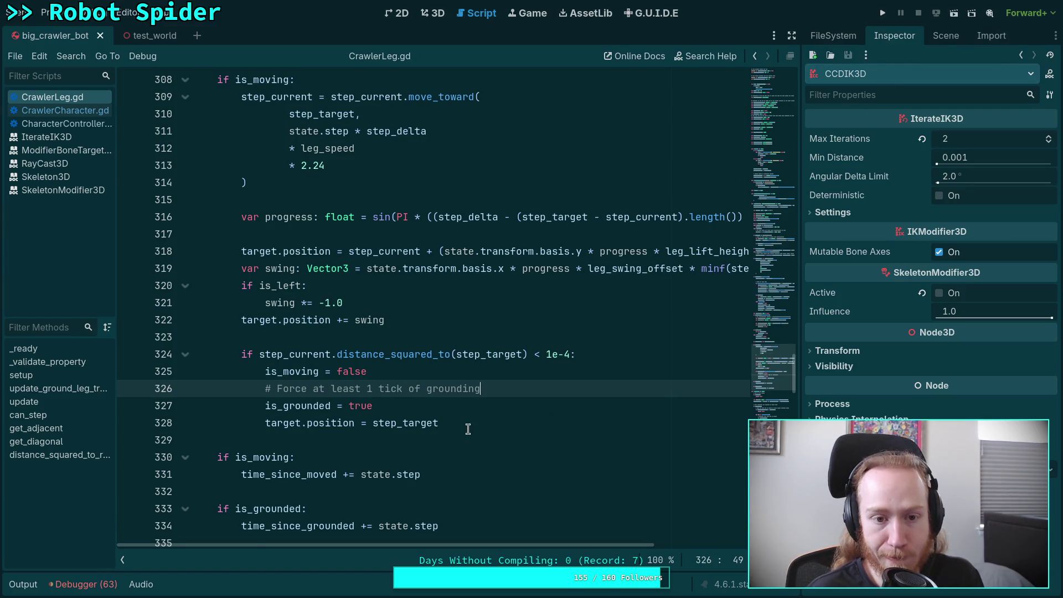
Step: Insert blank lines after has_ground = true on line 290, then scroll up to the Debug exports
scroll(421, 428, "up", 10)
scroll(420, 428, "up", 2)
scroll(377, 399, "down", 1)
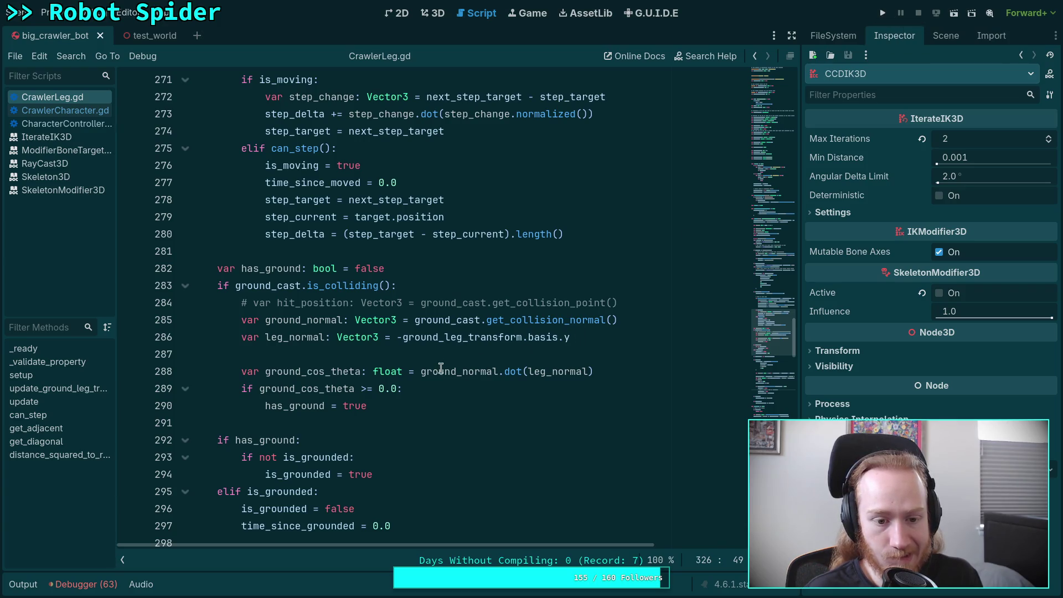
scroll(441, 369, "down", 1)
left_click(426, 350)
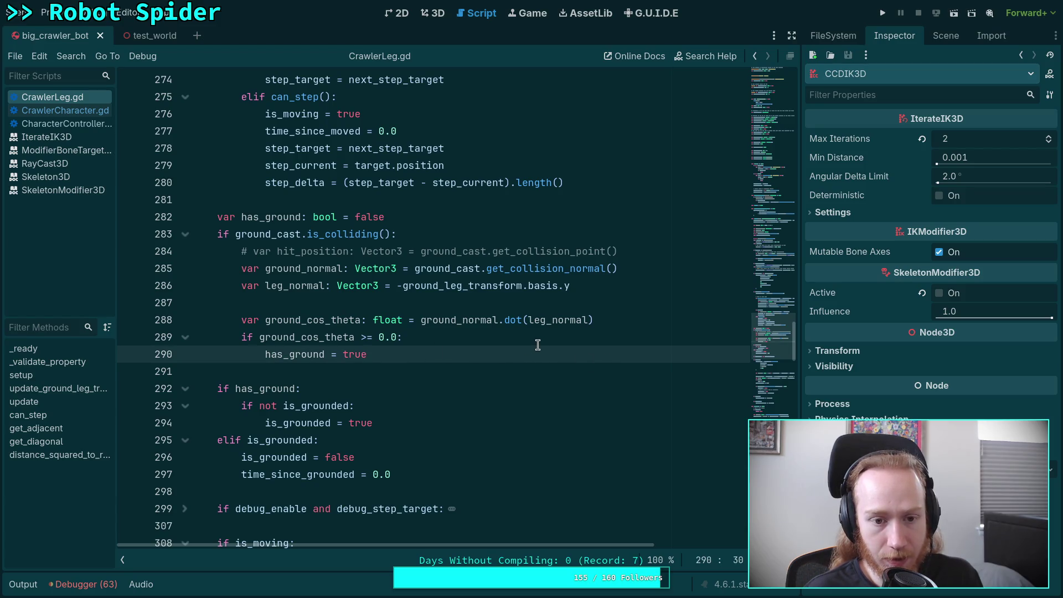
key("Return")
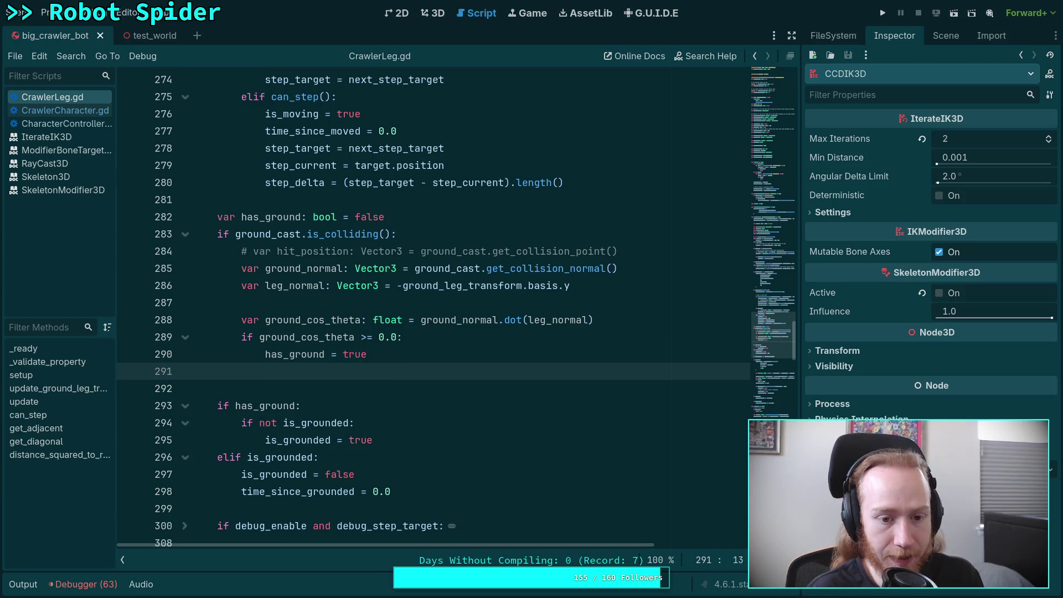
key("BackSpace")
key("Return")
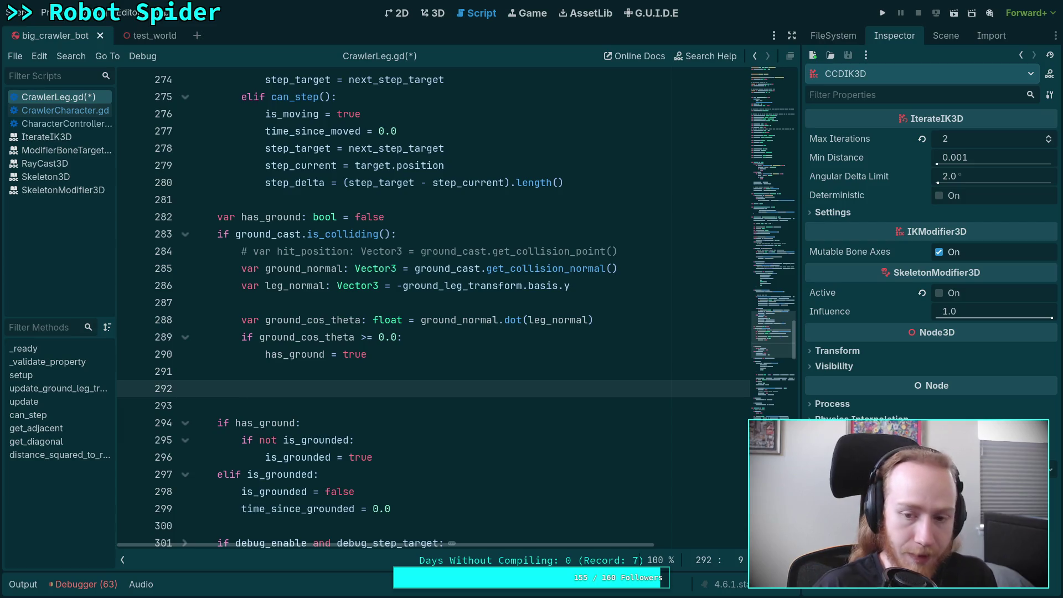
mouse_move(767, 354)
left_mouse_down()
mouse_move(766, 151)
mouse_move(755, 171)
left_mouse_up()
scroll(498, 260, "up", 7)
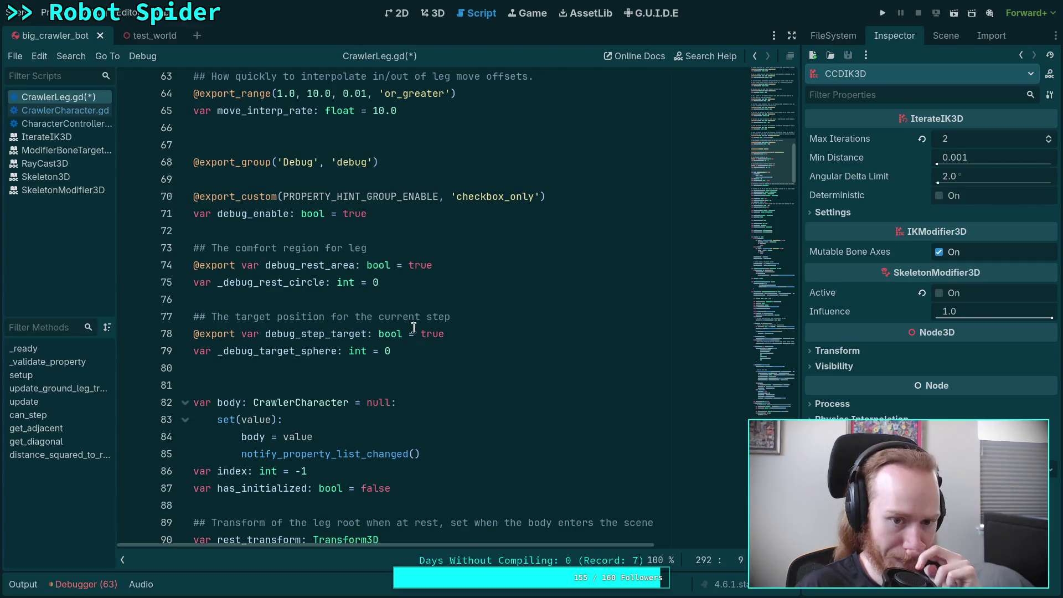
Step: Add an exported debug_ground bool defaulting to true and a _debug_ground_sphere int set to 0
left_click(443, 337)
left_click(468, 349)
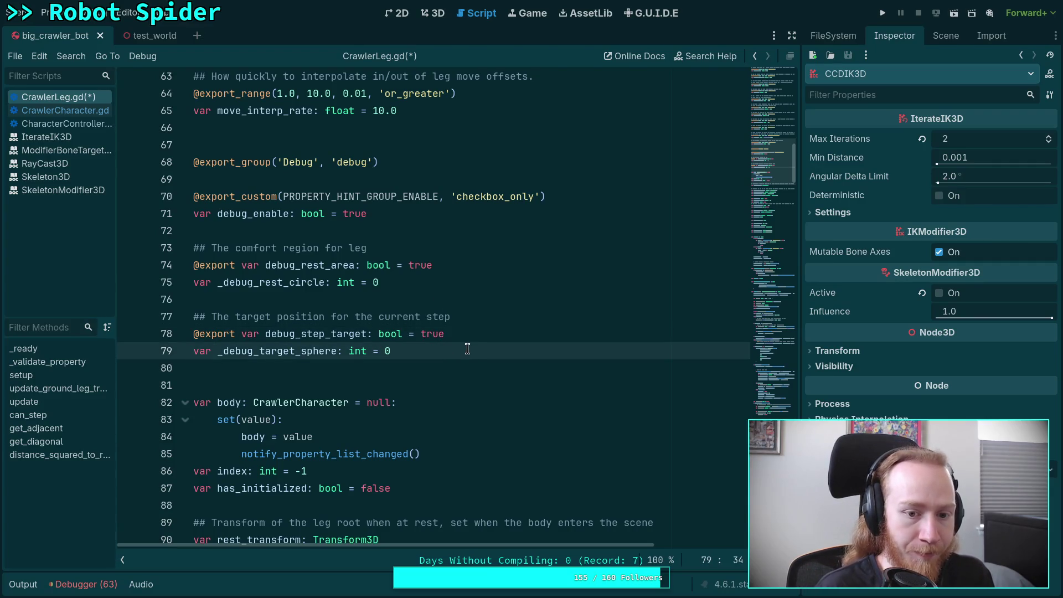
key("Return")
key("Return")
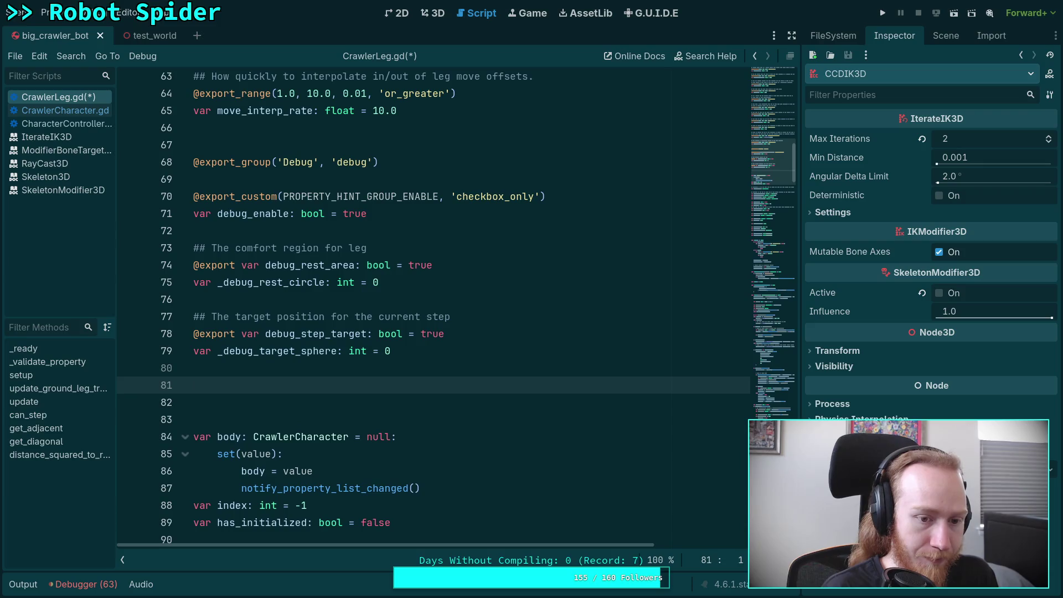
type("@export var d")
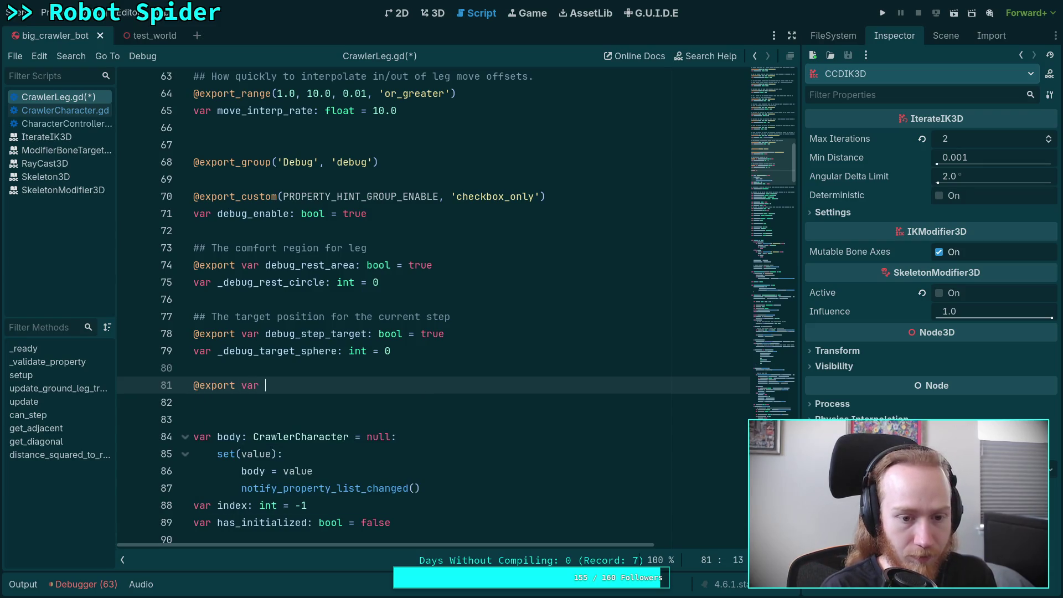
type("ebug_ground_")
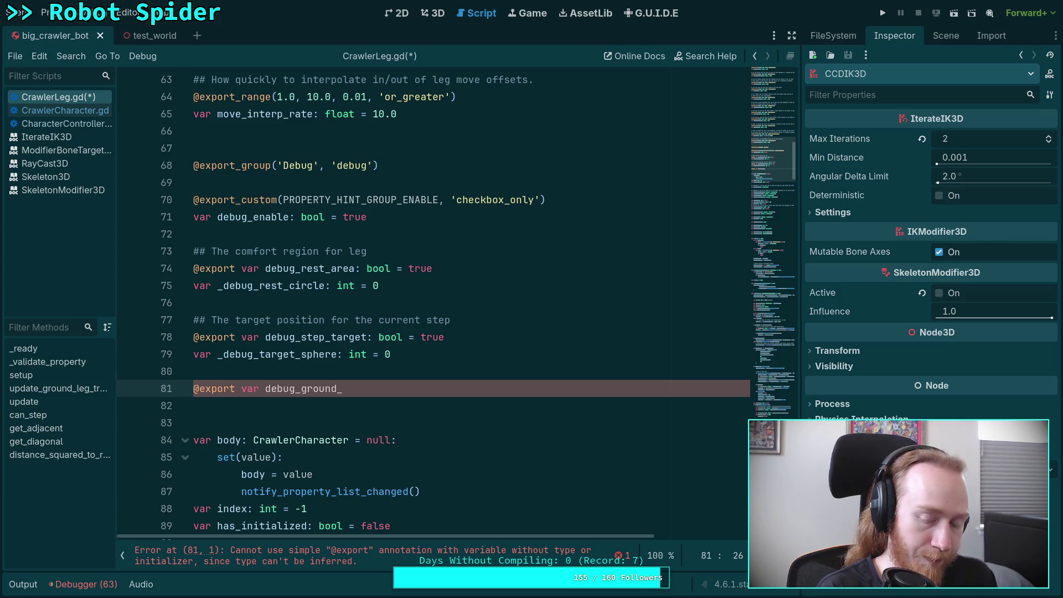
key("BackSpace")
type("bool = true")
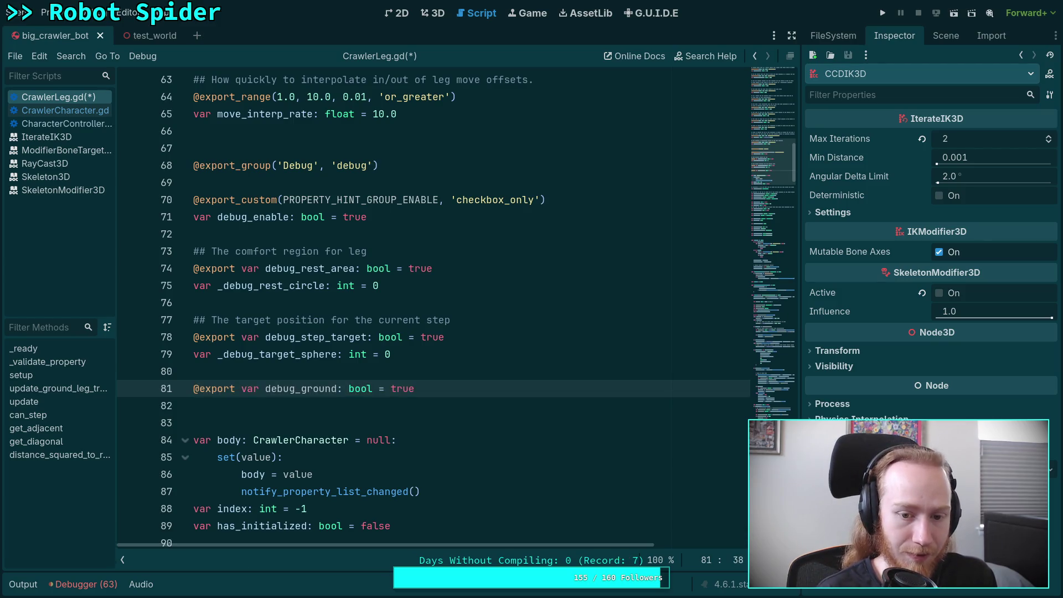
key("Return")
type("var _debug_ground_")
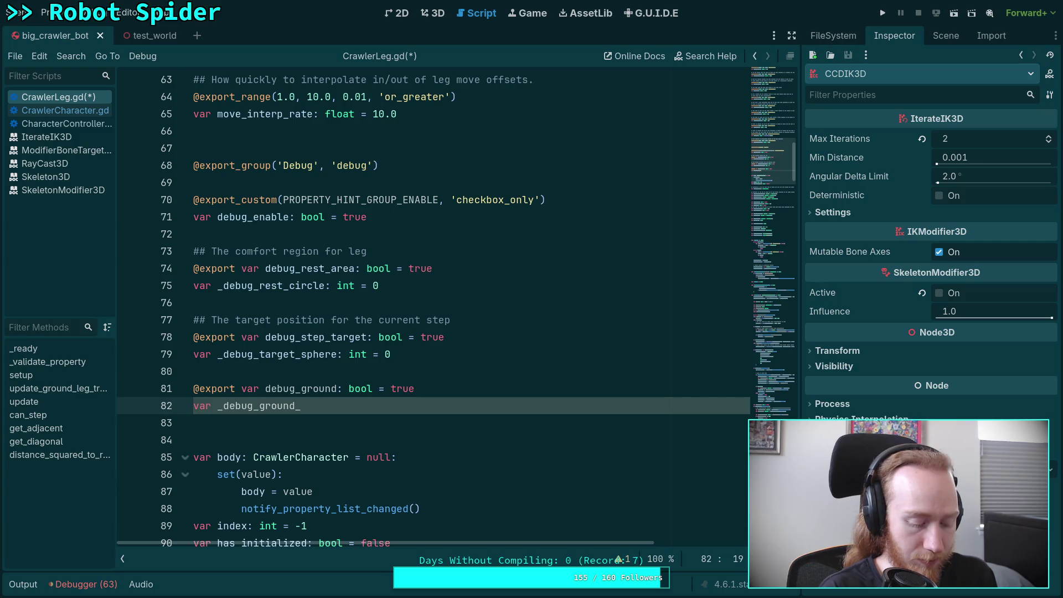
type("sphere: int = 0")
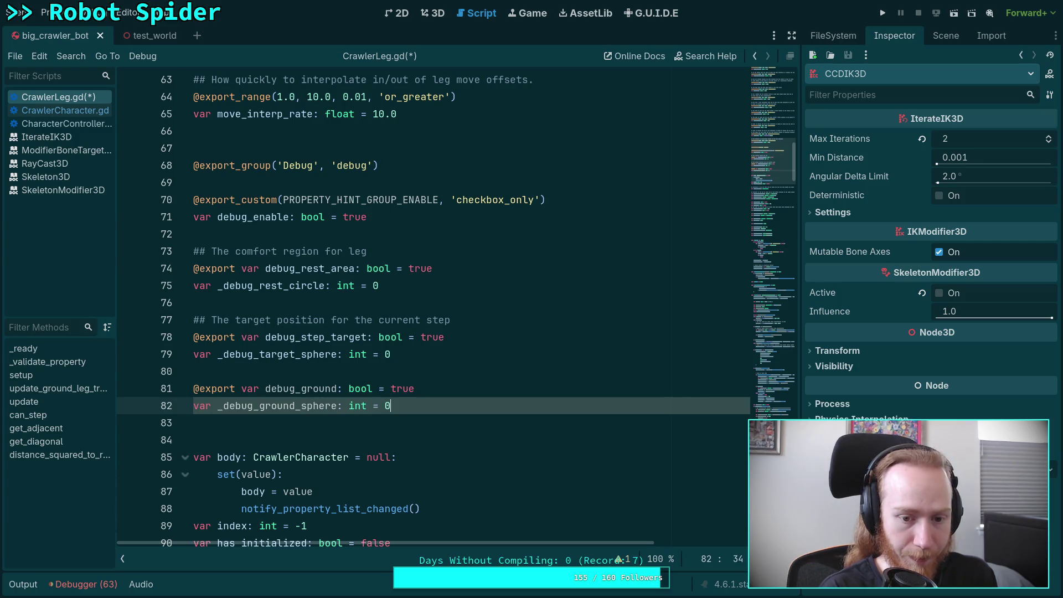
Step: Add a '##' doc comment above the toggle describing the leg's ground contact normal
left_click(193, 371)
key("Return")
type("## The ground state of the leg")
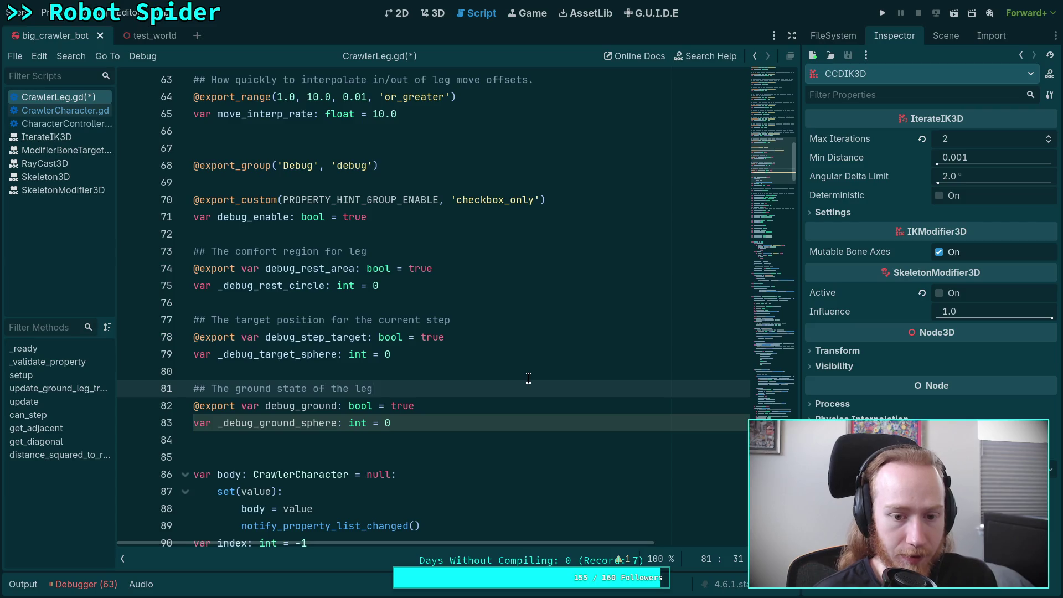
scroll(528, 378, "down", 2)
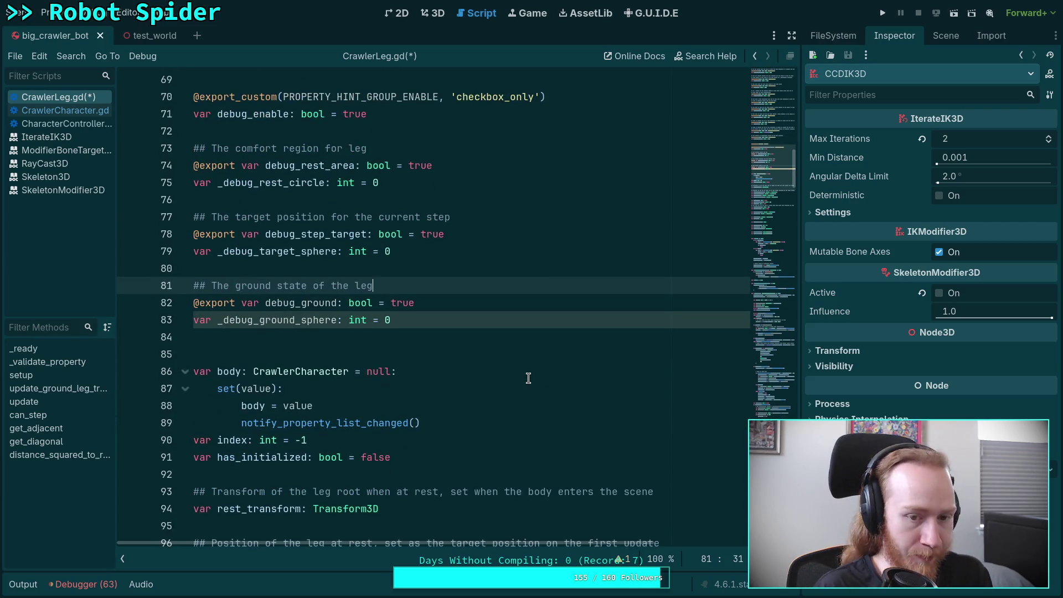
type(", rendered as a green")
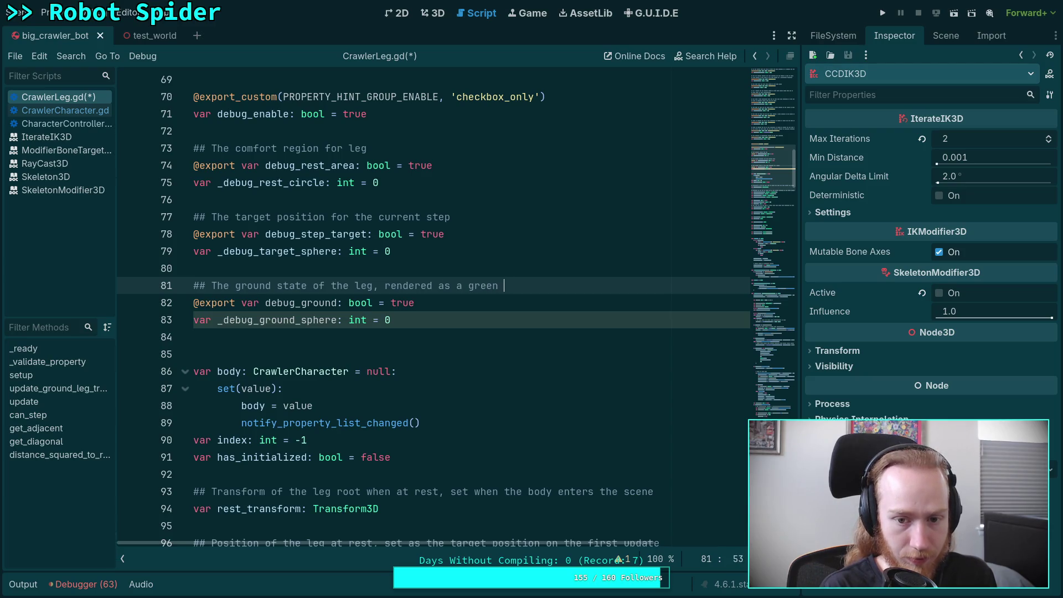
type("/ red sh")
type("pere")
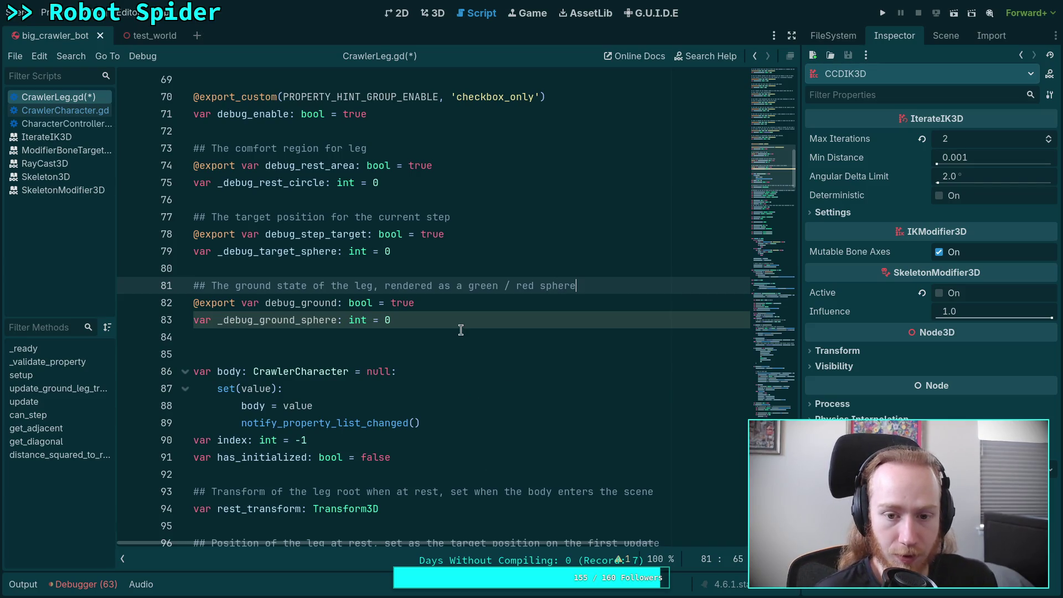
left_click(461, 331)
left_click_drag(587, 284, 279, 283)
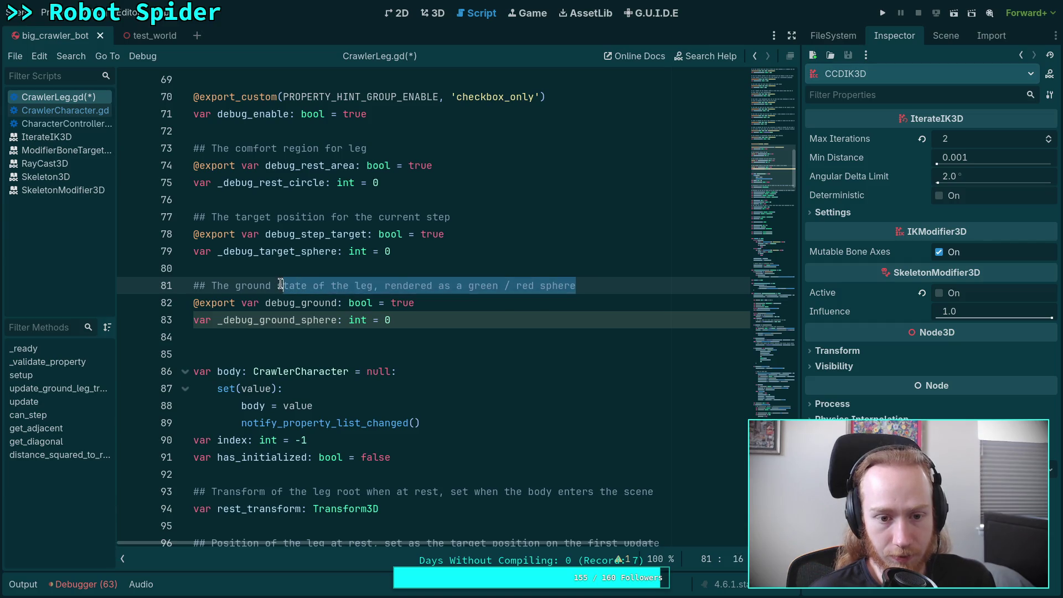
type("conta")
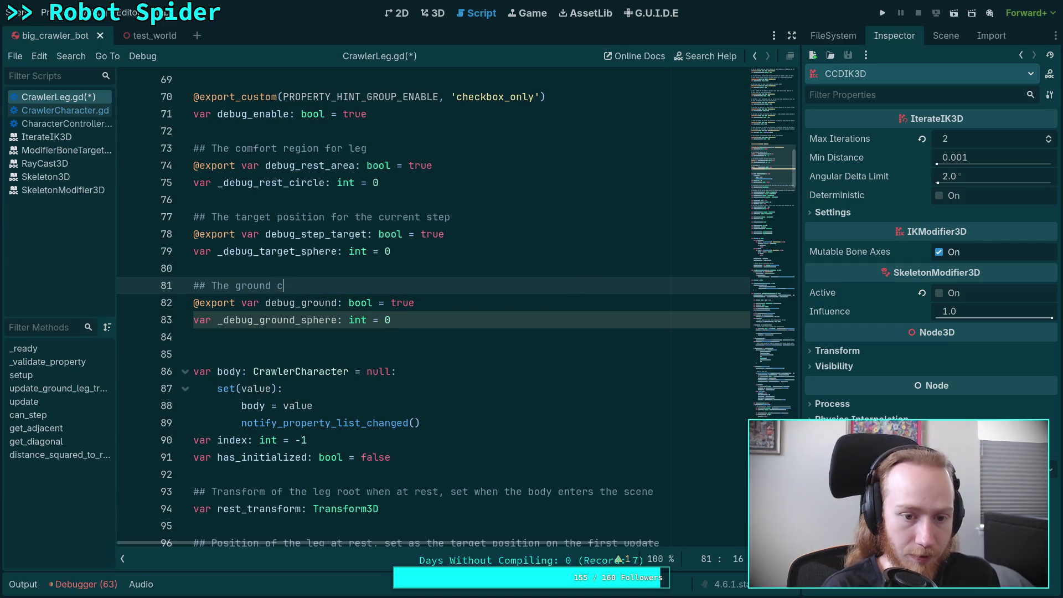
type("the leg")
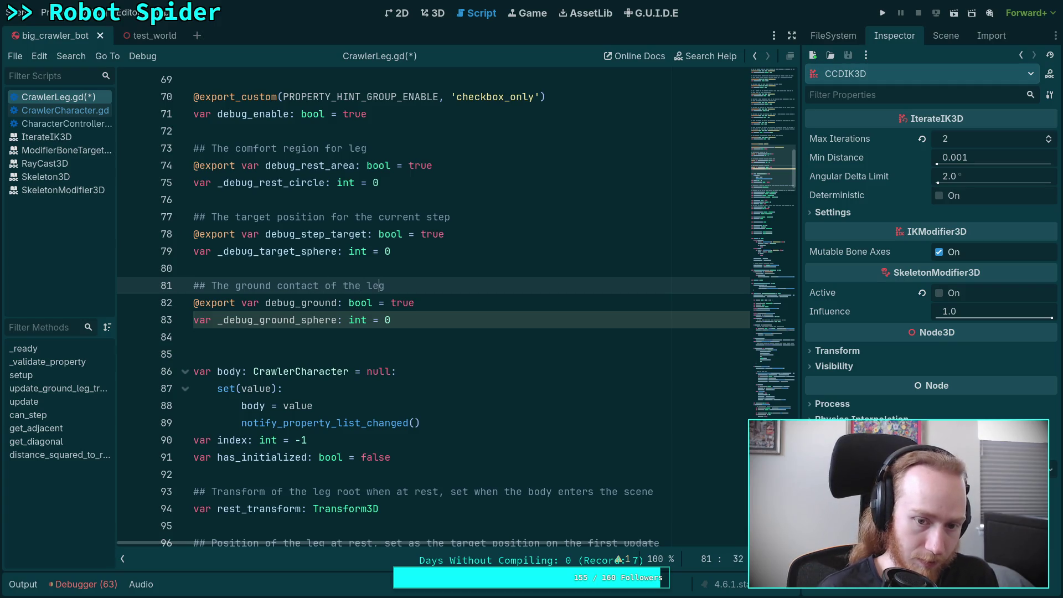
type("normal")
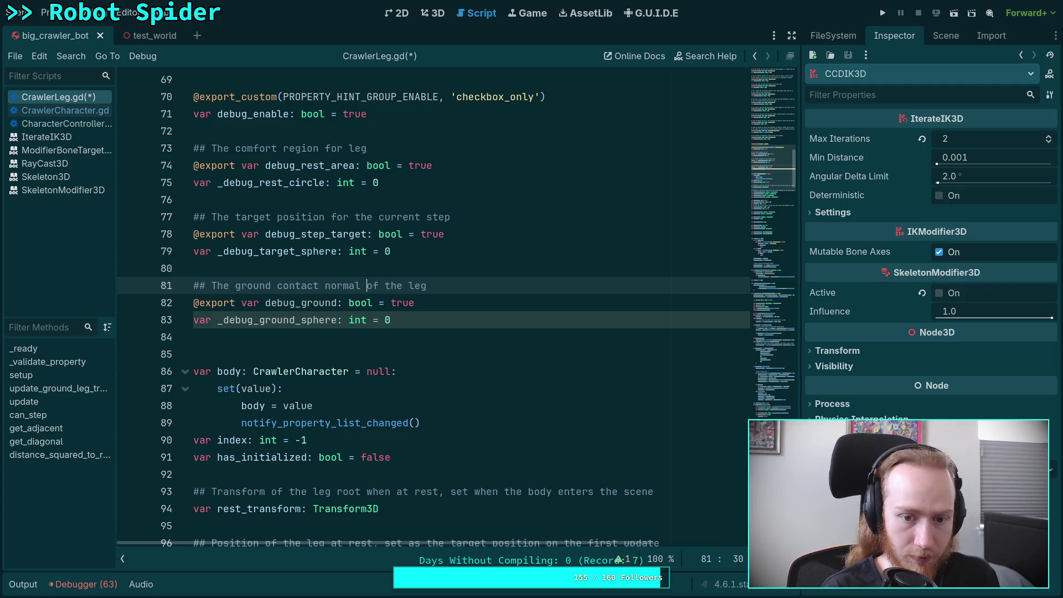
Step: Rename the variables to debug_ground_normal and _debug_ground_normal_vector
left_click_drag(302, 321, 335, 315)
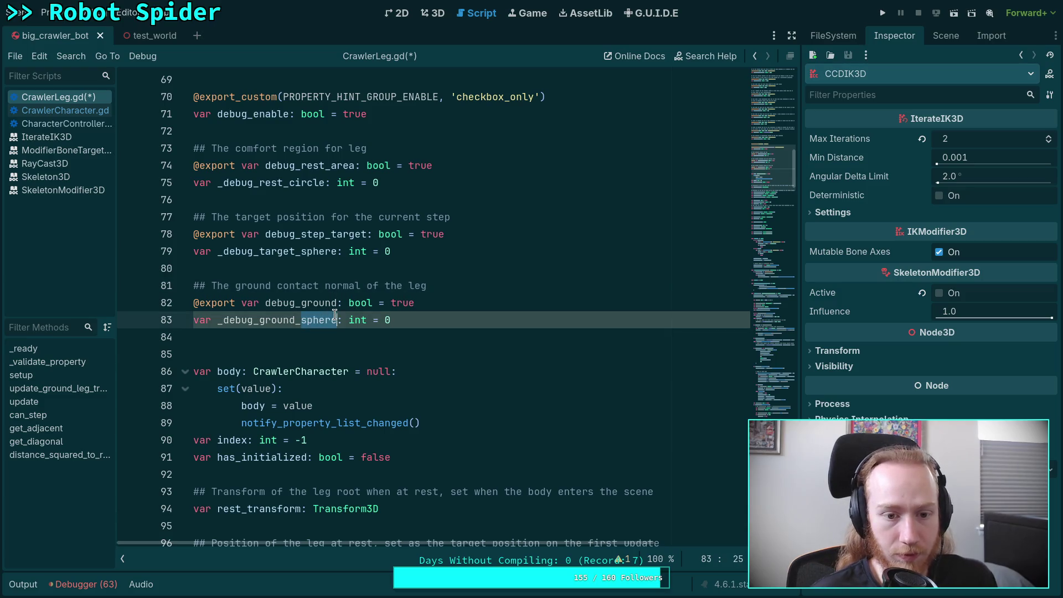
type("vector")
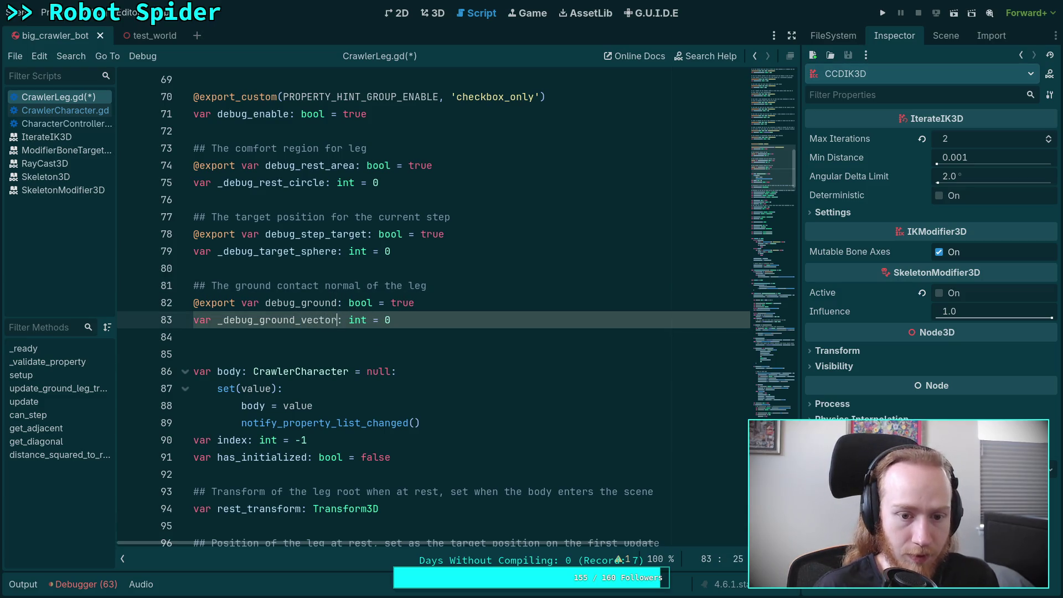
left_click(338, 302)
type("_normal")
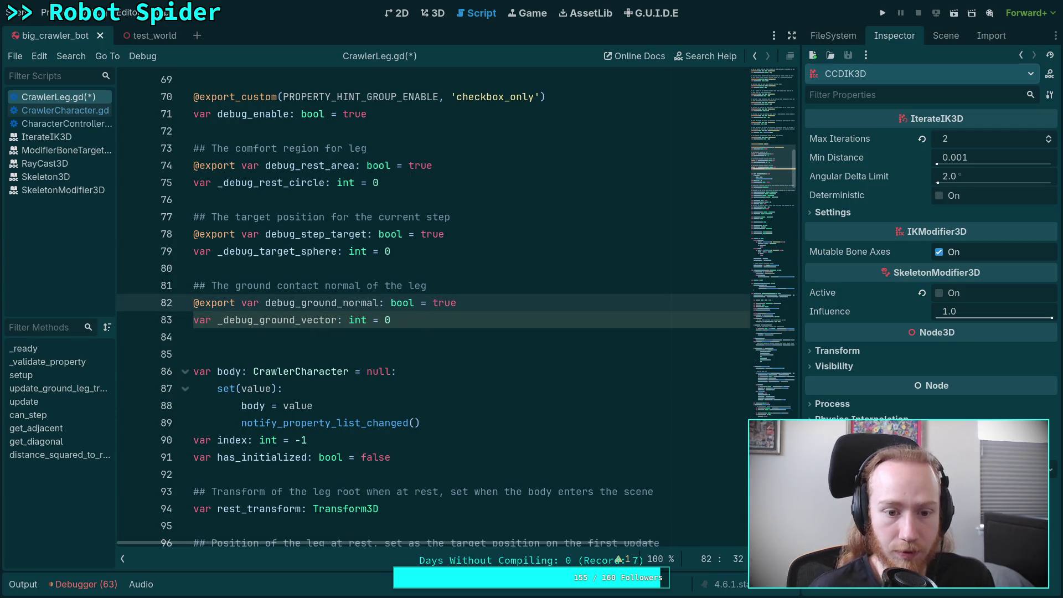
left_click(300, 319)
type("normal_")
left_click(304, 338)
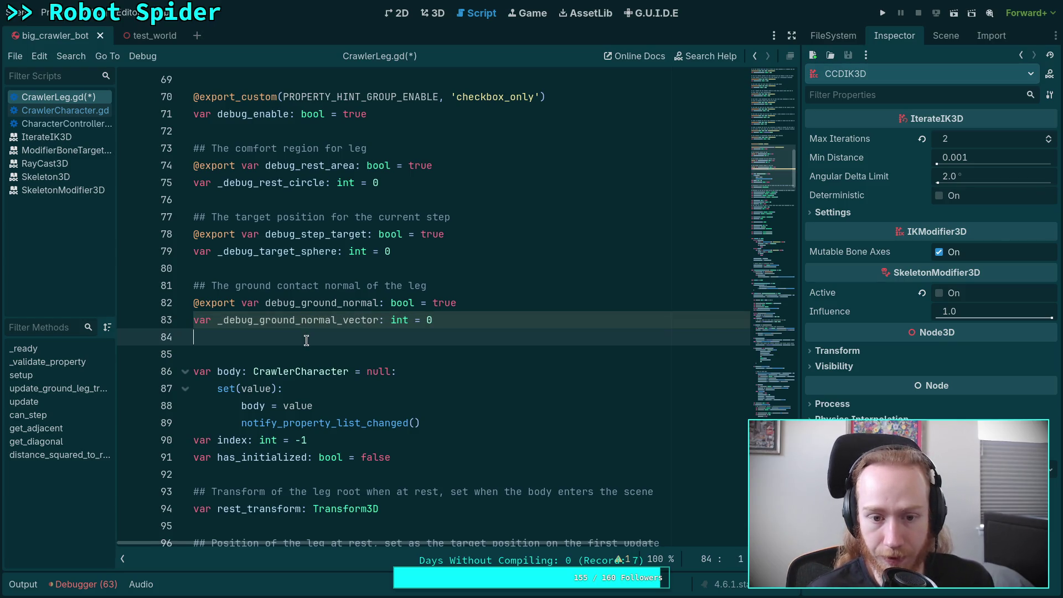
left_click(772, 390)
mouse_move(772, 390)
left_mouse_down()
mouse_move(783, 363)
mouse_move(780, 384)
mouse_move(769, 344)
left_mouse_up()
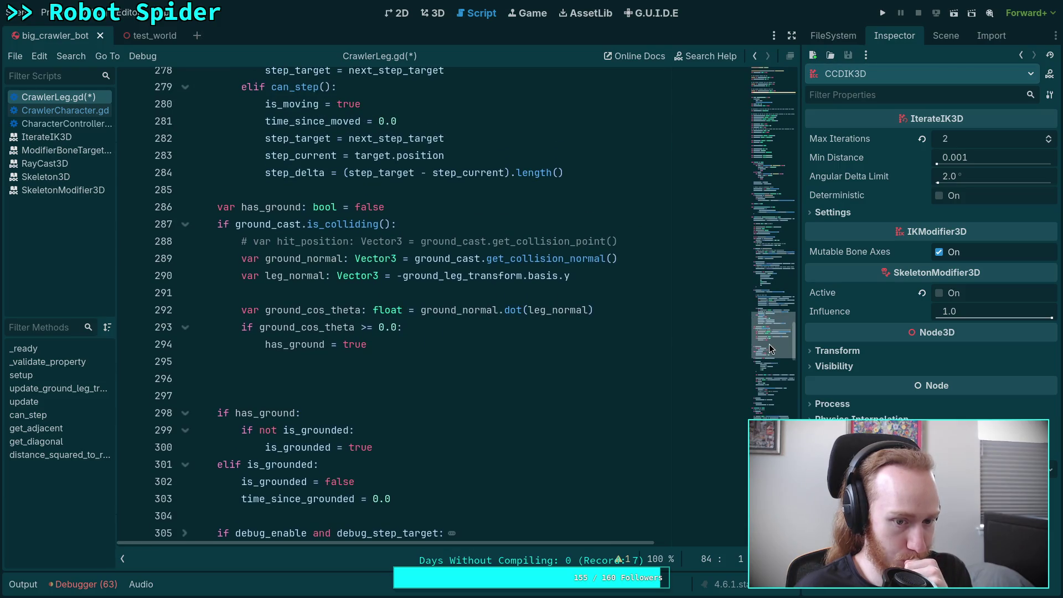
Step: Below the ground check, add an 'if debug_enable and debug_ground_normal:' condition
left_click(344, 377)
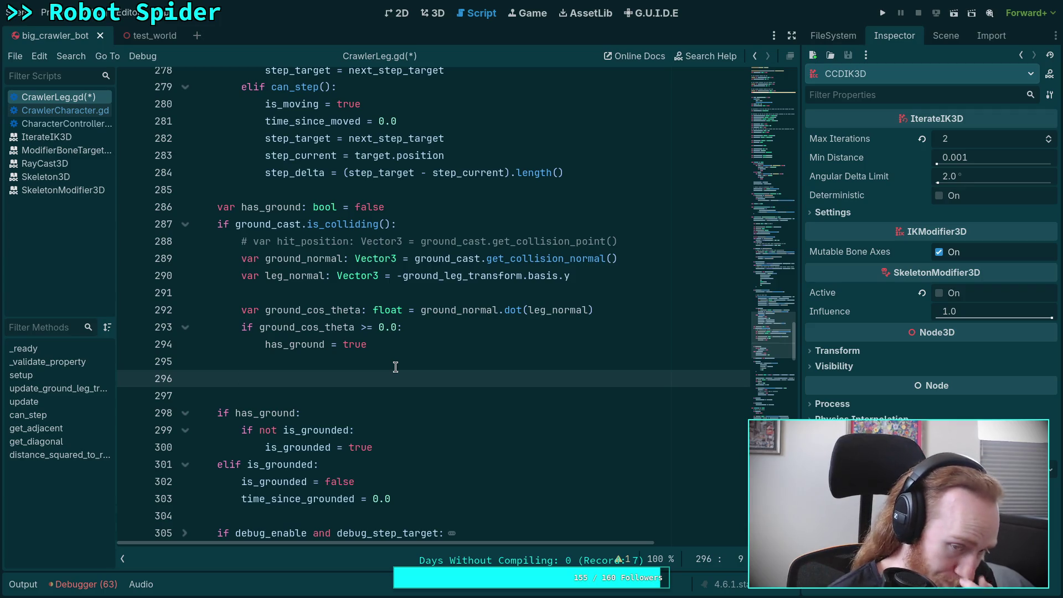
type("if deb")
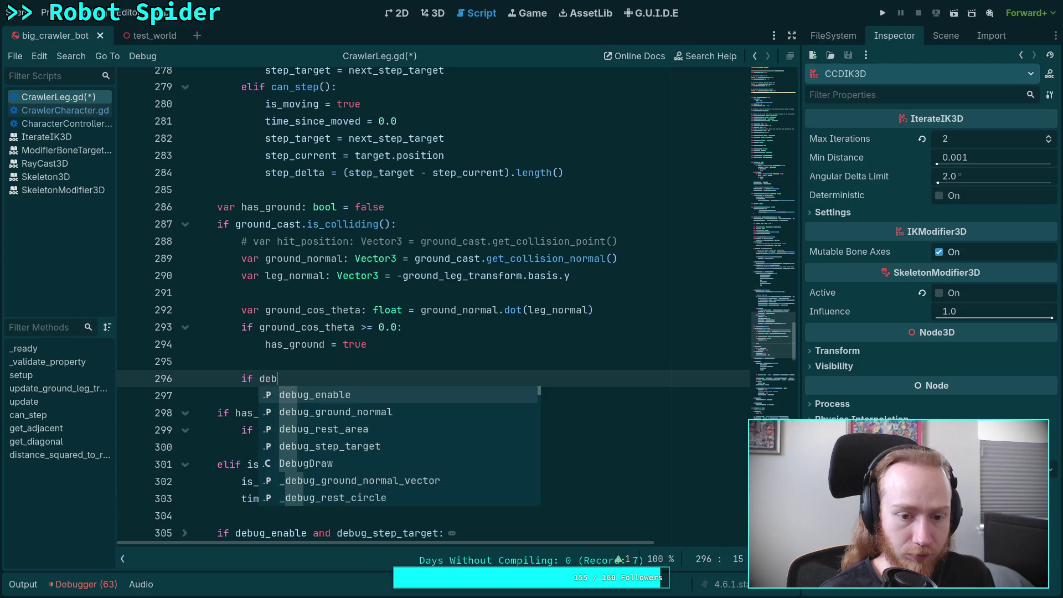
key("Return")
type("and _")
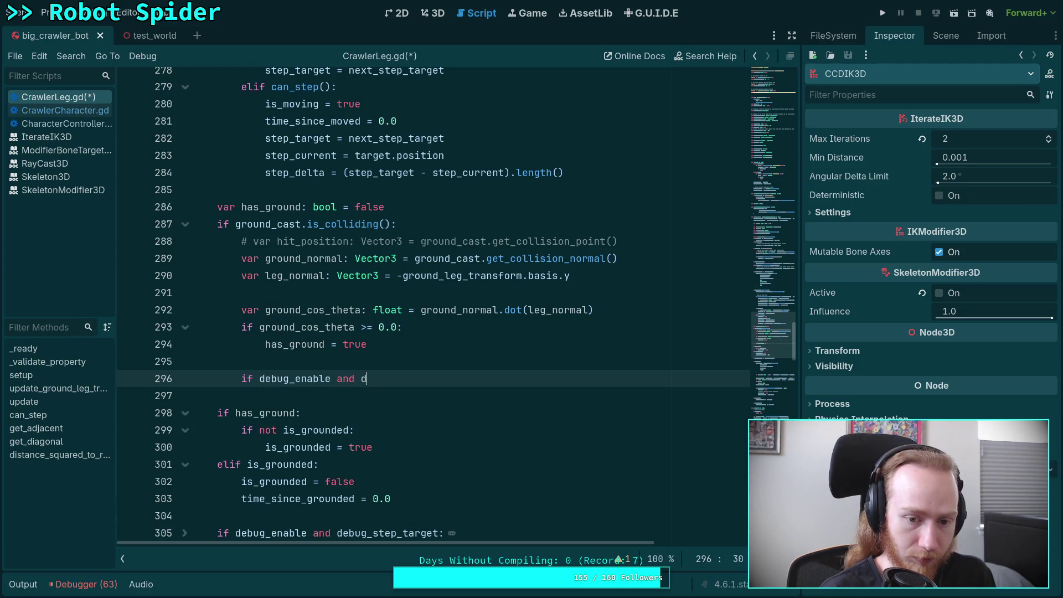
key("BackSpace")
type("debu")
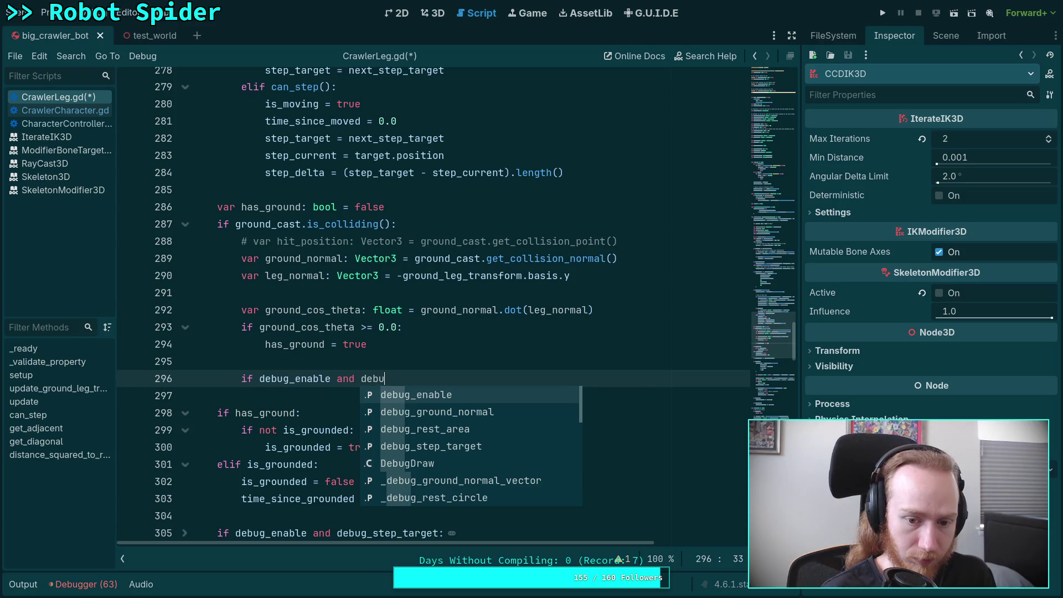
key("Return")
type(":")
key("Return")
Step: In its body, start a DebugDraw.vector call for _debug_ground_normal_vector
type("deb")
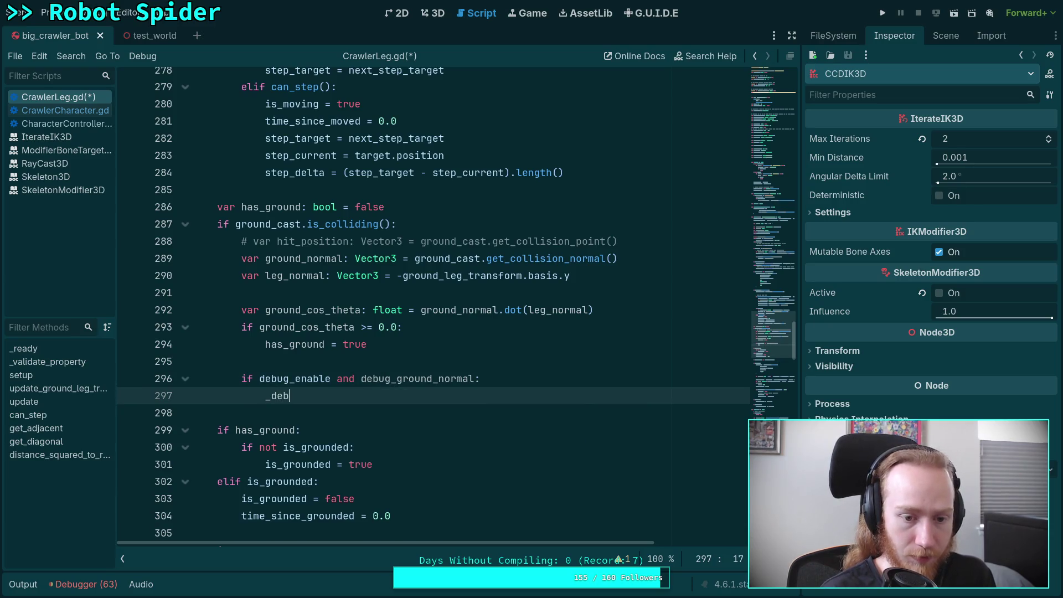
key("Return")
type("DebugDraw.")
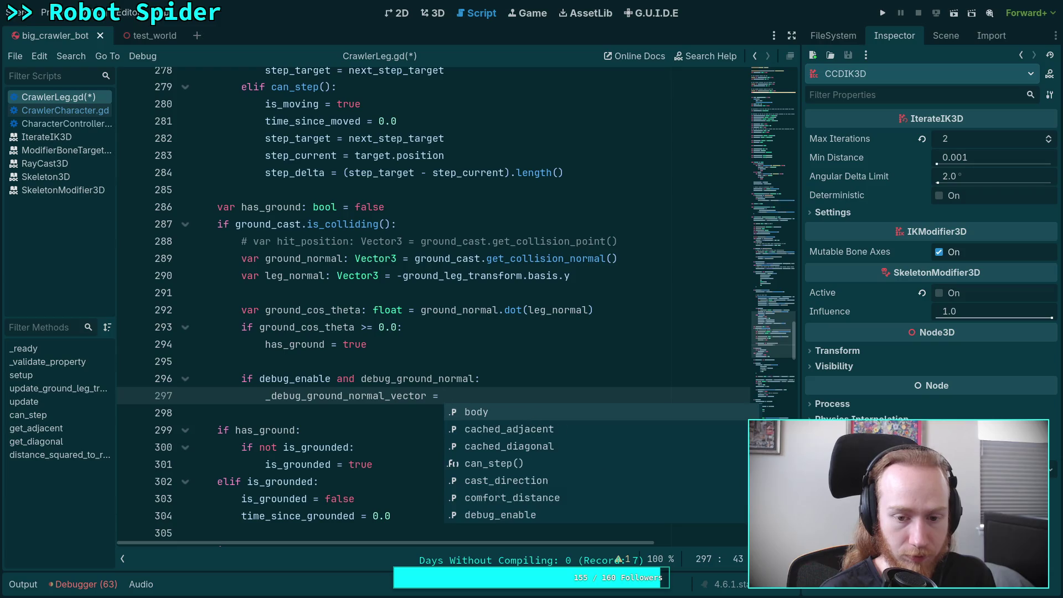
type("vec")
key("Return")
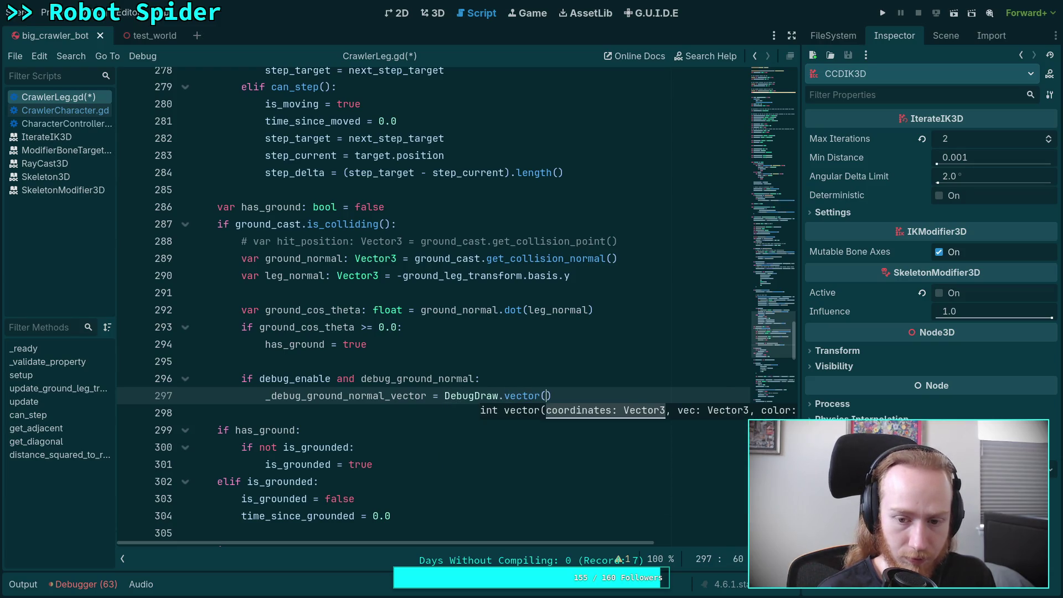
key("Return")
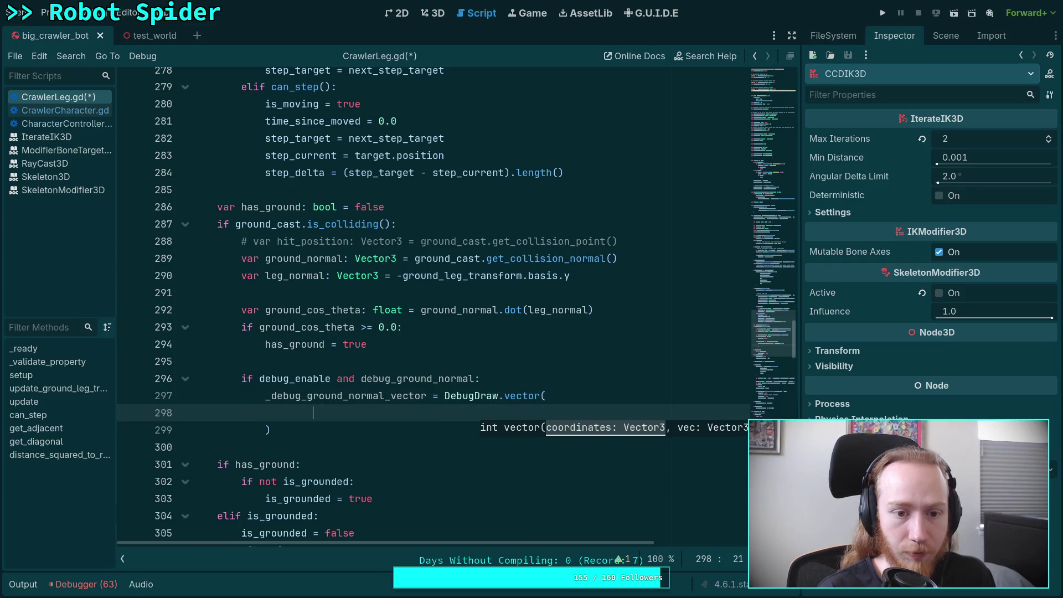
Step: Uncomment the hit_position declaration and pass hit_position and ground_normal as the first arguments
left_click(261, 252)
key("ctrl+k")
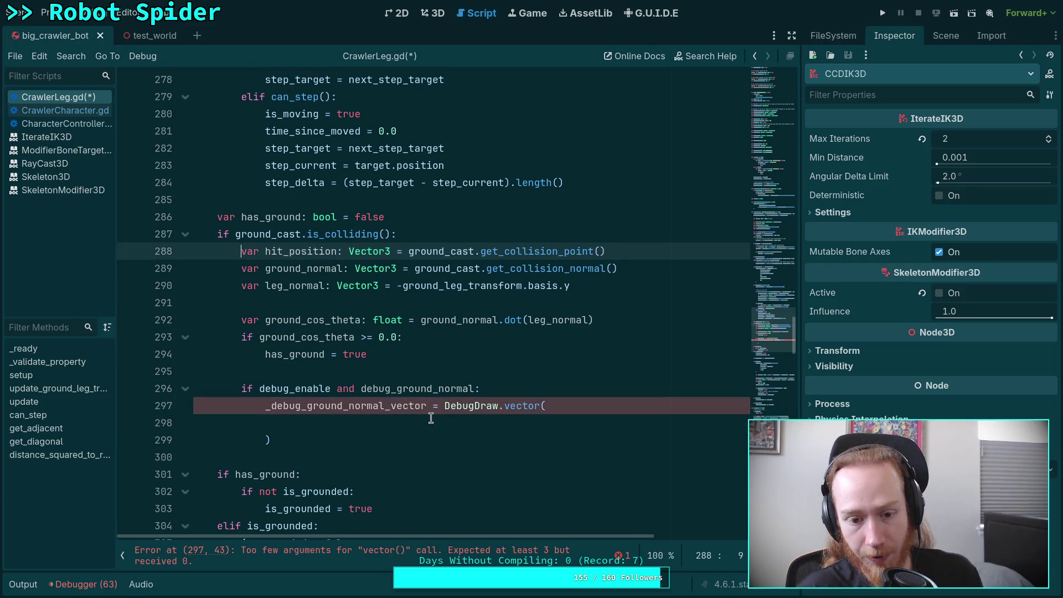
left_click(453, 424)
type("h")
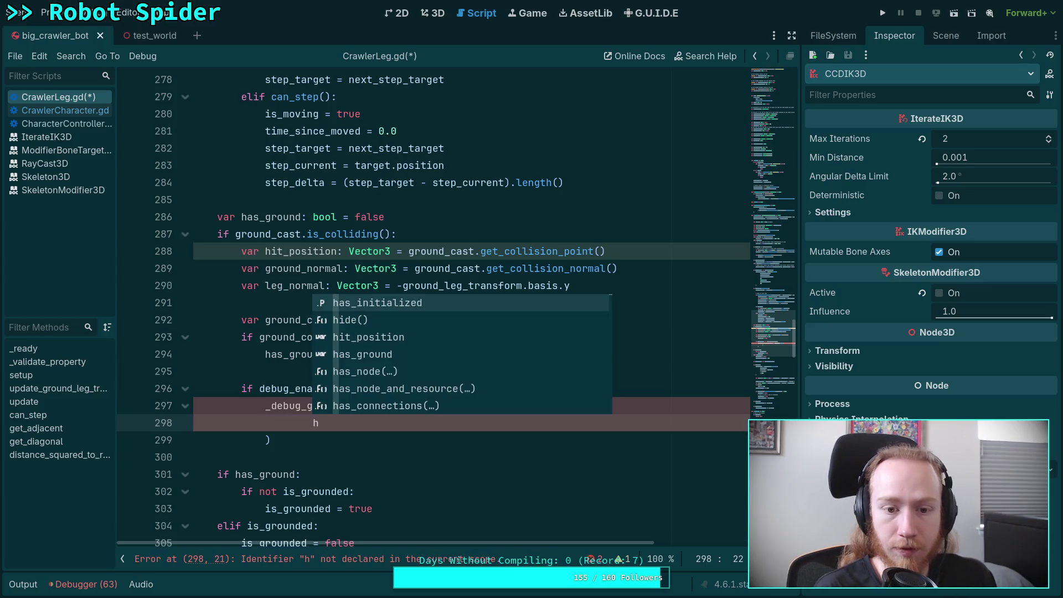
key("Down")
key("Return")
type(",")
key("Return")
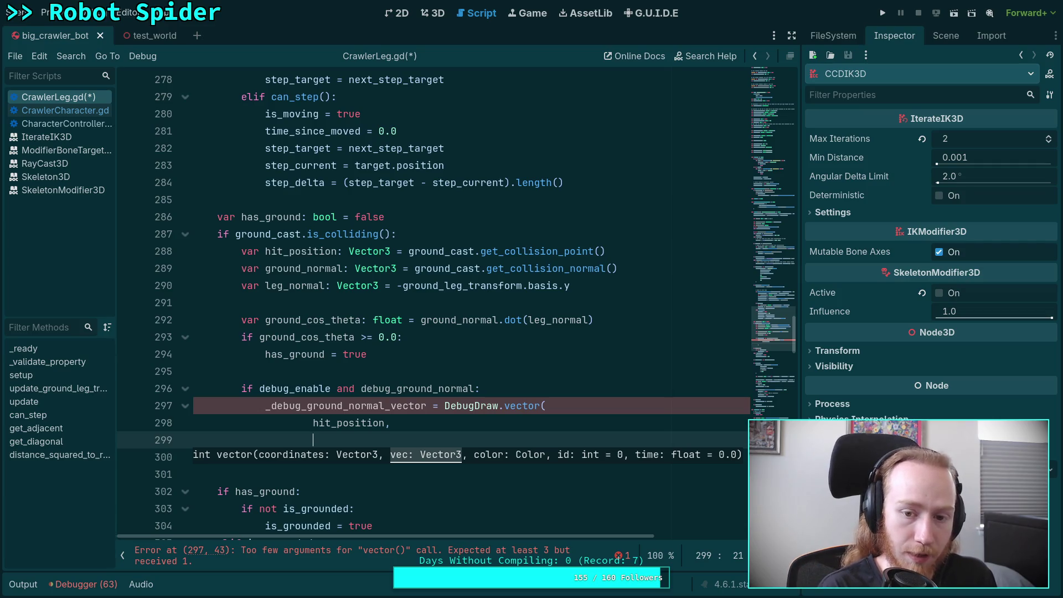
type("ound_n")
key("Return")
type(",")
Step: Add Color.CORNFLOWER_BLUE and _debug_ground_normal_vector as the colour and id arguments
key("Return")
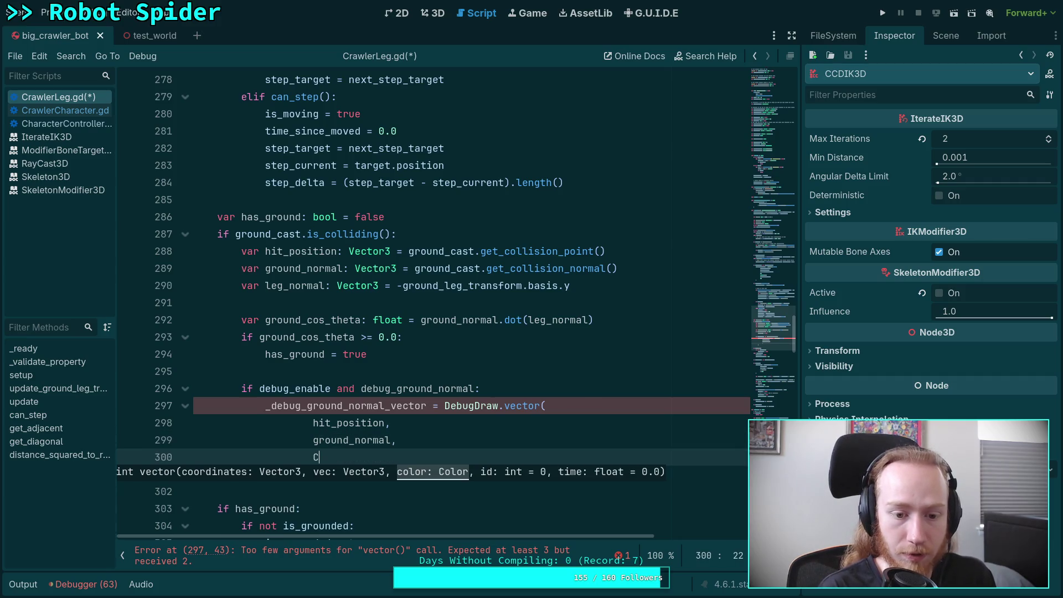
type("oler")
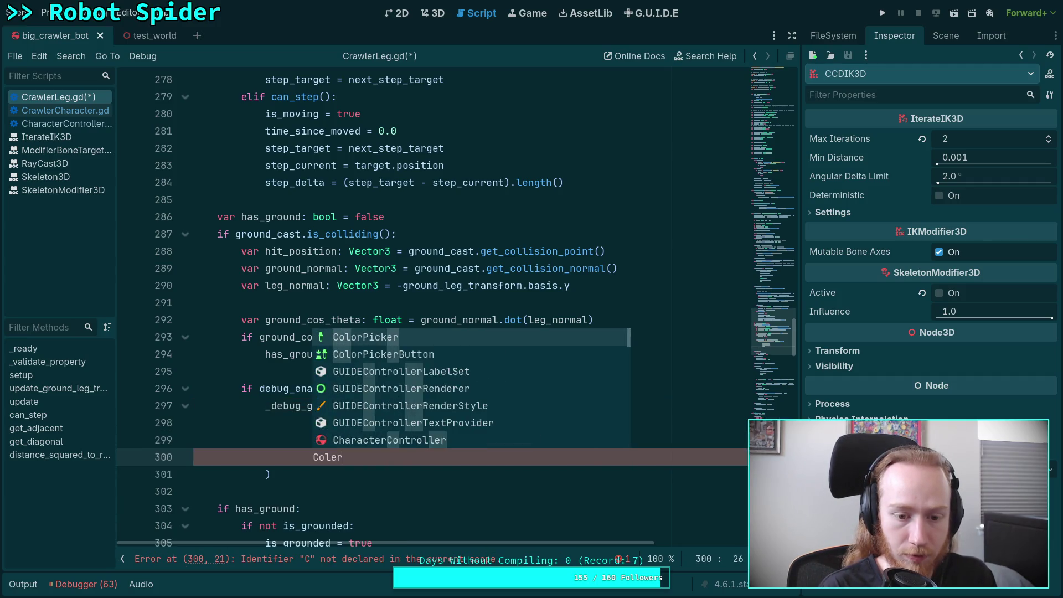
key("BackSpace")
key("BackSpace")
type("or.")
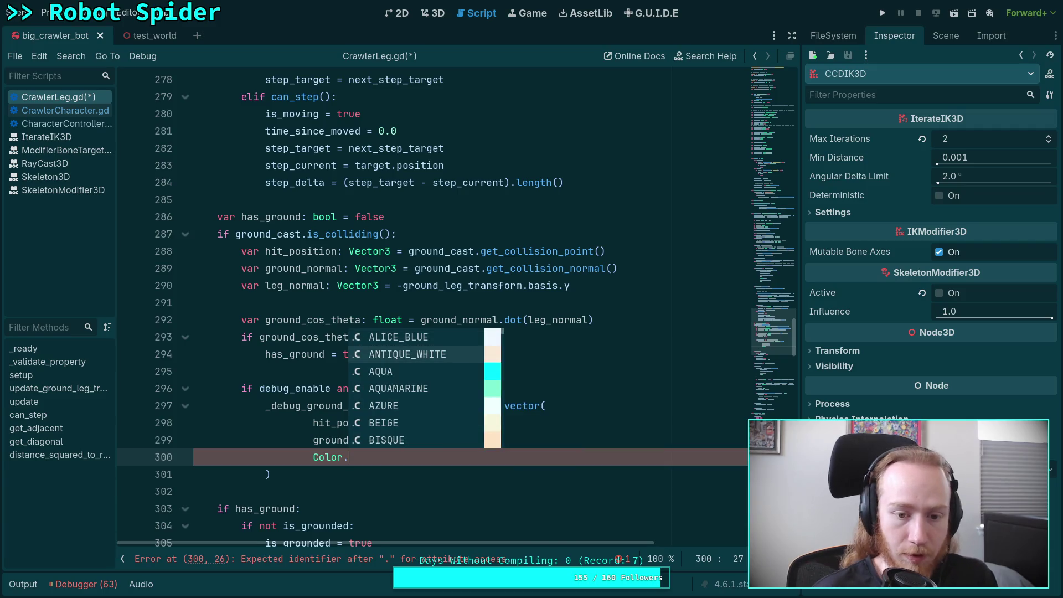
key("Down")
key("Down")
key("Down")
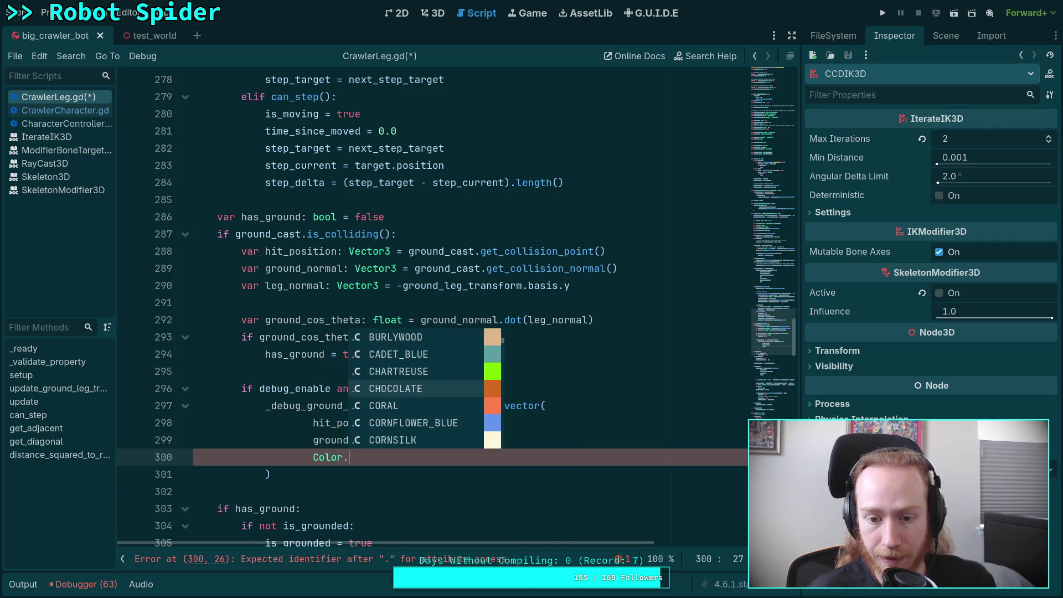
key("Down")
key("Down")
key("Return")
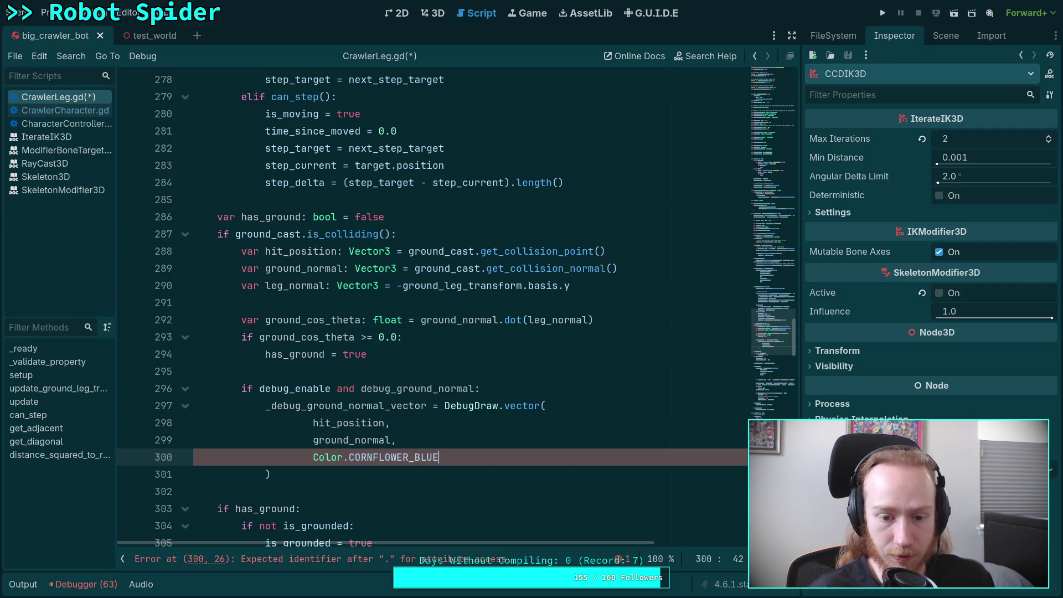
type(",")
key("Return")
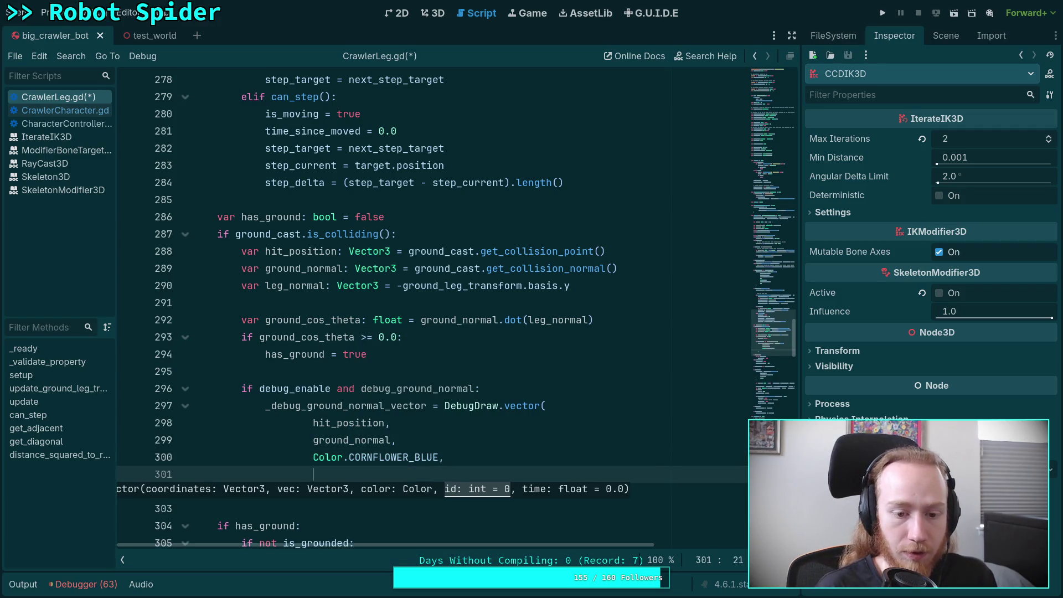
type("ebug_gr")
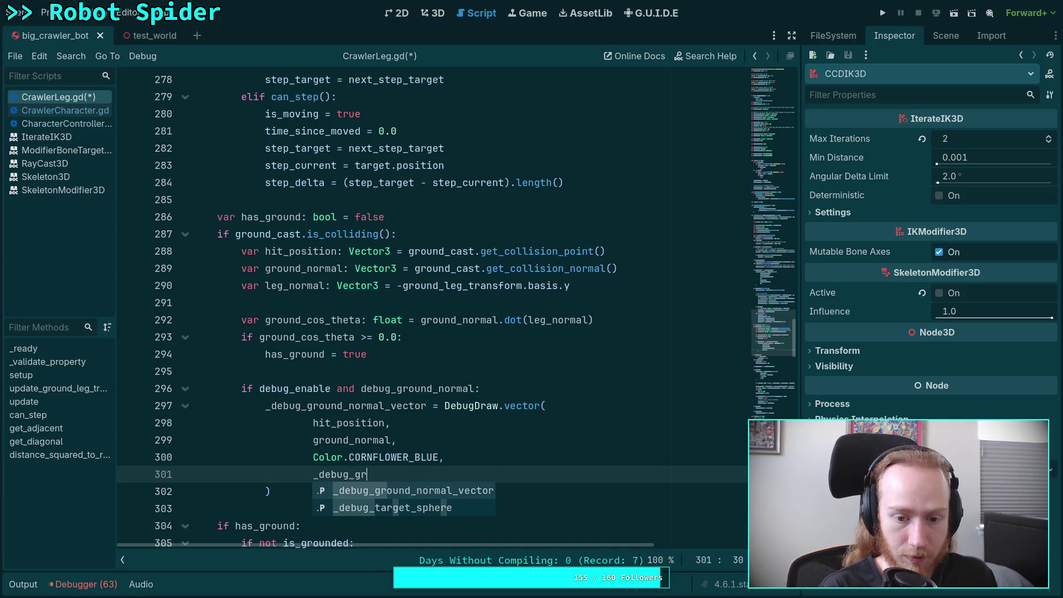
key("Return")
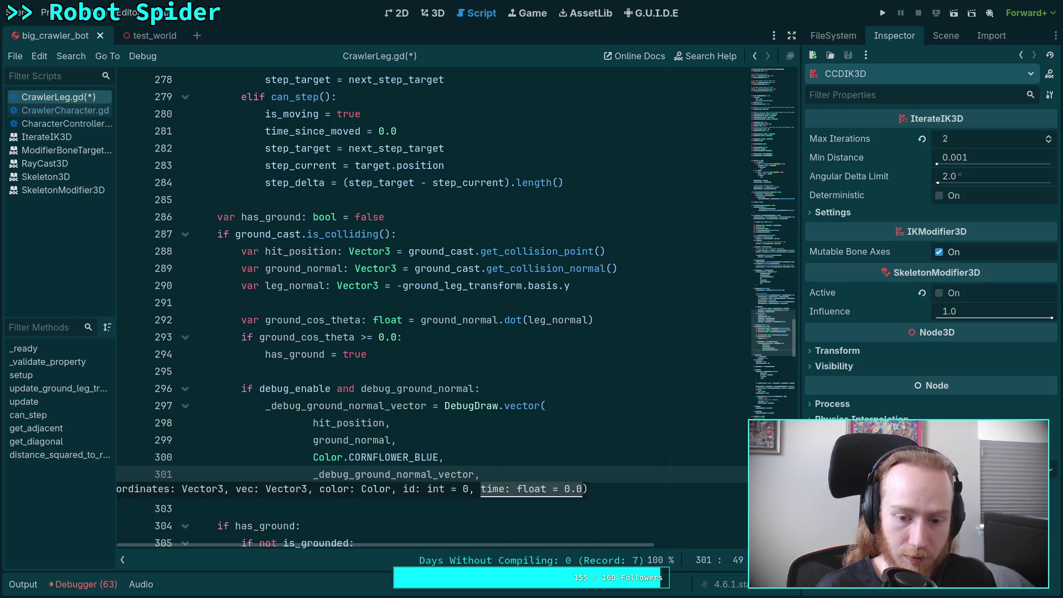
Step: Tidy the blank lines after the DebugDraw call and save CrawlerLeg.gd
key("Return")
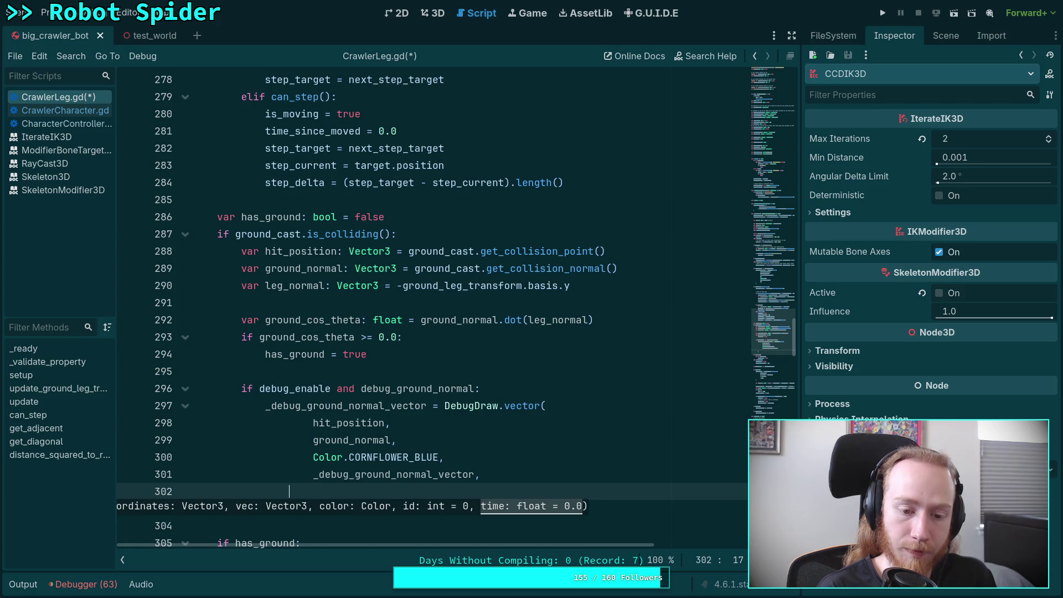
key("BackSpace")
key("BackSpace")
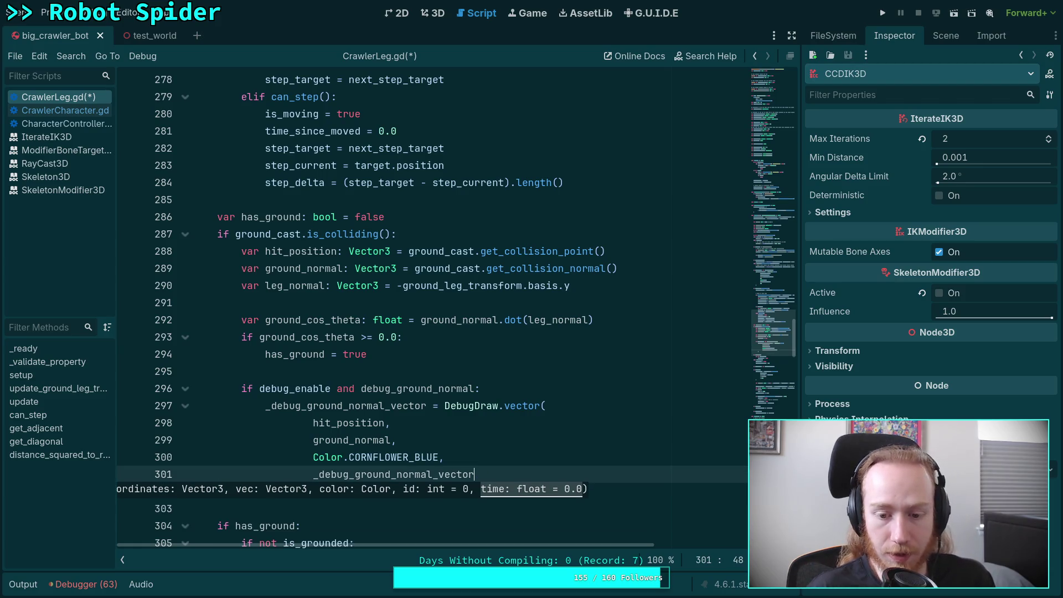
key("Return")
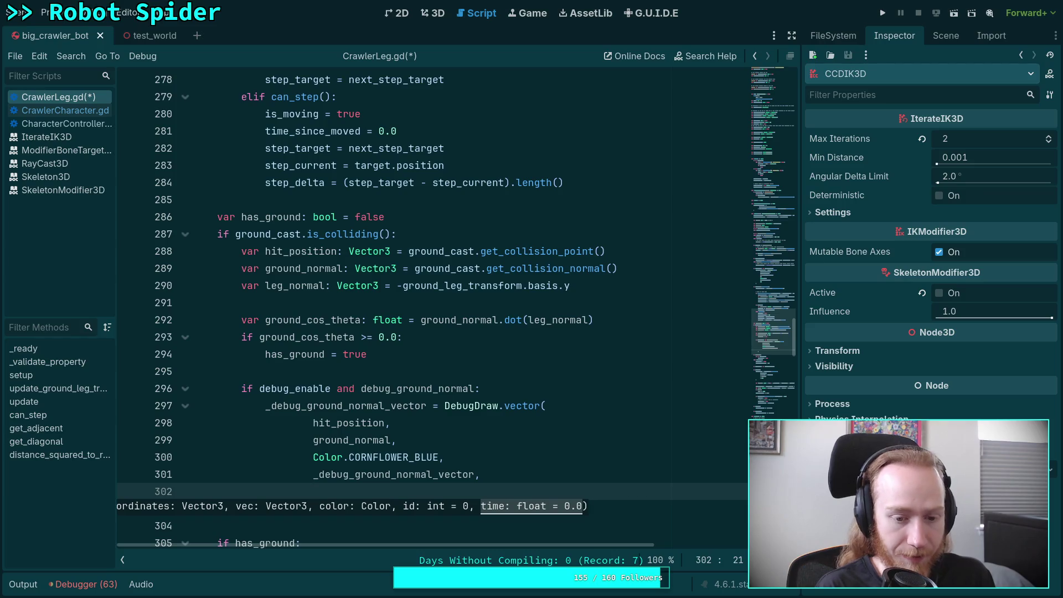
key("BackSpace")
key("BackSpace")
key("BackSpace")
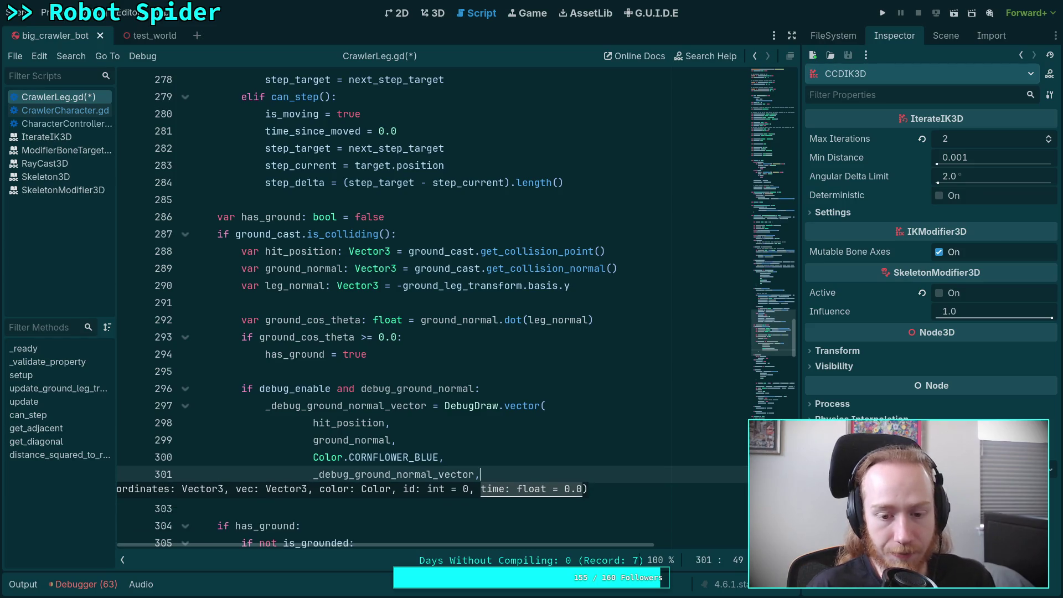
scroll(449, 410, "down", 3)
left_click(358, 366)
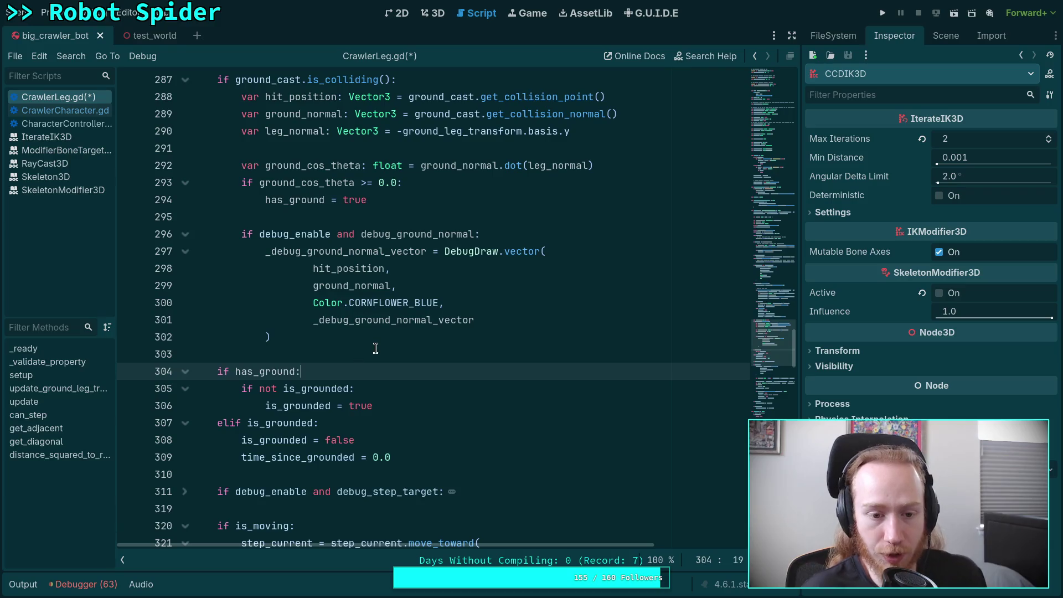
left_click(376, 349)
key("ctrl+s")
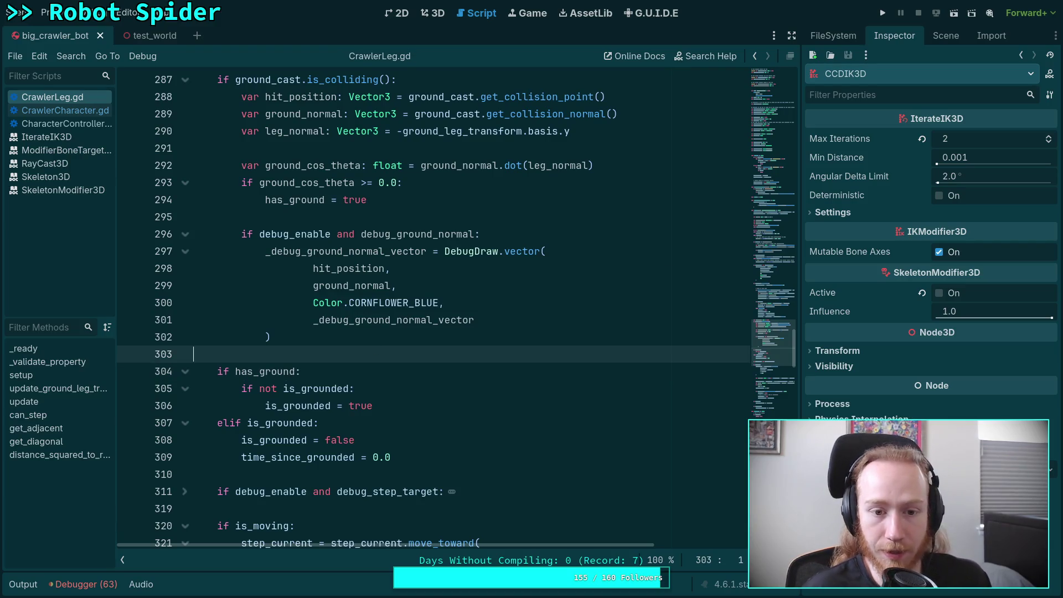
scroll(376, 348, "up", 1)
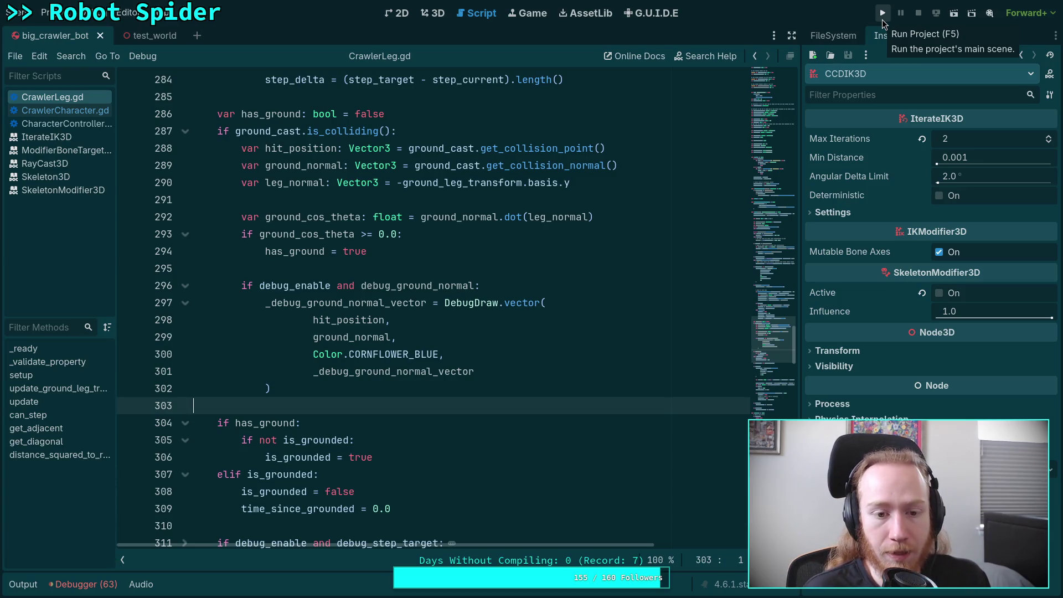
Step: Run the project, watch the spider at time scale 0.25 then 0.5, and stop it
left_click(882, 19)
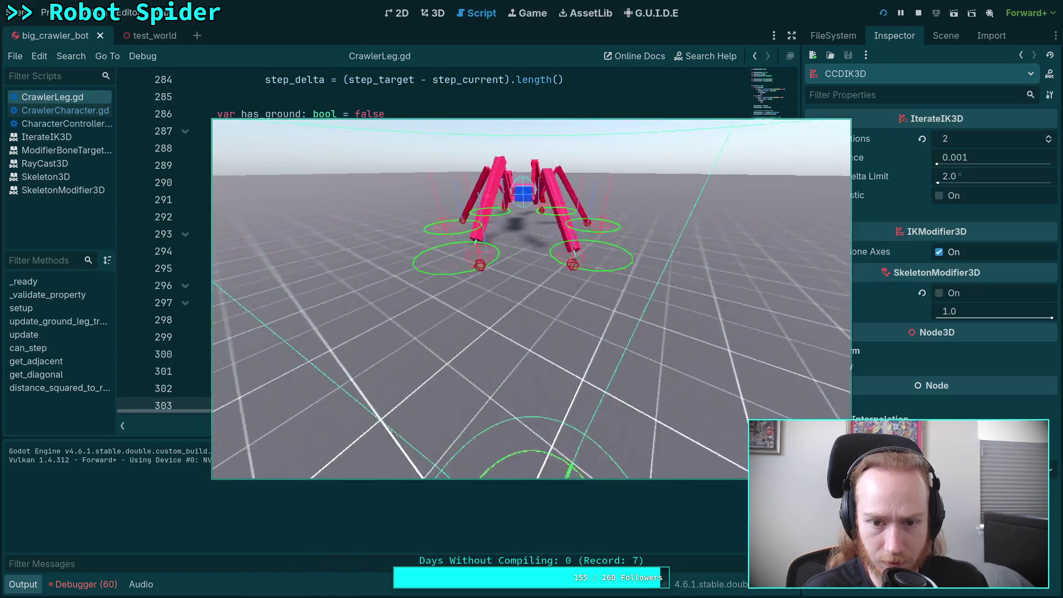
key("minus")
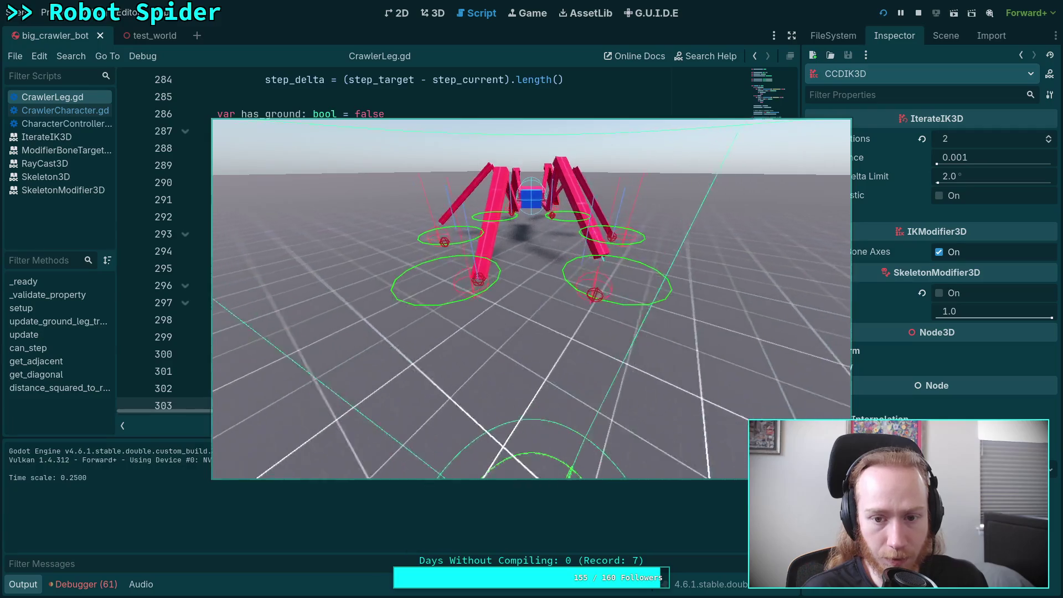
key("equal")
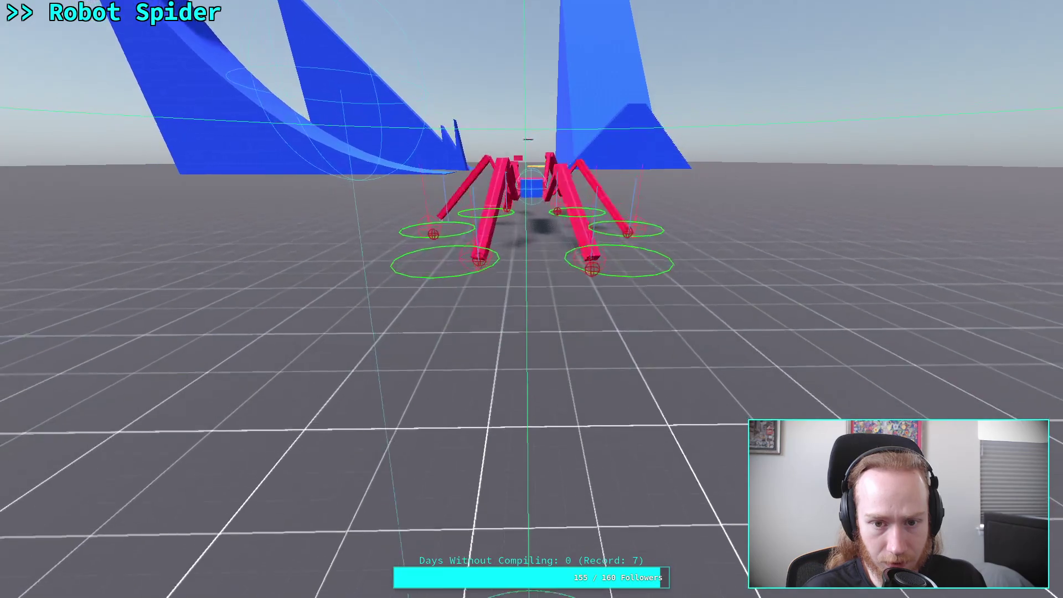
key("F8")
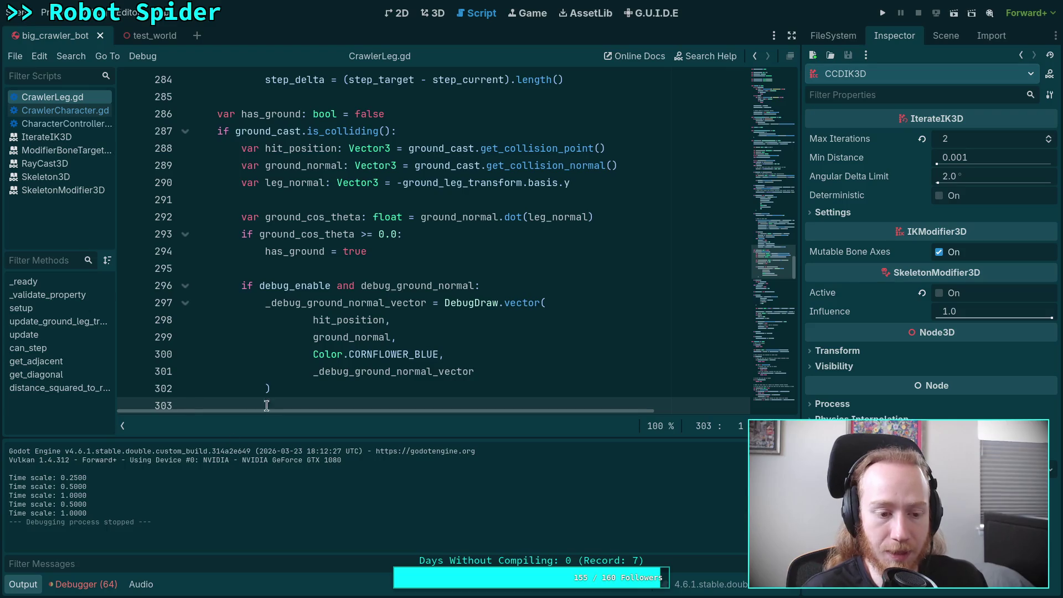
Step: Hide the Output panel and add a blank line after the adjacent-leg 'return false' check
left_click(31, 585)
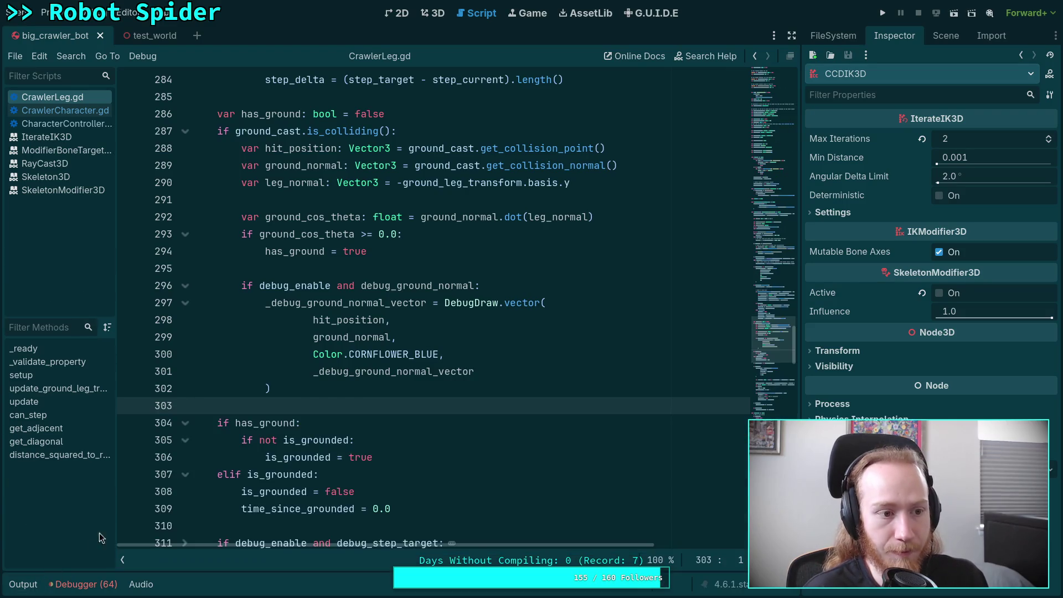
scroll(346, 371, "down", 1)
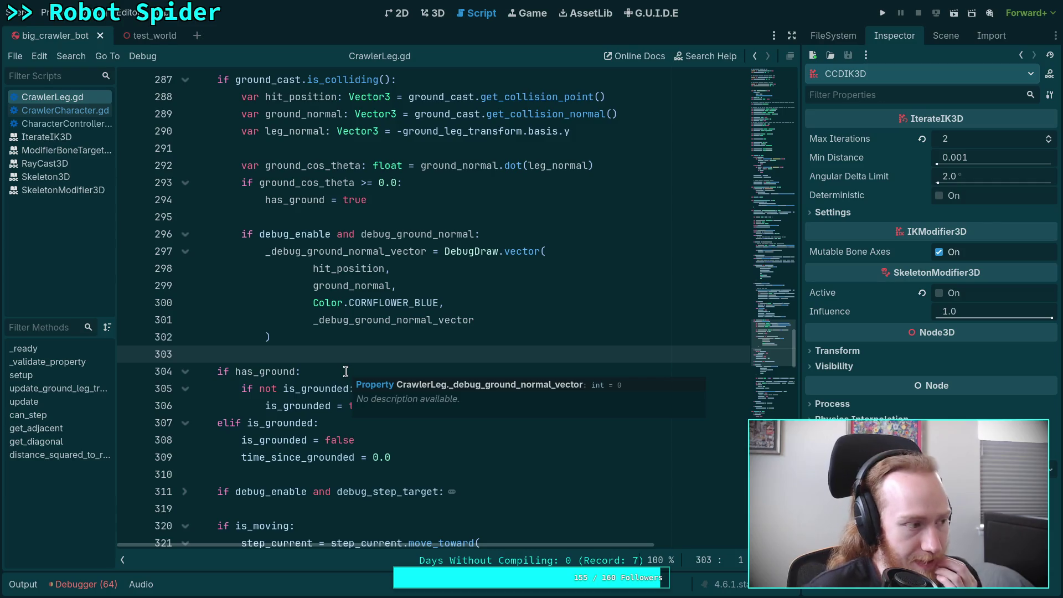
scroll(345, 371, "down", 20)
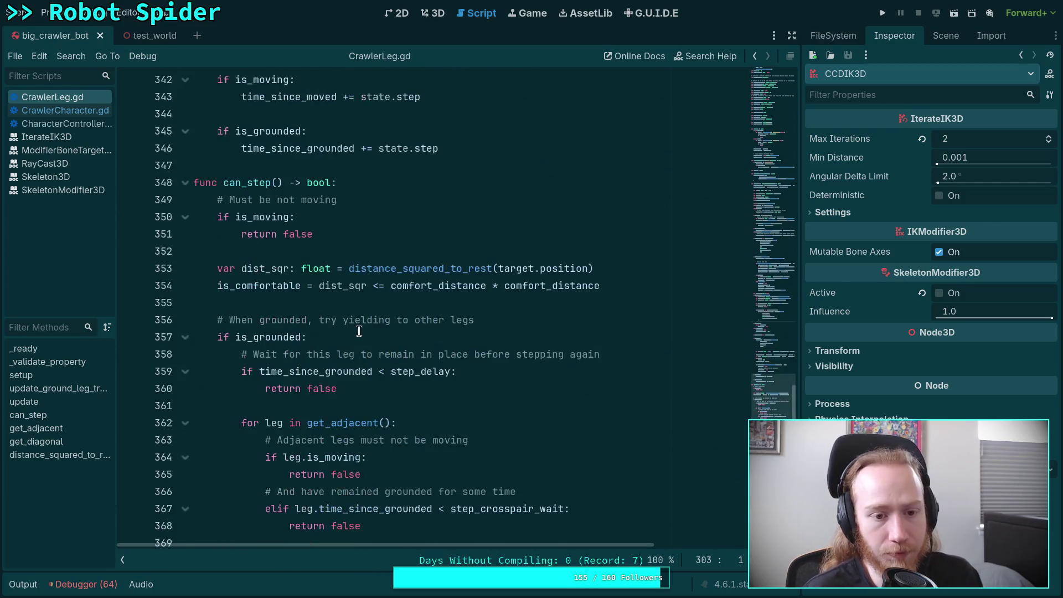
scroll(415, 366, "down", 1)
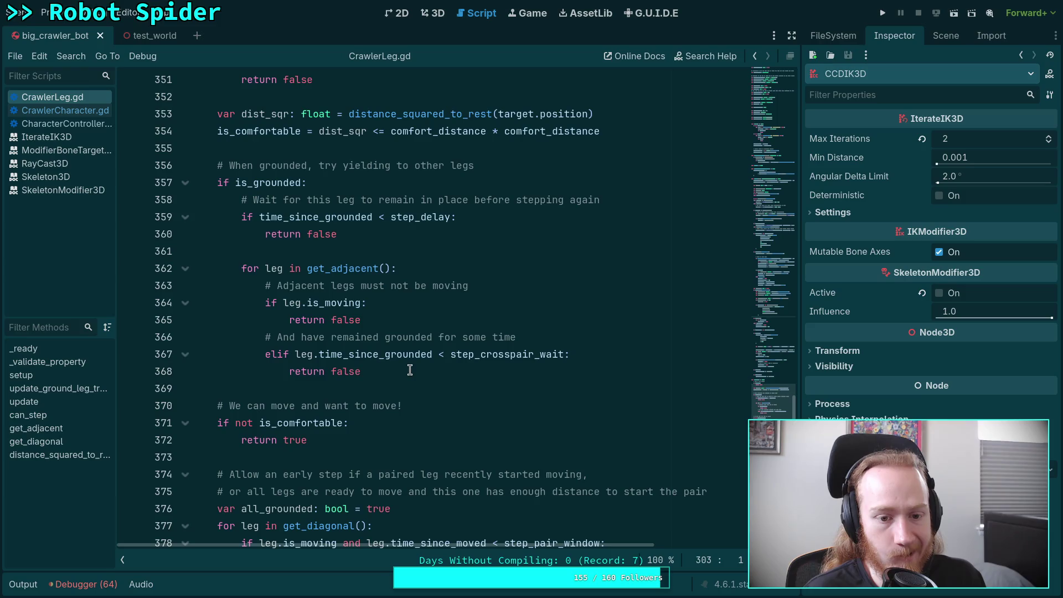
left_click(418, 370)
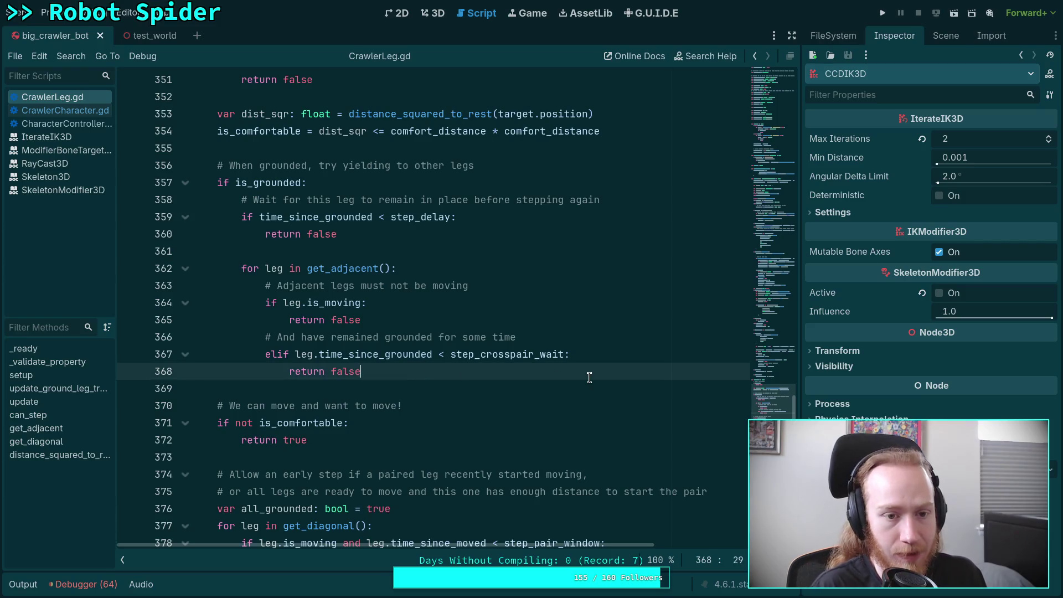
key("Return")
key("ctrl+z")
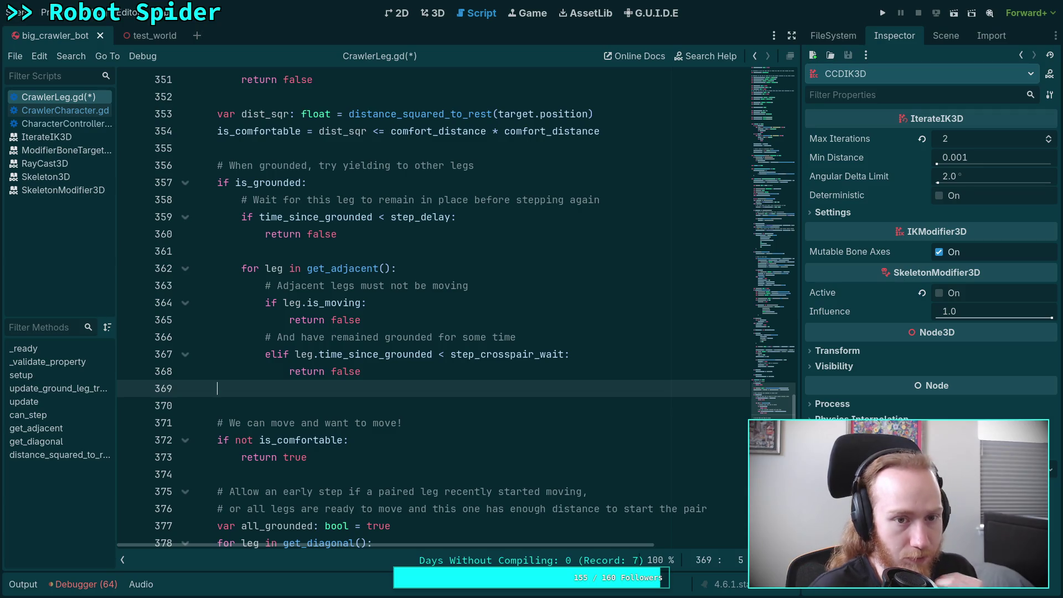
Step: Return to the Debug exports, placing the caret after the _debug_ground_normal_vector declaration
scroll(509, 391, "up", 2)
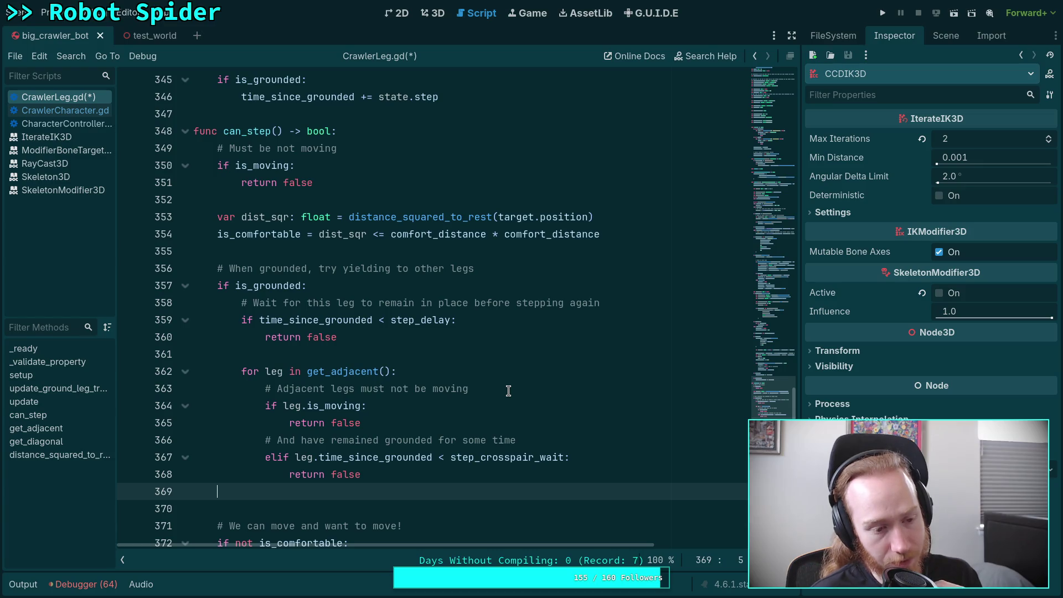
scroll(508, 391, "down", 3)
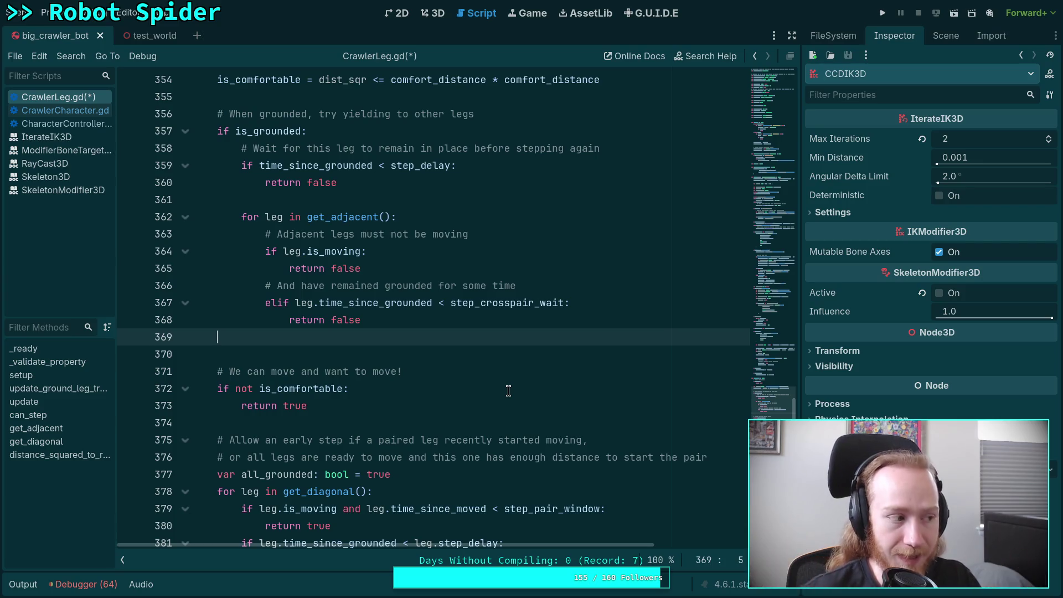
scroll(508, 391, "up", 20)
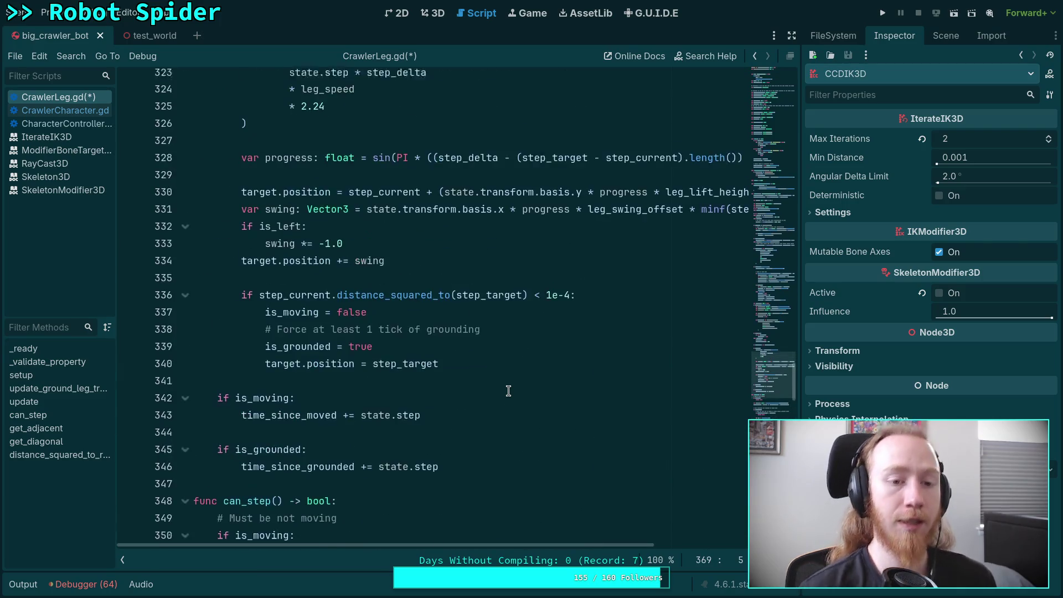
scroll(544, 419, "up", 10)
mouse_move(778, 339)
left_mouse_down()
mouse_move(773, 206)
mouse_move(783, 151)
mouse_move(783, 167)
left_mouse_up()
left_click(520, 302)
scroll(543, 262, "up", 1)
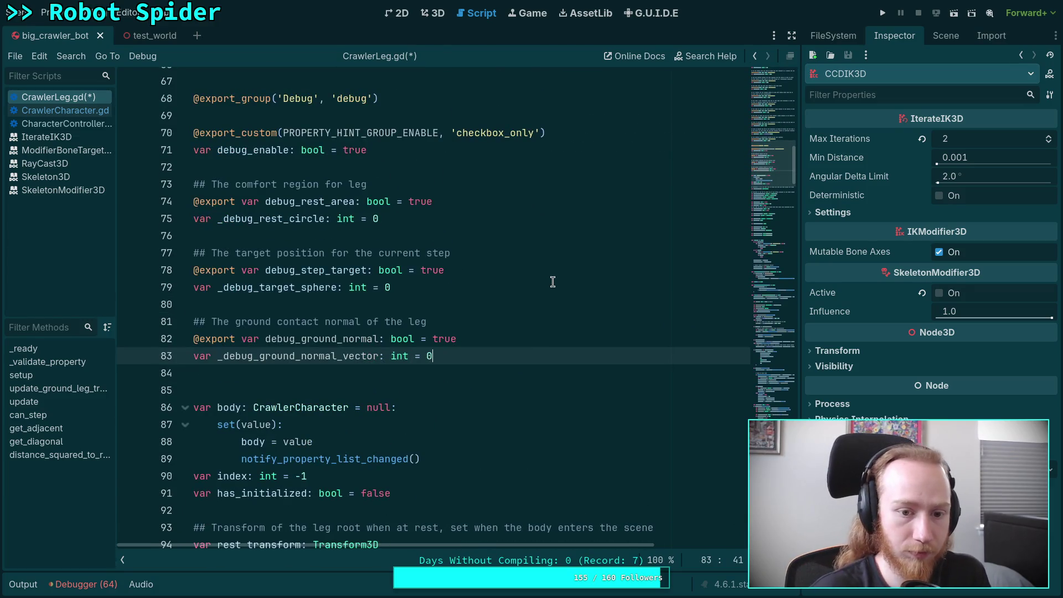
key("Return")
key("Return")
type("@exportt")
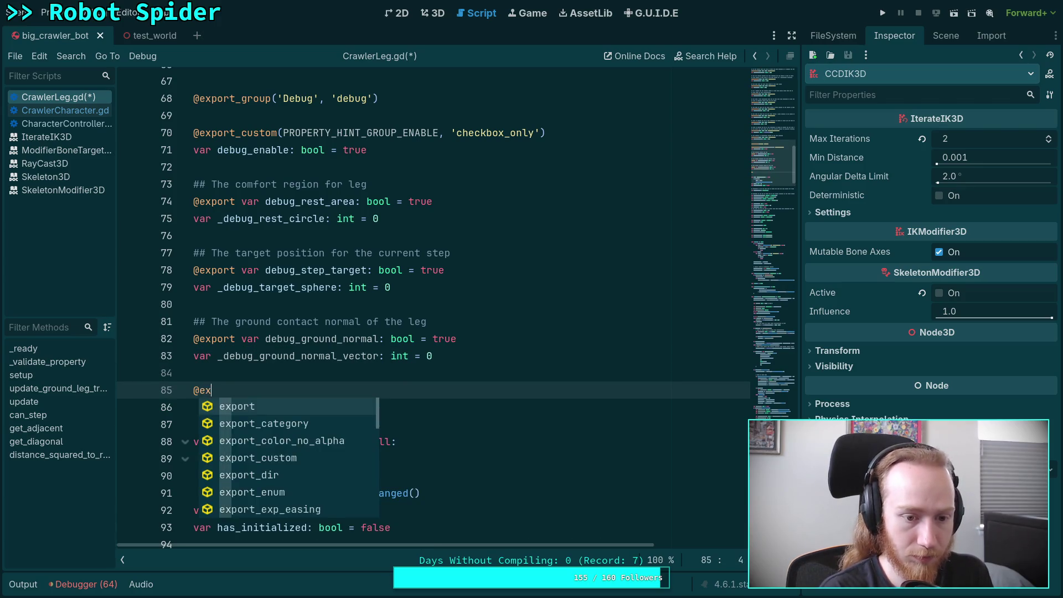
key("BackSpace")
key("BackSpace")
type("t var de")
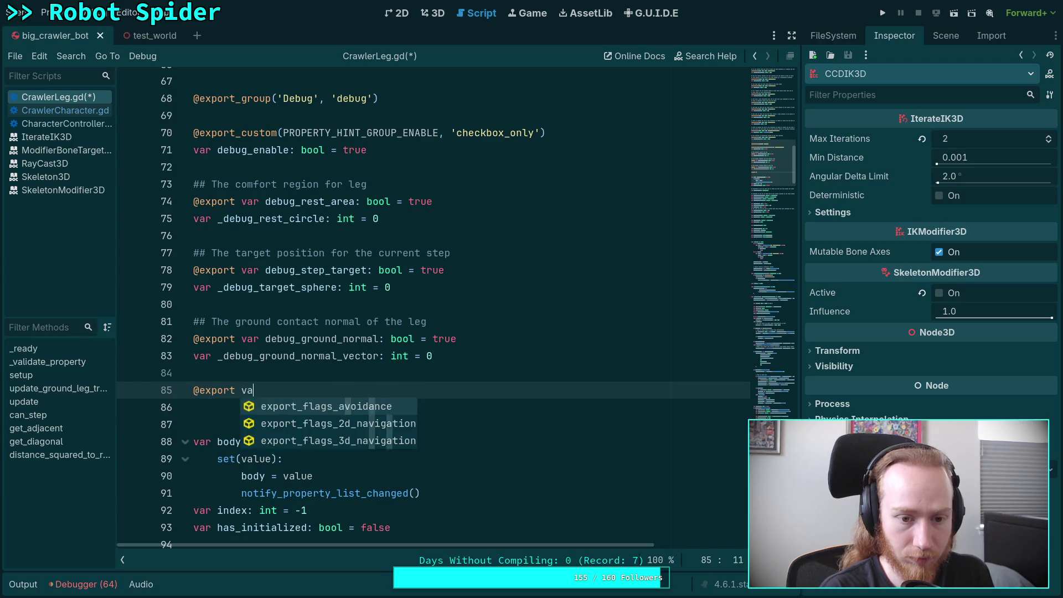
type("bug_step_rea")
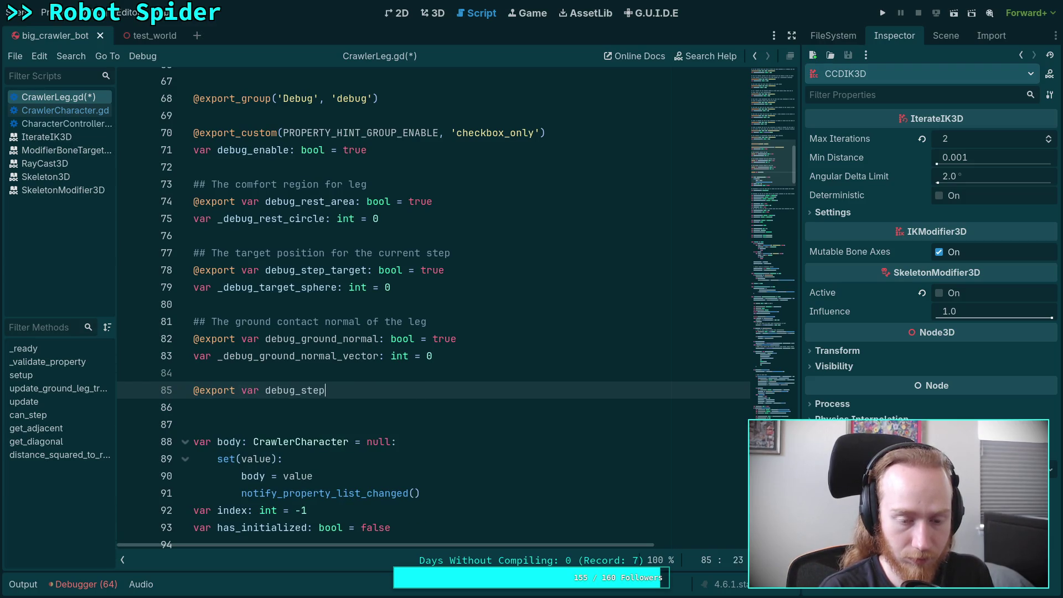
type("son: bool = tr")
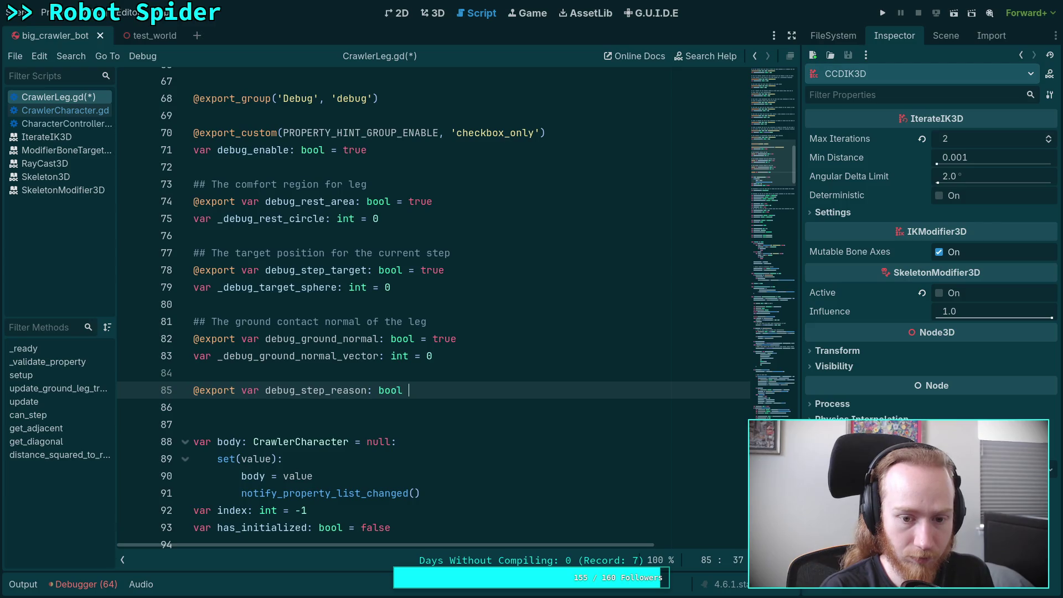
key("Return")
key("Return")
type("var -")
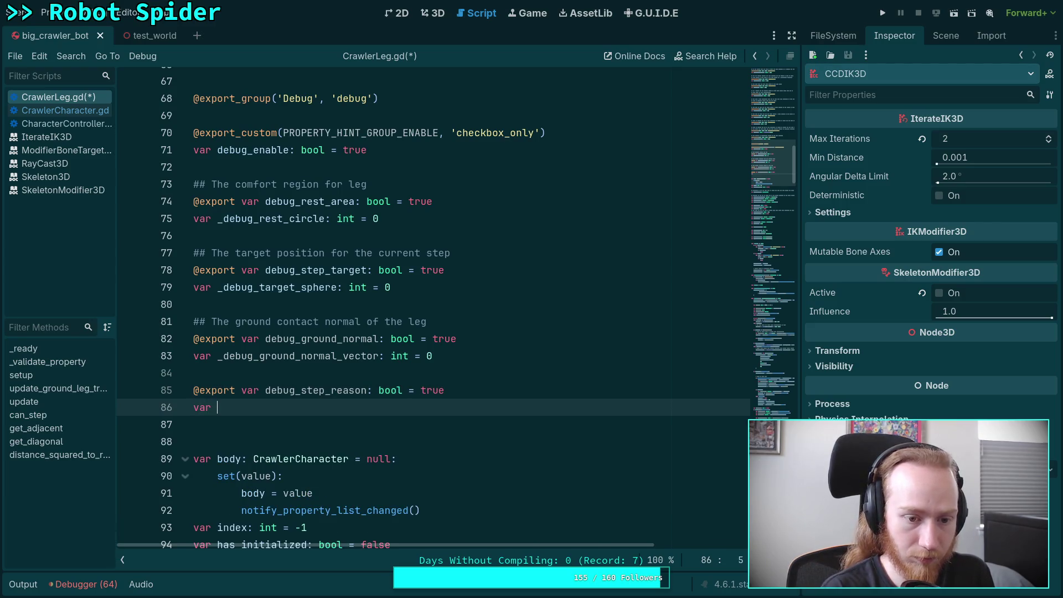
key("BackSpace")
type("_debug_grou")
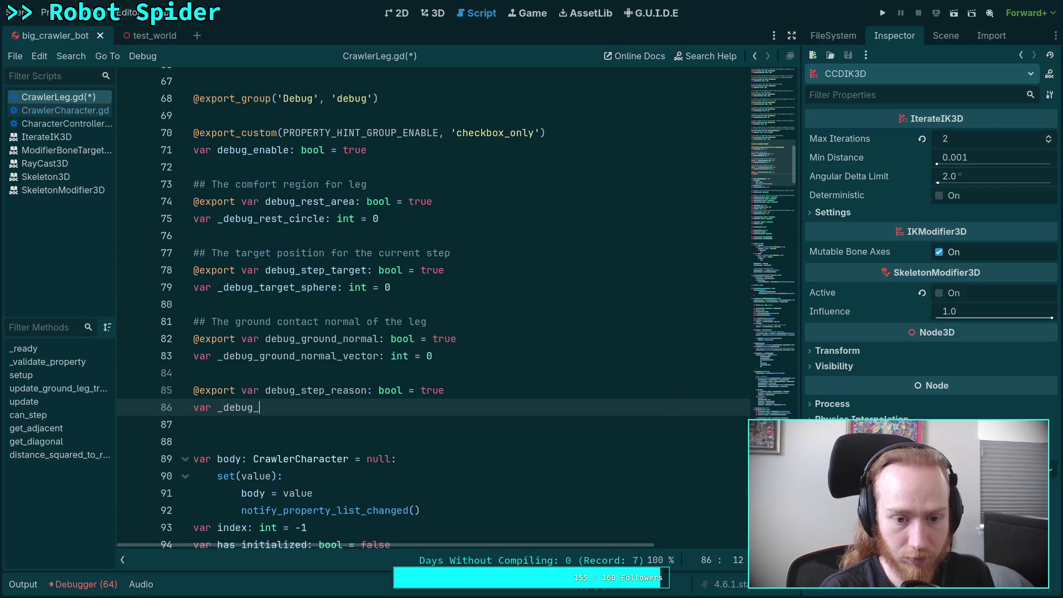
key("BackSpace")
key("BackSpace")
key("BackSpace")
type("step_")
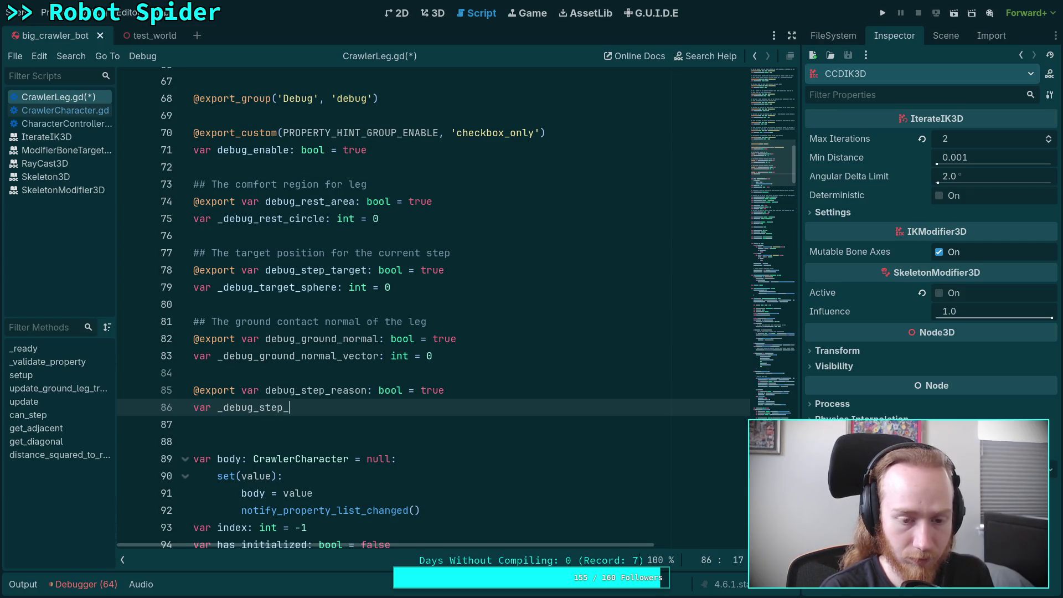
type("reason:")
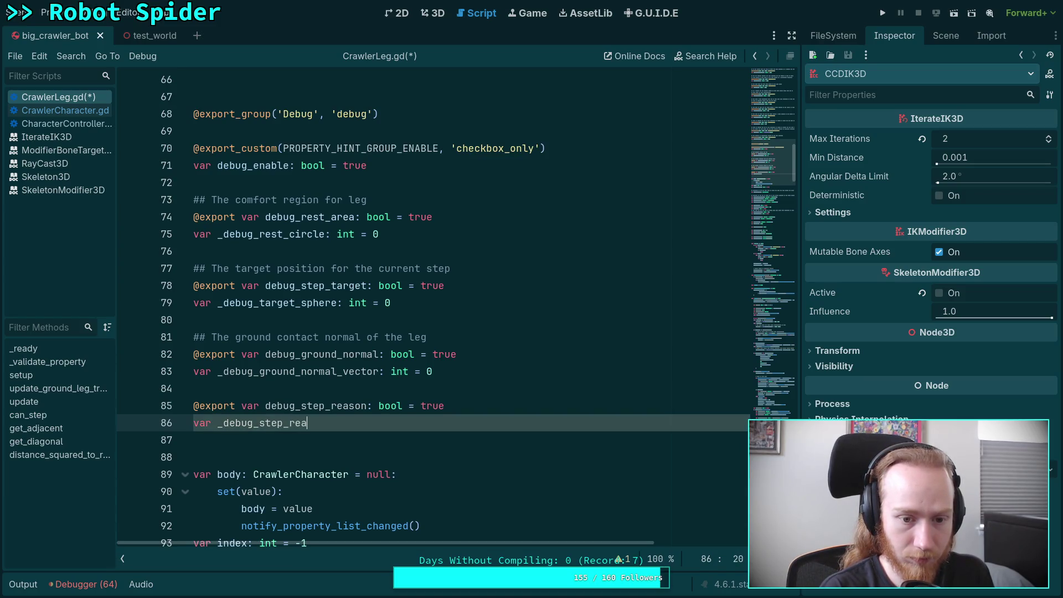
type(" int = 0")
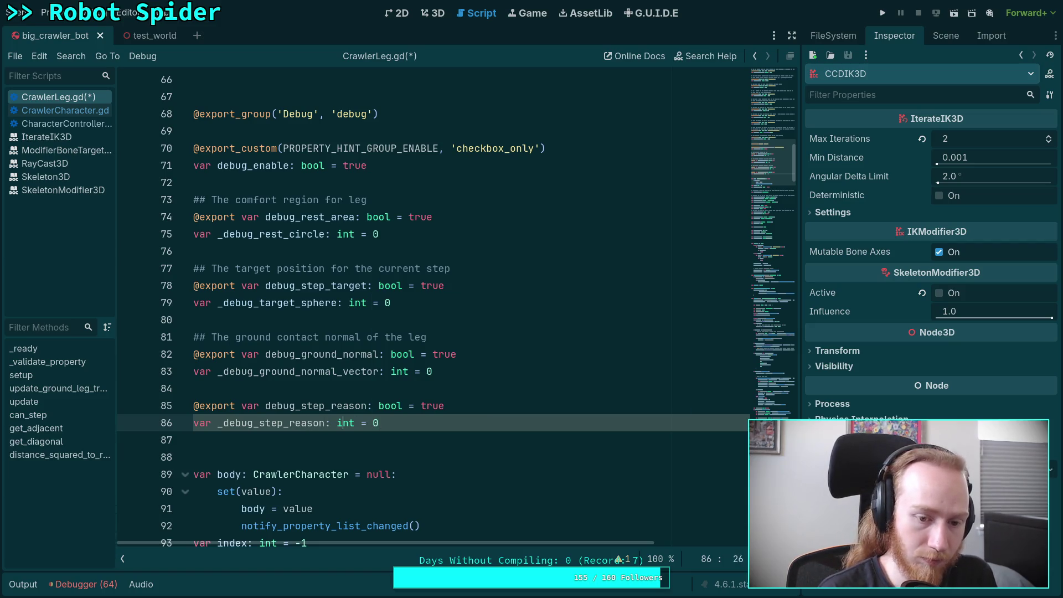
Step: Rename the new int variable to _debug_step_reason_text
key("shift+Left")
key("shift+Left")
key("shift+Left")
left_click(194, 439)
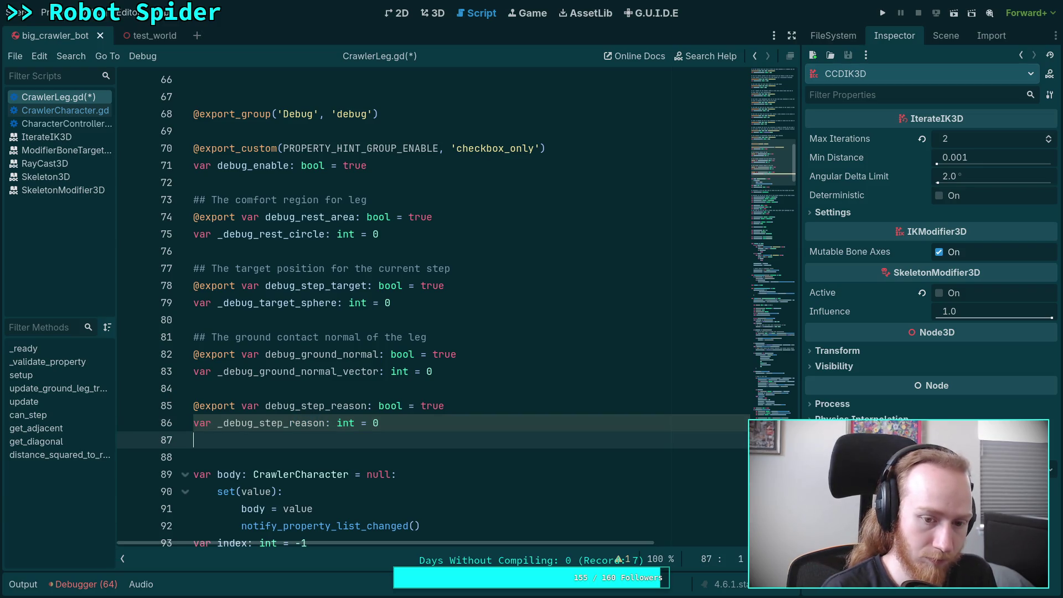
left_click(375, 422)
type("_nex")
key("BackSpace")
key("BackSpace")
key("BackSpace")
type("_text")
Step: Add the comment '## Render text at the leg giving the reason it takes a step' above debug_step_reason
left_click(194, 388)
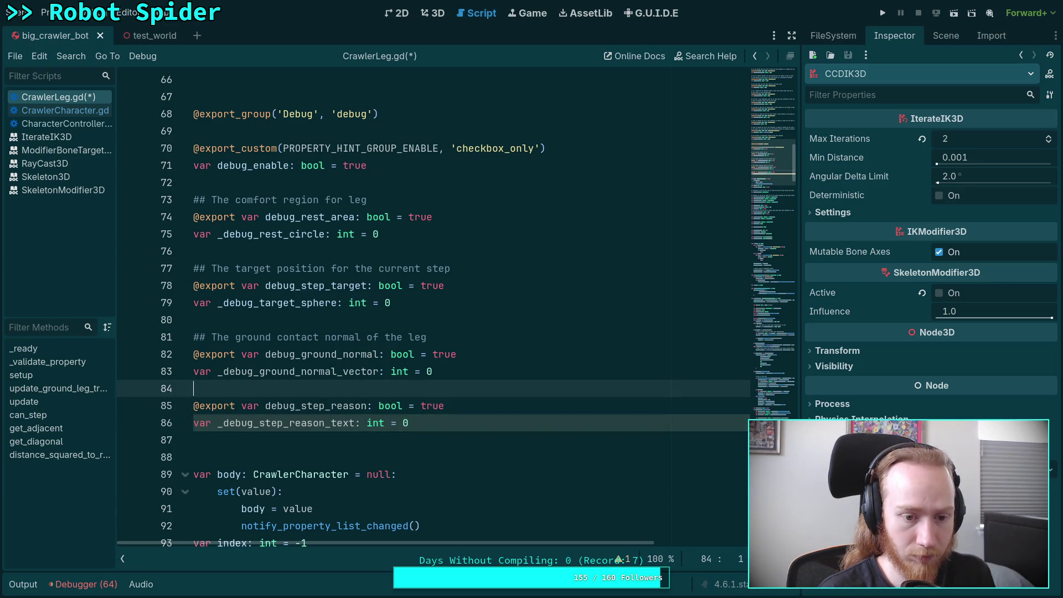
key("Return")
type("## Rendur")
key("BackSpace")
key("BackSpace")
key("BackSpace")
type("er text at the ")
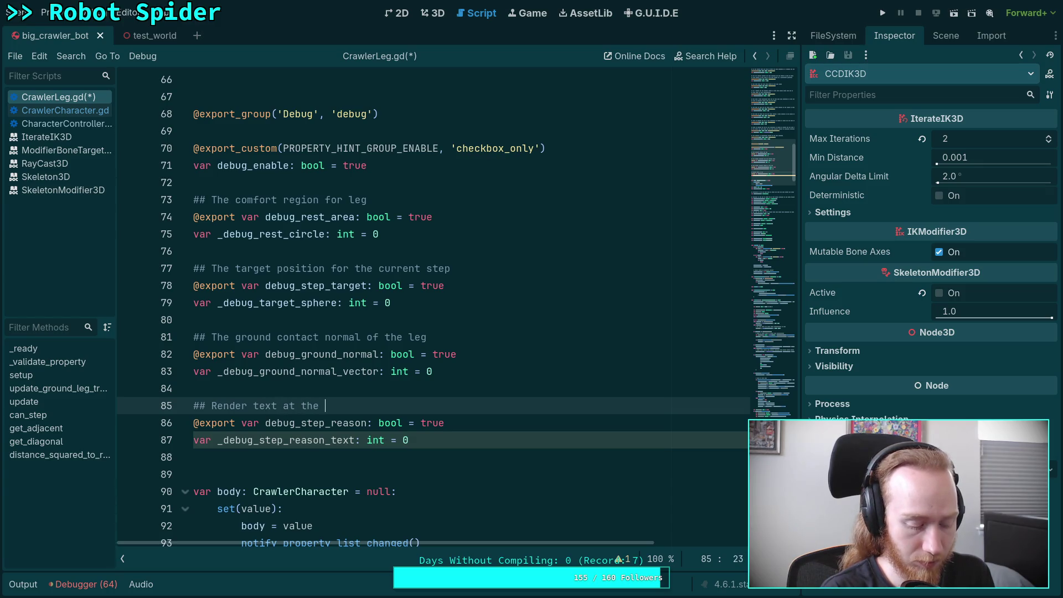
type("leg ")
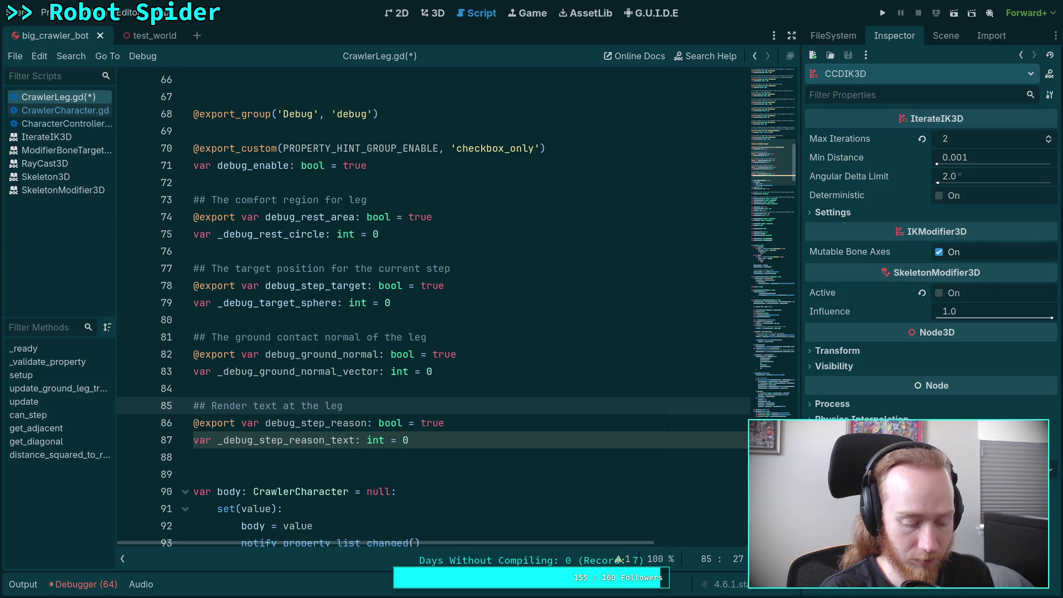
type("giving the reas")
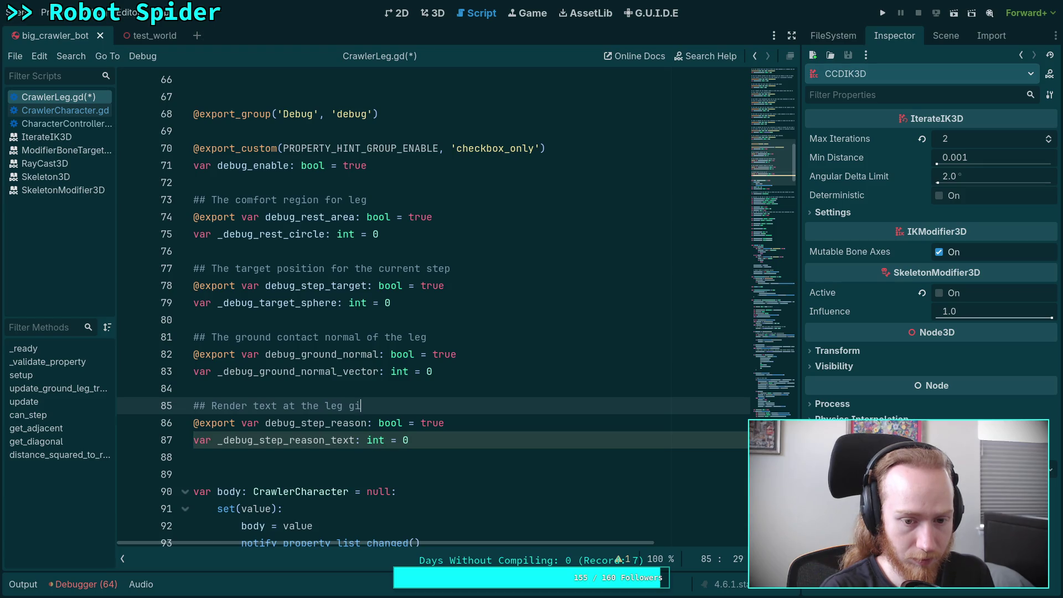
type("on it takes")
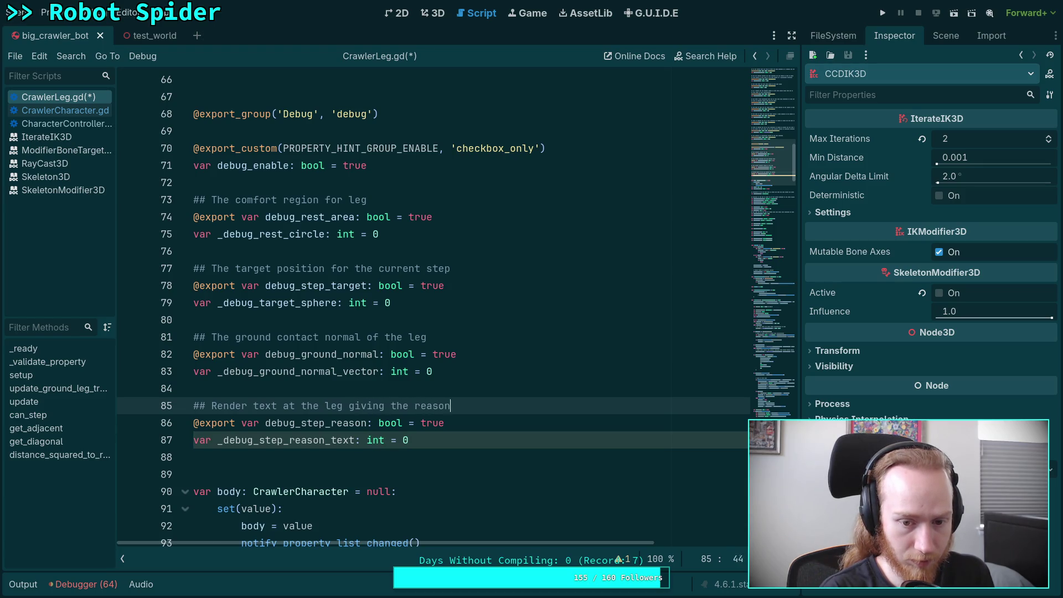
type(" a step")
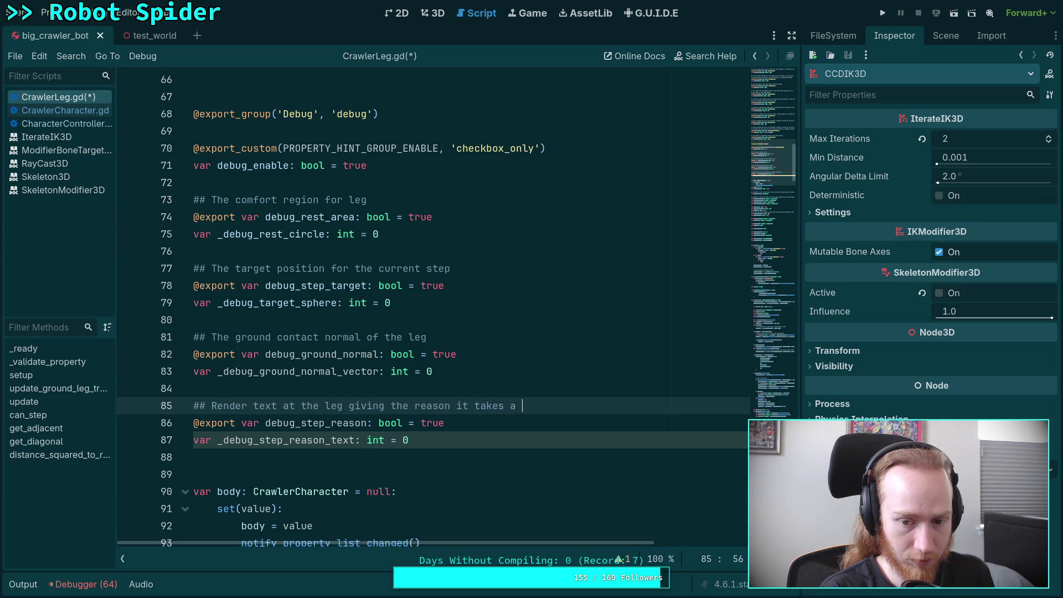
scroll(447, 361, "down", 2)
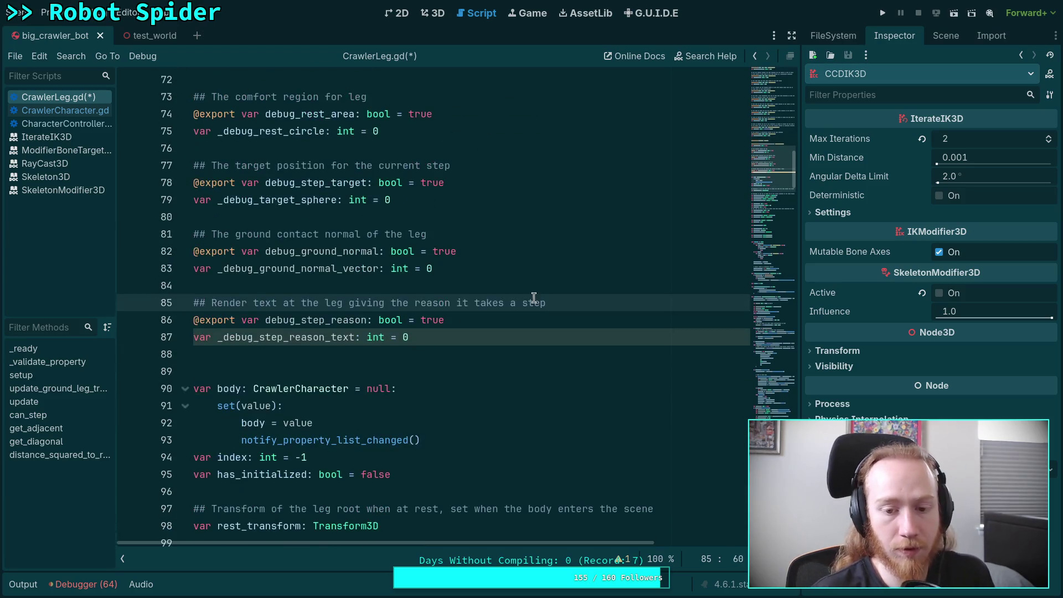
left_click(448, 361)
scroll(448, 361, "down", 20)
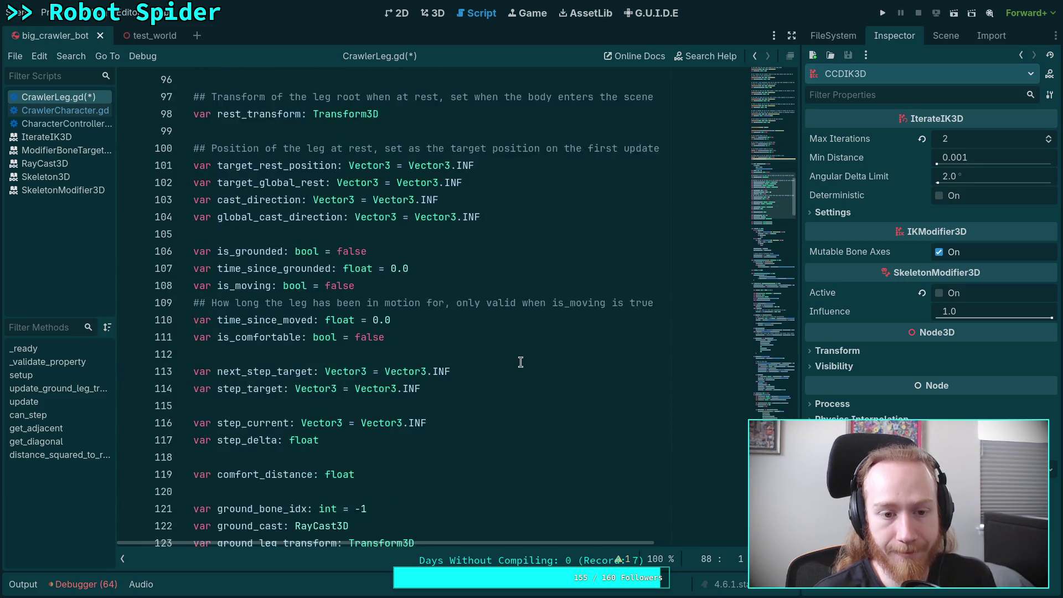
Step: Scroll to can_step and place the caret at the end of 'if not is_comfortable:'
scroll(448, 360, "down", 20)
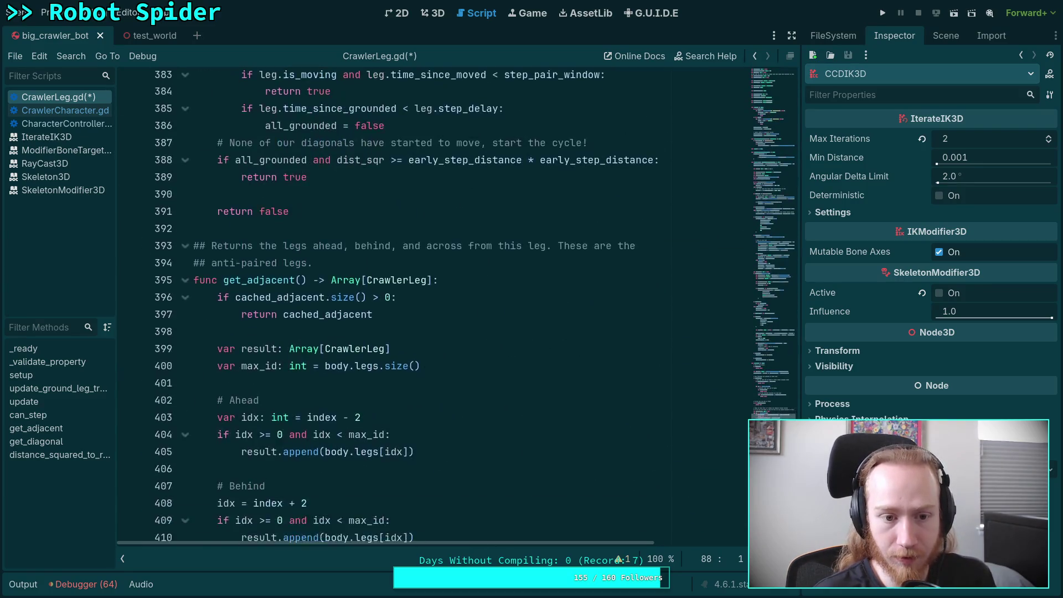
mouse_move(790, 410)
left_mouse_down()
mouse_move(788, 262)
mouse_move(785, 416)
mouse_move(793, 396)
mouse_move(792, 407)
left_mouse_up()
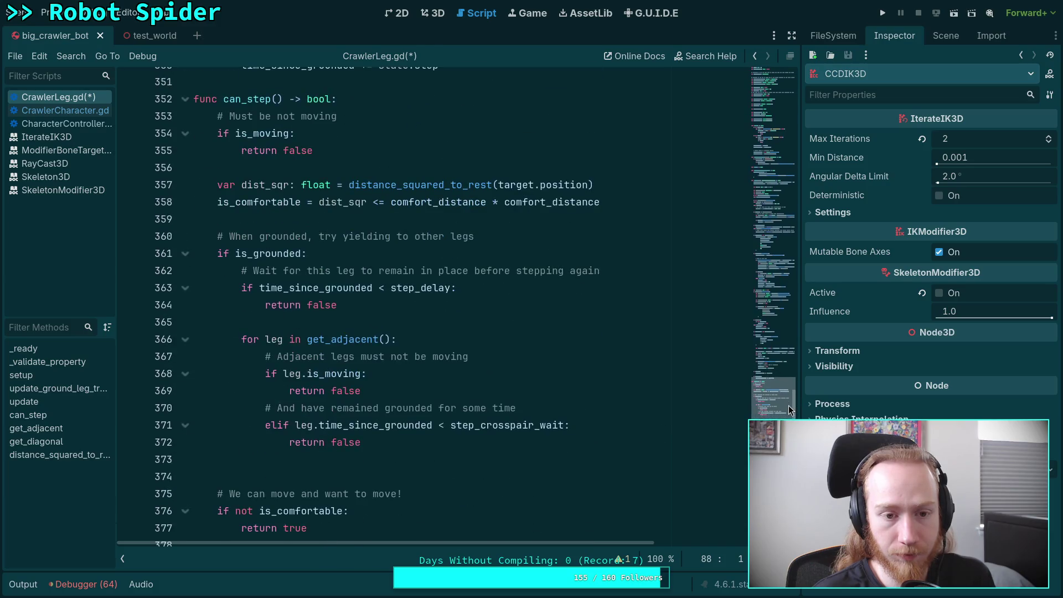
left_click(362, 131)
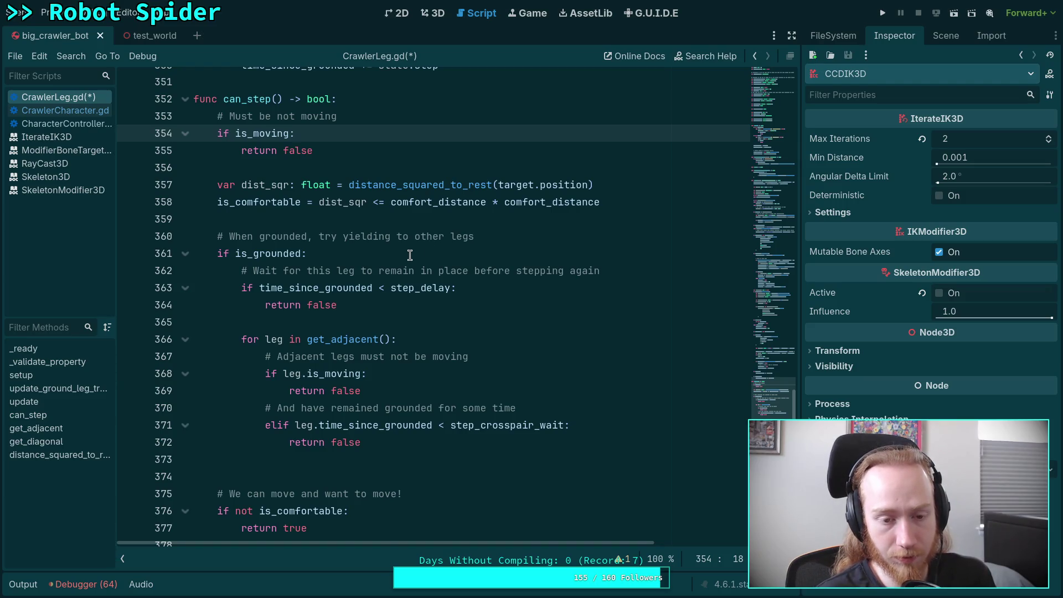
scroll(410, 255, "down", 1)
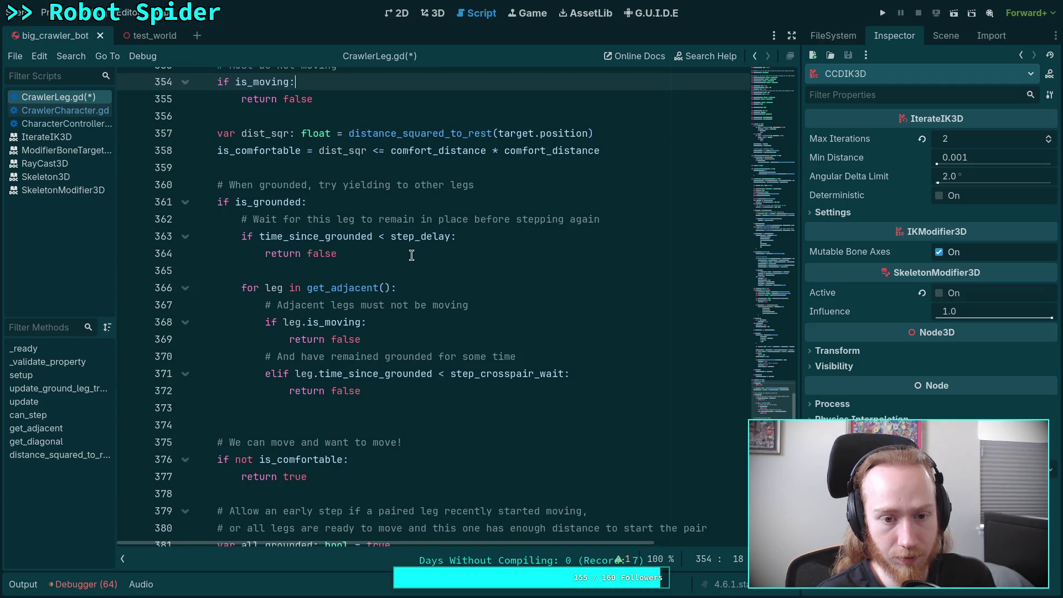
left_click(485, 240)
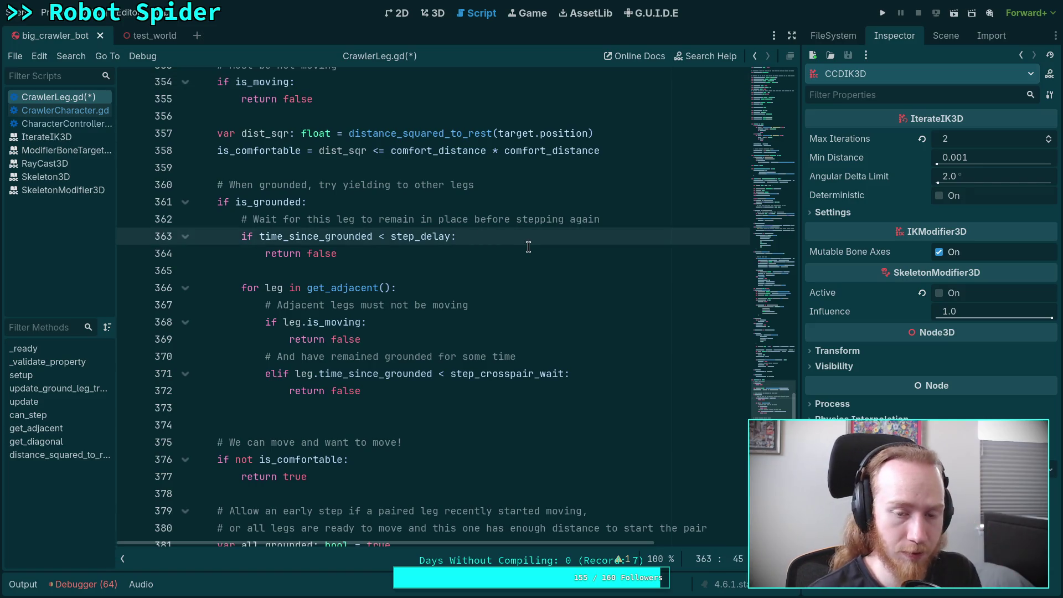
left_click(440, 453)
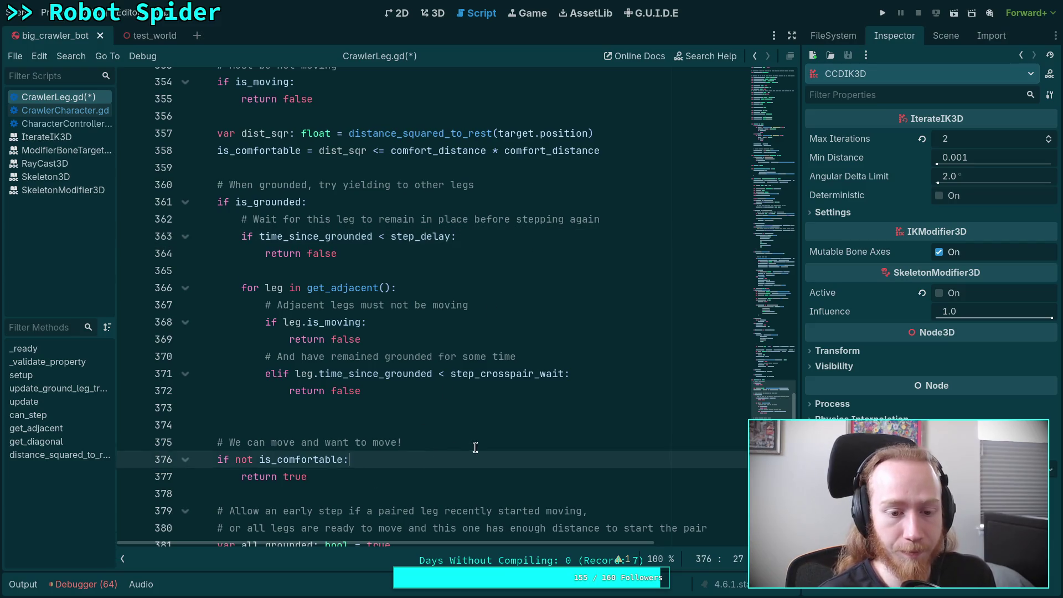
Step: Inside the not-comfortable branch, add 'if debug_enable and debug_step_reason:'
scroll(475, 448, "down", 2)
key("Return")
type("if deb")
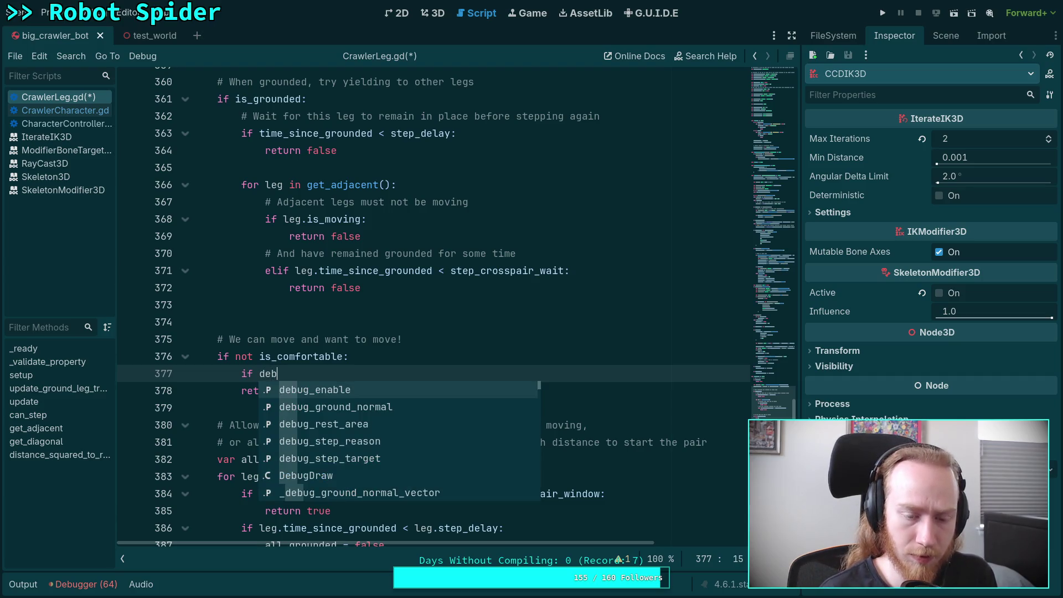
key("Return")
type("and debug")
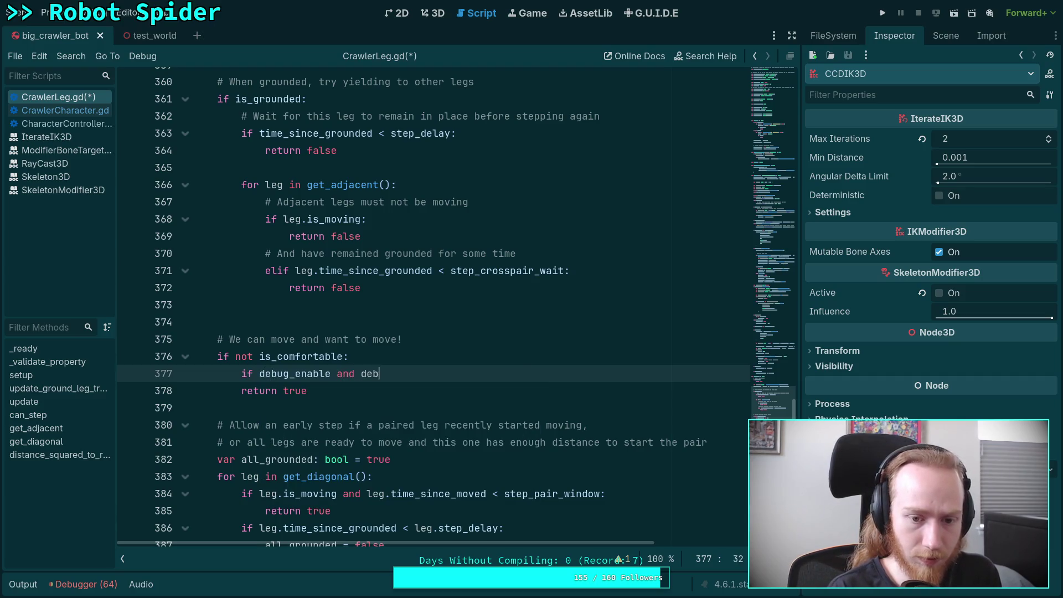
key("Down")
key("Down")
key("Return")
type(":")
key("Return")
Step: Begin the body with an unfinished '_debug_step_reason_text =' assignment
type("_debug_st")
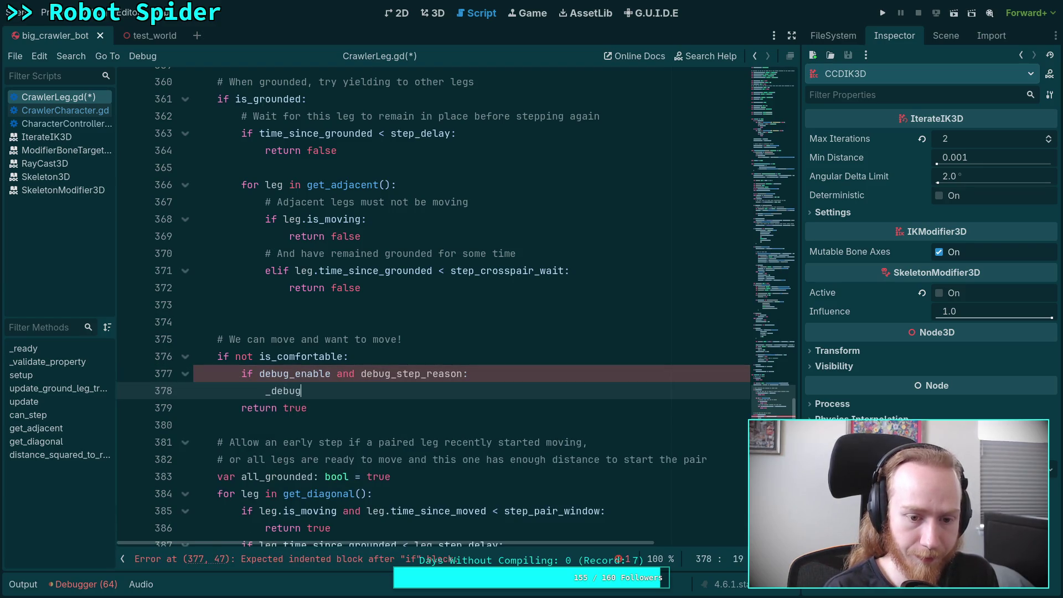
key("Return")
type("=")
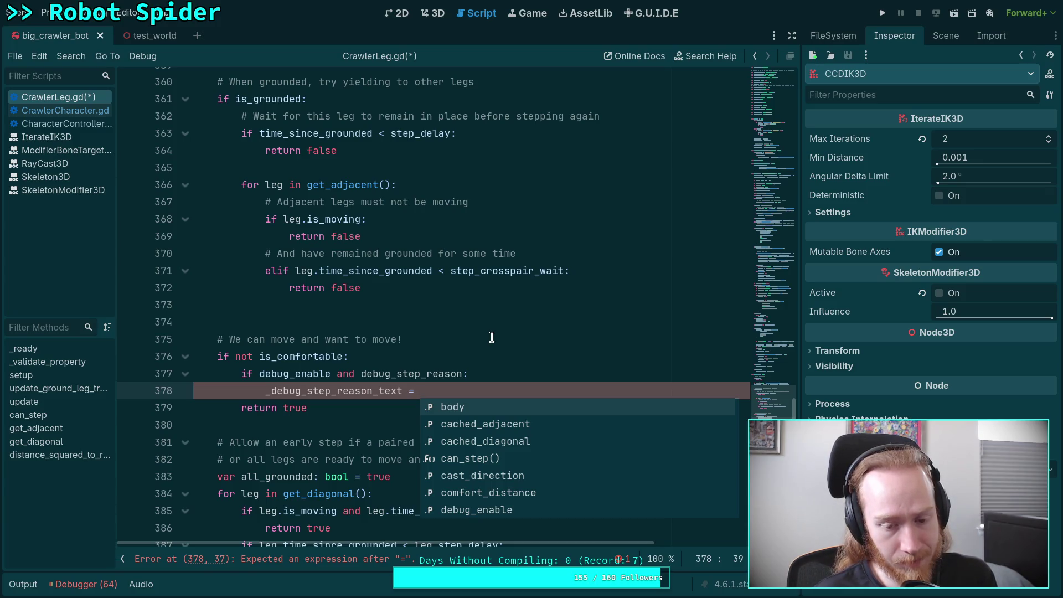
scroll(386, 373, "up", 15)
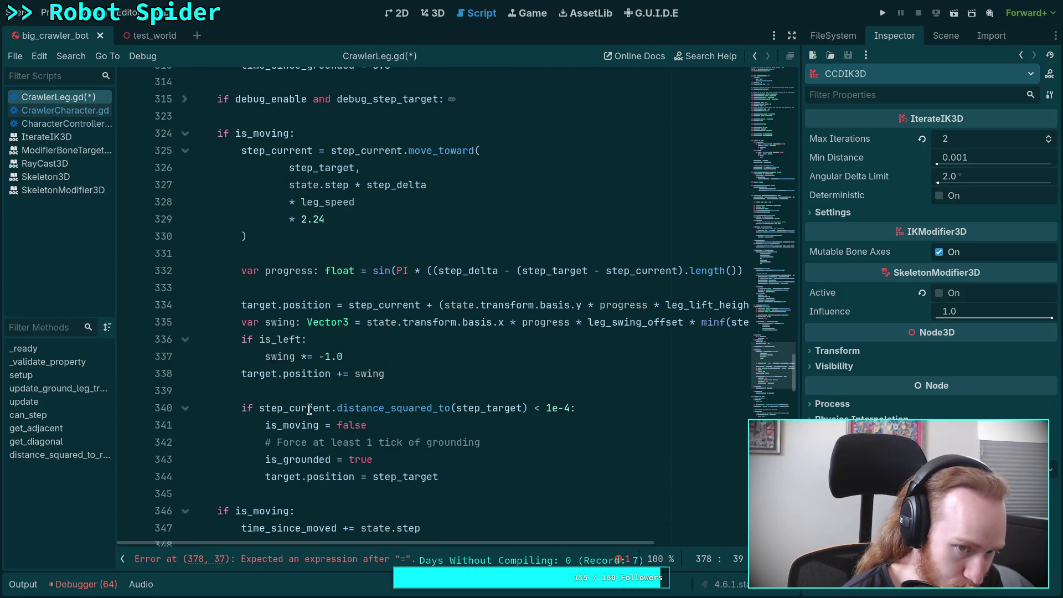
Step: Unfold the debug step target block and select step_target in its DebugDraw.sphere call
mouse_move(309, 409)
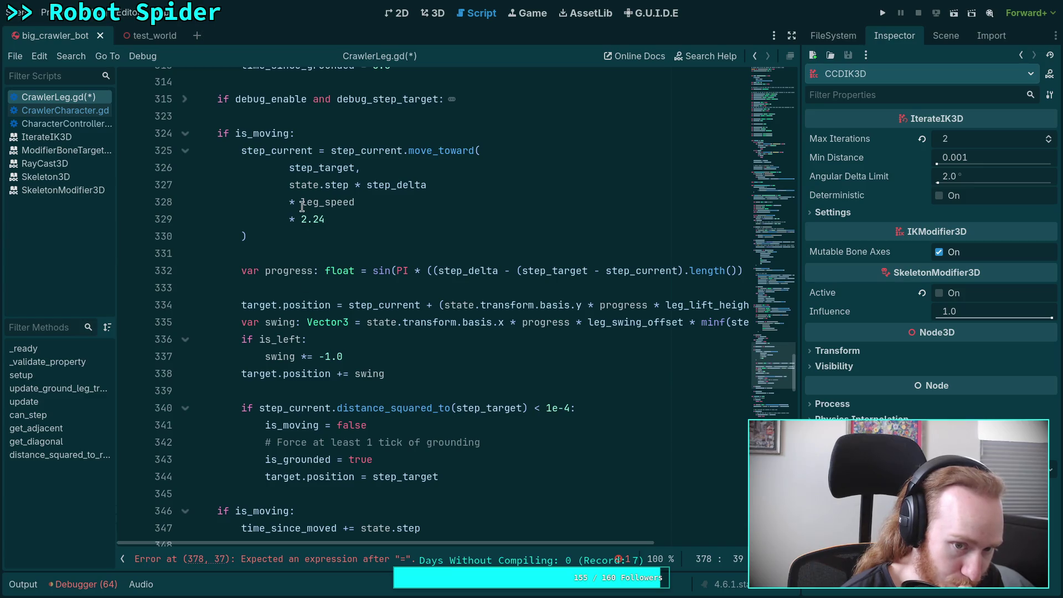
scroll(378, 335, "up", 3)
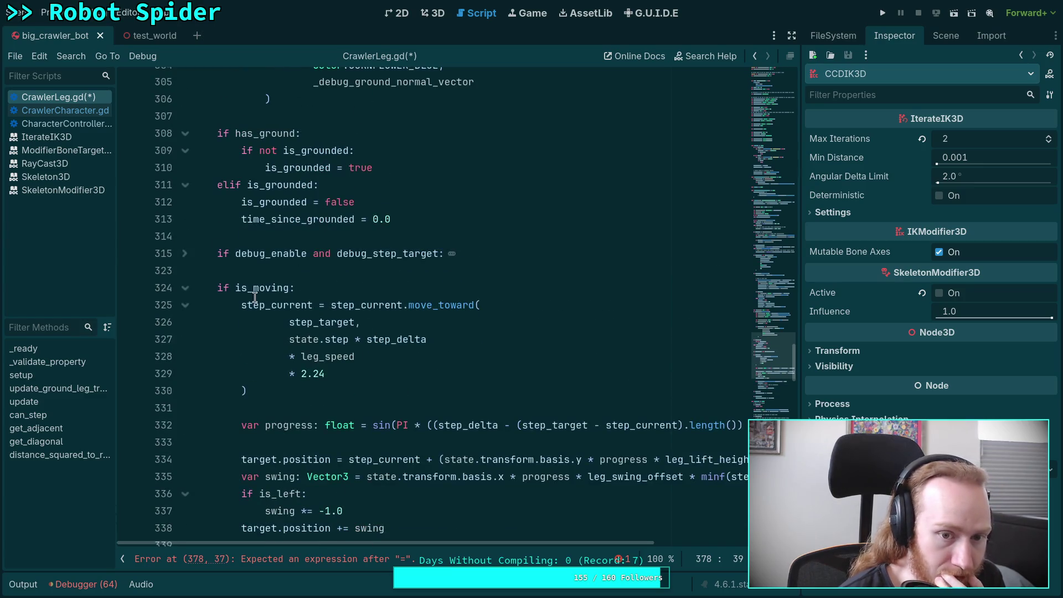
left_click(186, 256)
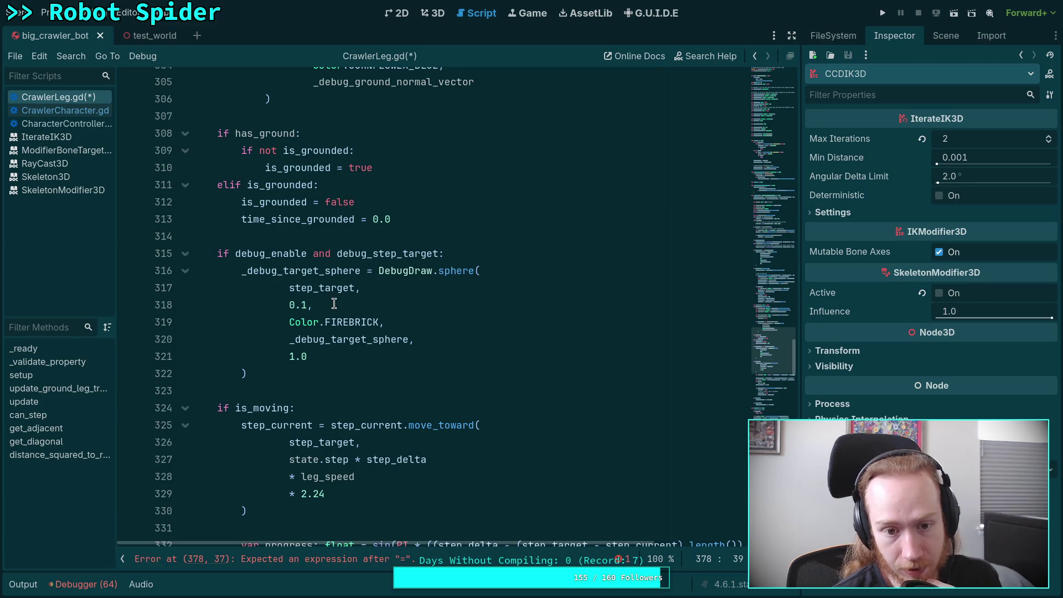
left_click(324, 288)
double_click(324, 288)
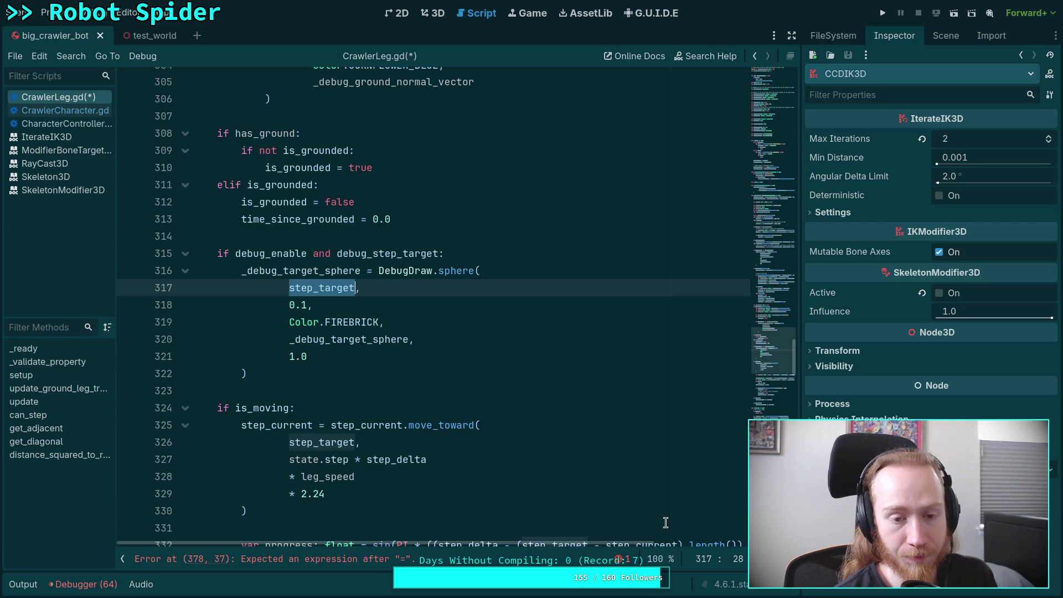
Step: Scroll through CrawlerLeg.gd to review the Debug export variables
scroll(423, 388, "down", 3)
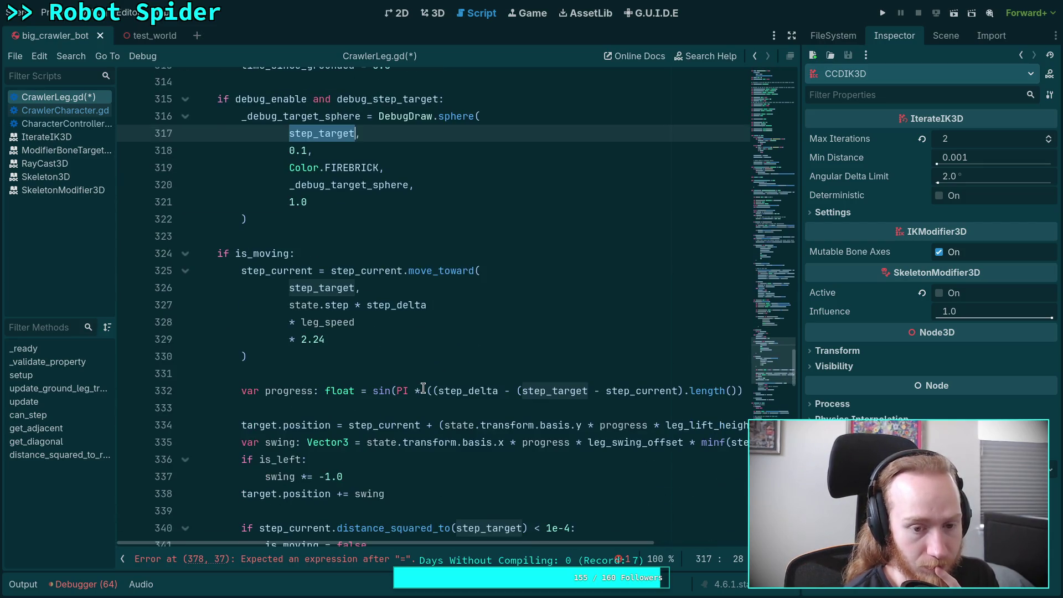
scroll(423, 388, "down", 3)
scroll(423, 388, "up", 4)
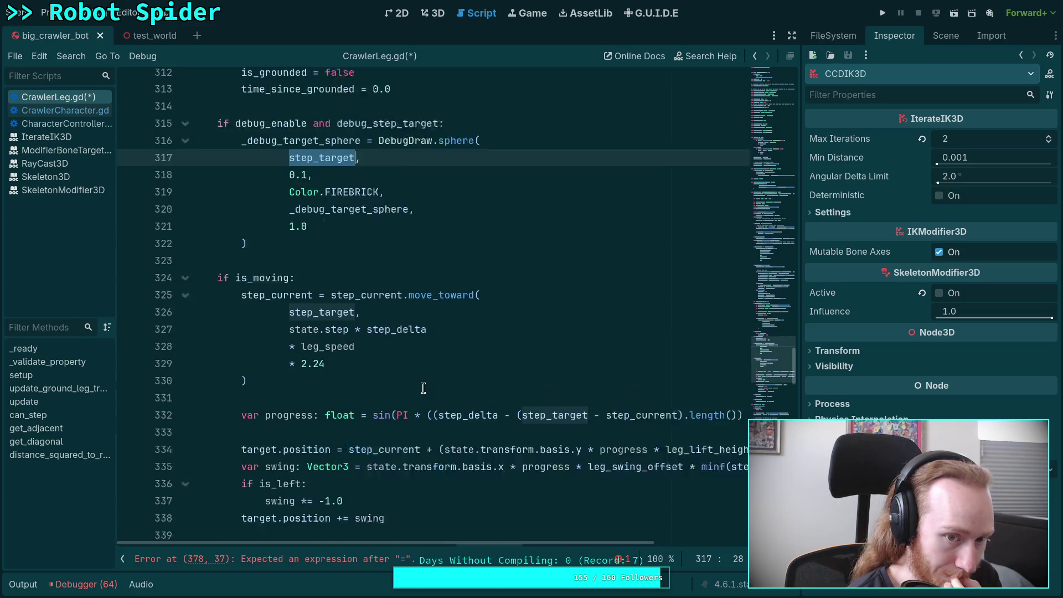
scroll(423, 388, "up", 1)
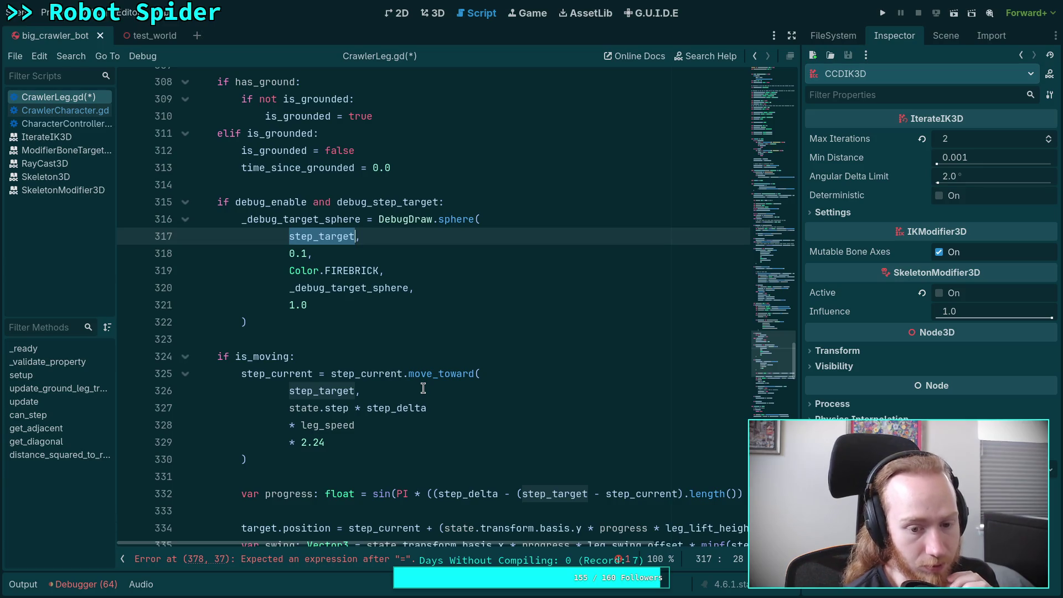
scroll(423, 388, "down", 4)
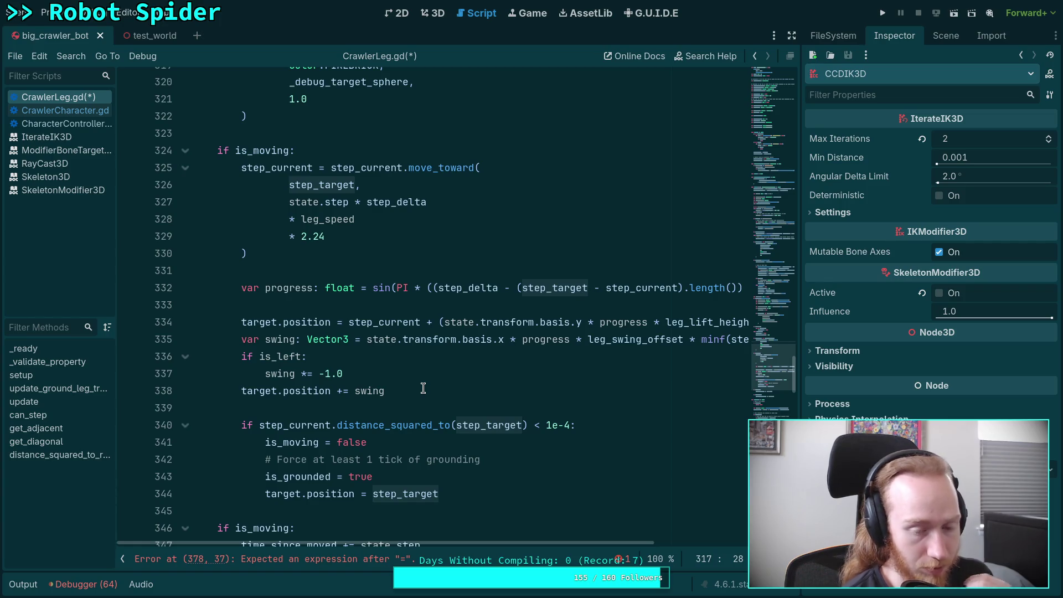
scroll(423, 379, "up", 4)
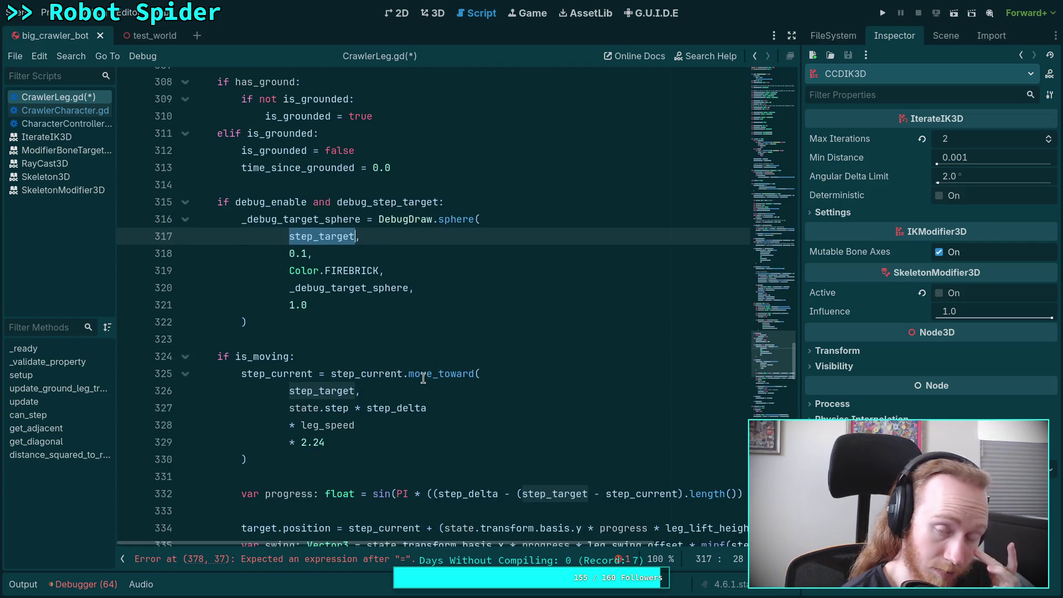
scroll(423, 378, "up", 4)
scroll(423, 378, "up", 6)
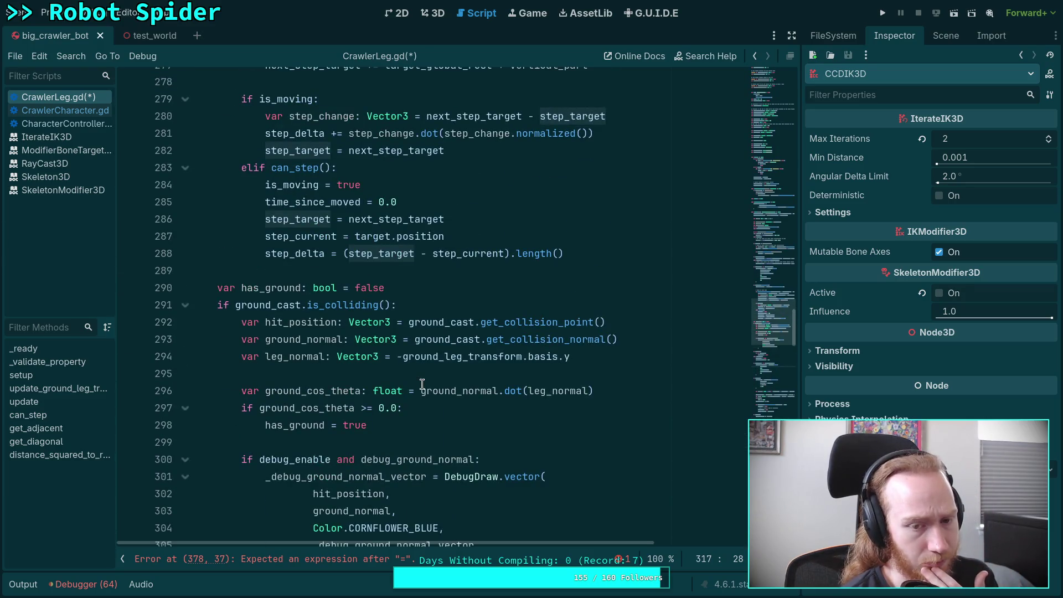
scroll(423, 384, "up", 3)
scroll(423, 384, "up", 10)
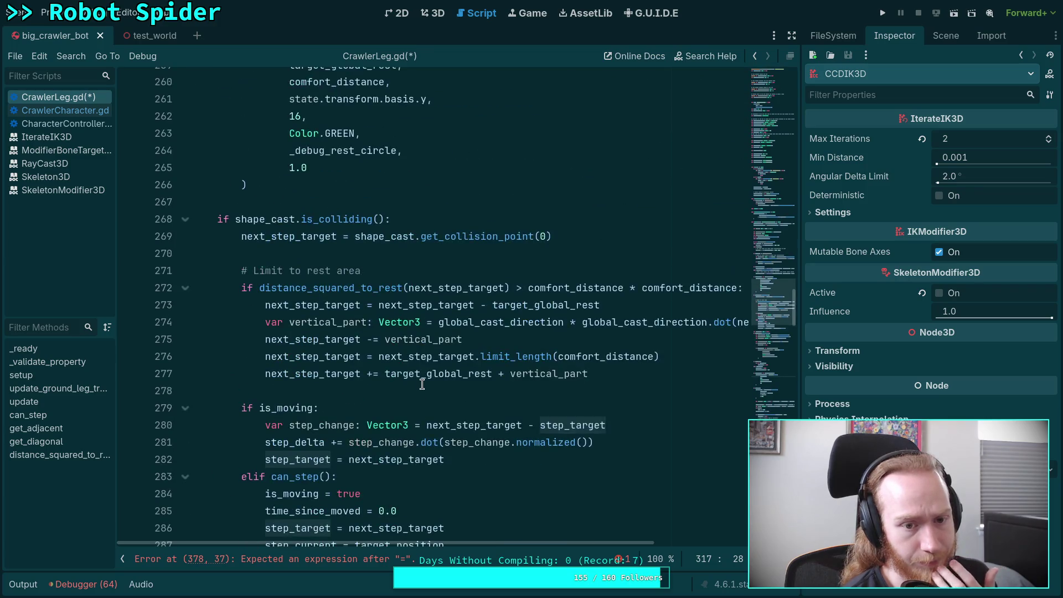
scroll(423, 384, "up", 20)
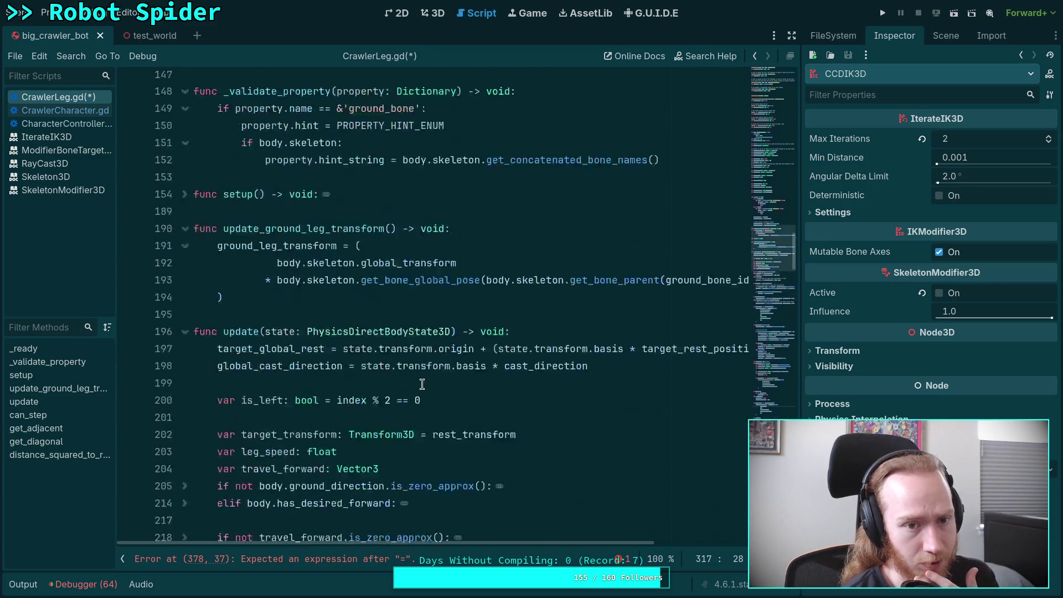
scroll(422, 384, "up", 7)
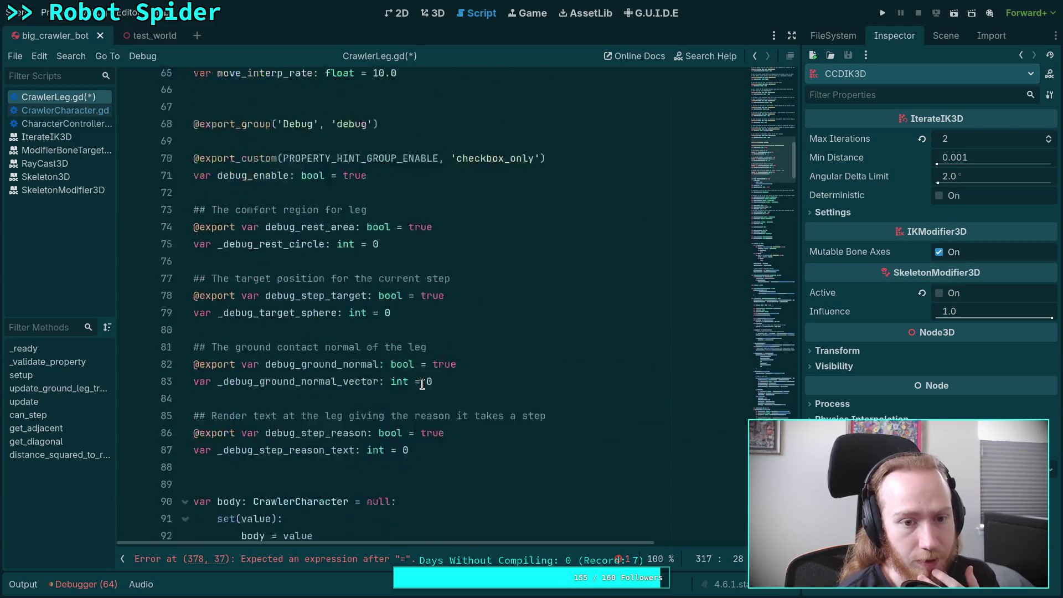
scroll(422, 384, "down", 4)
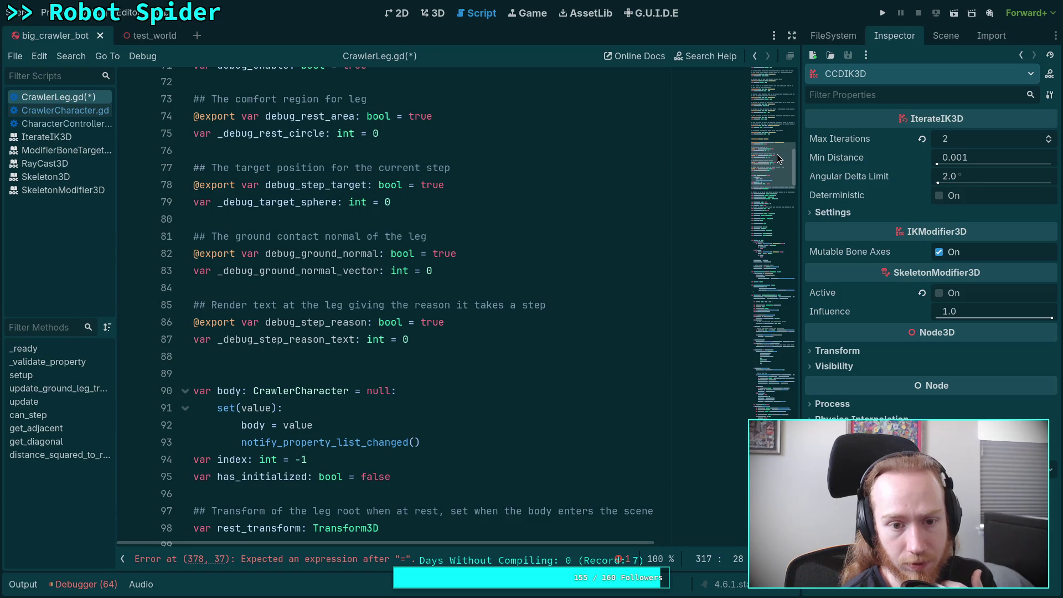
left_click_drag(779, 159, 776, 407)
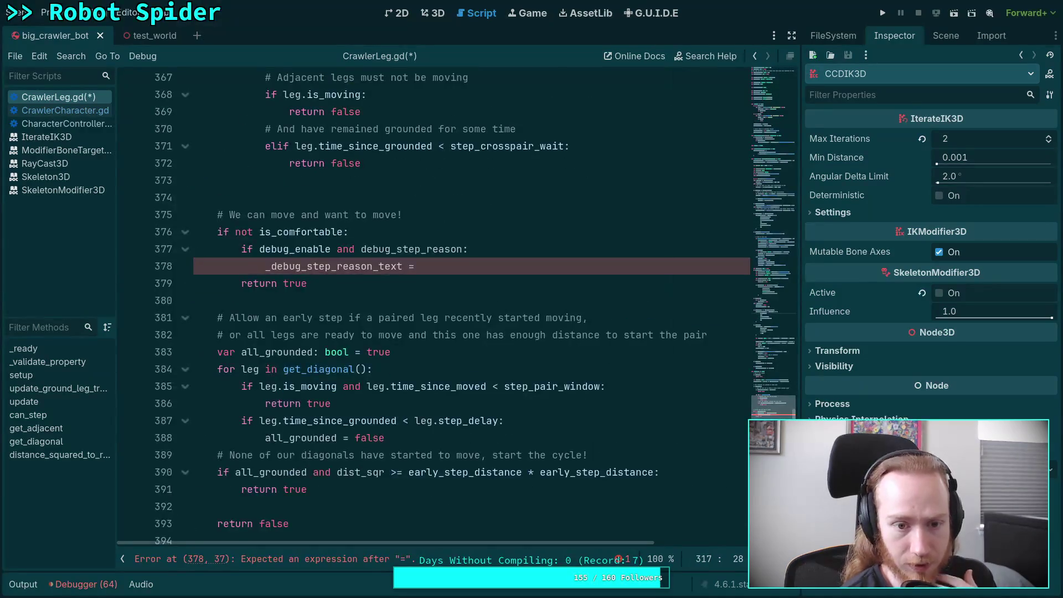
Step: Start a multi-line DebugDraw.text call after line 378 with step_target as its first argument
left_click(473, 266)
type("DebugDraw.")
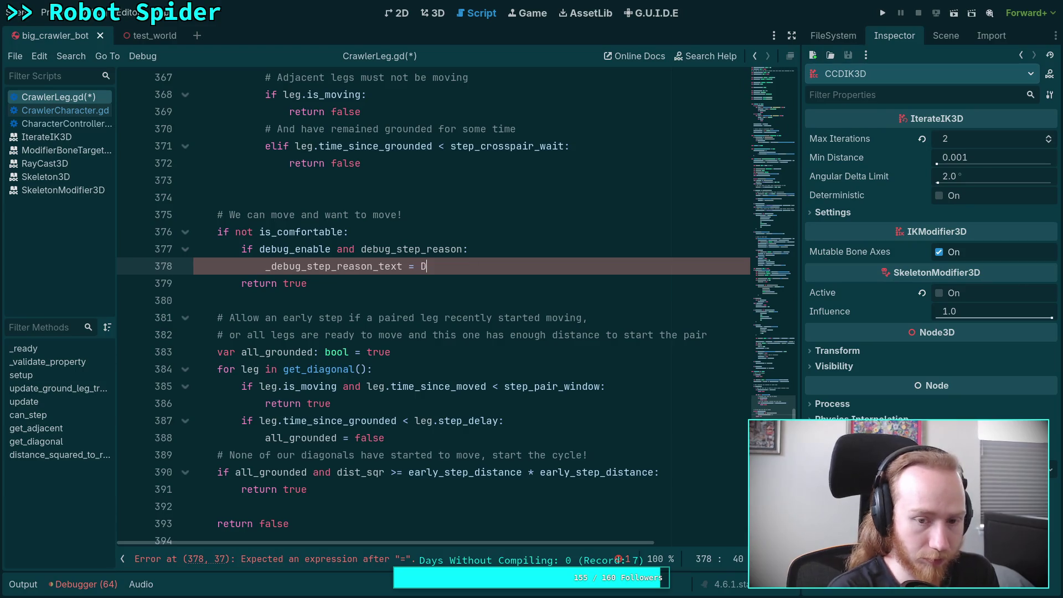
type("text(")
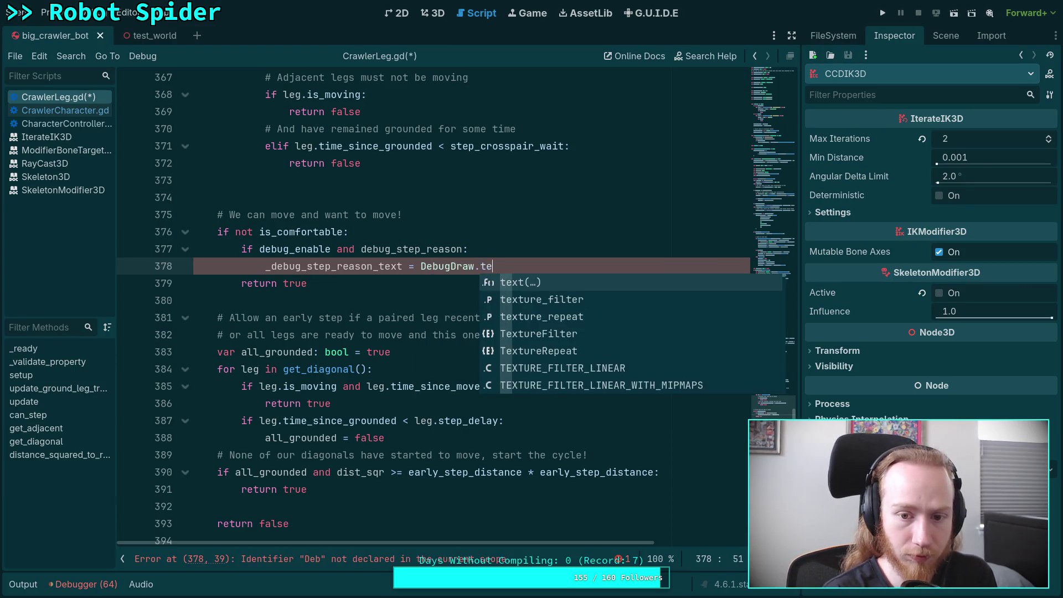
key("Return")
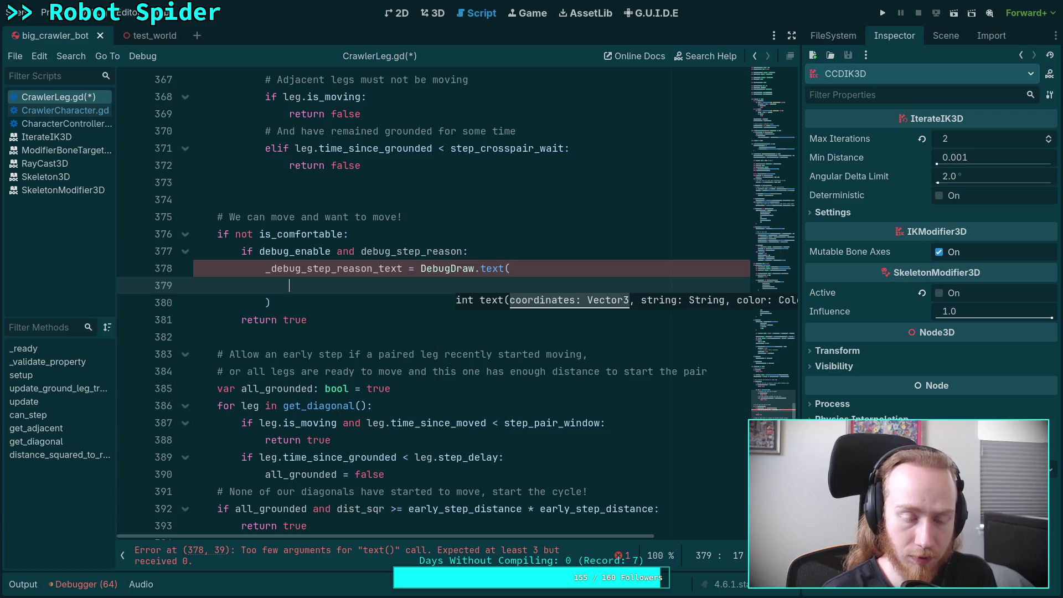
type("step_t")
key("Return")
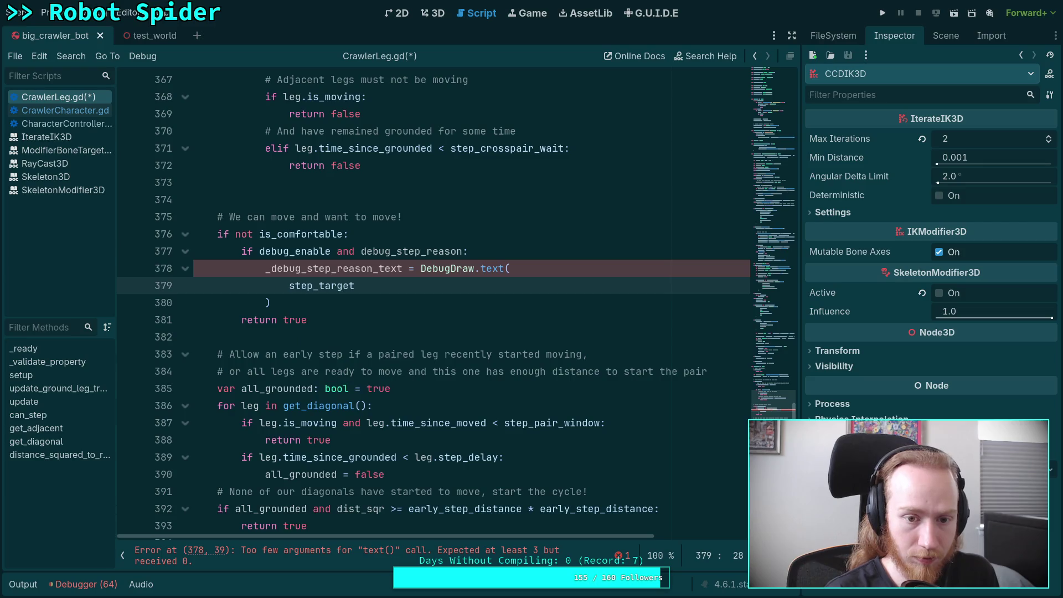
key("Home")
key("Tab")
key("End")
type(",")
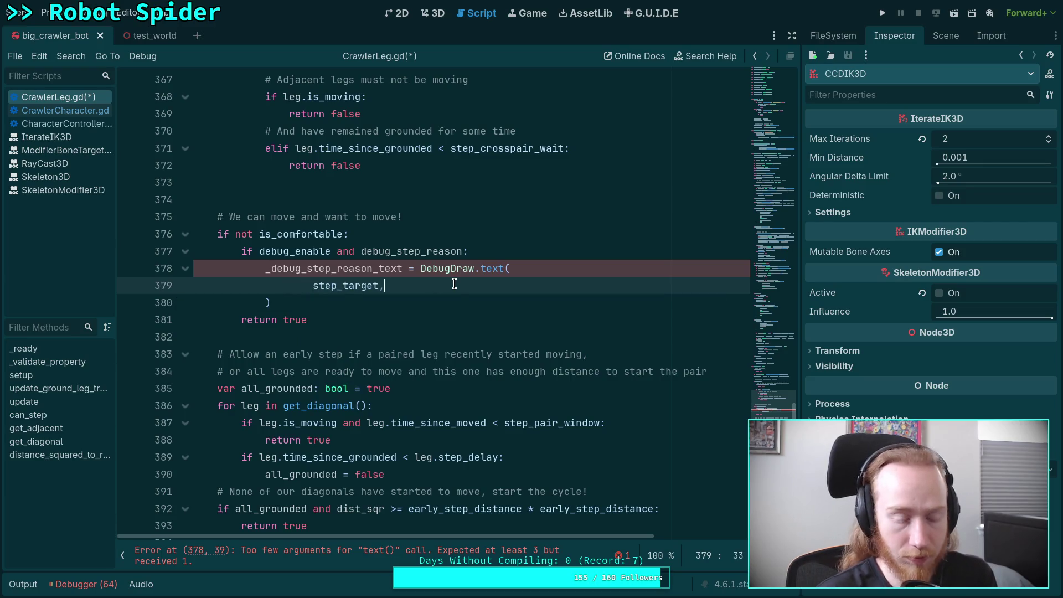
key("Return")
Step: Add the message "Not comfortable (grounded: %s)!" formatted with is_grounded
type("\"")
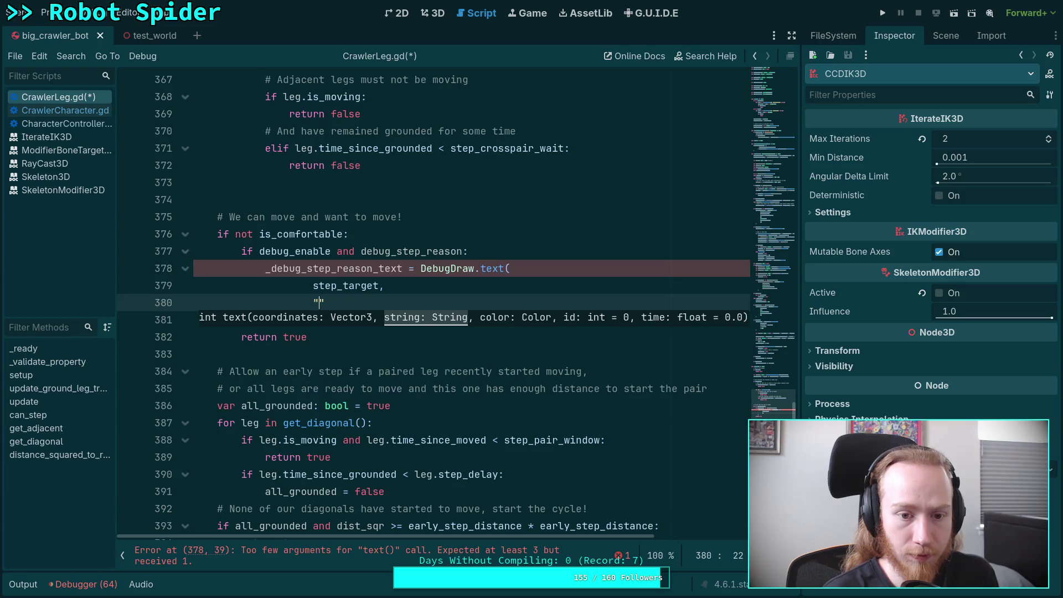
scroll(414, 263, "up", 1)
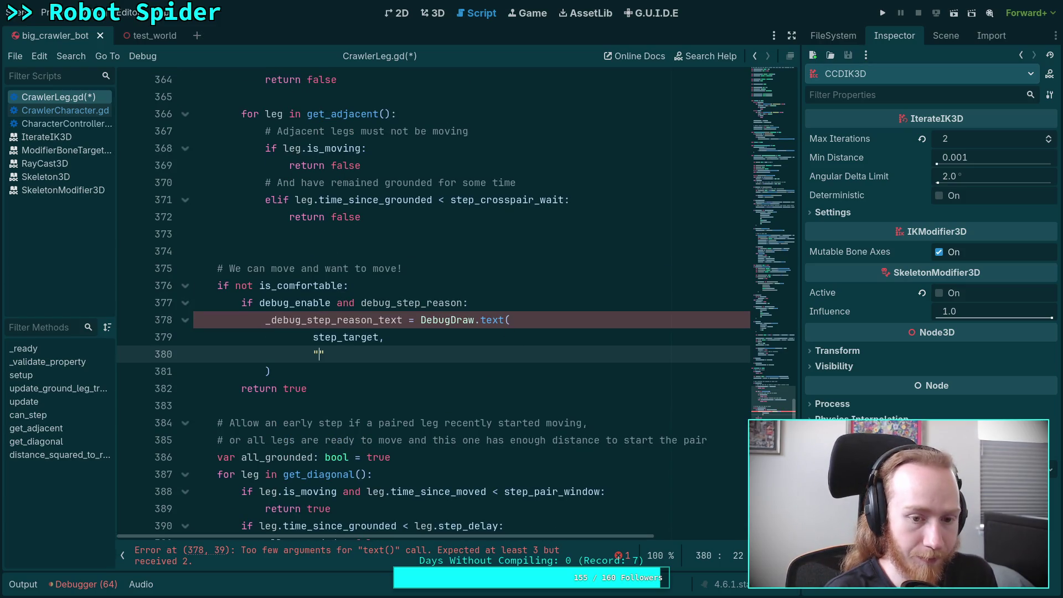
key("BackSpace")
type("comfortable!")
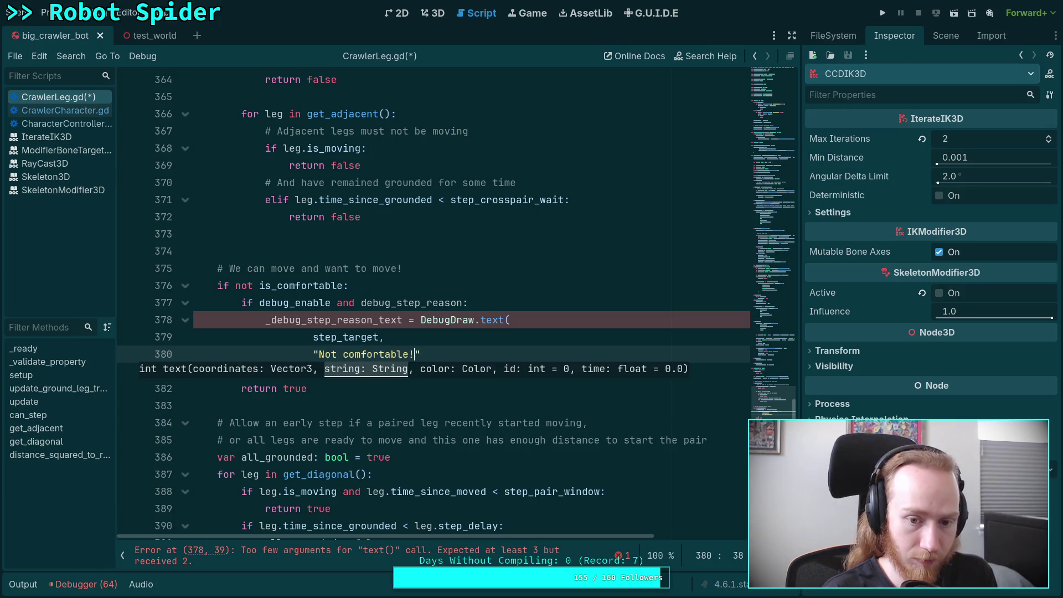
scroll(472, 296, "up", 1)
left_click(481, 404)
scroll(482, 404, "up", 1)
scroll(480, 400, "down", 1)
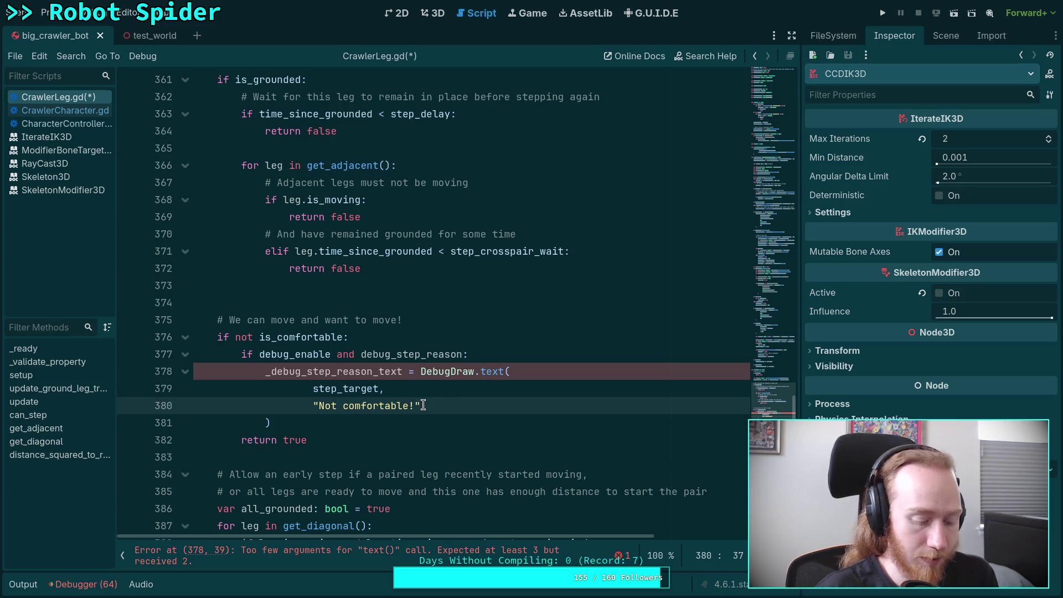
type("(grounded: ")
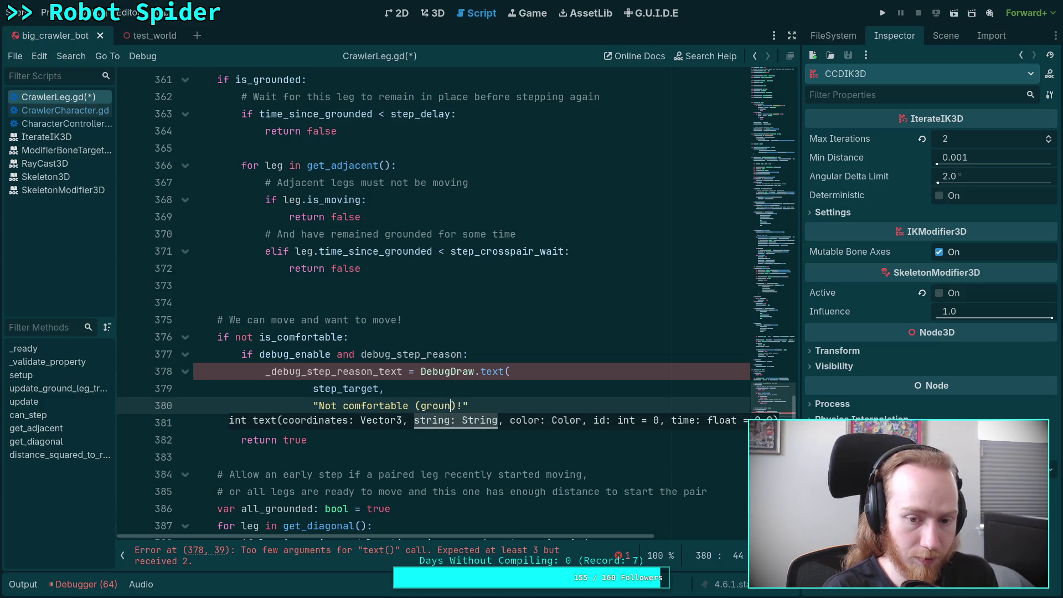
type("$")
key("BackSpace")
key("BackSpace")
type("%s")
key("End")
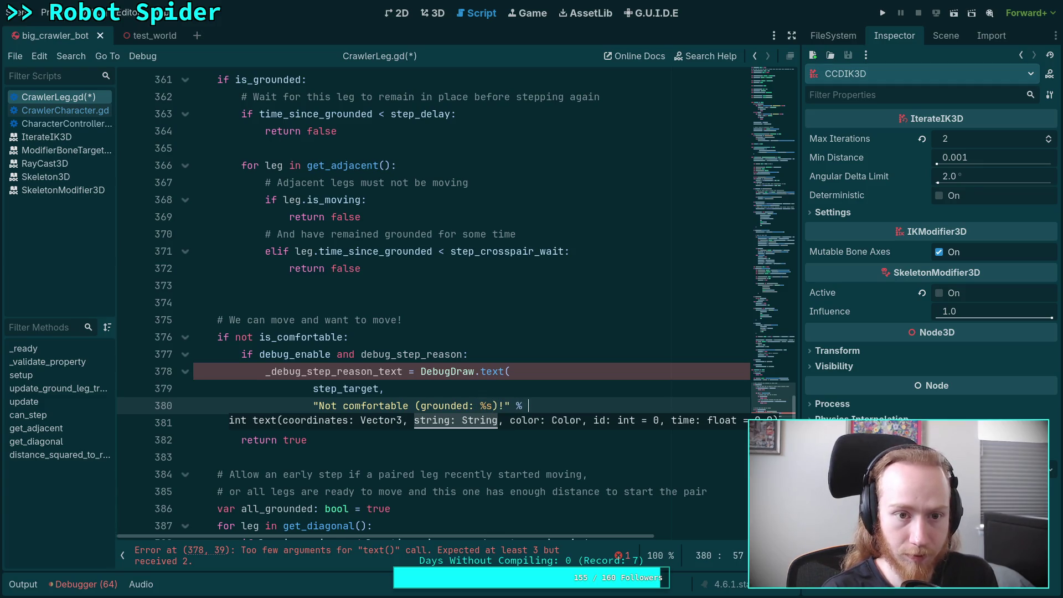
type("is_grounded")
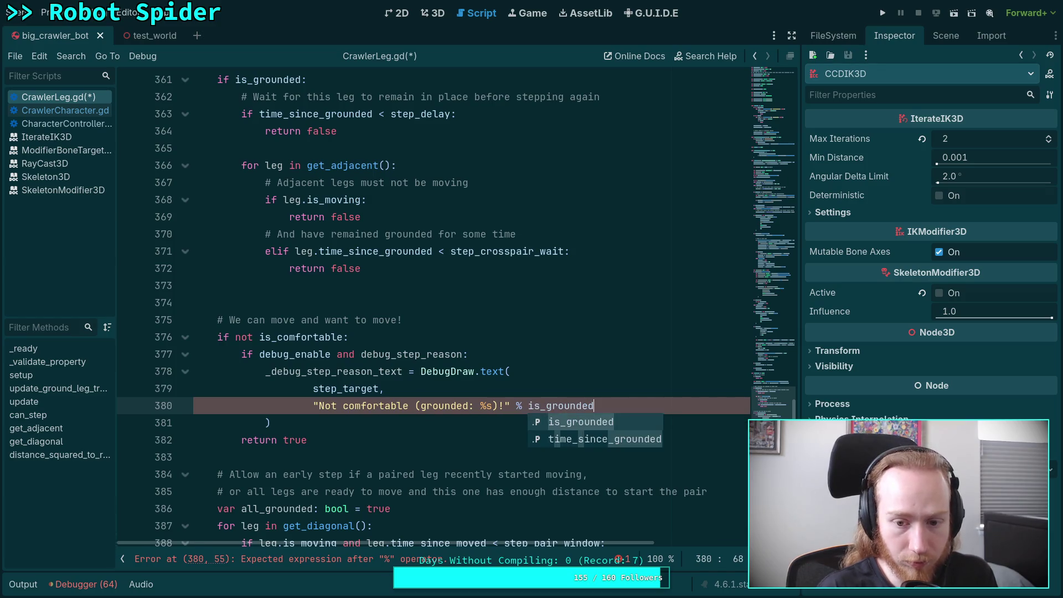
type(",")
Step: Pass Color.DARK_ORANGE as the label colour argument
key("Return")
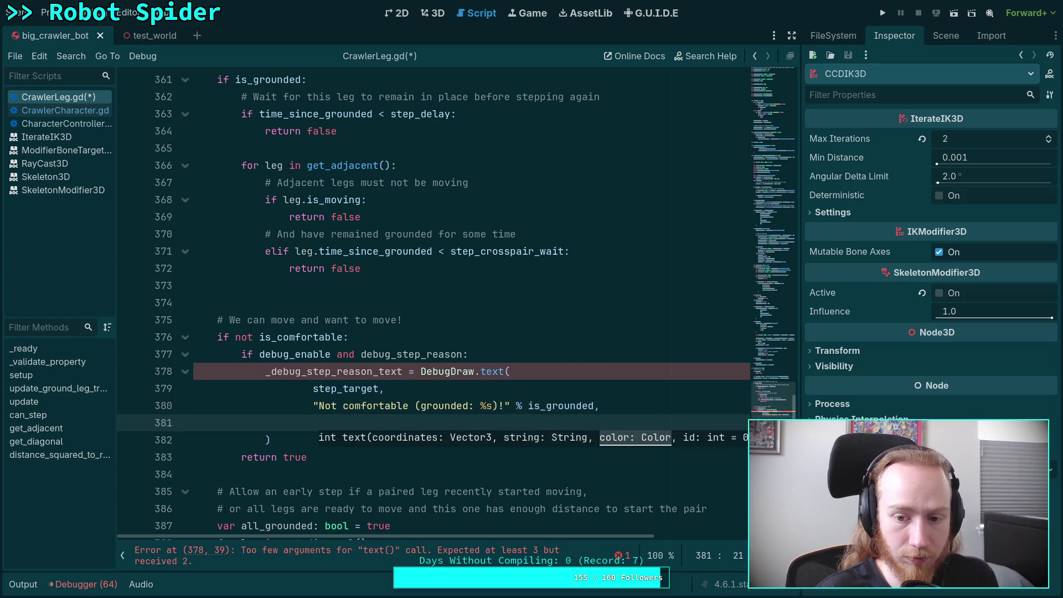
type("Color.")
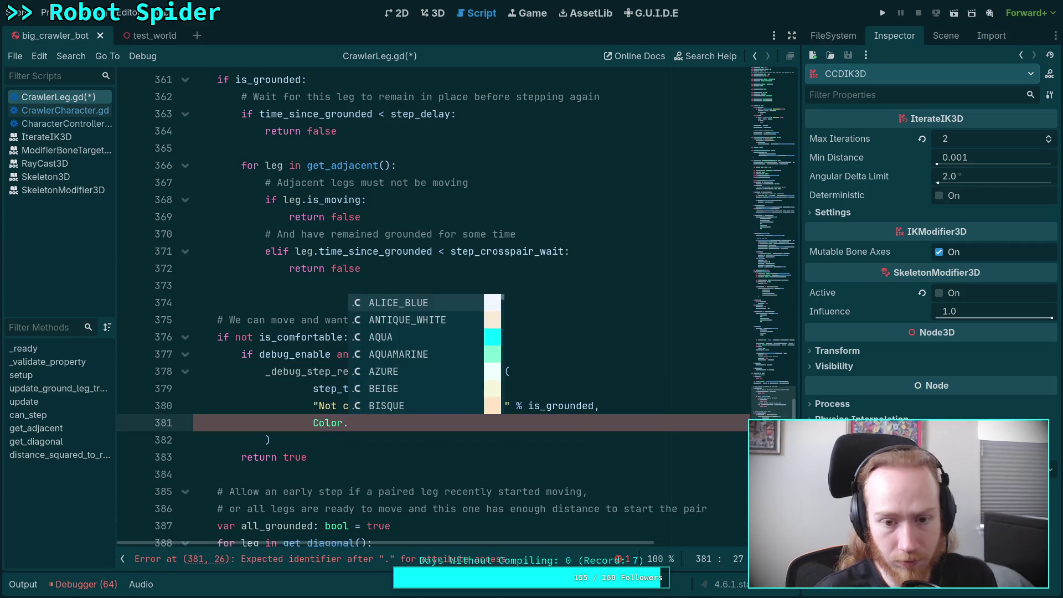
key("Down")
key("Down")
key("Down")
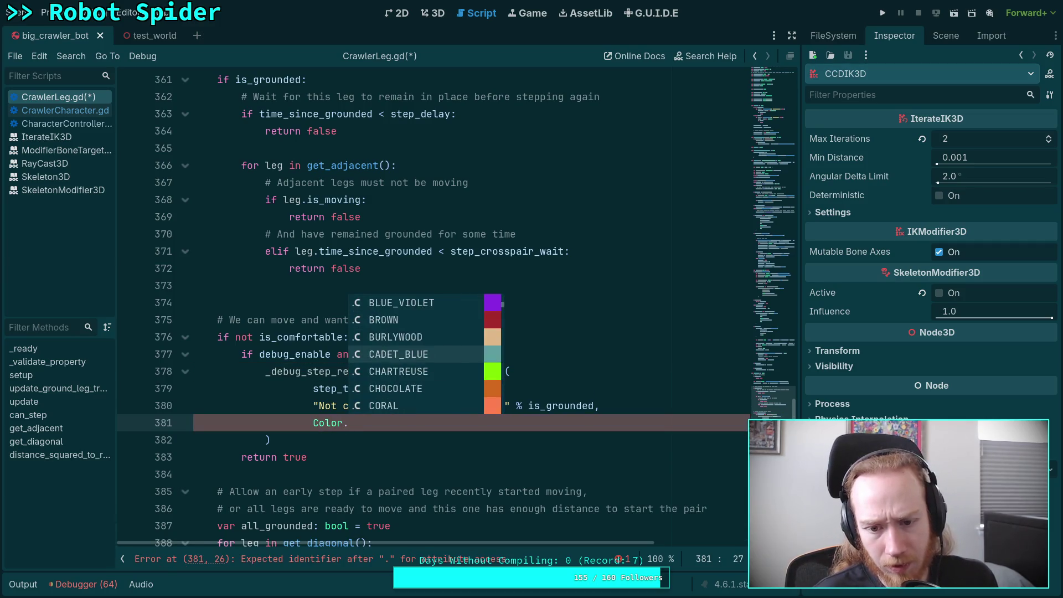
key("Down")
key("Down")
key("Down")
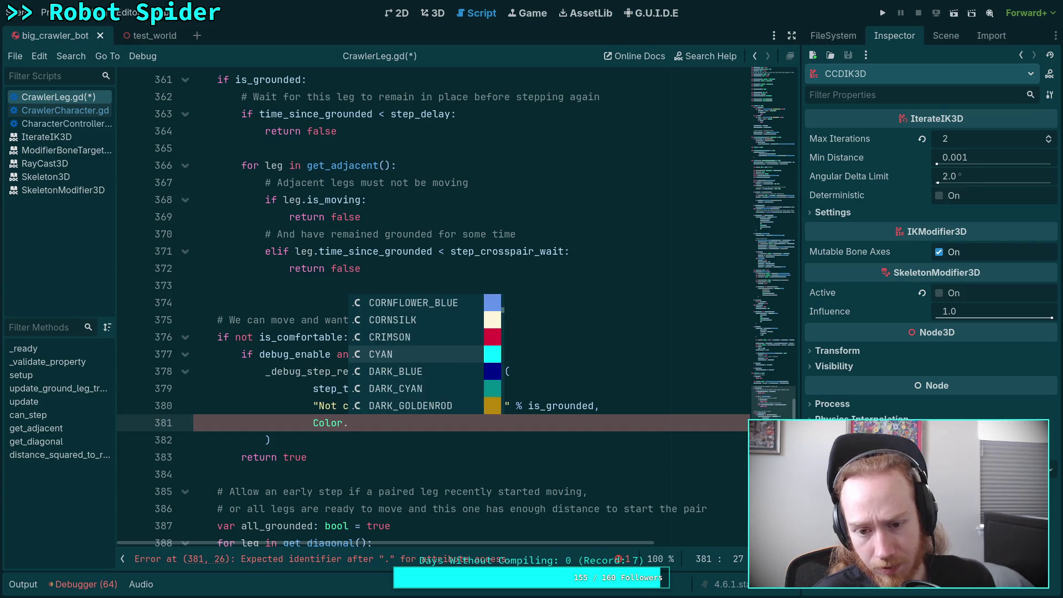
key("Down")
key("Down")
key("Down")
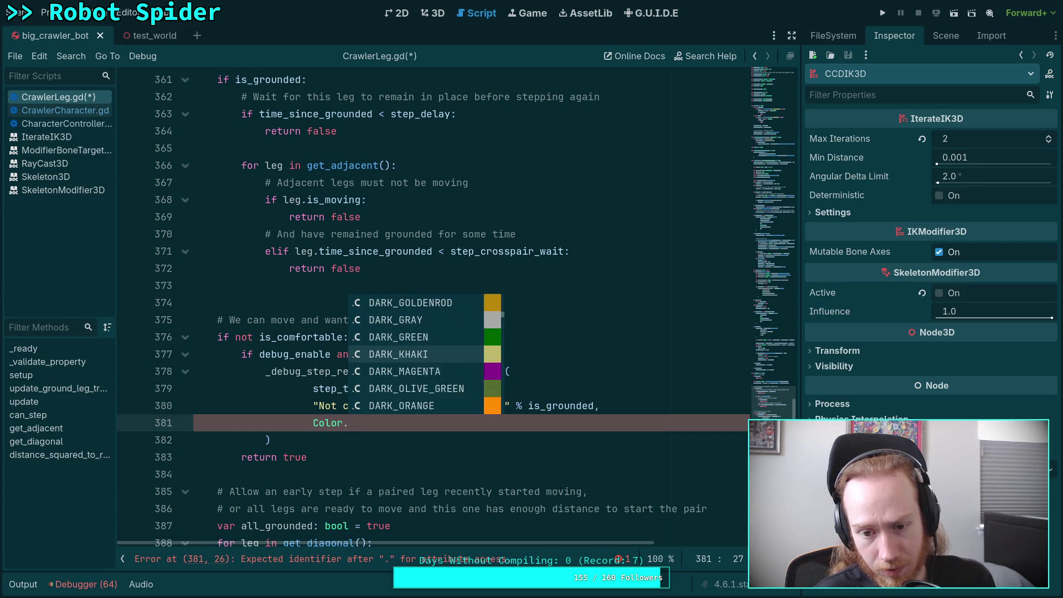
key("Down")
key("Down")
key("Down")
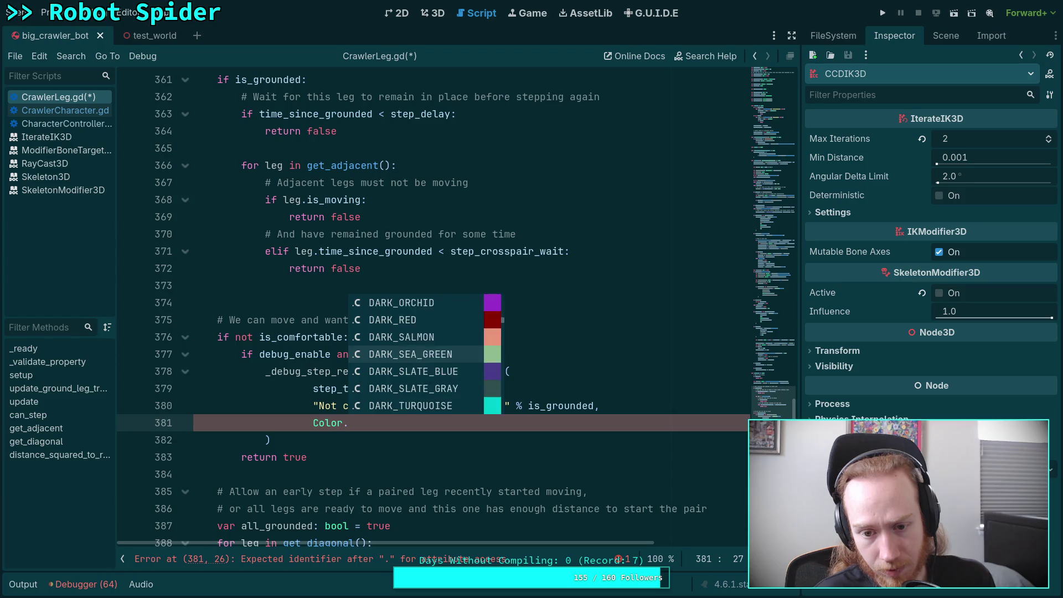
key("Down")
key("Down")
key("Down")
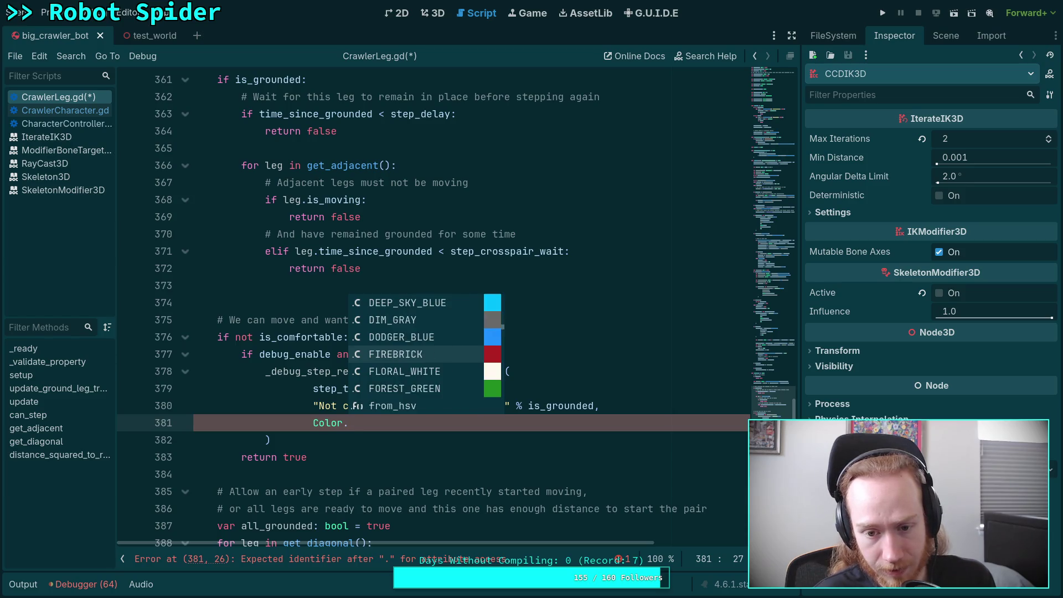
key("Down")
key("Down")
key("Down")
key("Up")
key("Up")
key("Up")
key("Up")
key("Up")
key("Up")
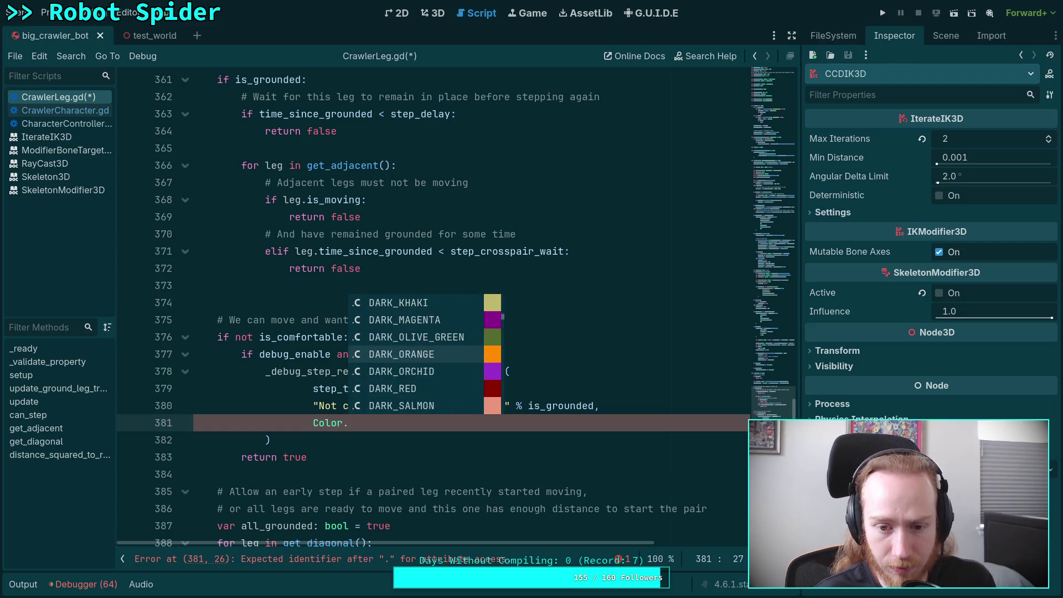
key("Down")
key("Return")
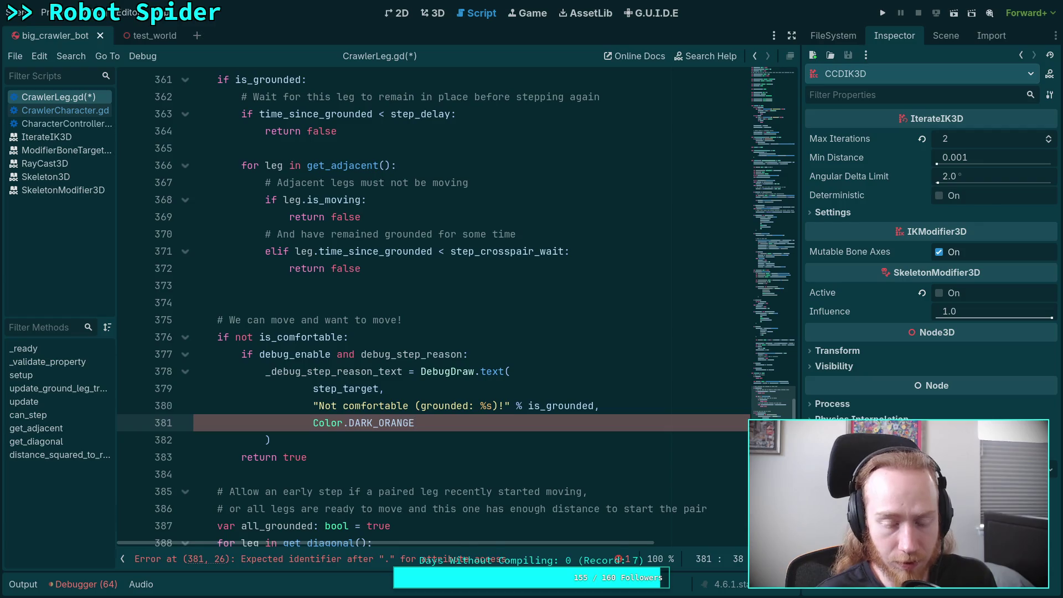
Step: Finish the call with _debug_step_reason_text and a 1.0 duration, then select the debug block
type(",")
key("Return")
type("_debug_st")
key("Return")
type(",")
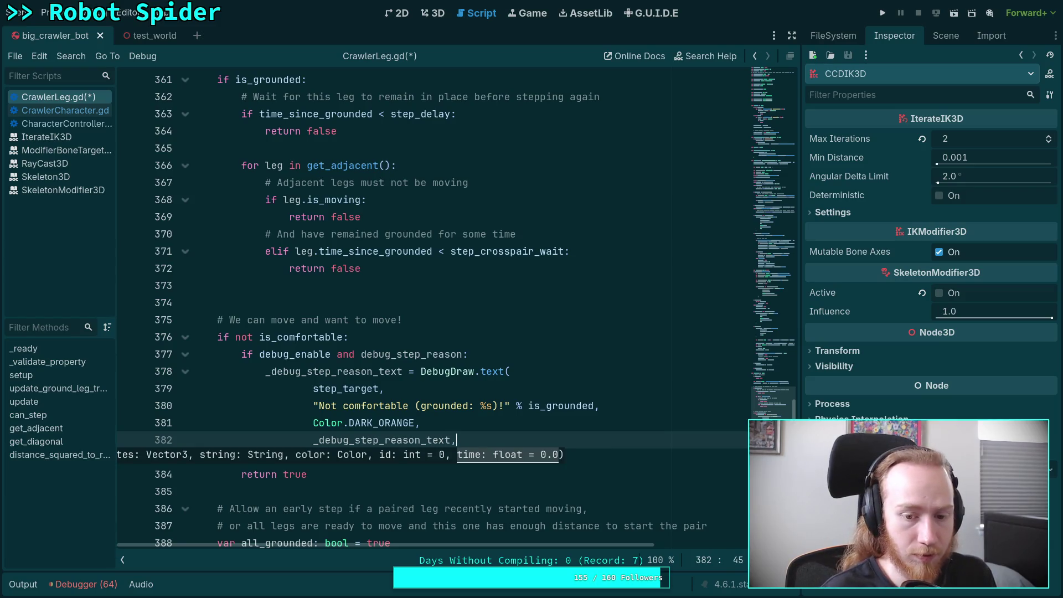
key("Return")
type("1.0")
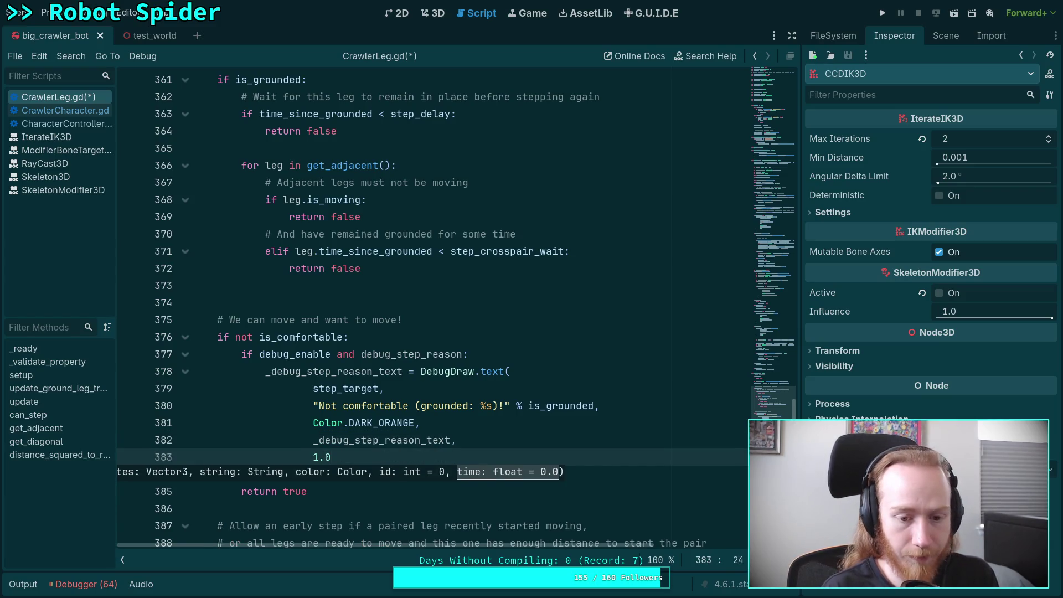
key("Escape")
scroll(360, 357, "down", 4)
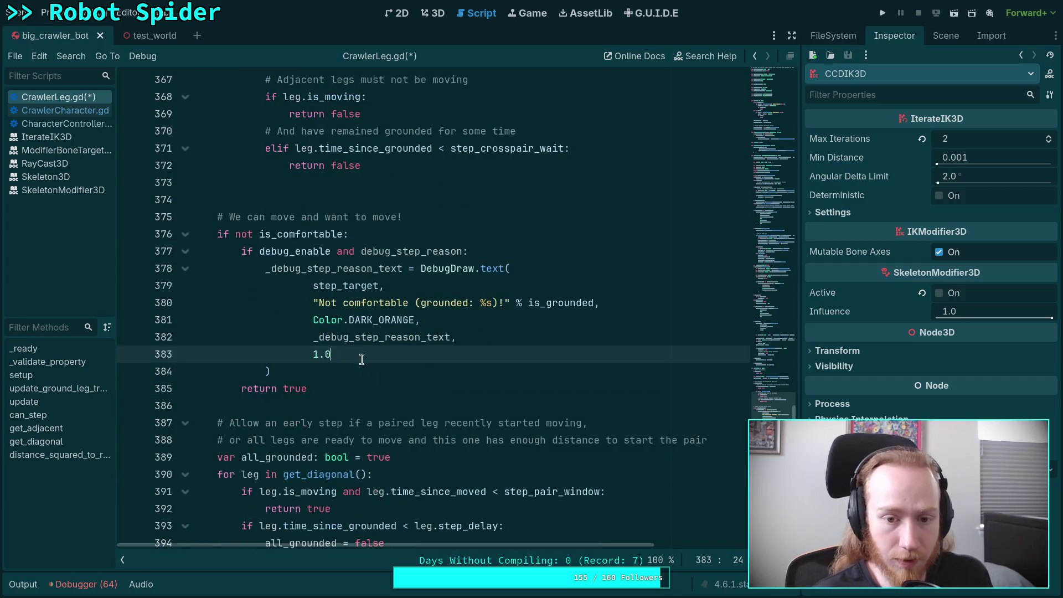
mouse_move(271, 268)
left_mouse_down()
mouse_move(332, 252)
mouse_move(239, 146)
left_mouse_up()
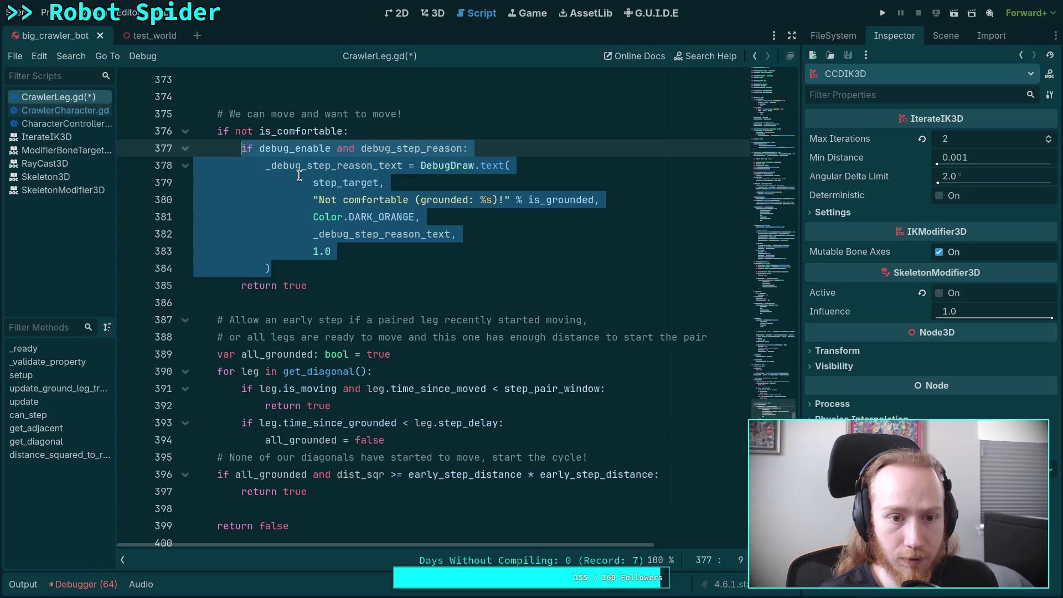
Step: Copy the debug block and paste it, indented one level, under the is_moving check on line 391
right_click(312, 162)
left_click(348, 221)
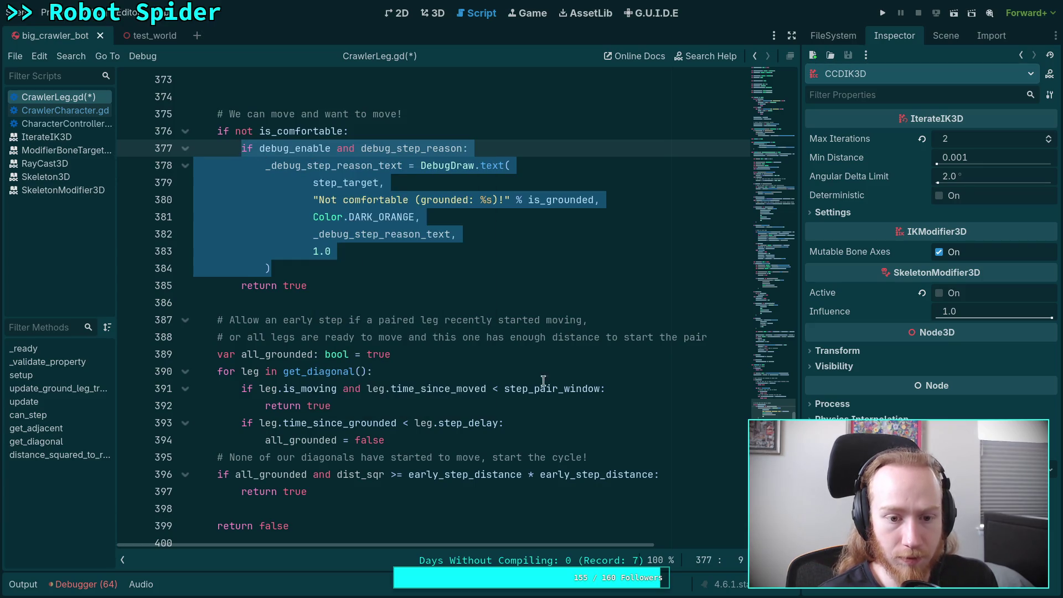
left_click(653, 388)
key("Return")
key("ctrl+v")
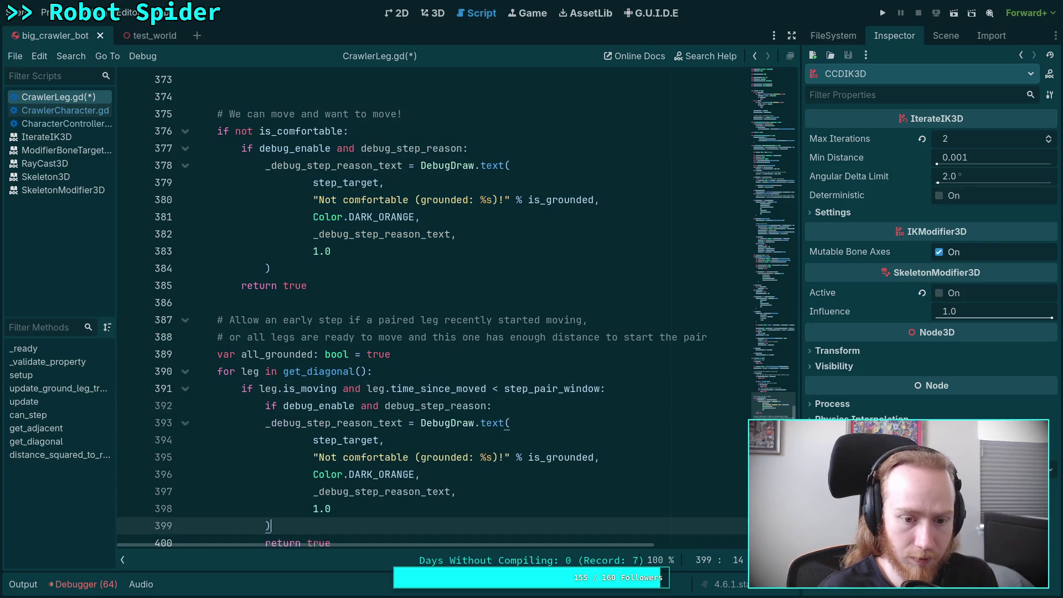
scroll(522, 349, "down", 4)
left_click_drag(273, 319, 266, 217)
key("Tab")
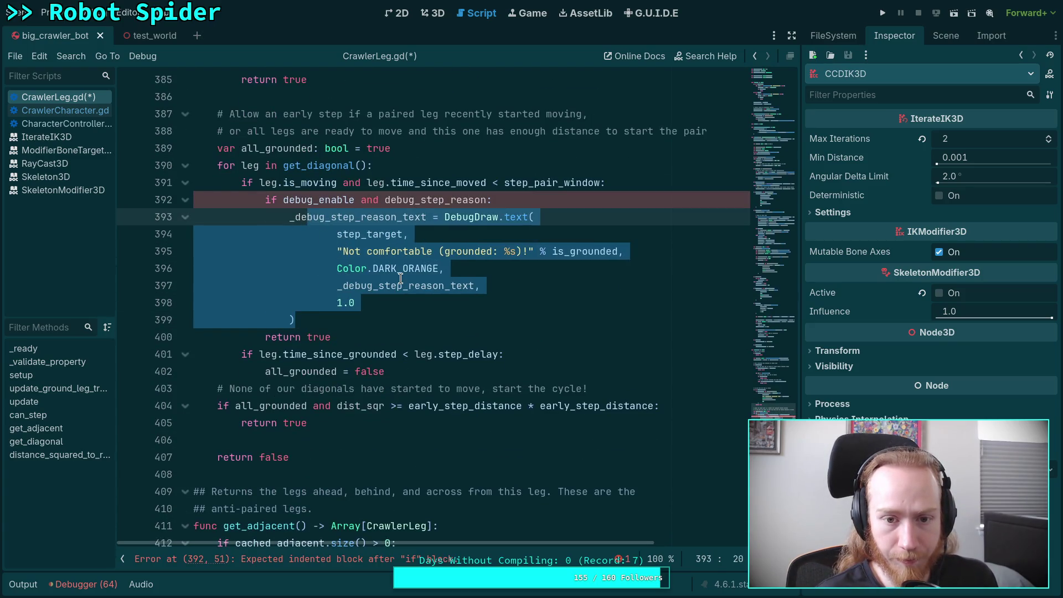
scroll(299, 333, "up", 1)
Step: Change the pasted message to "Stepping with %s!" formatted with leg.name
left_click(367, 303)
left_click_drag(342, 303, 520, 303)
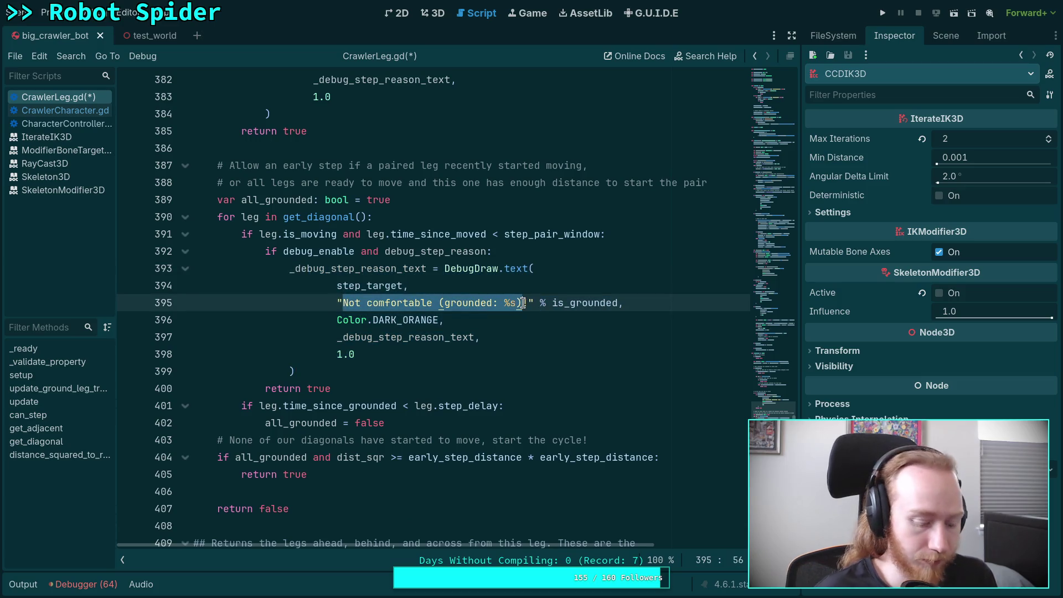
type("Stepping with $!")
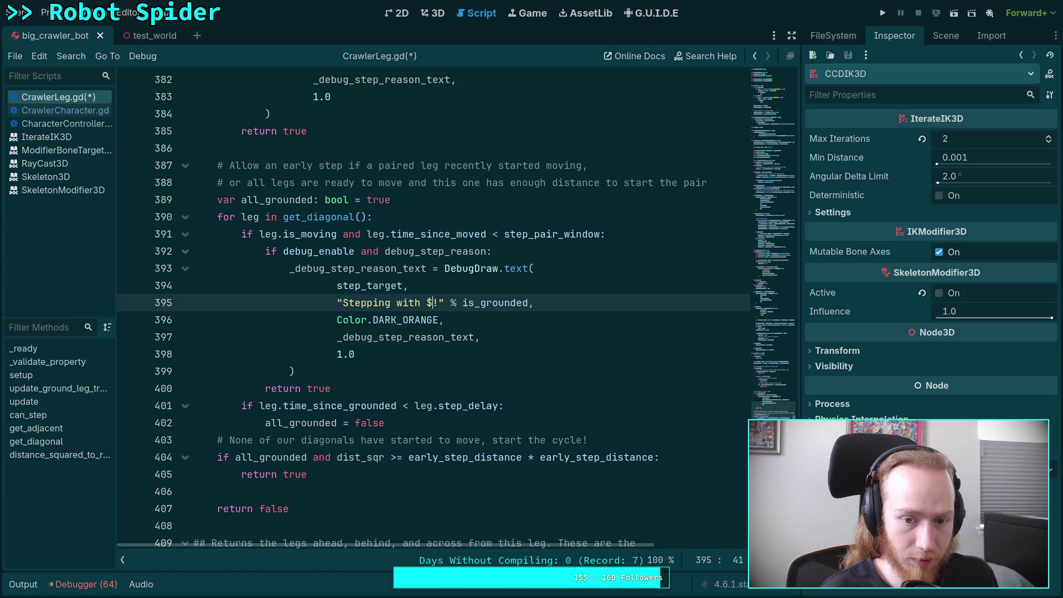
type("%s")
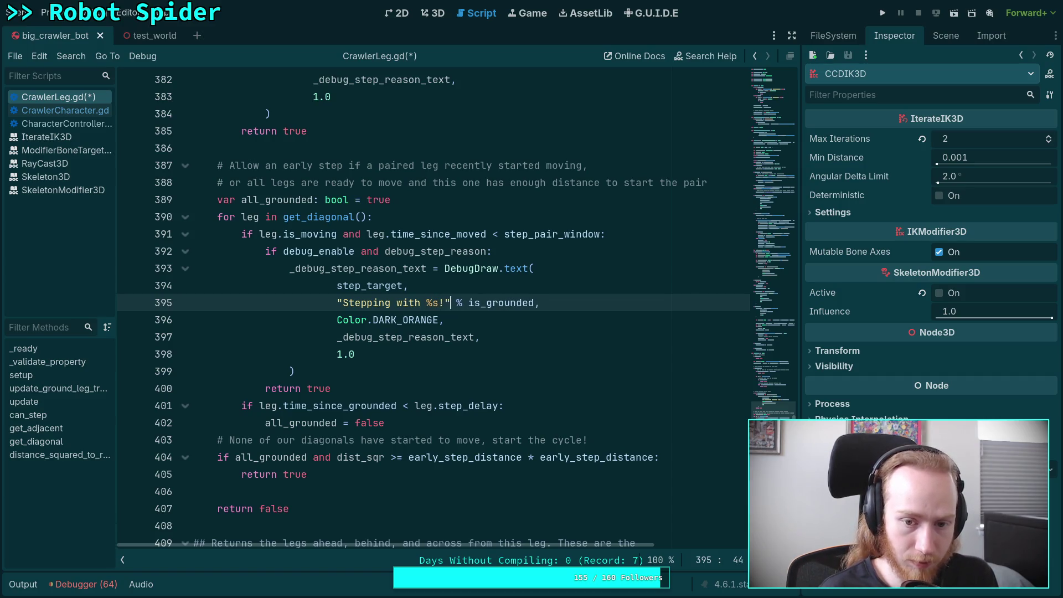
key("Delete")
key("Delete")
key("Delete")
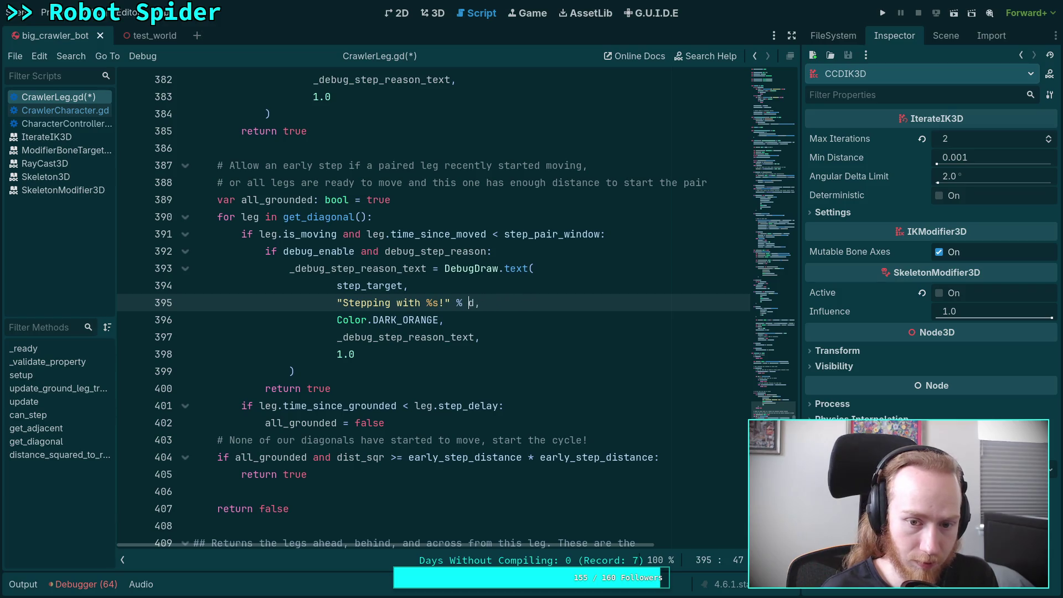
type("leg.name")
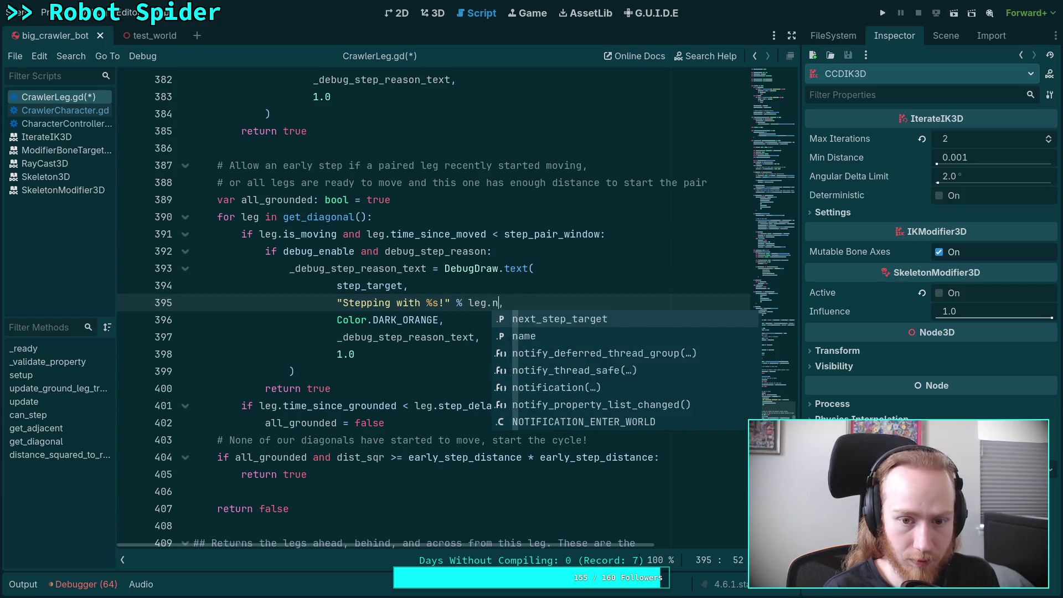
left_click(379, 338)
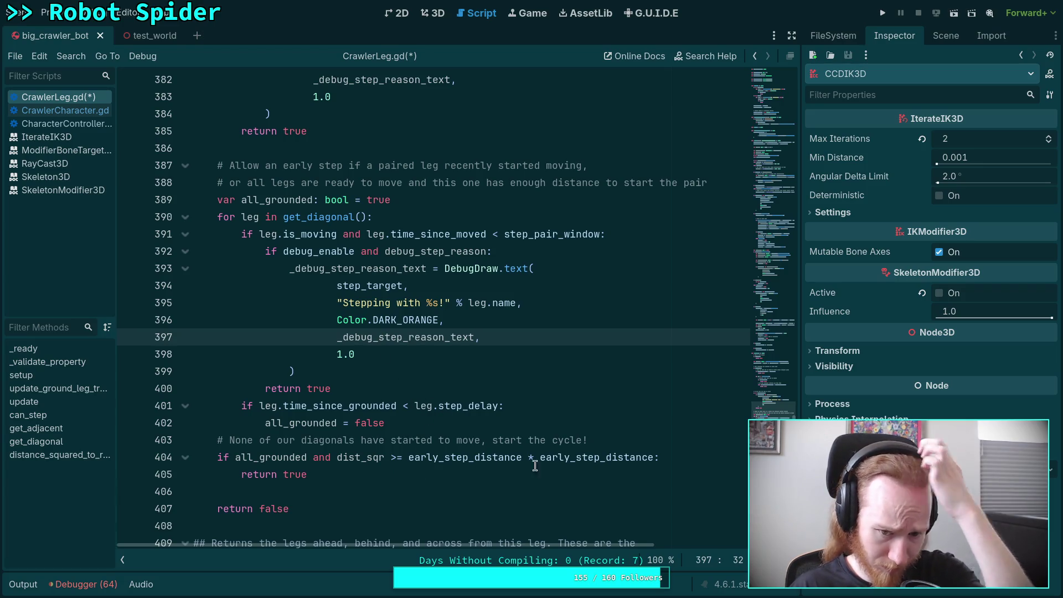
left_click(664, 456)
key("Return")
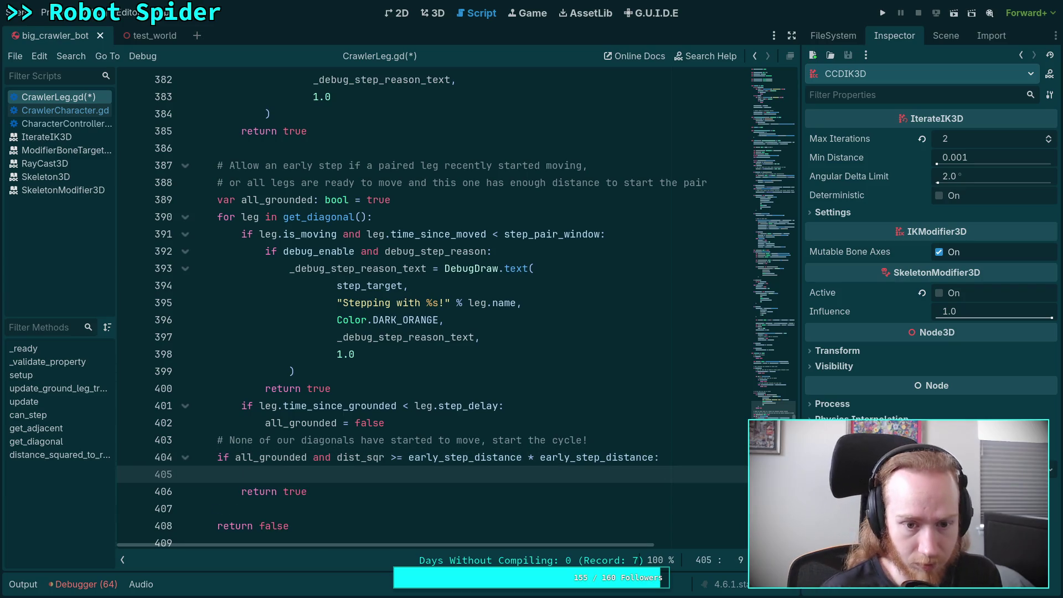
left_click_drag(312, 361, 264, 250)
Step: Paste a copy of the leg debug block into the early-step branch and fix its indentation
right_click(271, 252)
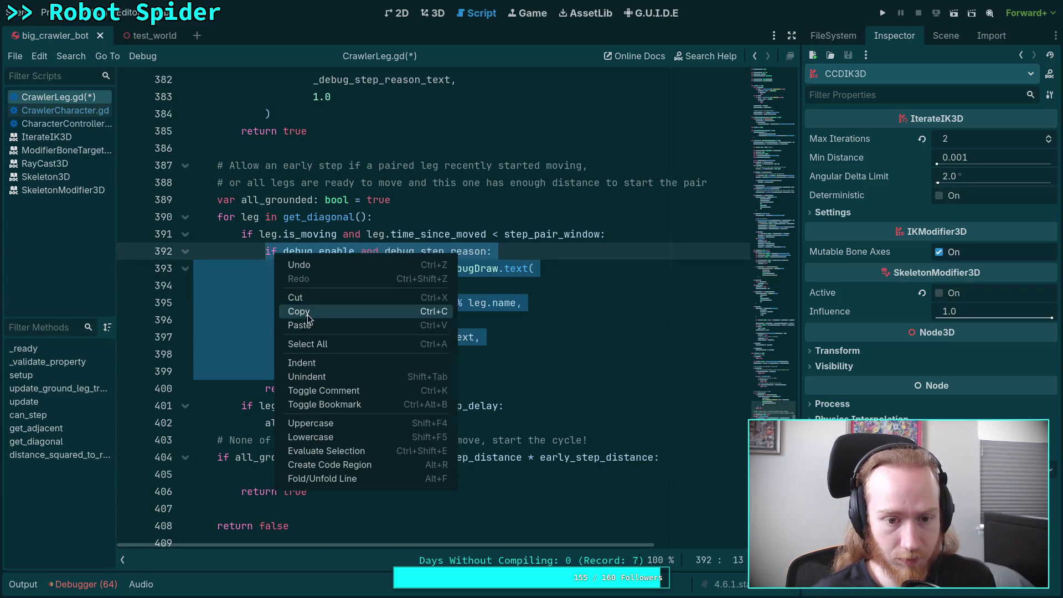
left_click(299, 311)
left_click(270, 472)
key("ctrl+v")
left_click_drag(296, 479, 306, 382)
key("Tab")
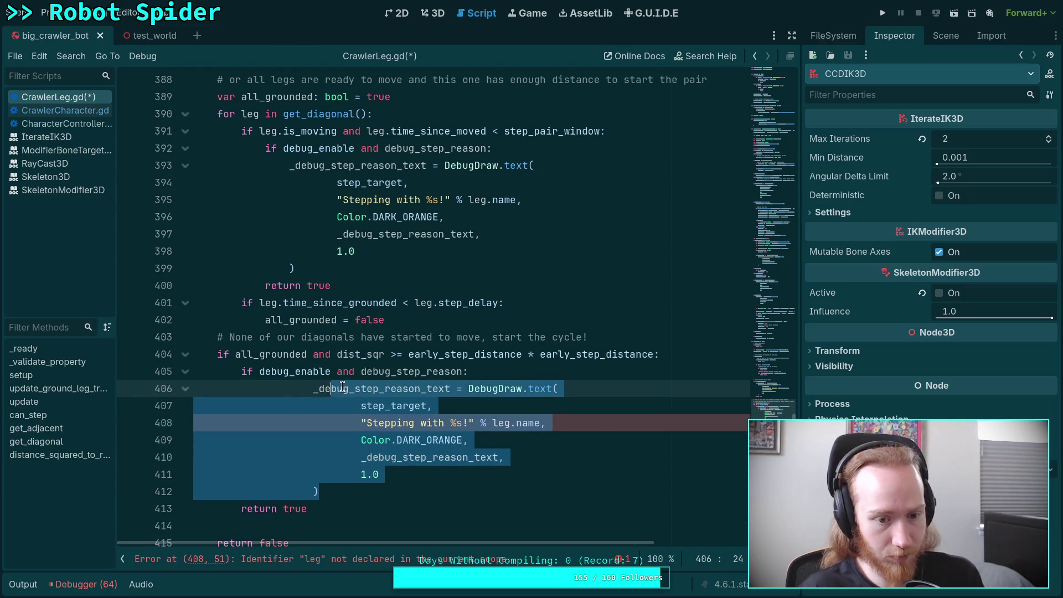
key("shift+Tab")
key("shift+Tab")
left_click(408, 408)
Step: Change the pasted label to "Early step!" without the leg name, save, and run the project
left_click_drag(319, 423, 423, 423)
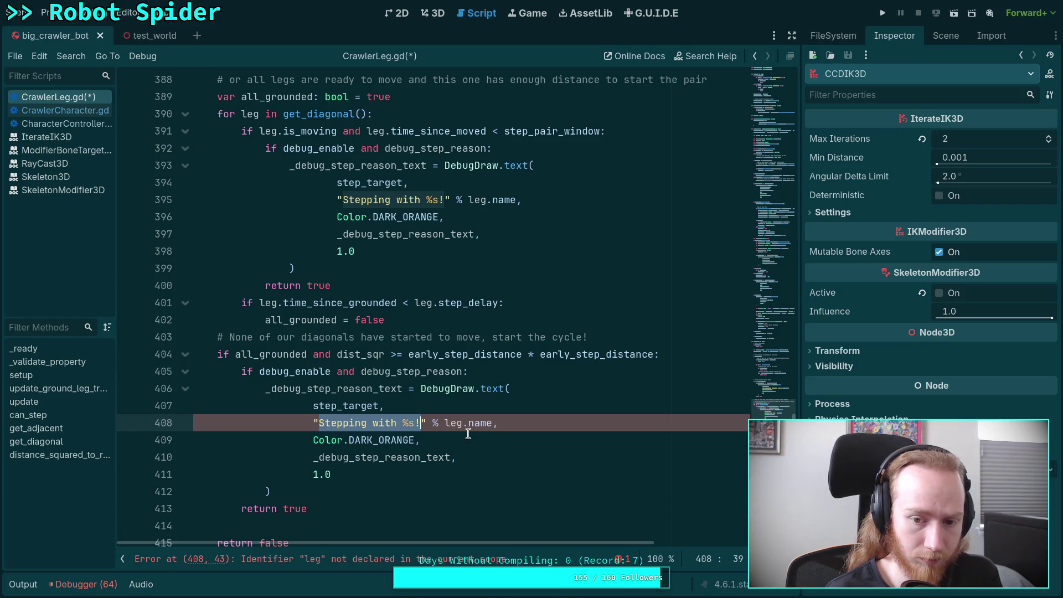
type("Early ste")
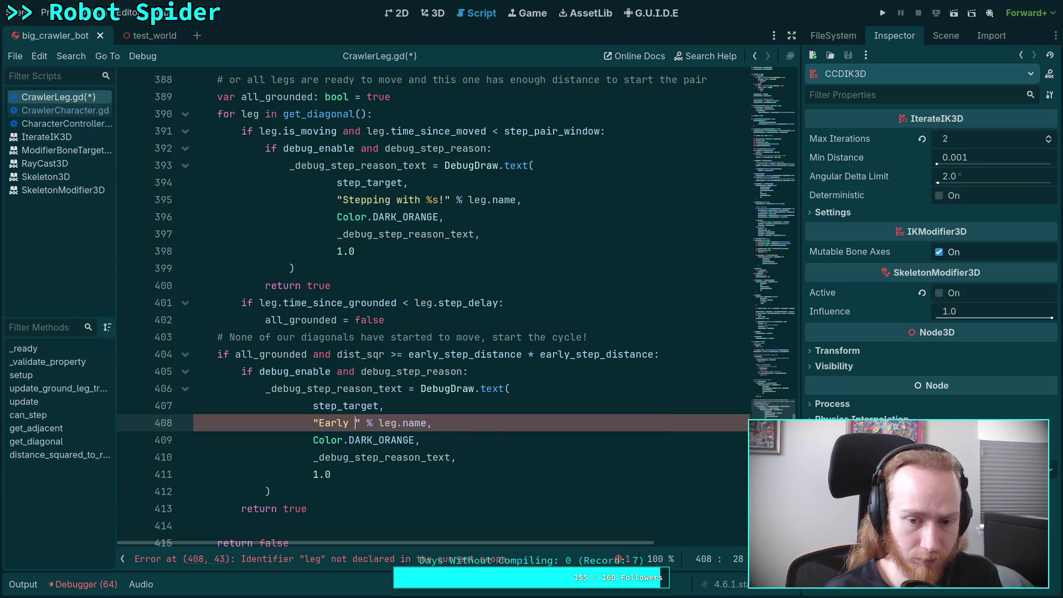
type("p")
key("Right")
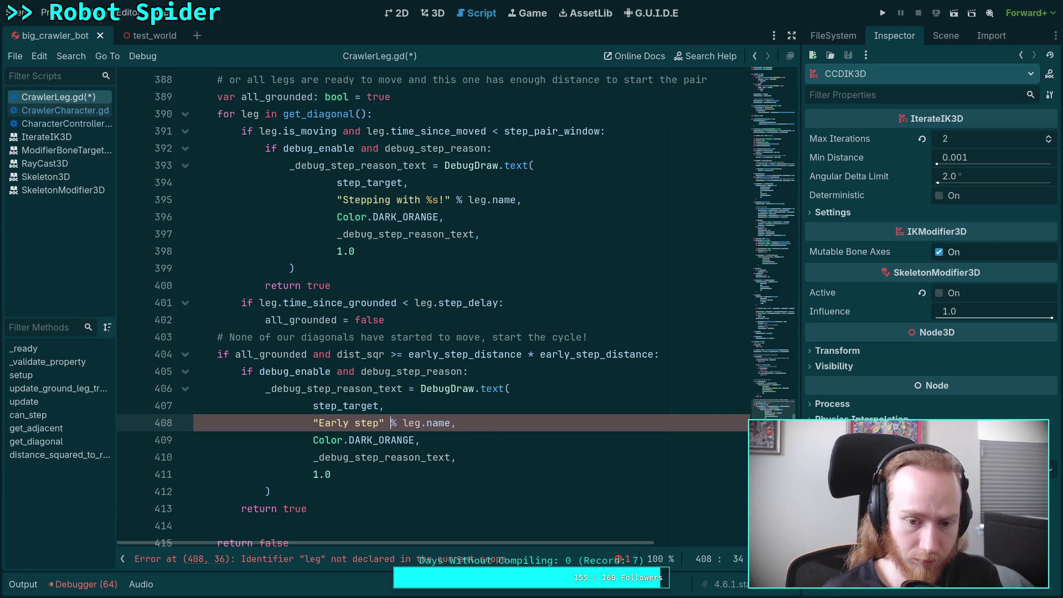
key("Left")
type("!")
key("Right")
key("Delete")
key("Delete")
key("Delete")
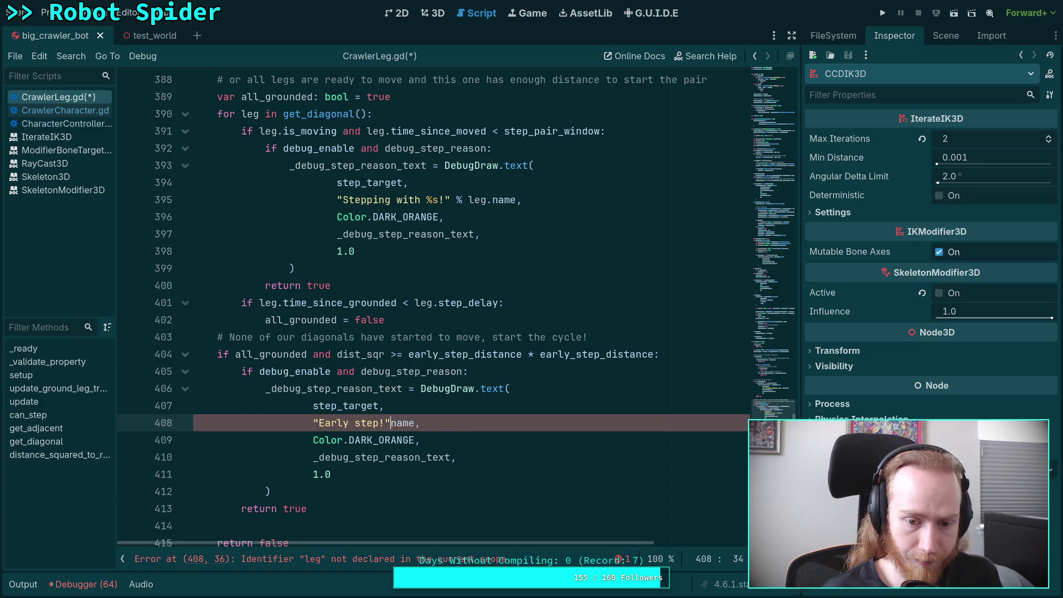
key("ctrl+s")
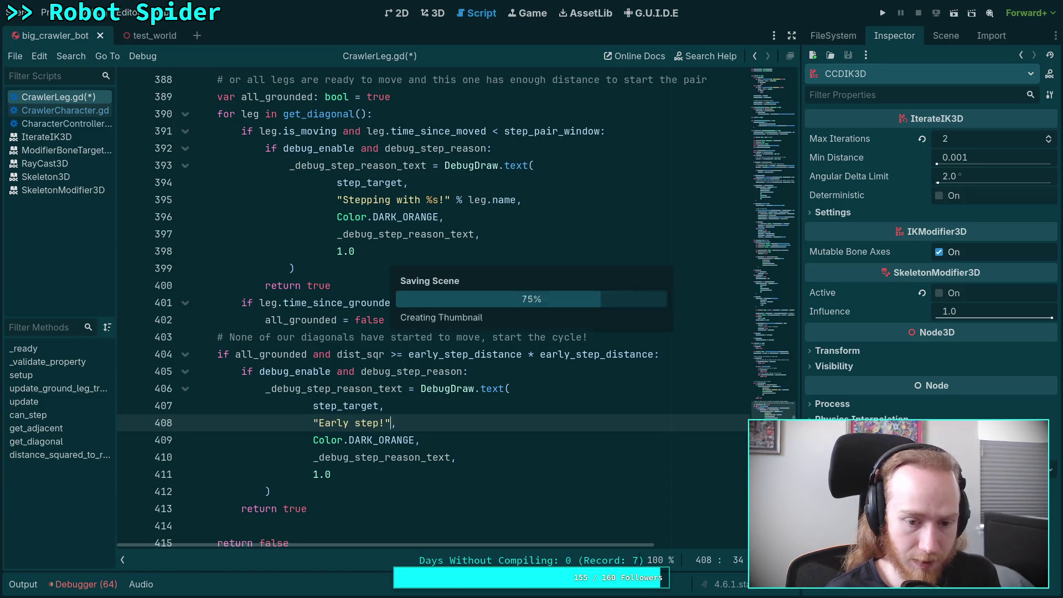
scroll(477, 406, "down", 3)
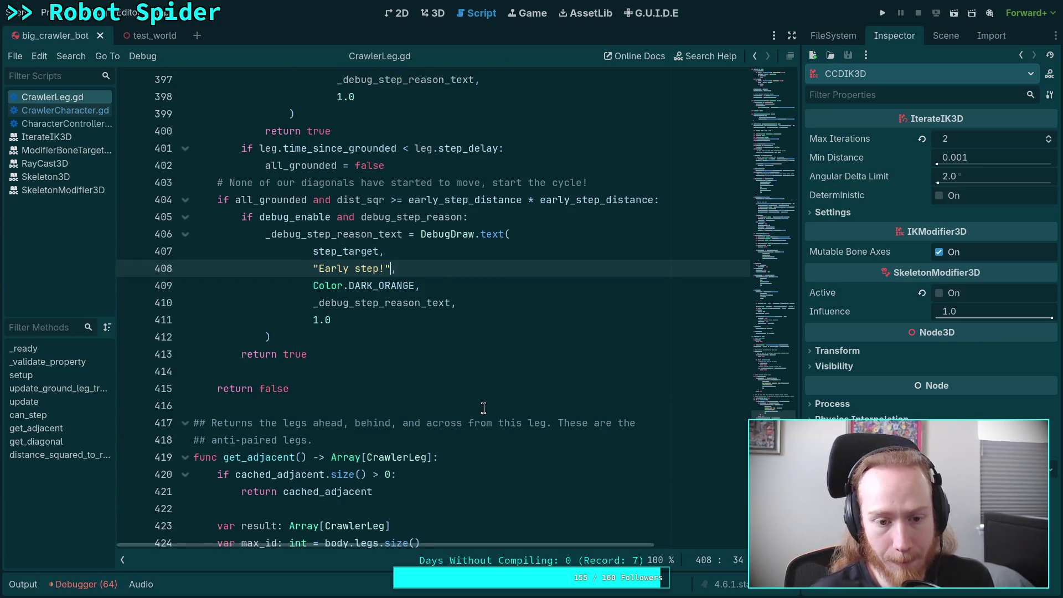
scroll(479, 409, "up", 8)
scroll(482, 412, "up", 5)
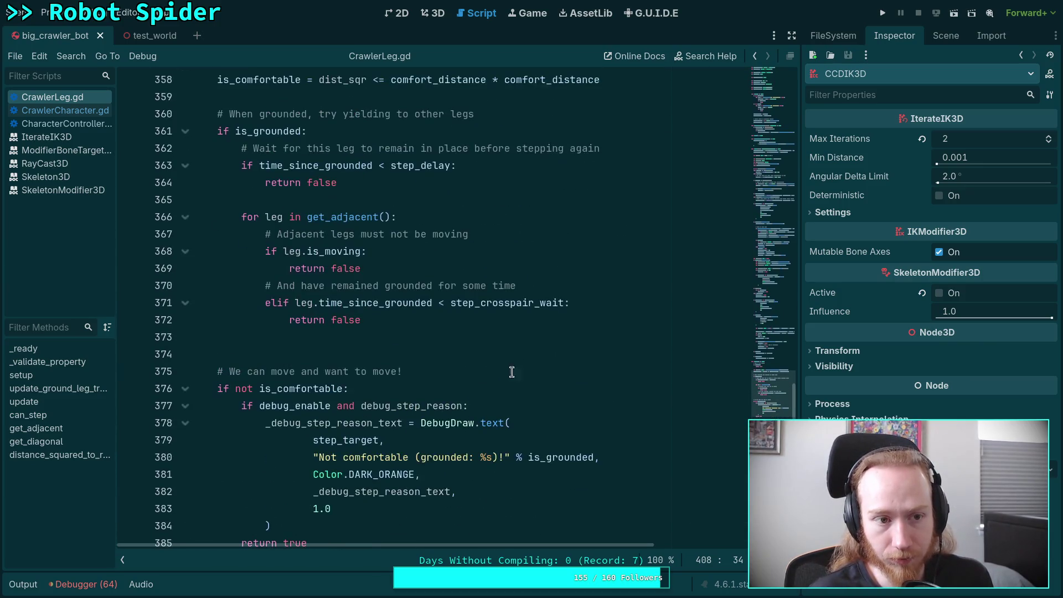
key("F5")
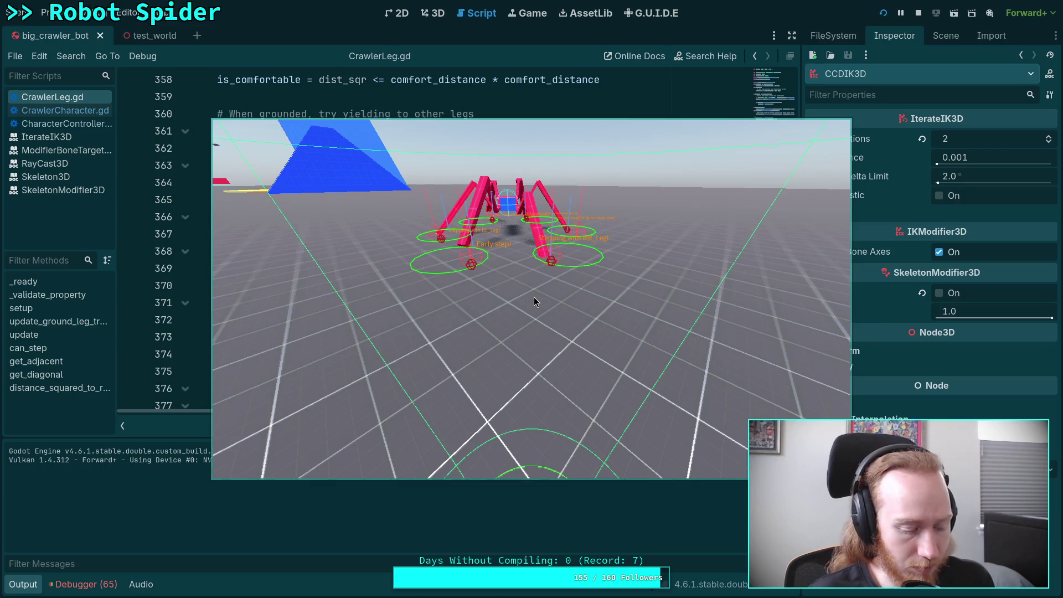
Step: Advance the paused spider demo one physics tick, then stop the running game
key("period")
key("period")
key("period")
key("period")
key("period")
key("period")
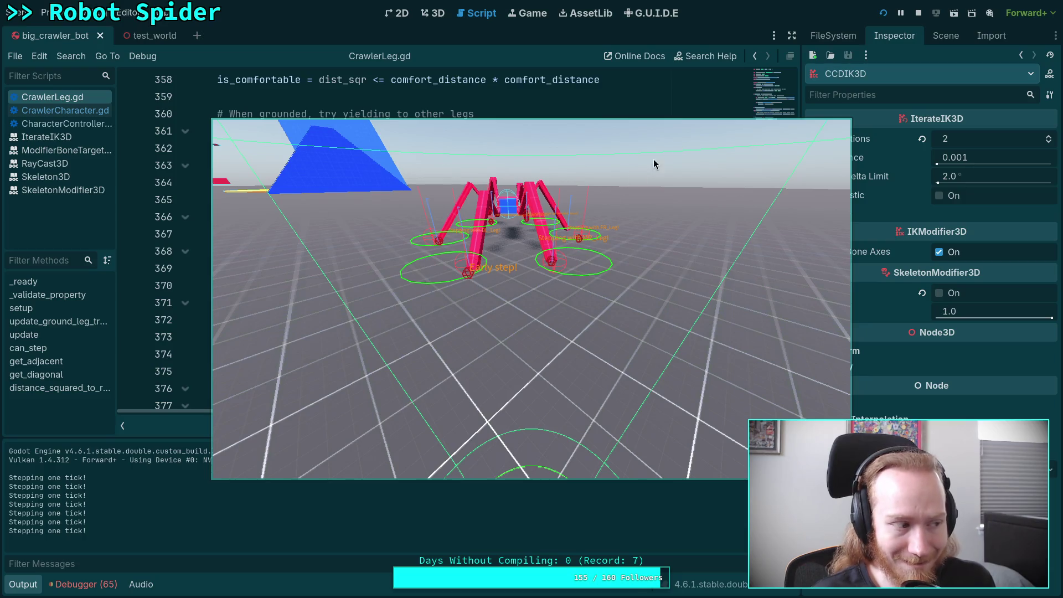
left_click(919, 13)
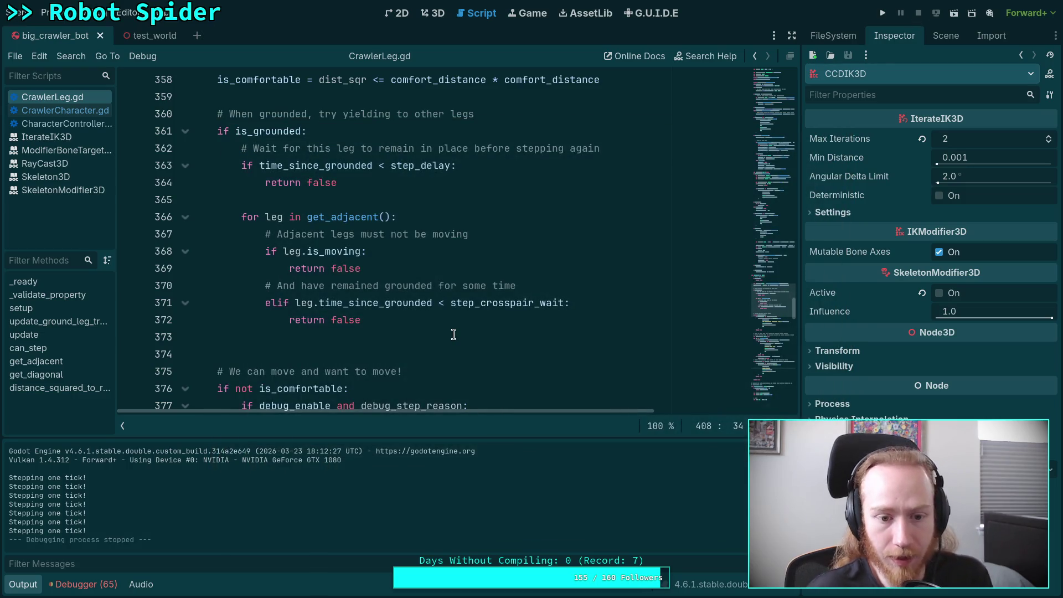
Step: Hide the output panel and review the all_grounded setup at the top of can_step
scroll(453, 333, "down", 14)
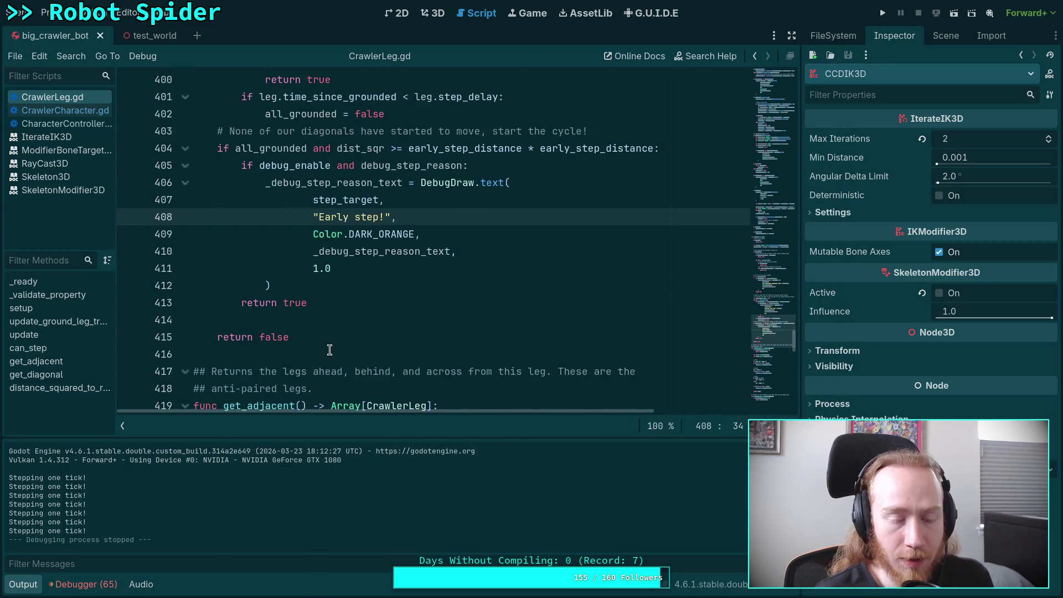
left_click(357, 308)
left_click(290, 318)
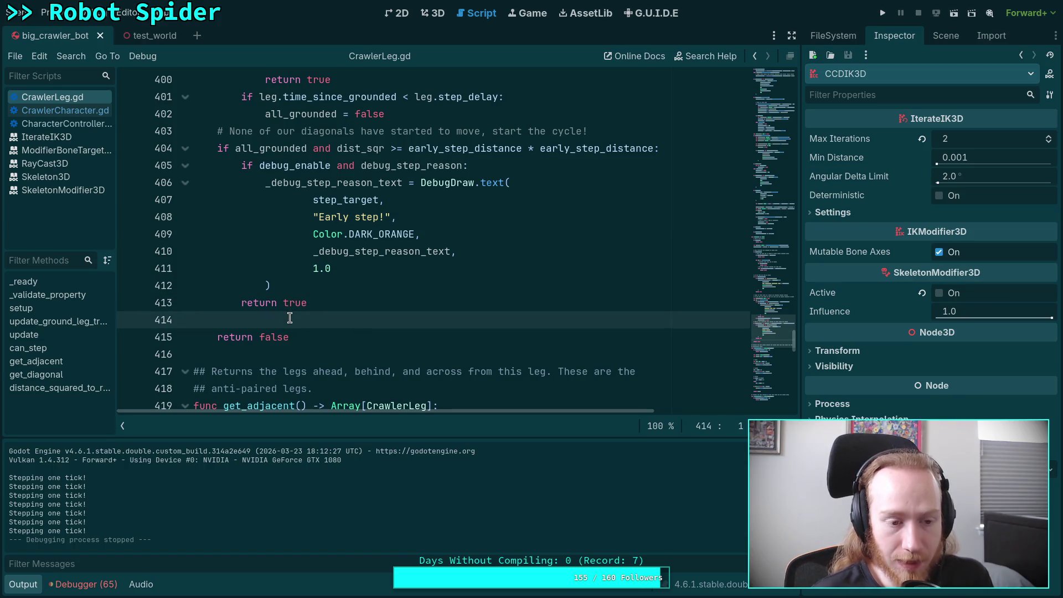
scroll(292, 316, "up", 6)
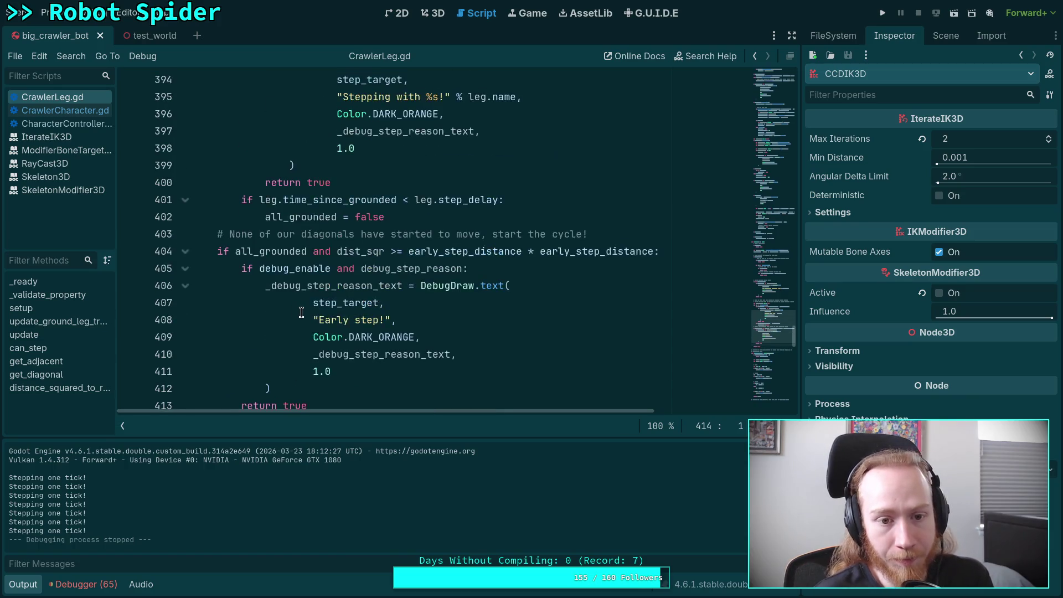
left_click(20, 580)
scroll(294, 352, "up", 4)
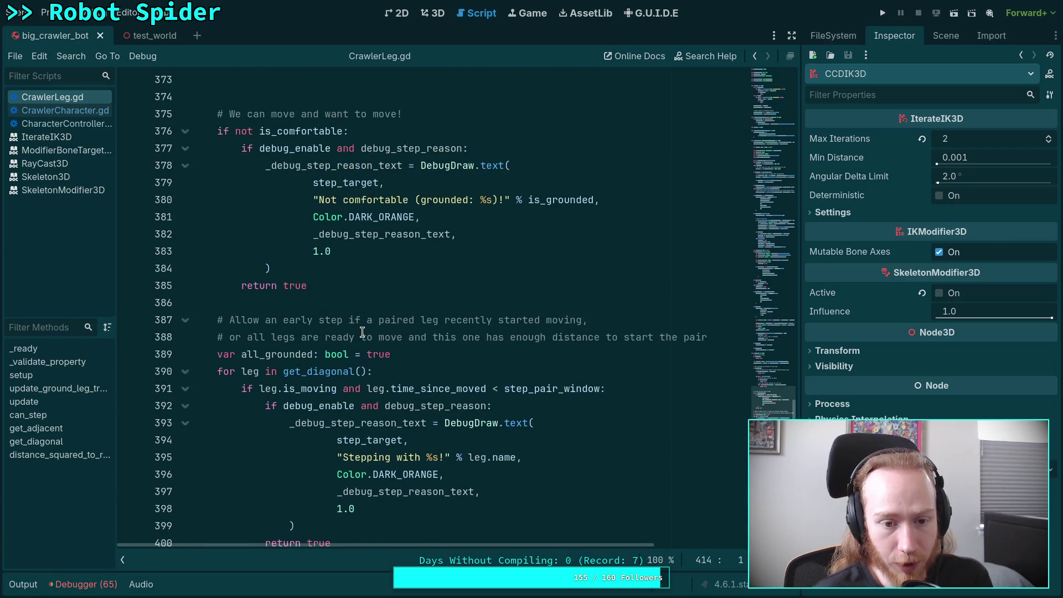
scroll(294, 351, "up", 2)
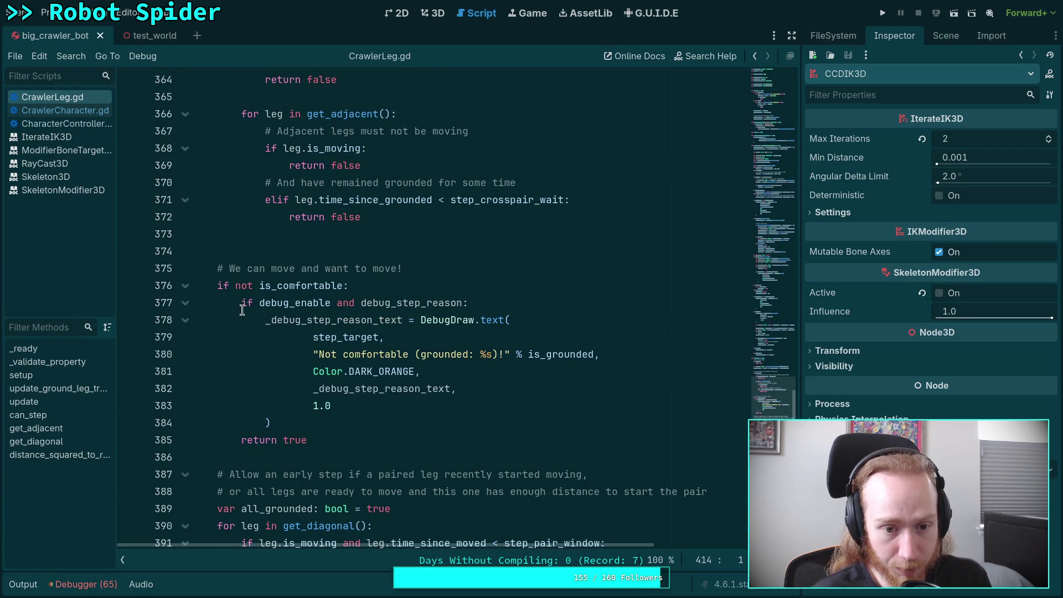
left_click_drag(242, 303, 332, 416)
scroll(308, 326, "up", 1)
scroll(308, 322, "up", 2)
left_click_drag(439, 371, 242, 200)
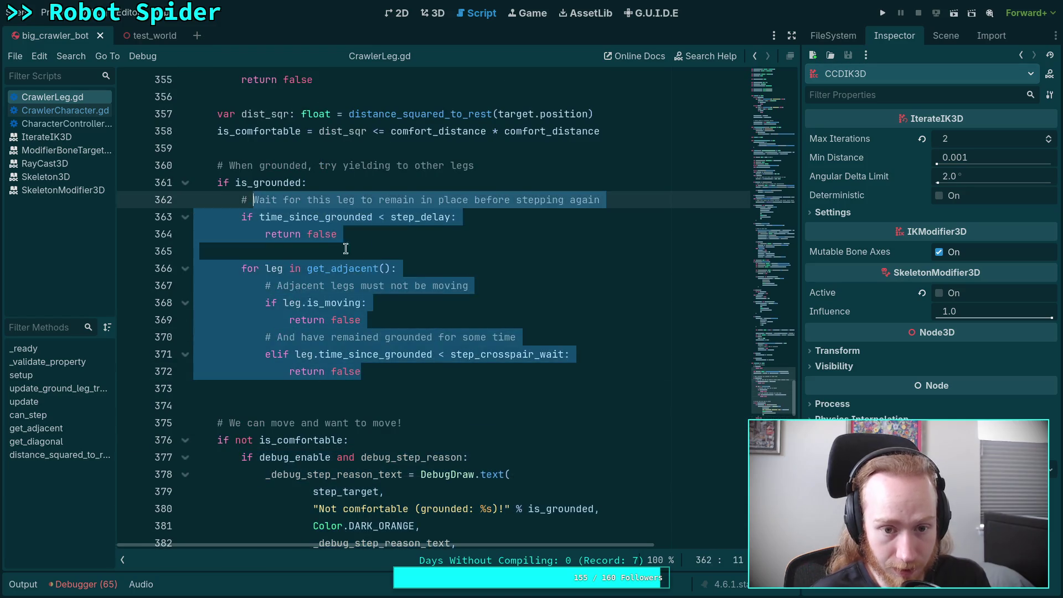
left_click(372, 252)
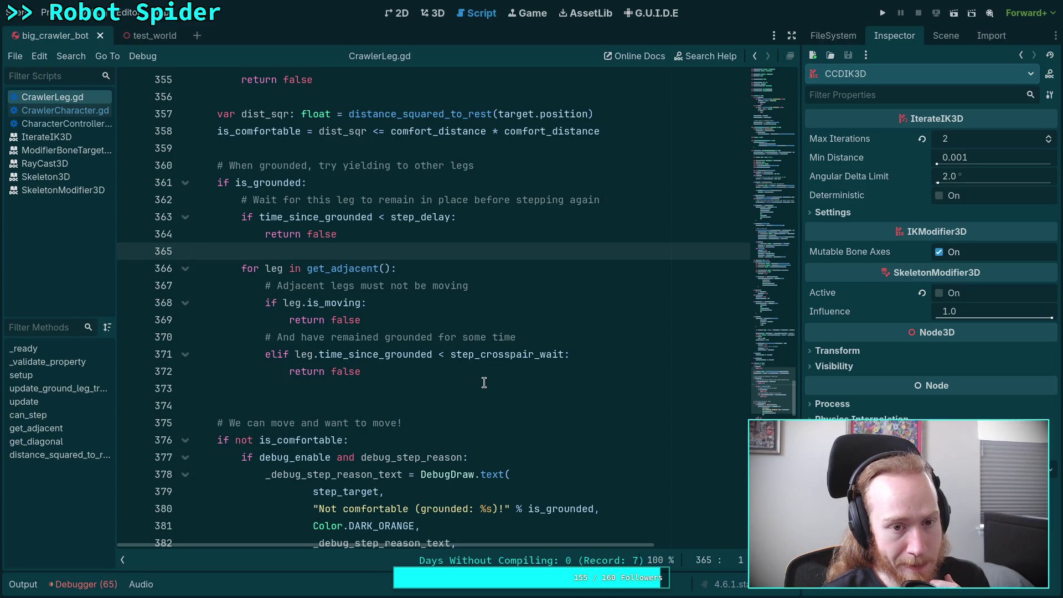
Step: Replace all_grounded's initial value true with time_since_grounded < step_delay
scroll(484, 383, "down", 8)
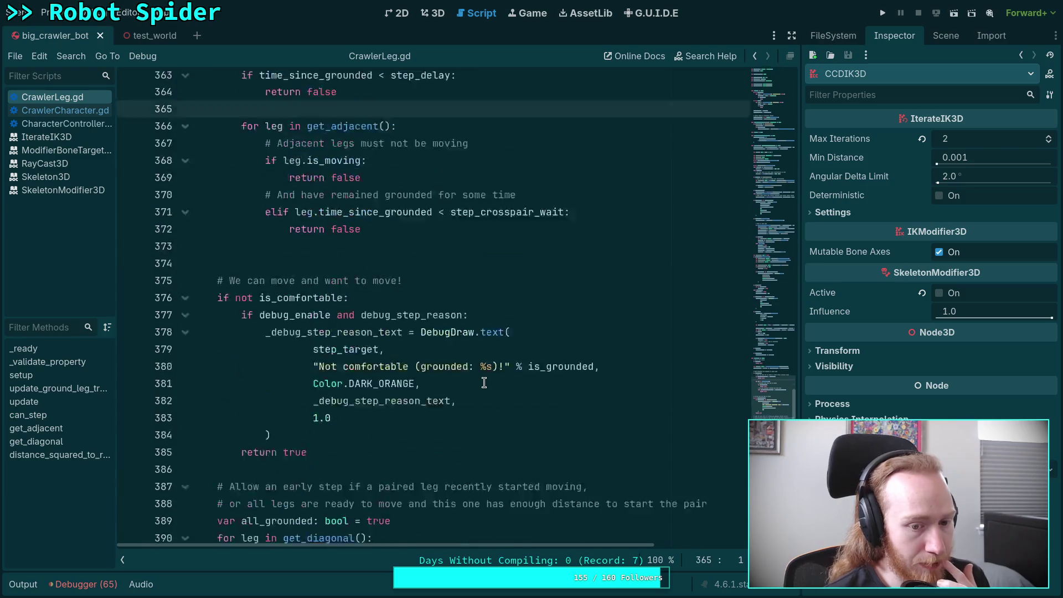
double_click(385, 255)
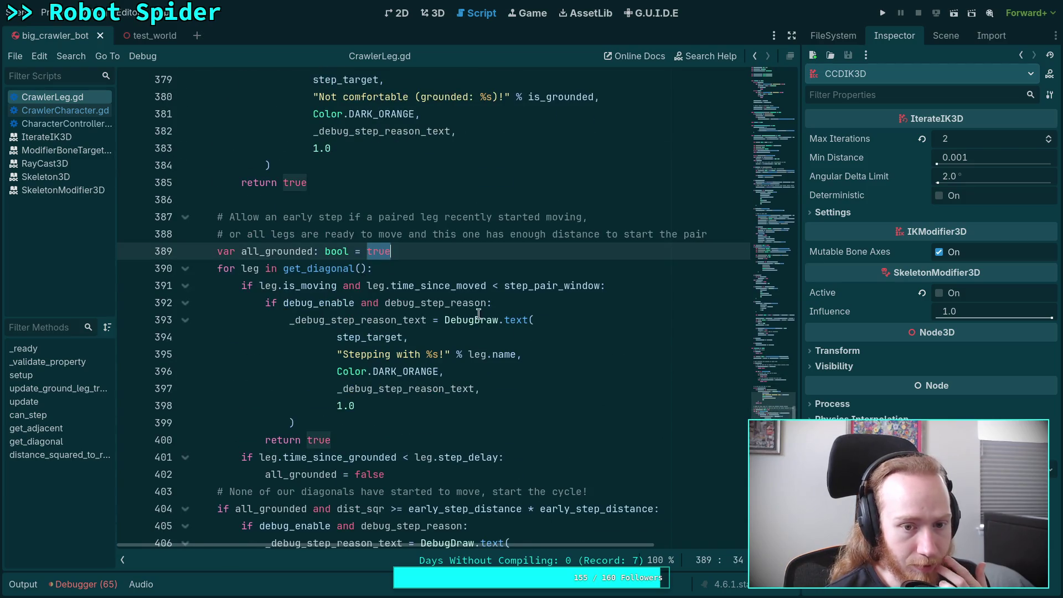
scroll(521, 346, "down", 2)
scroll(521, 345, "down", 2)
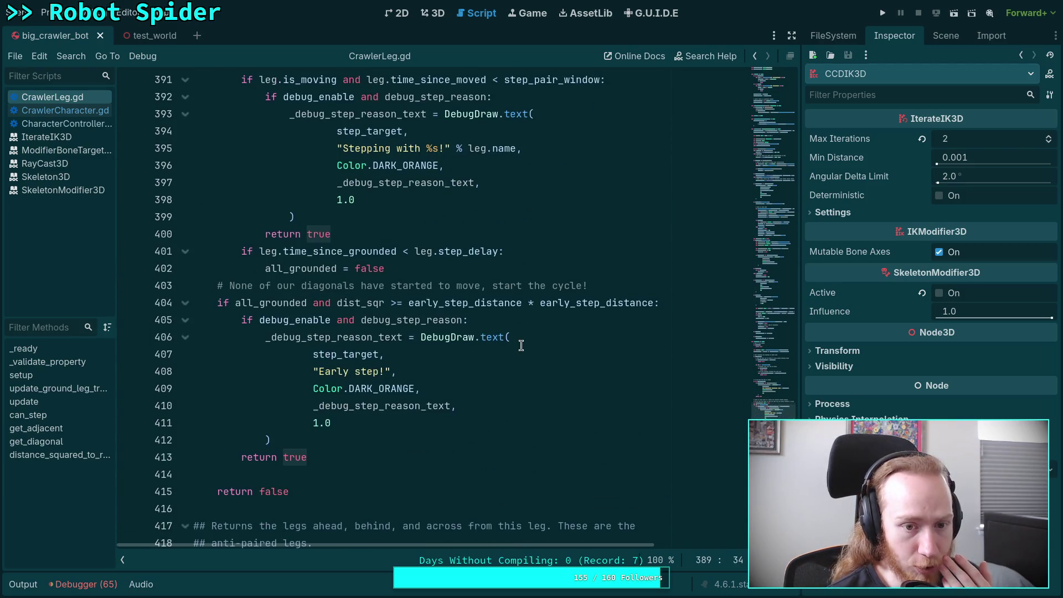
scroll(519, 341, "up", 3)
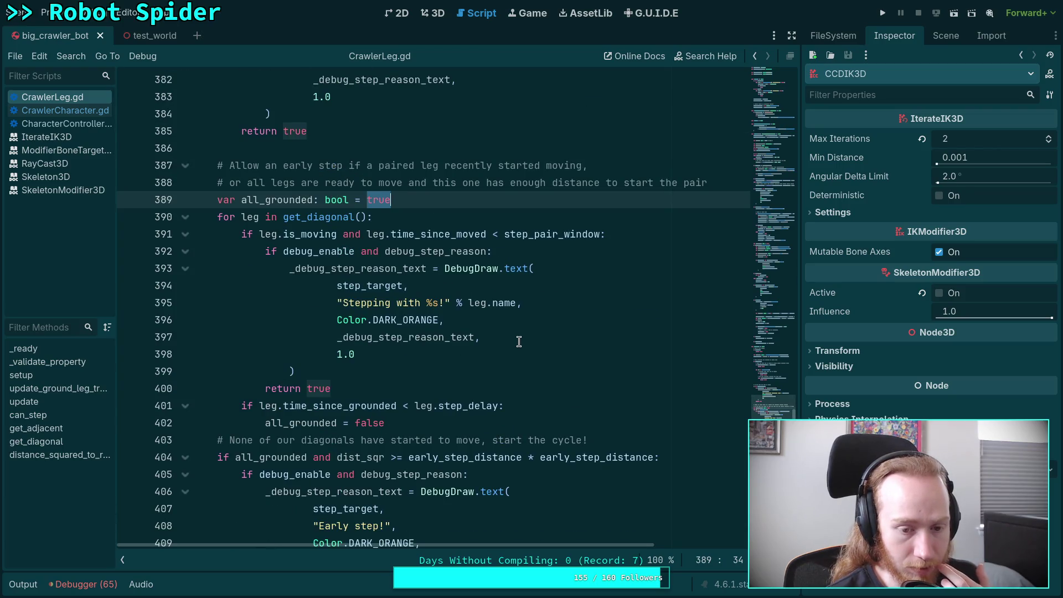
scroll(519, 341, "down", 4)
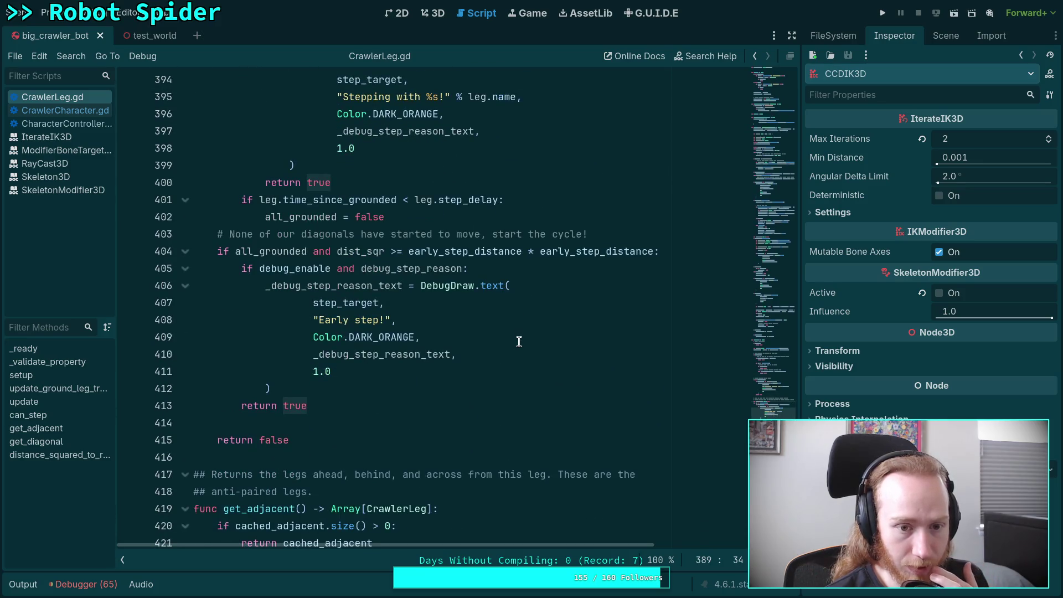
scroll(519, 341, "up", 5)
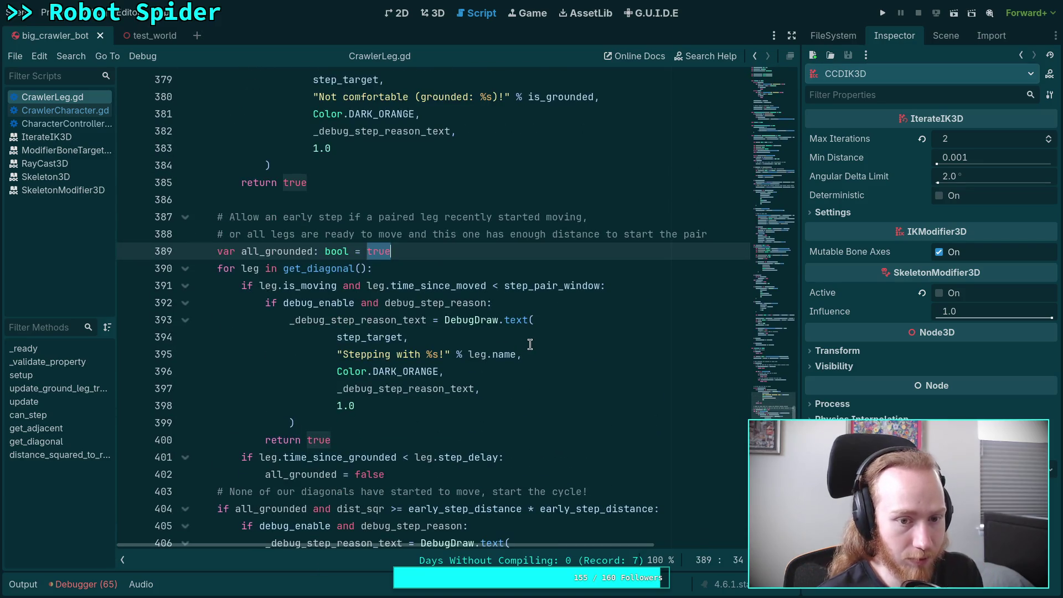
type("i")
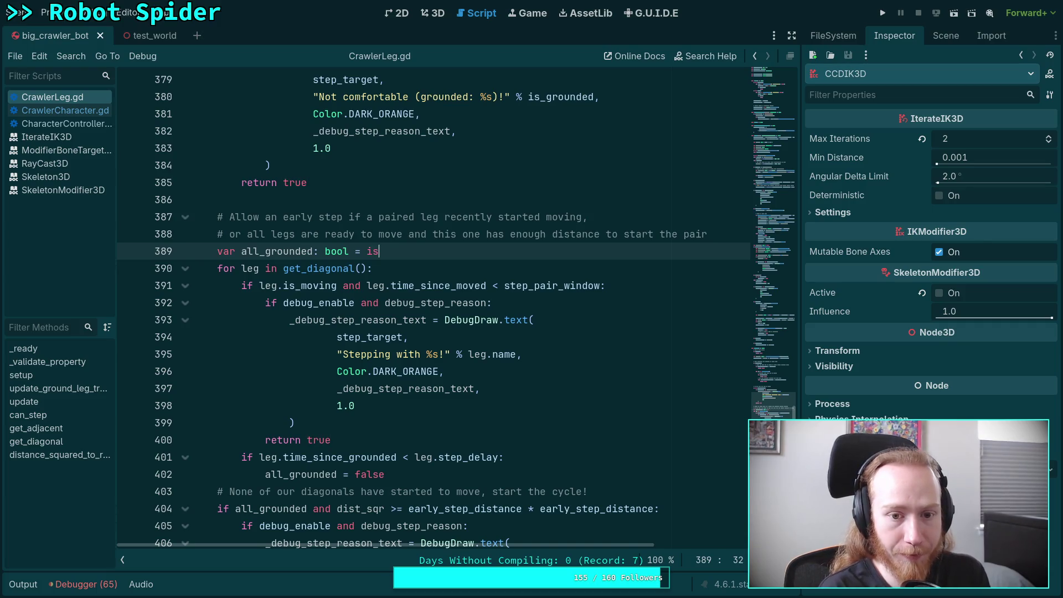
key("BackSpace")
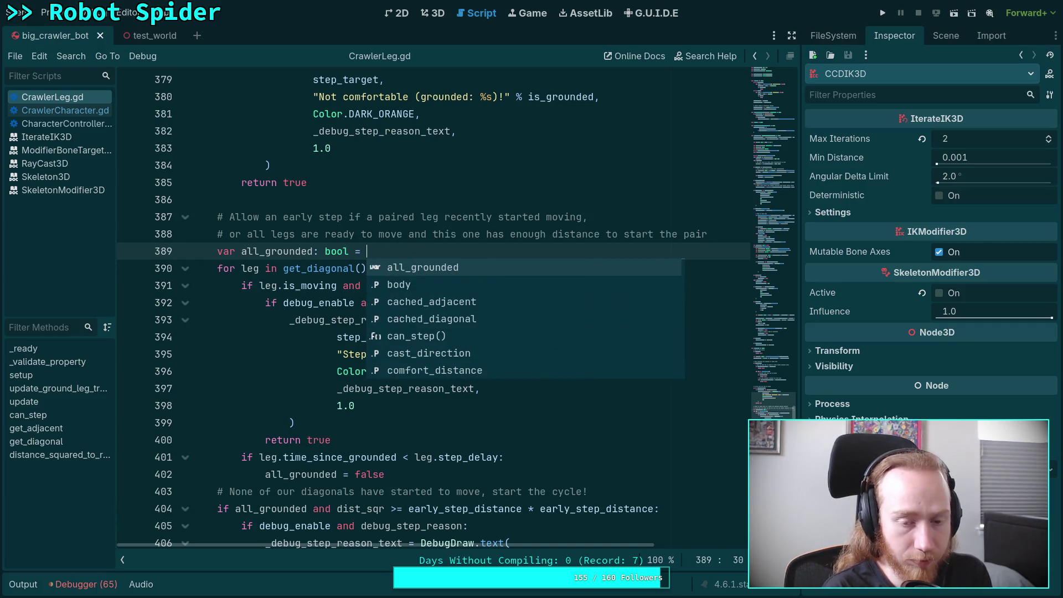
type("time")
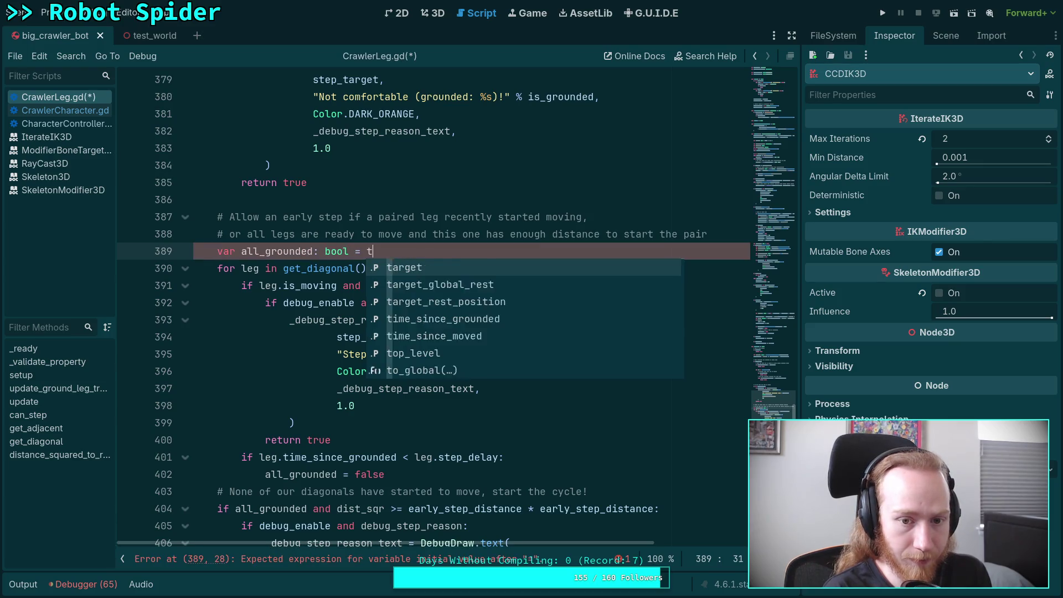
key("Return")
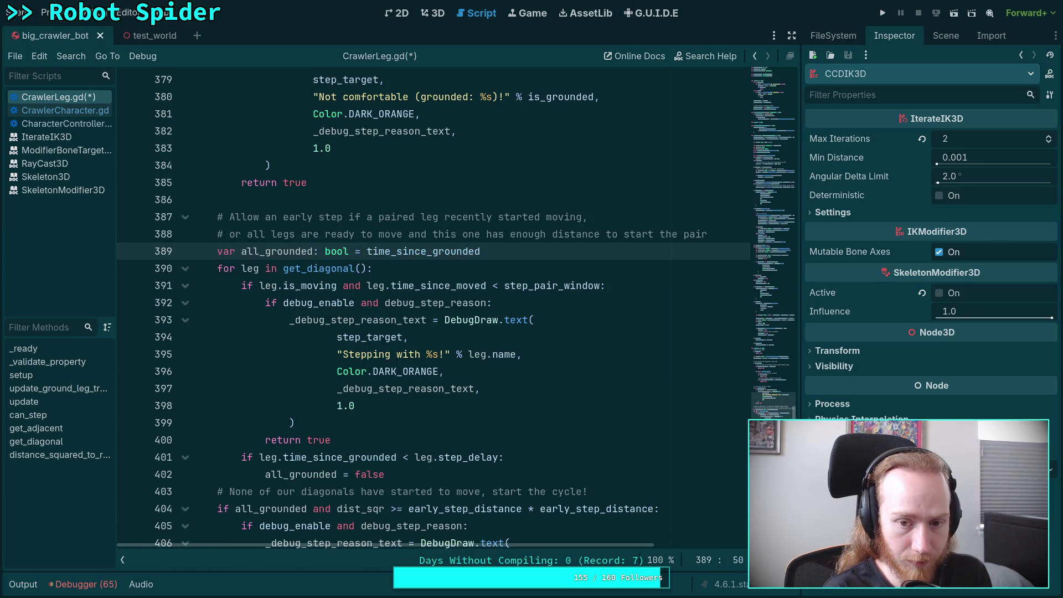
type("tep_")
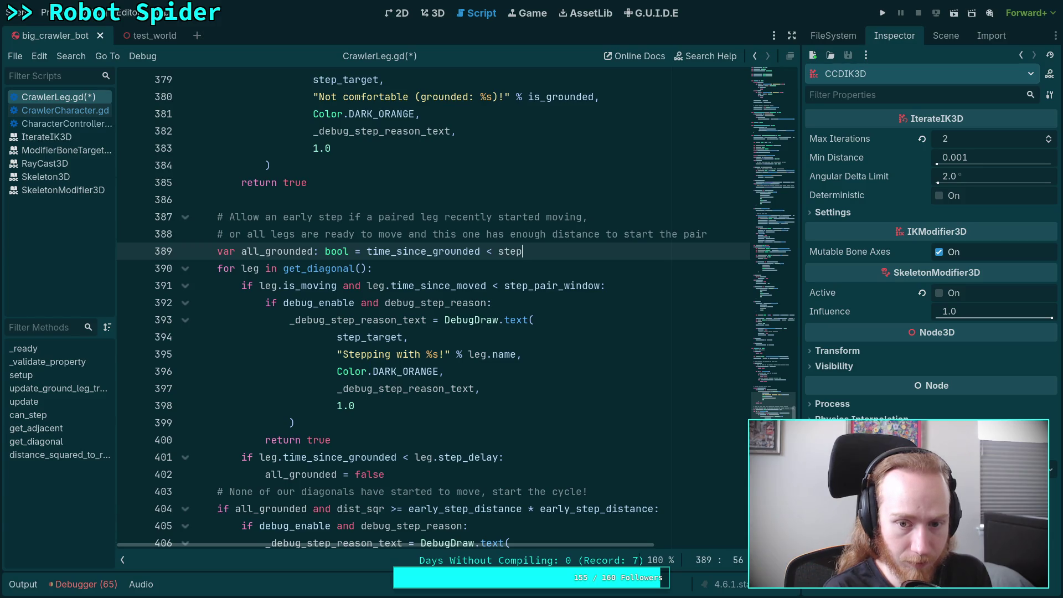
key("Down")
key("Down")
key("Return")
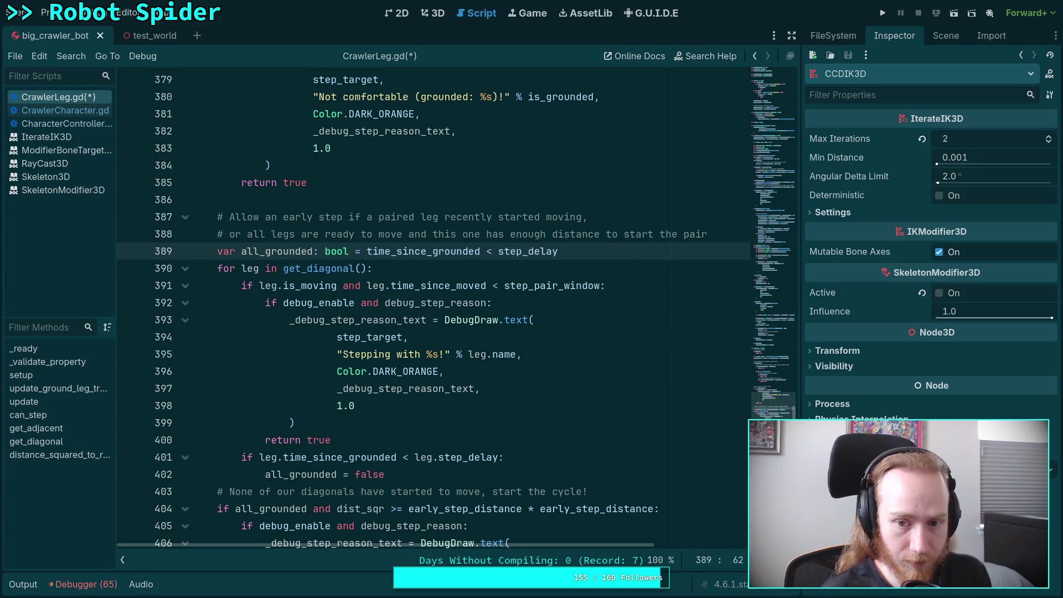
Step: Check the other uses of step_delay and save CrawlerLeg.gd
scroll(424, 314, "up", 12)
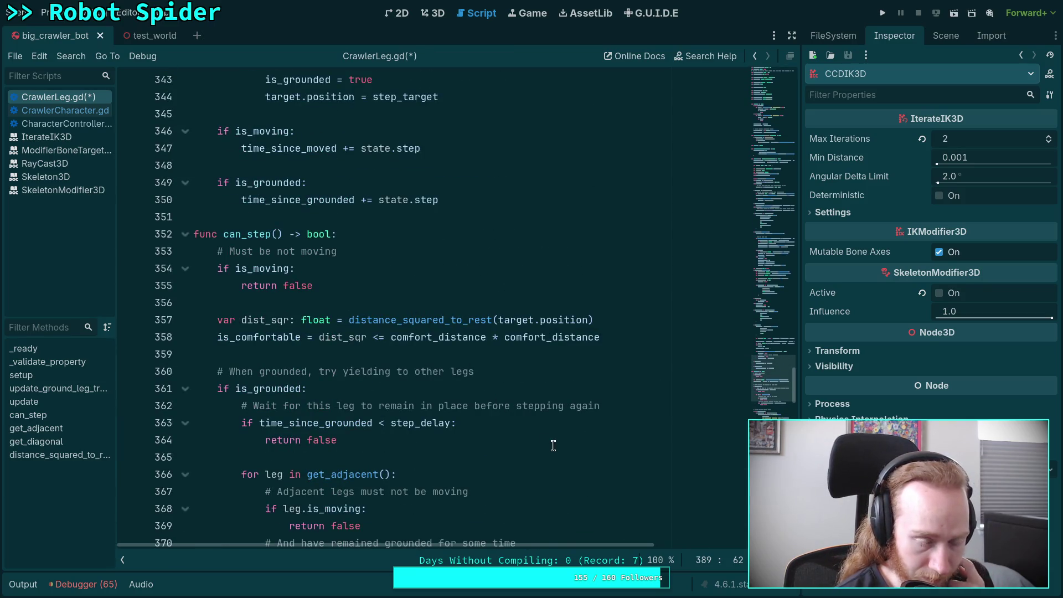
scroll(568, 440, "down", 5)
scroll(568, 440, "down", 5)
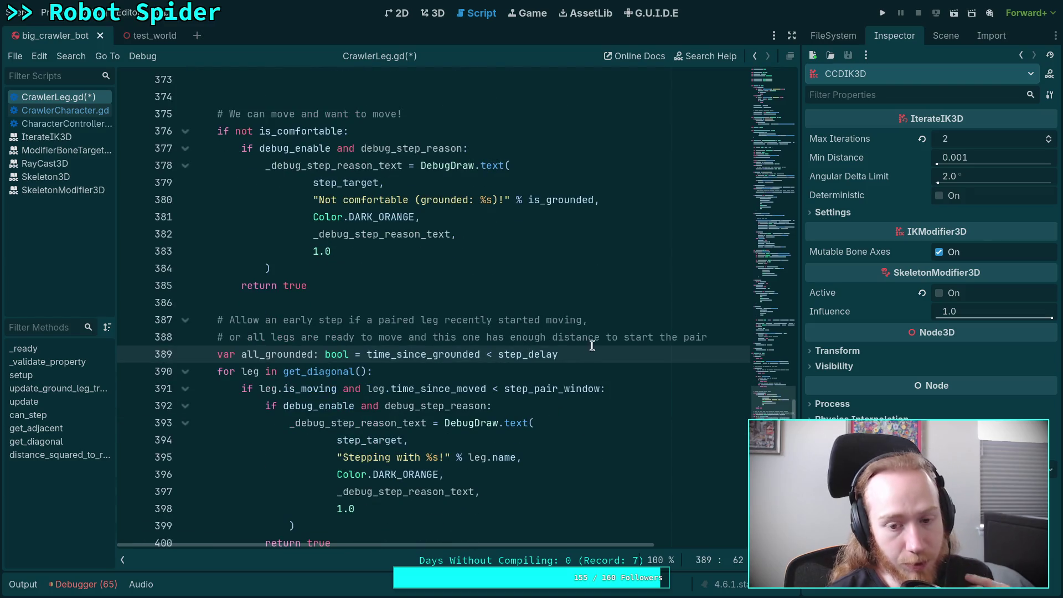
scroll(590, 368, "down", 2)
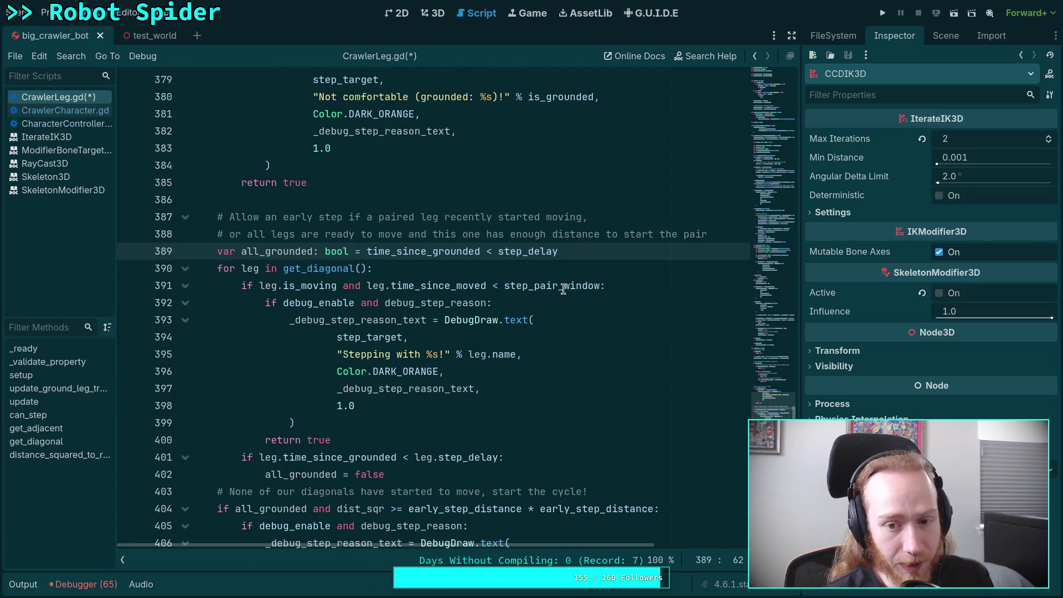
mouse_move(532, 252)
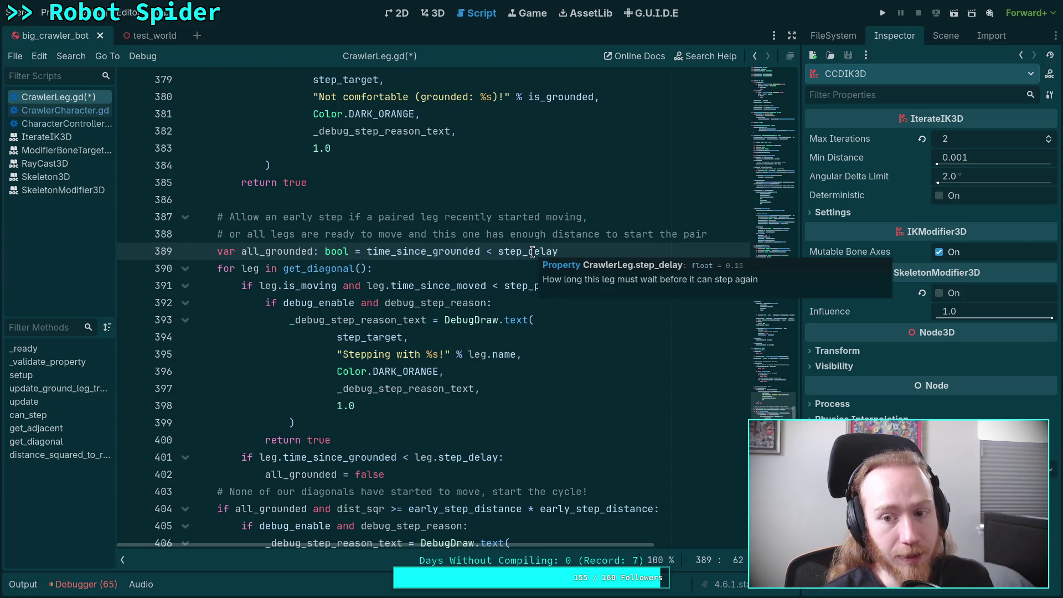
double_click(529, 252)
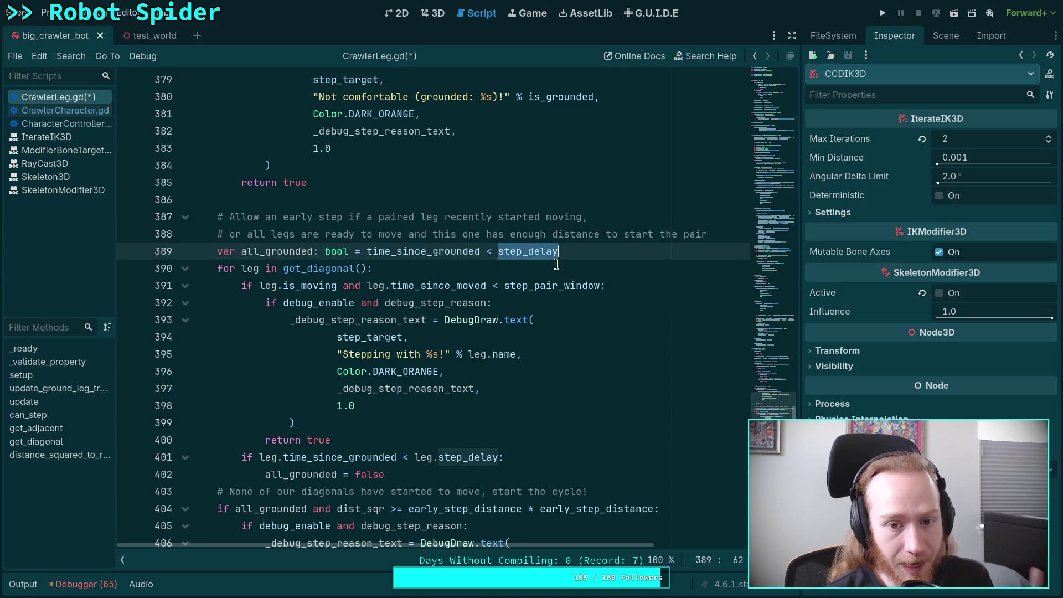
left_click(606, 256)
key("ctrl+s")
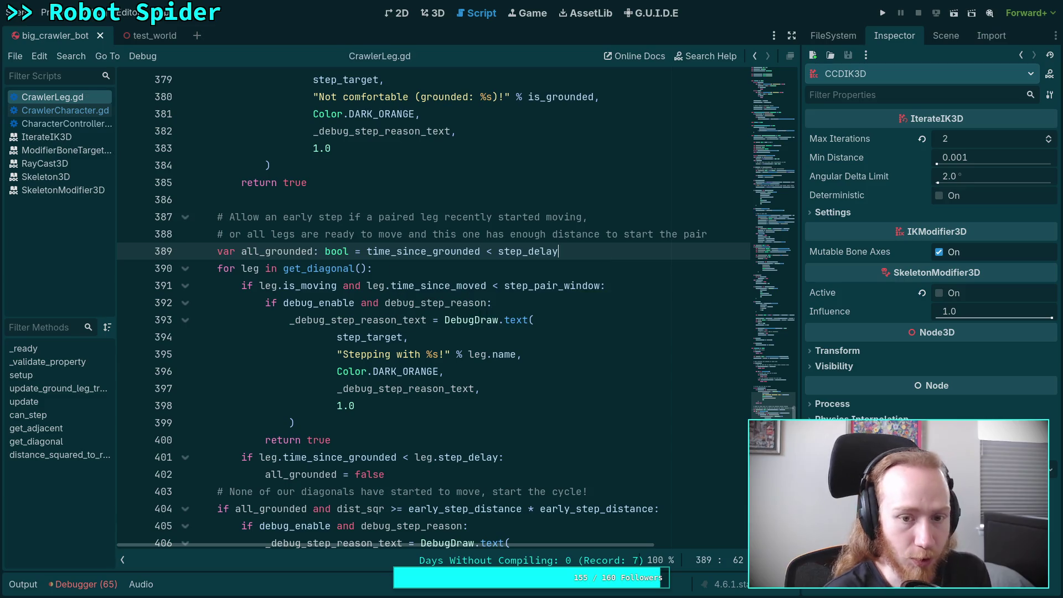
Step: Prefix line 401's diagonal timing condition with 'all_grounded and', save, and review its uses
scroll(601, 257, "down", 2)
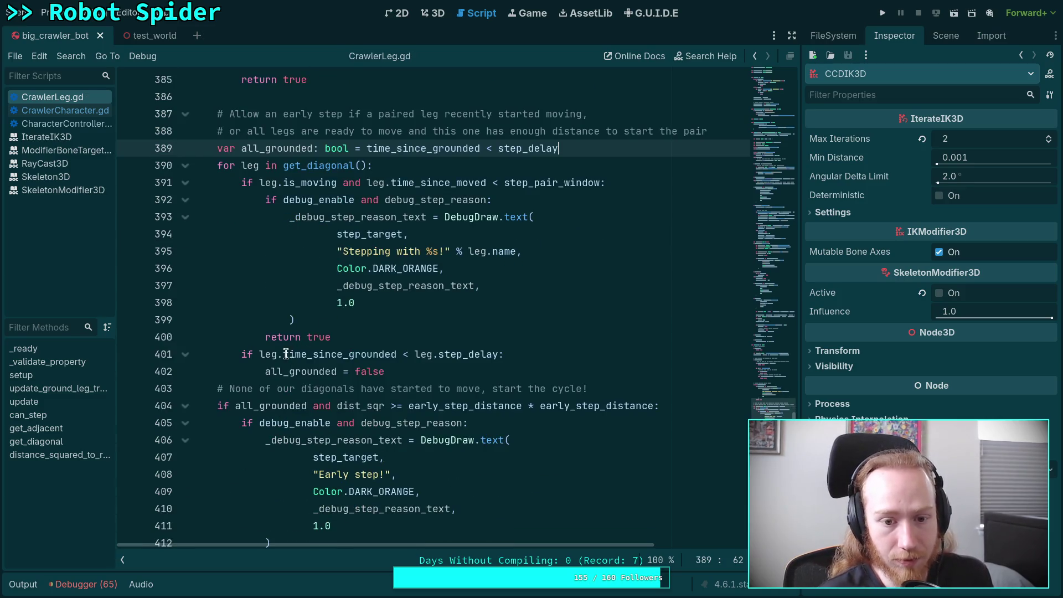
left_click(254, 353)
type("all_gr")
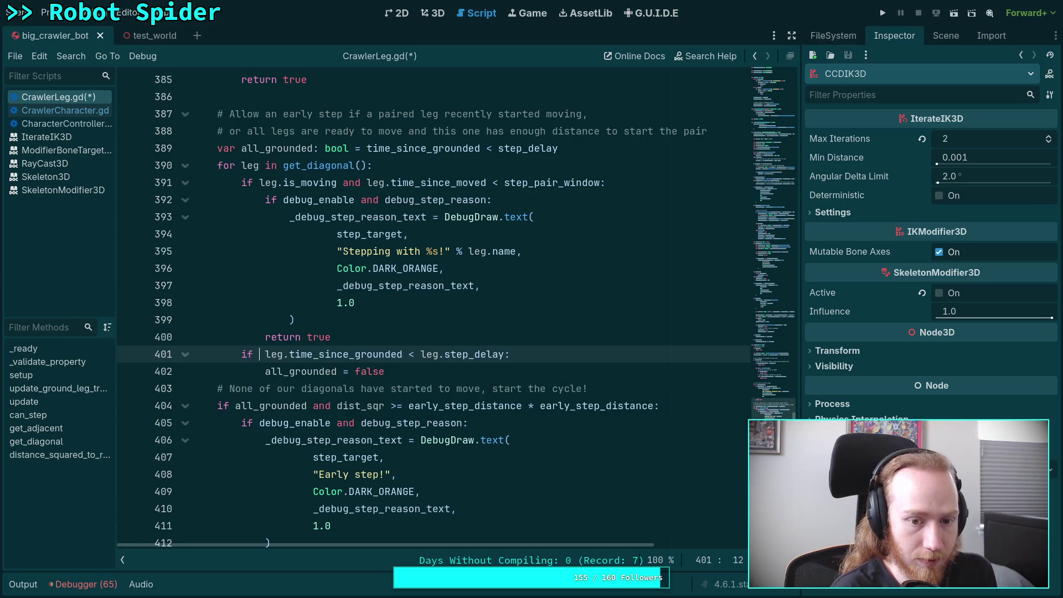
type("ounded and")
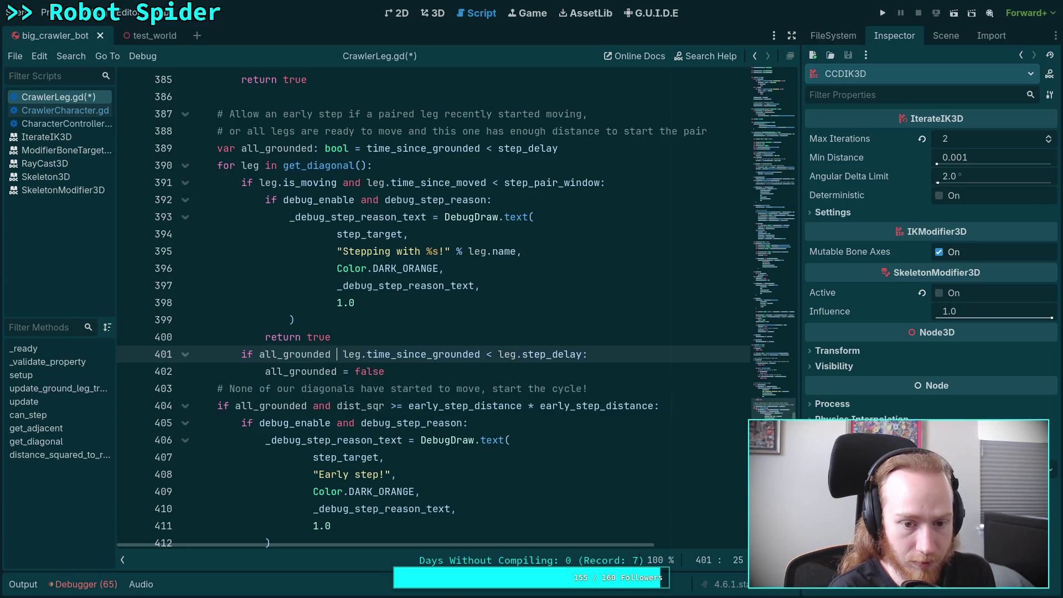
key("ctrl+s")
double_click(292, 354)
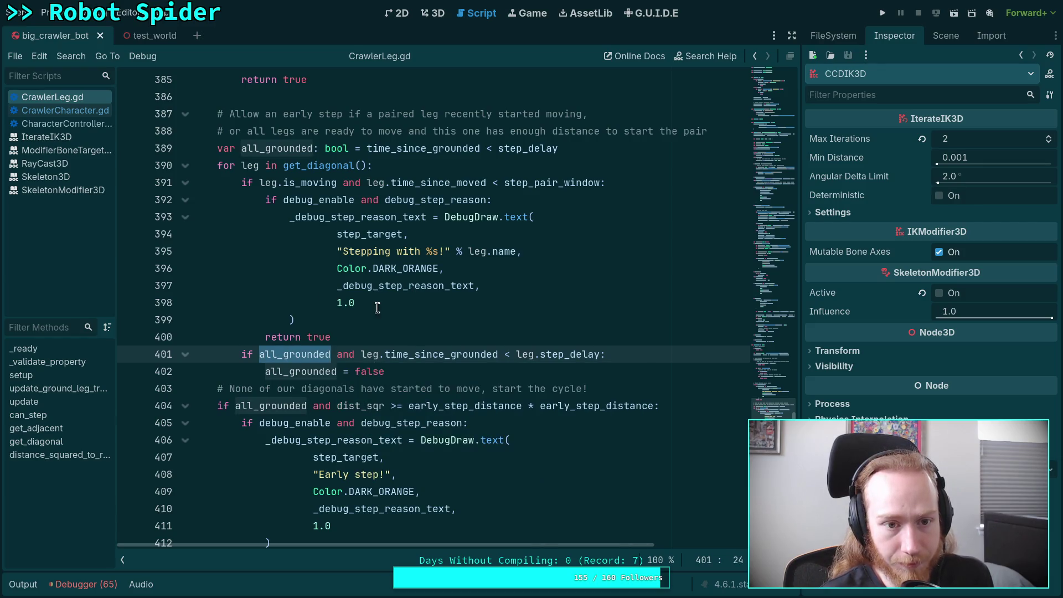
scroll(380, 313, "down", 3)
scroll(379, 308, "up", 6)
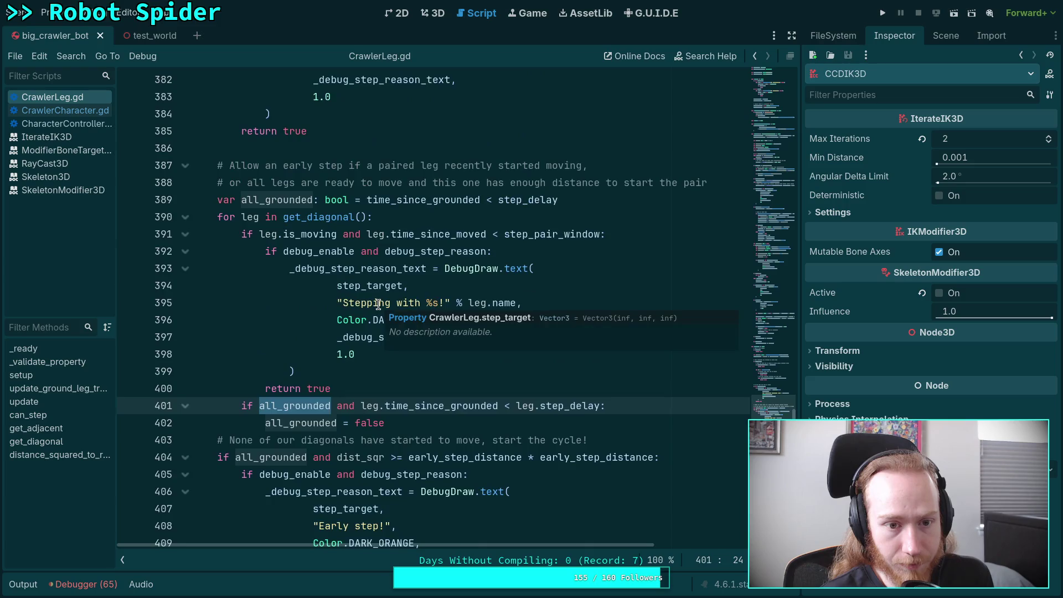
scroll(378, 304, "up", 2)
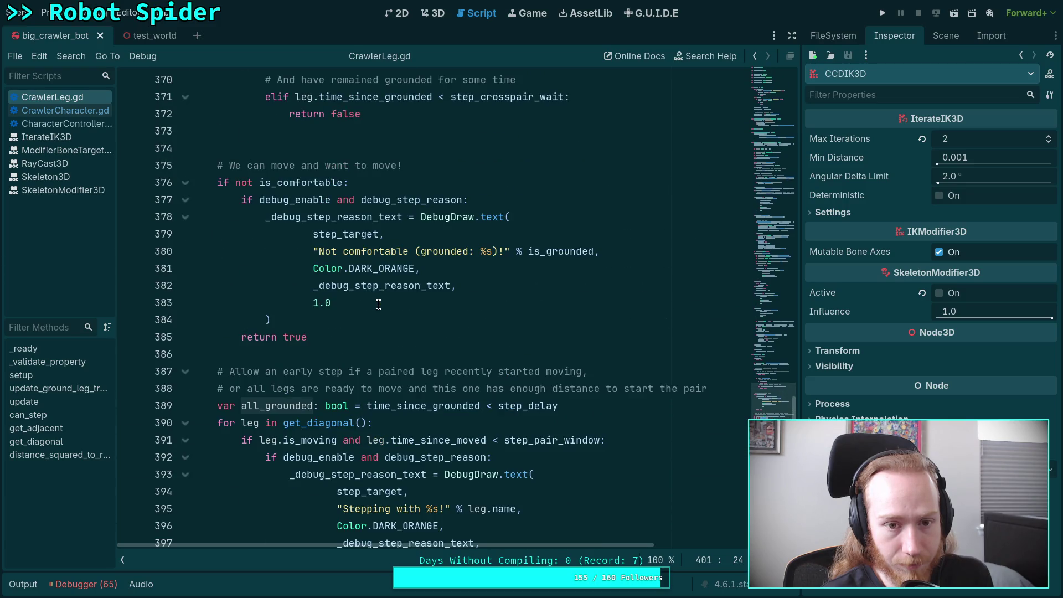
scroll(378, 304, "down", 1)
scroll(378, 304, "up", 1)
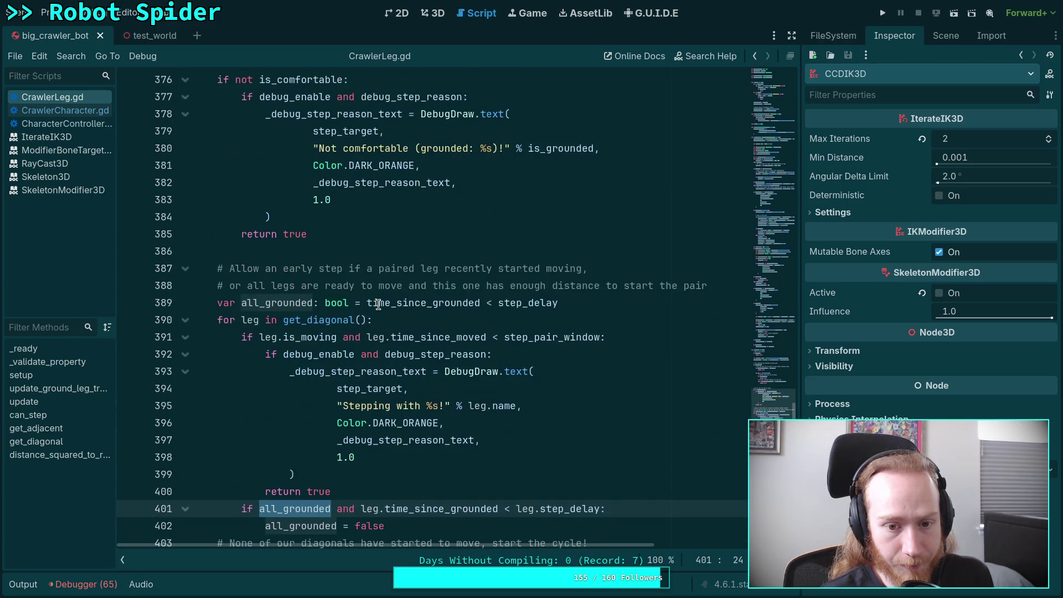
scroll(353, 293, "down", 6)
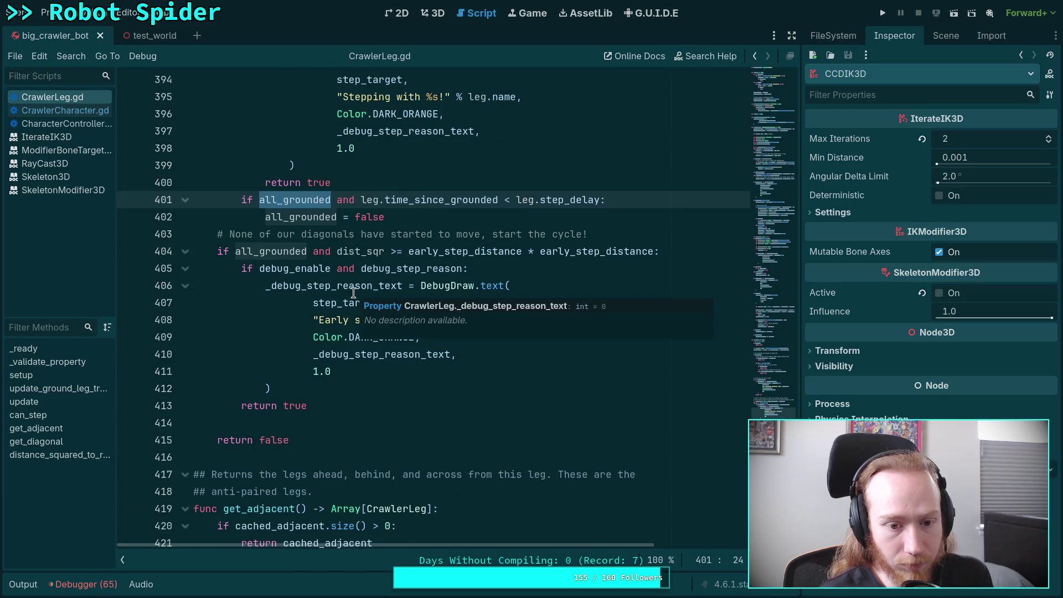
scroll(277, 374, "up", 2)
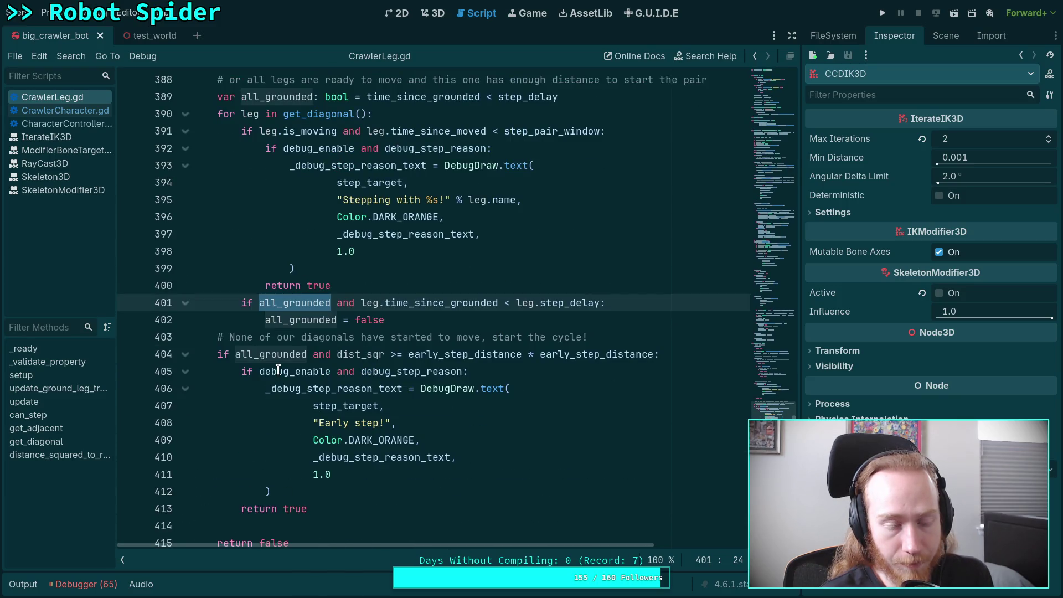
scroll(278, 370, "down", 1)
scroll(334, 432, "up", 1)
scroll(305, 404, "up", 3)
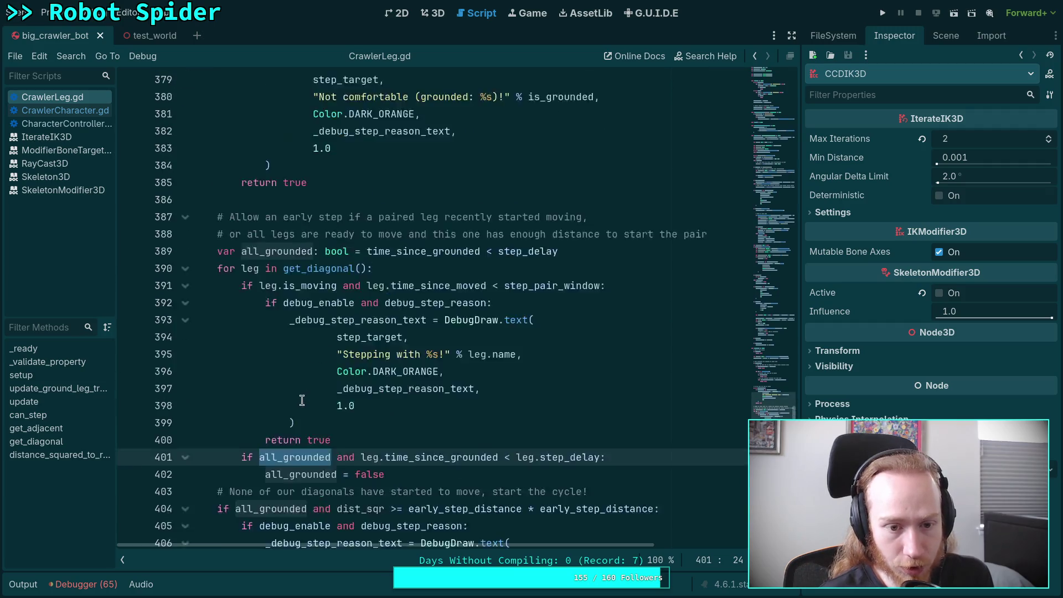
scroll(301, 400, "up", 1)
Step: Replace all_grounded's initial value on line 389 with true
left_click_drag(368, 303, 578, 303)
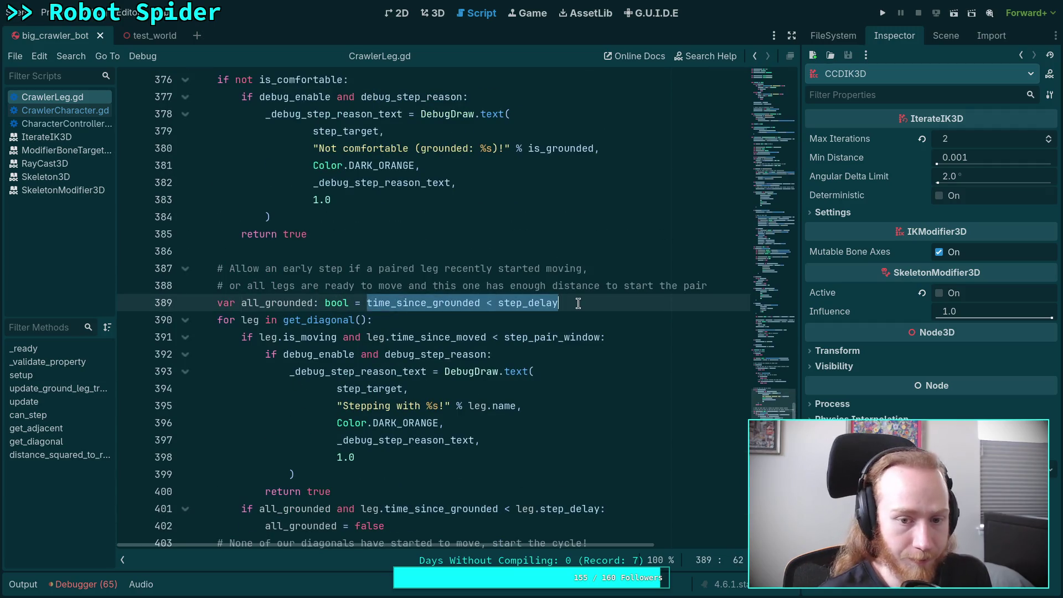
type("true")
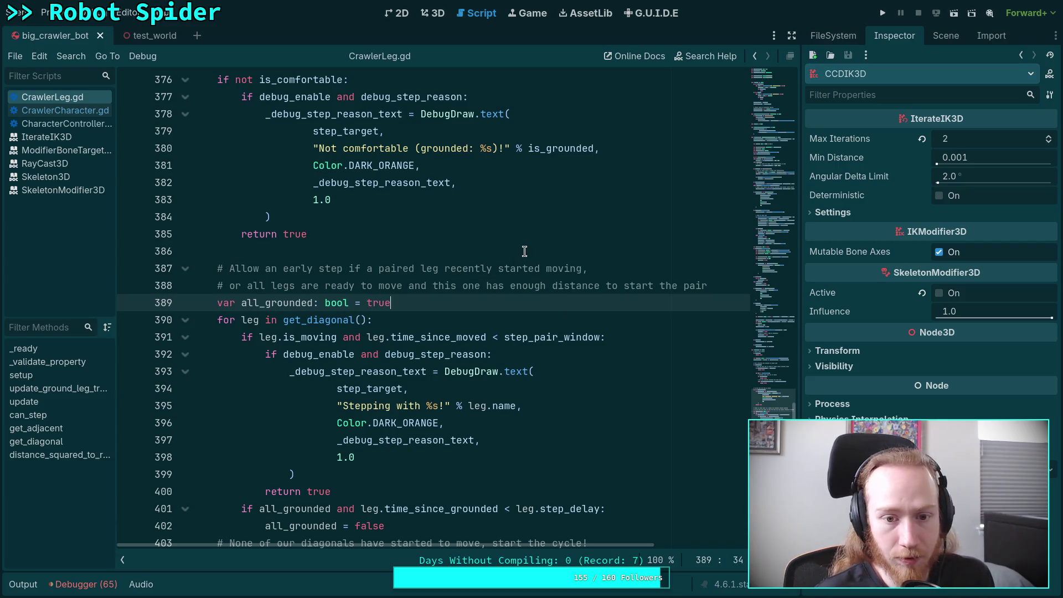
left_click(643, 252)
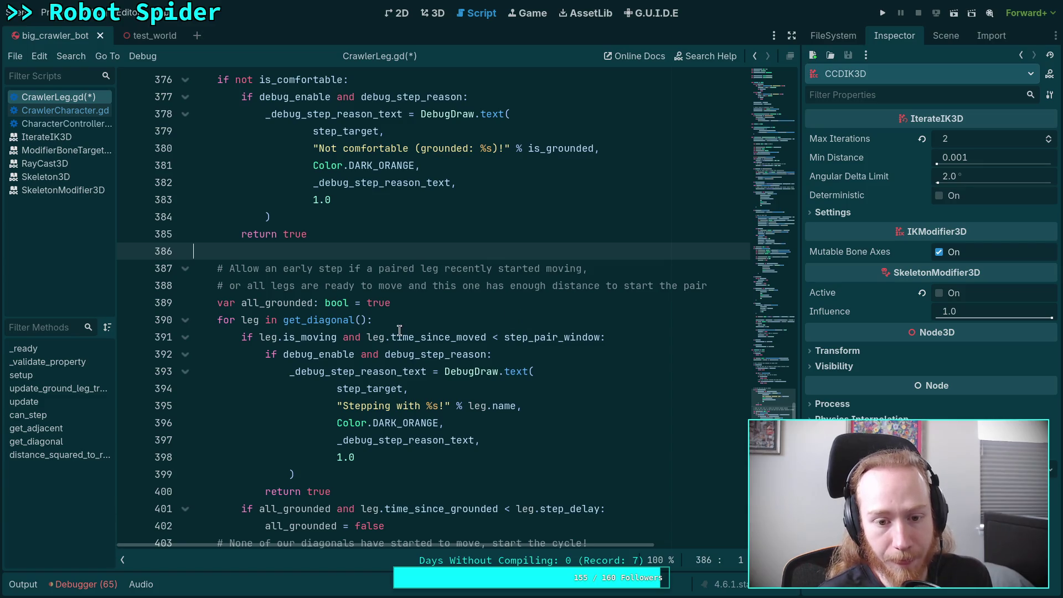
Step: Check is_moving on line 391 and line 400, then show the CrawlerBot scene tree
scroll(339, 352, "down", 1)
double_click(304, 283)
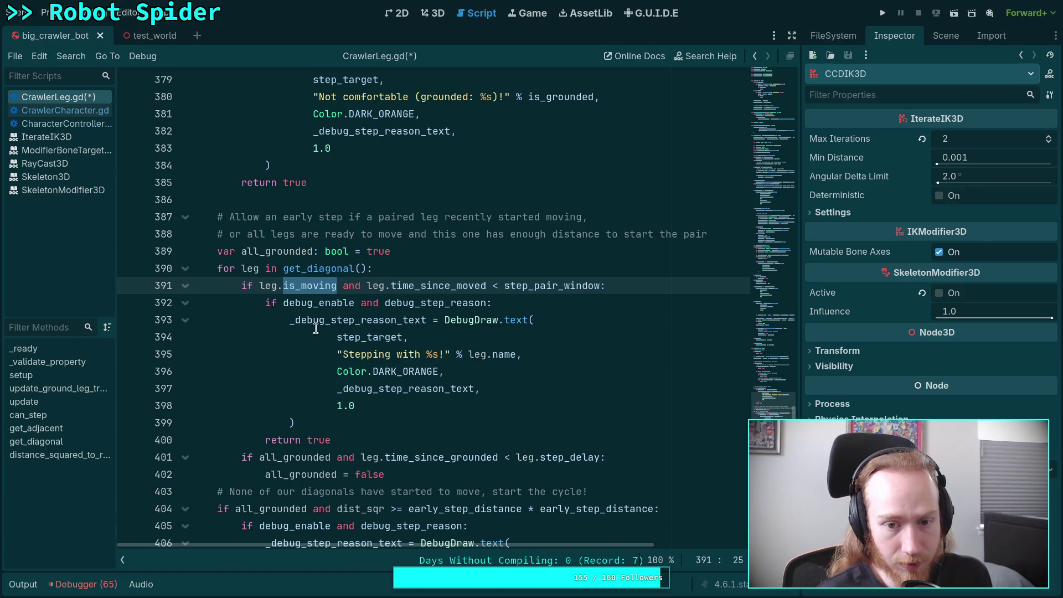
left_click(336, 438)
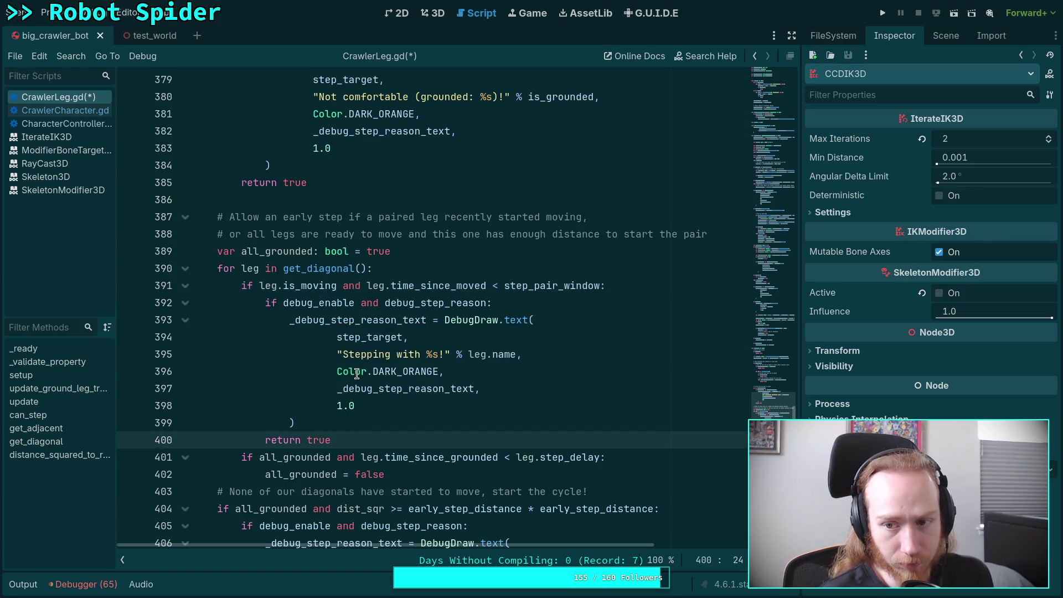
left_click(945, 36)
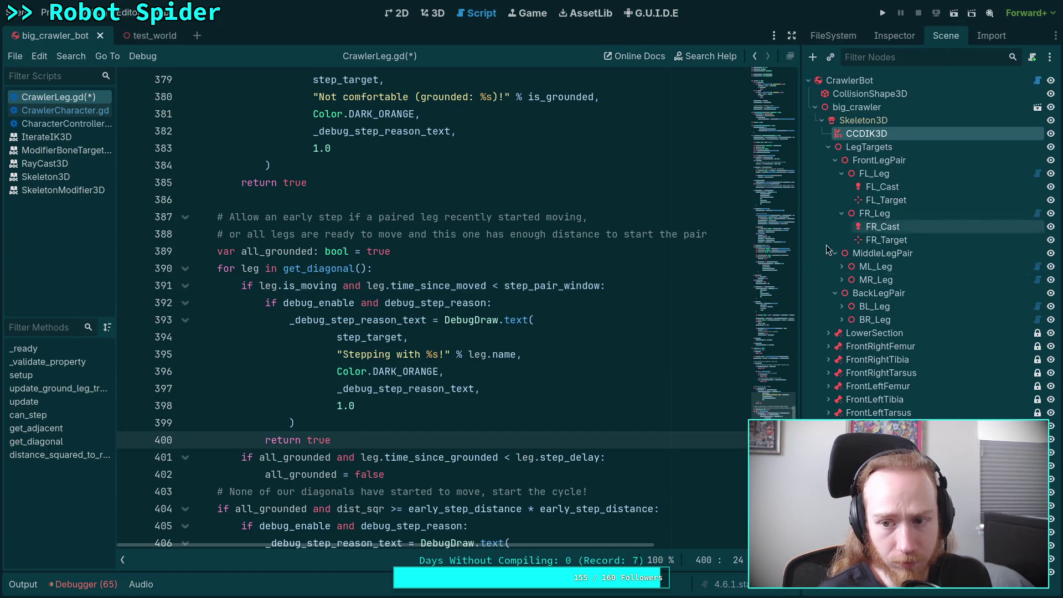
Step: Show FL_Leg's CrawlerLeg properties in the Inspector
left_click(872, 173)
left_click(894, 35)
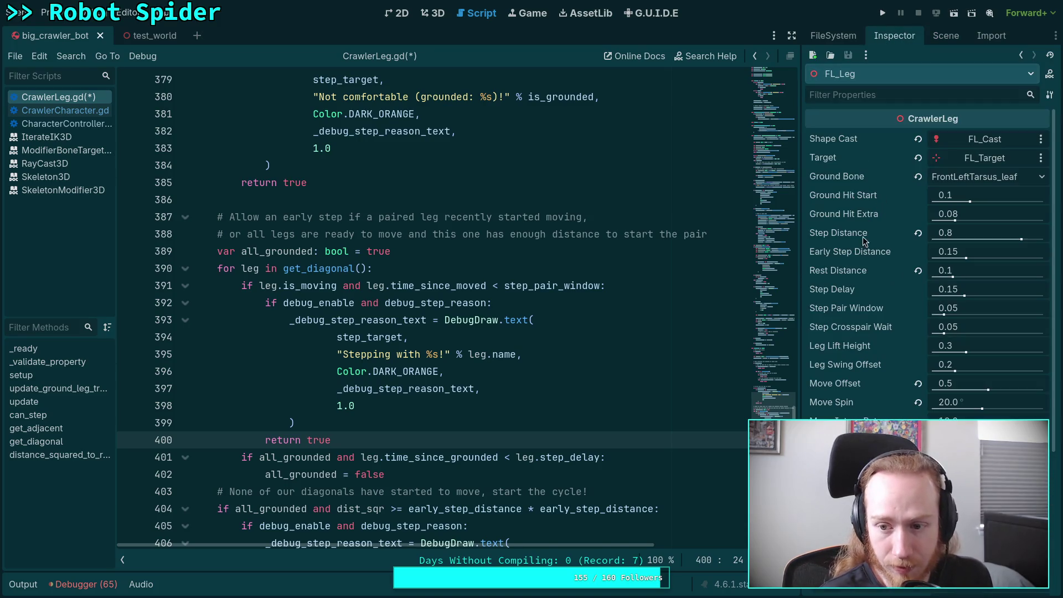
mouse_move(841, 296)
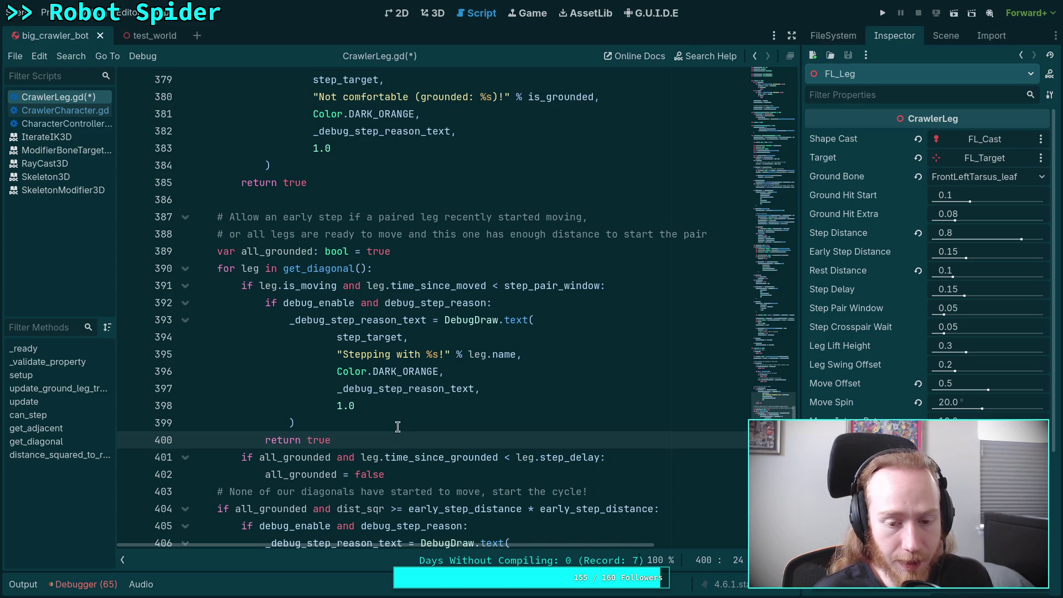
Step: Highlight all_grounded on line 404 to find where it is used
scroll(397, 427, "down", 2)
scroll(398, 427, "down", 1)
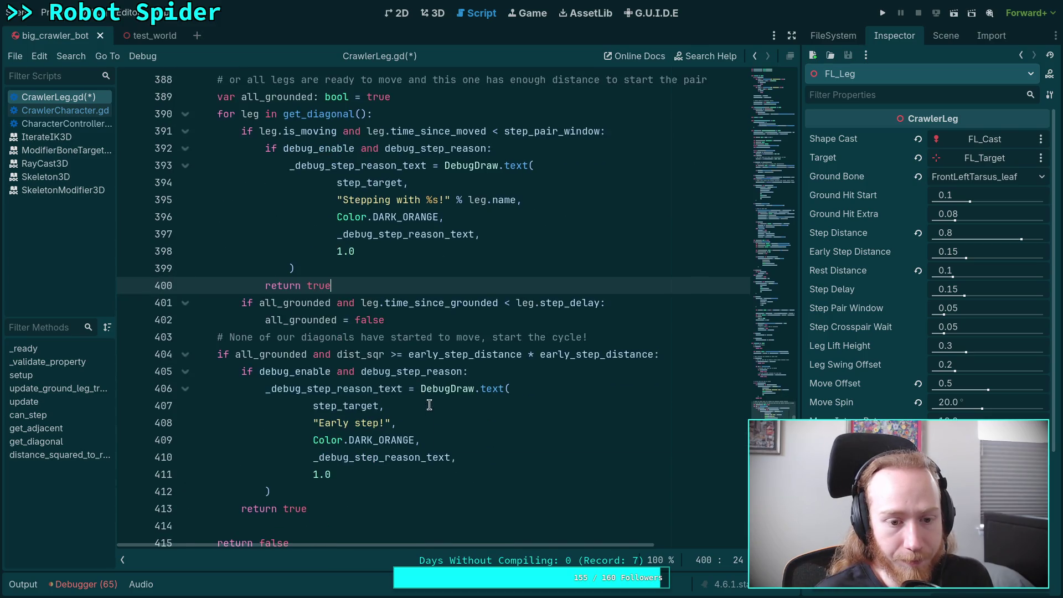
double_click(245, 359)
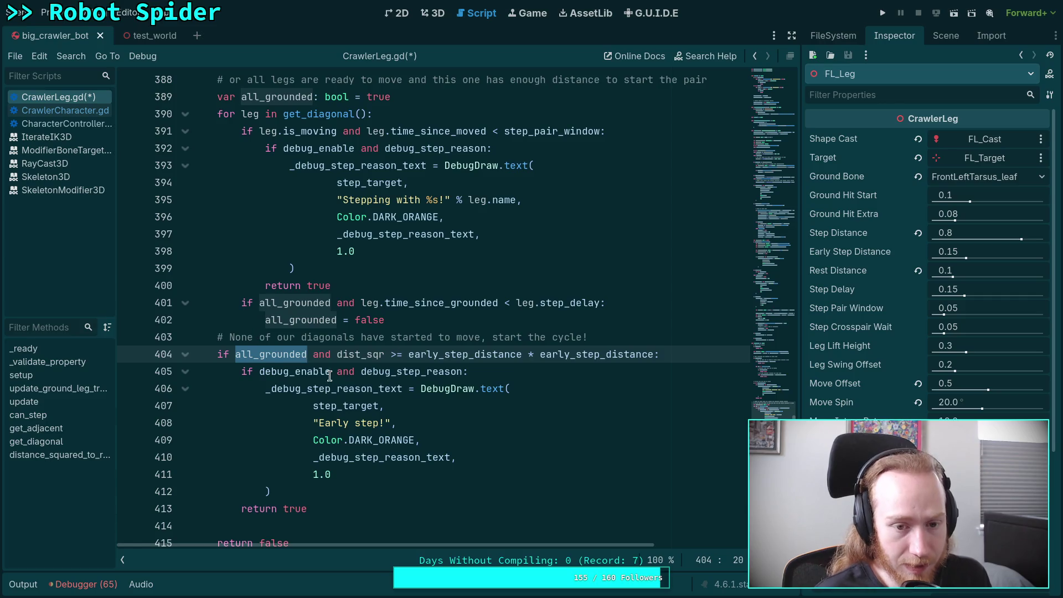
mouse_move(328, 368)
scroll(313, 335, "up", 1)
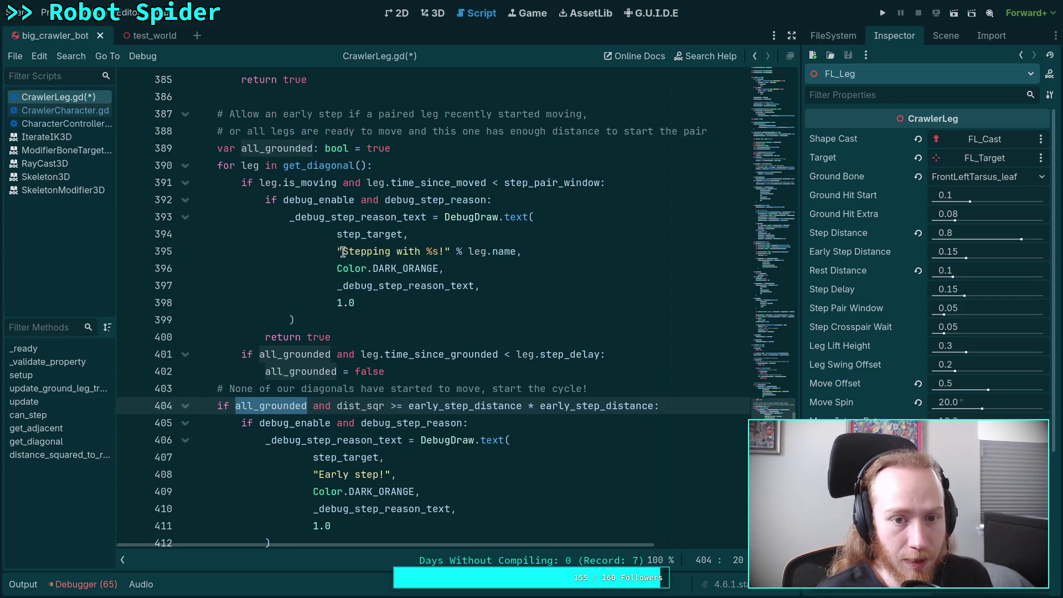
Step: Change all_grounded's initial value on line 389 from true to 'time_since_grounded < step_delay'
left_click(414, 154)
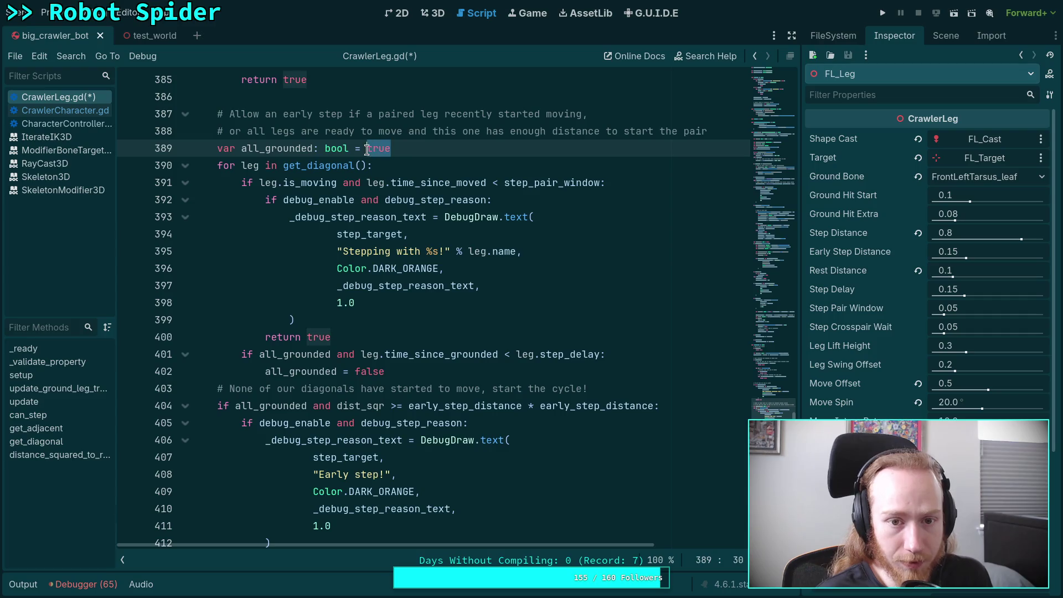
scroll(516, 271, "down", 3)
scroll(517, 270, "up", 15)
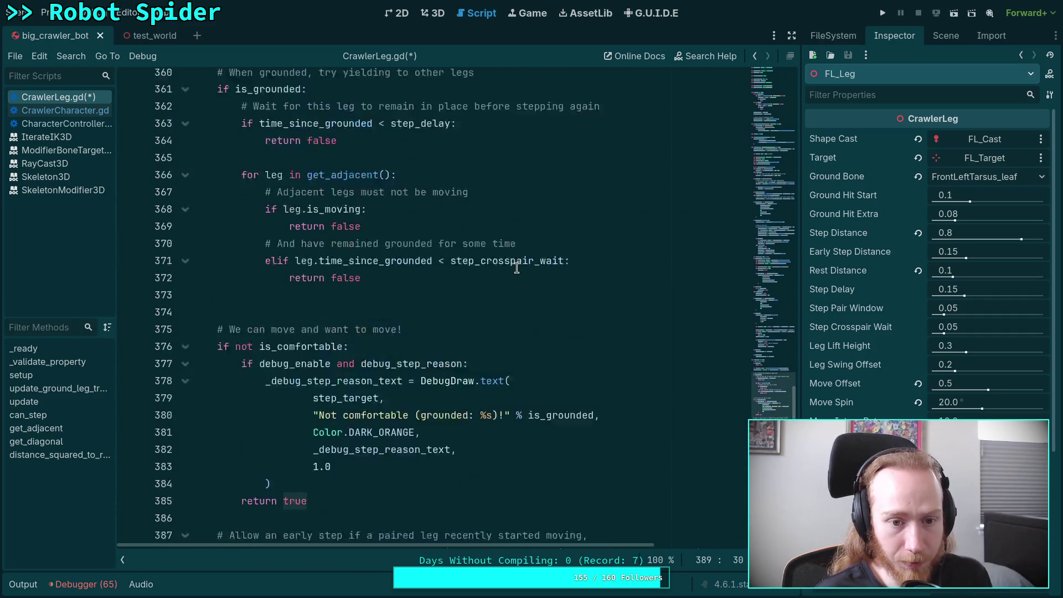
scroll(516, 268, "down", 4)
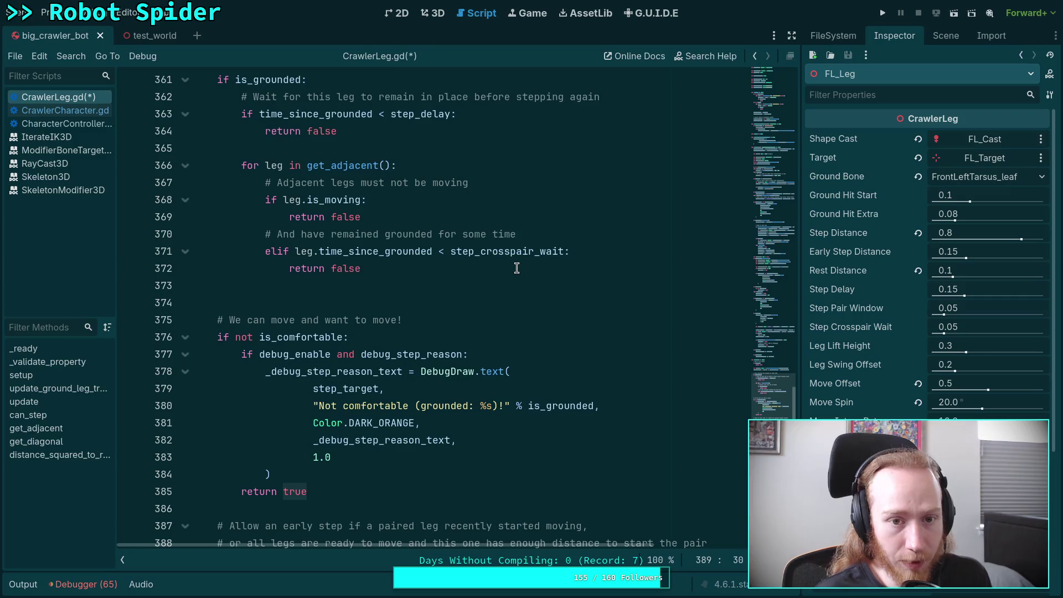
scroll(531, 281, "down", 7)
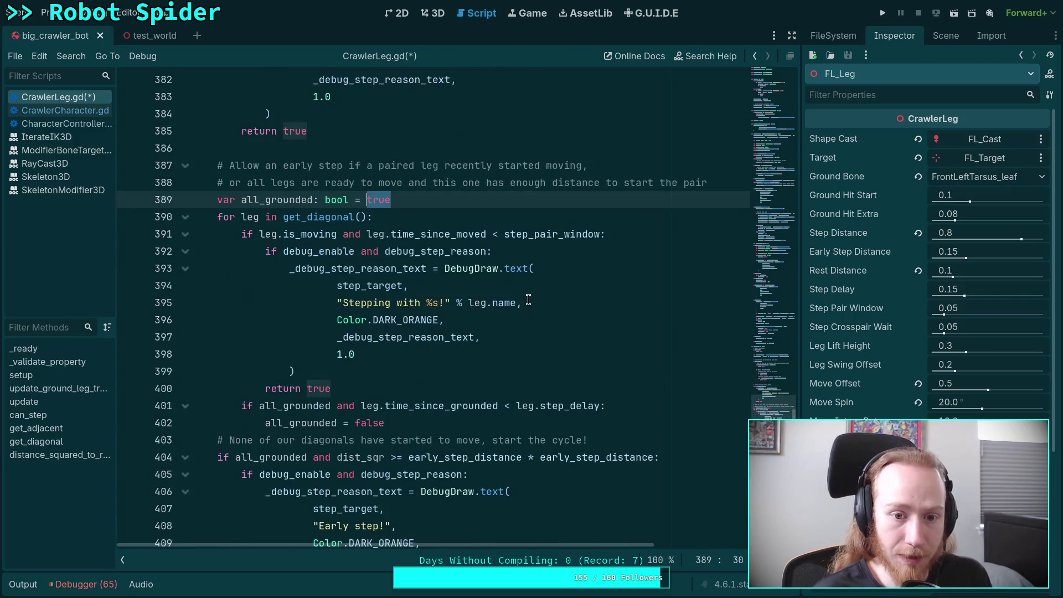
type("time_since_grounded <")
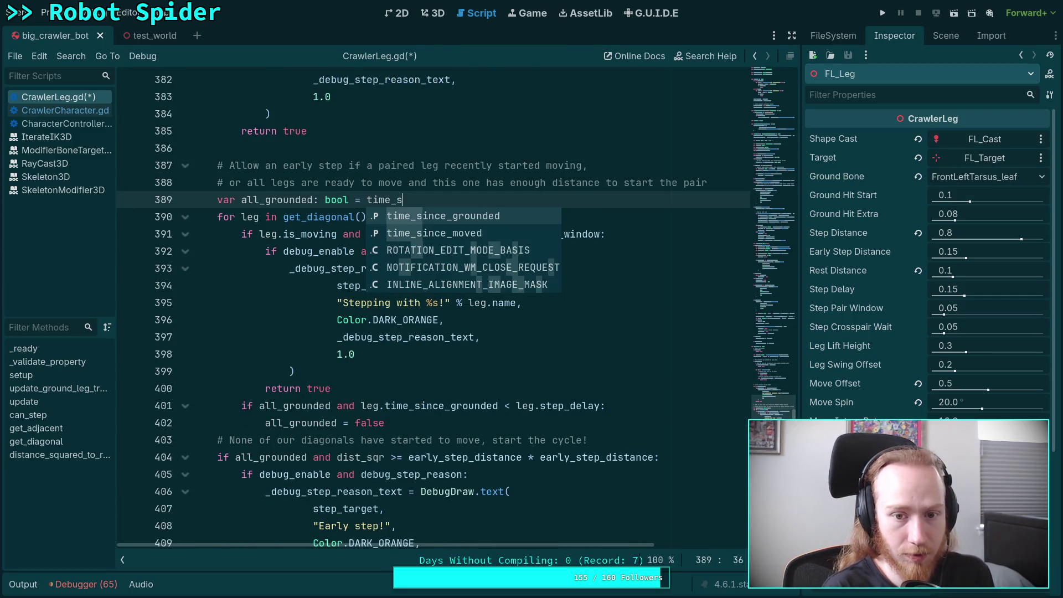
type(" ste")
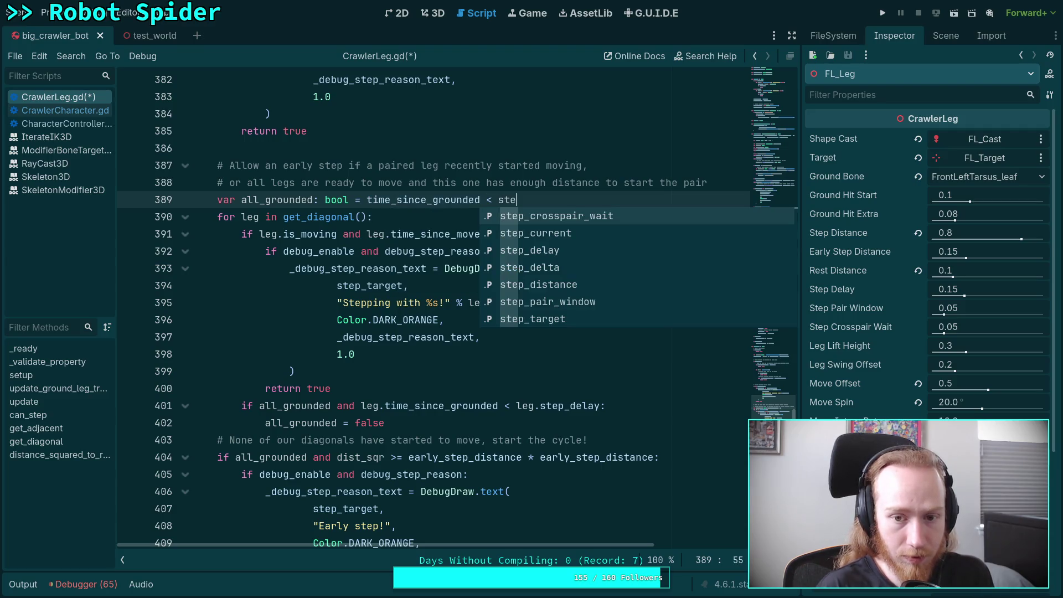
type("p_delay")
scroll(383, 270, "up", 5)
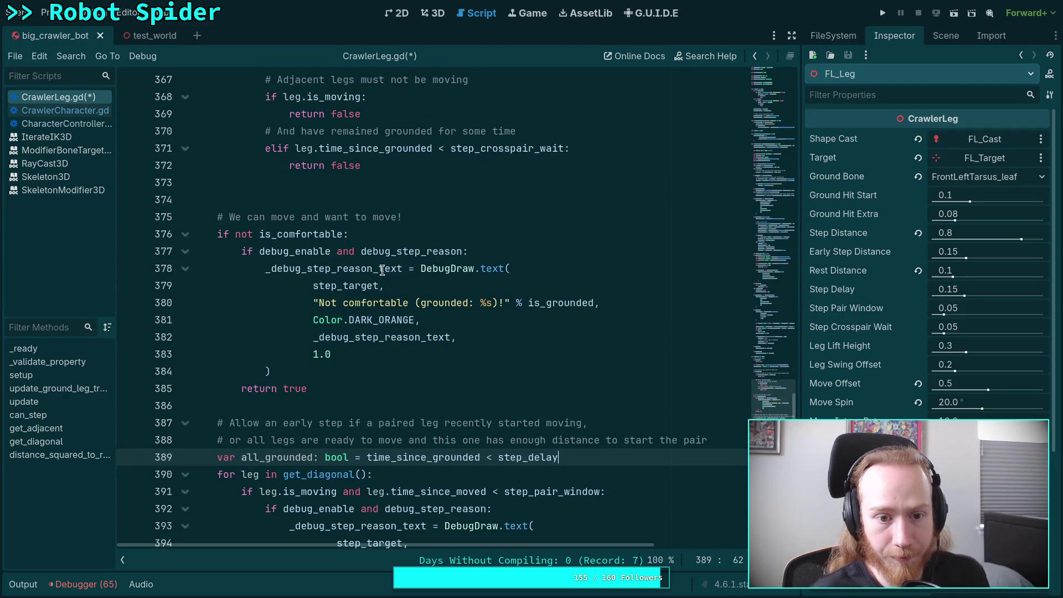
scroll(330, 252, "up", 4)
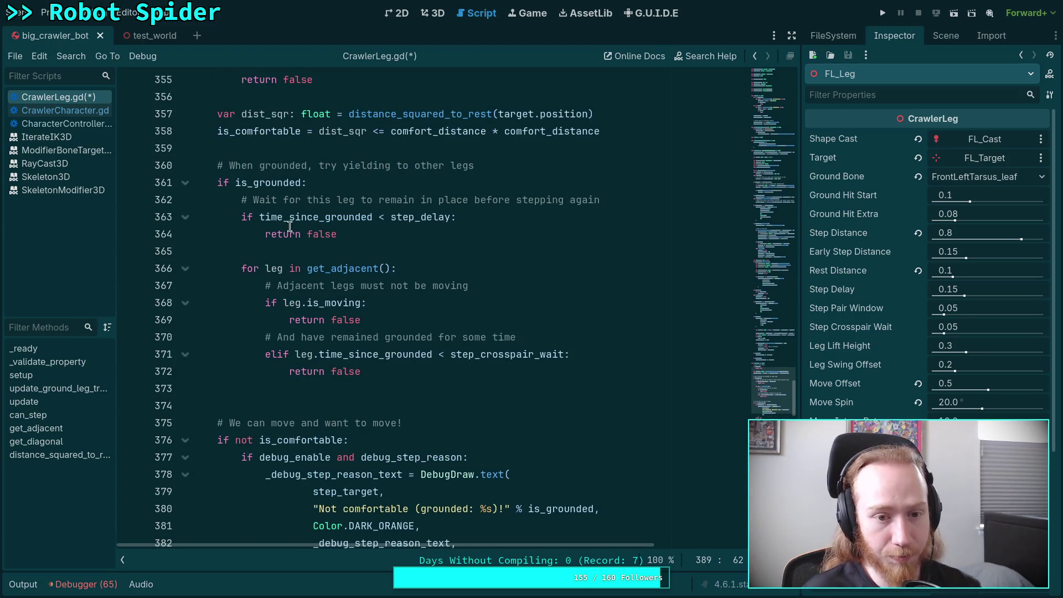